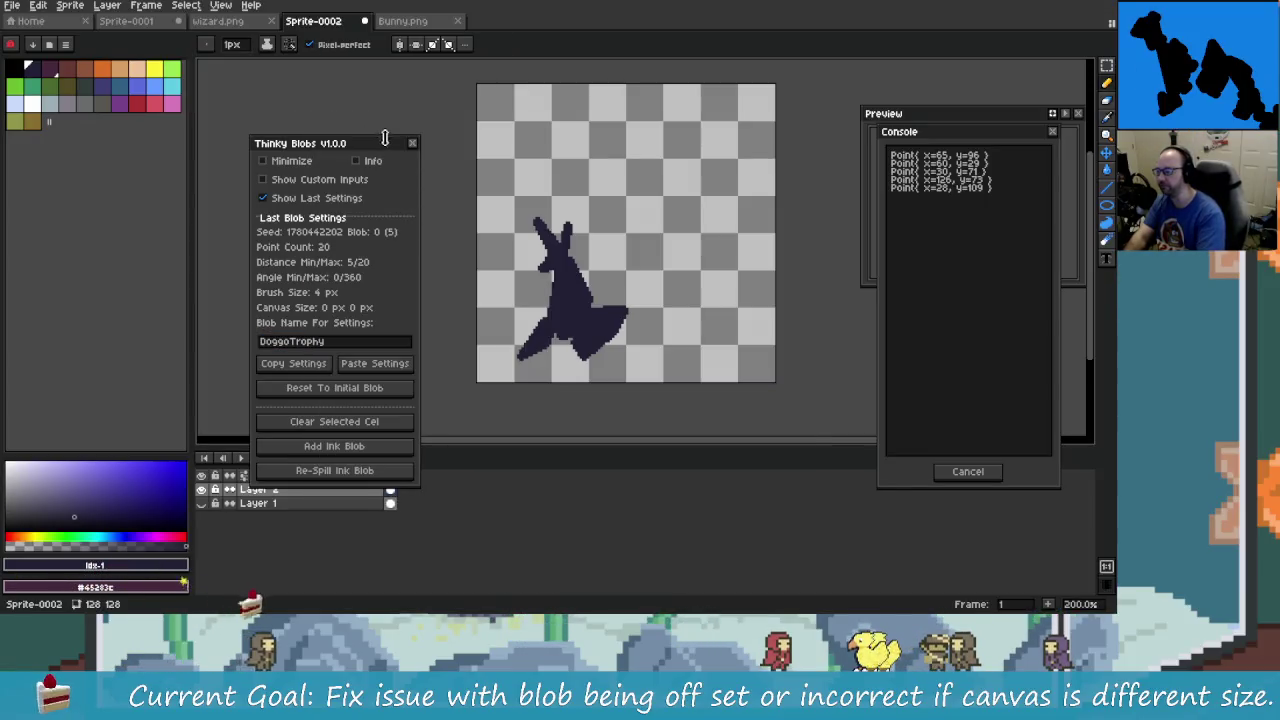
- Reopen Thinky Blobs beside the canvas and paste the shared last blob settings
left_click(411, 143)
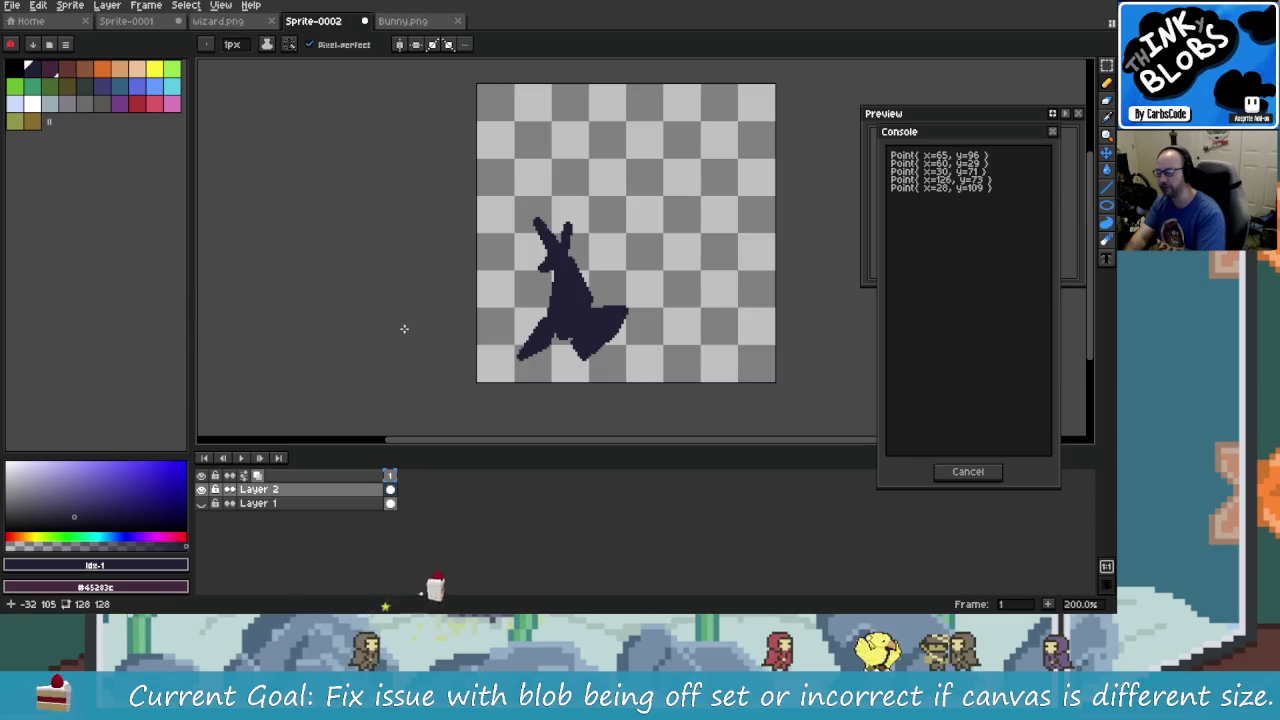
left_click_drag(248, 72, 297, 131)
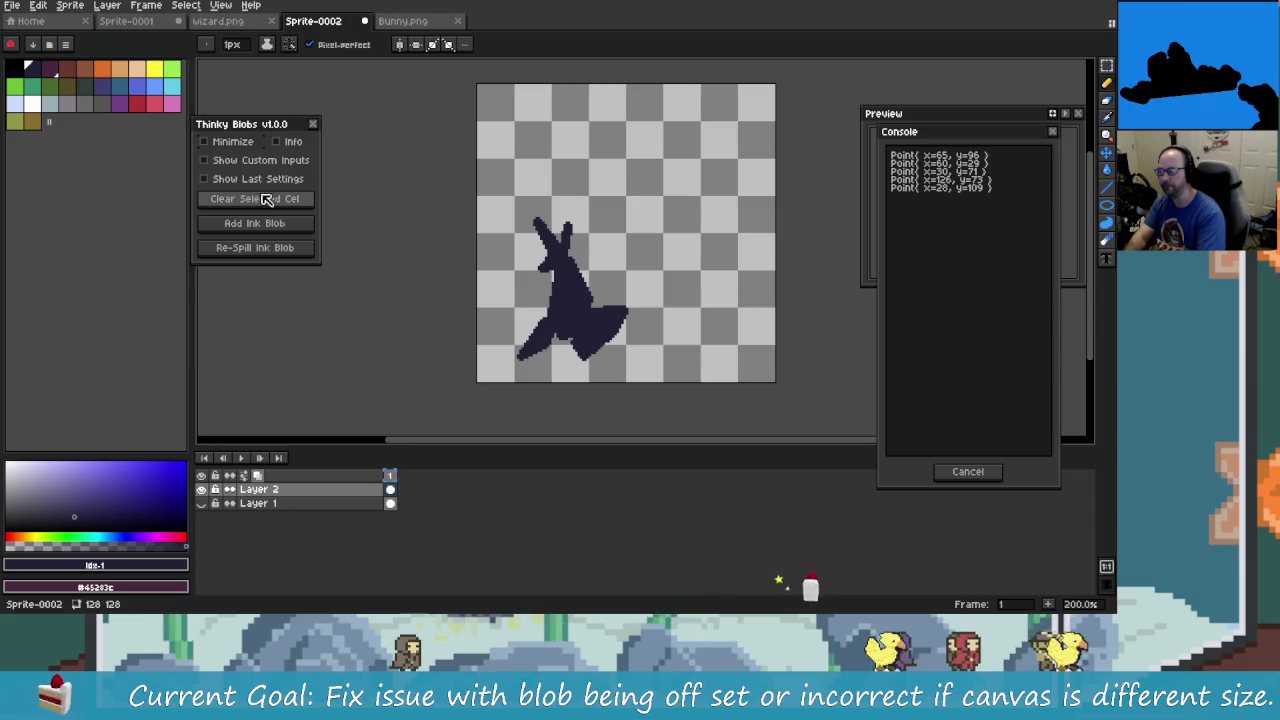
left_click(270, 178)
left_click(343, 348)
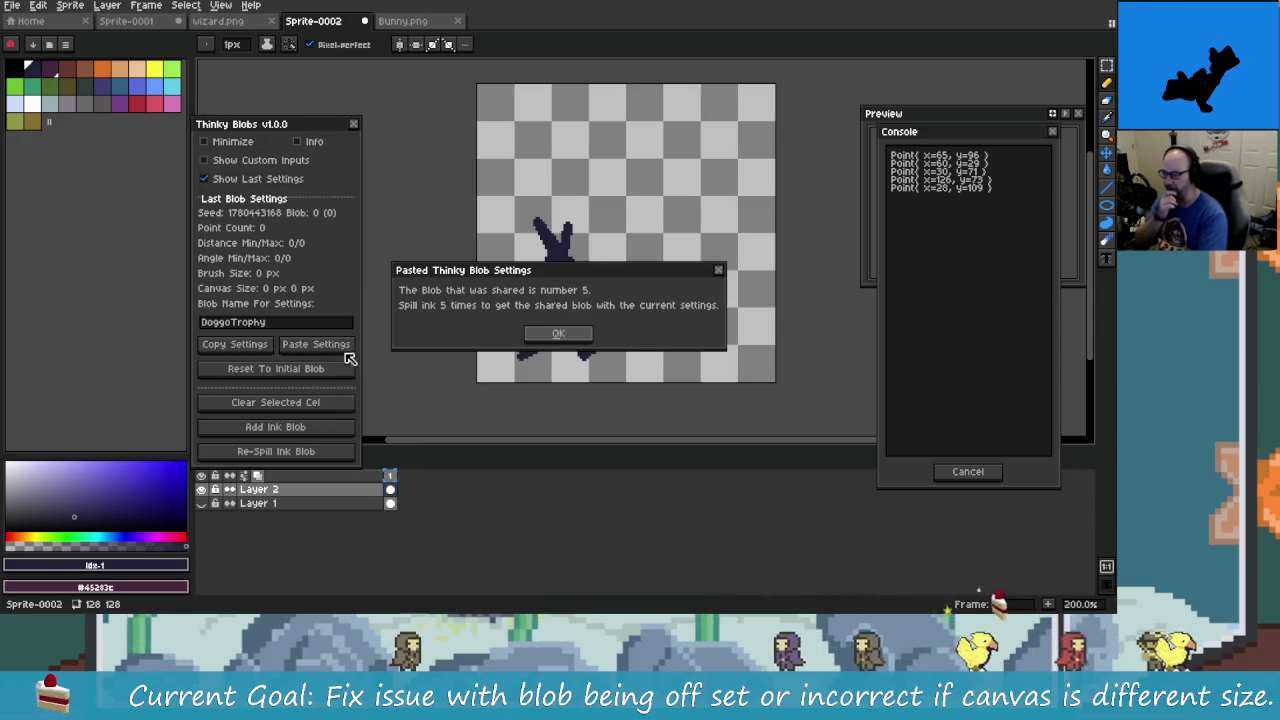
left_click(565, 334)
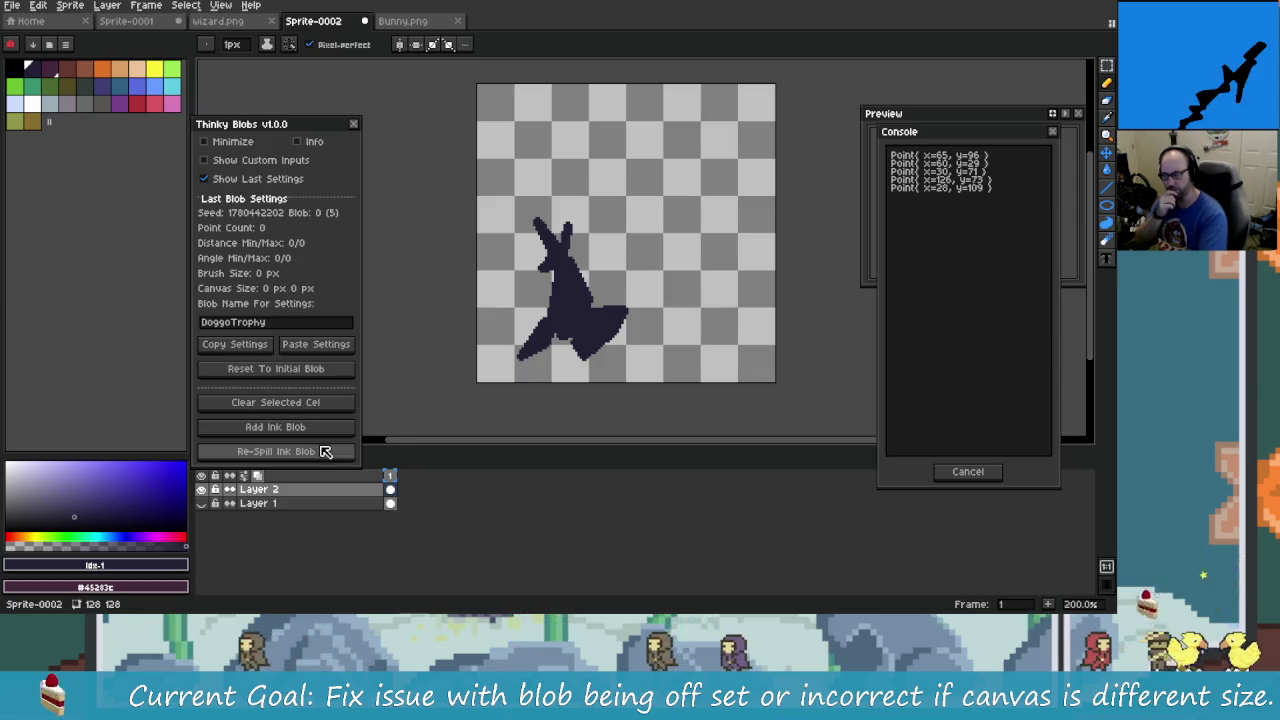
- Clear the old blob and spill a new ink blob, Blob 1 of 5 with 20 points
left_click(320, 404)
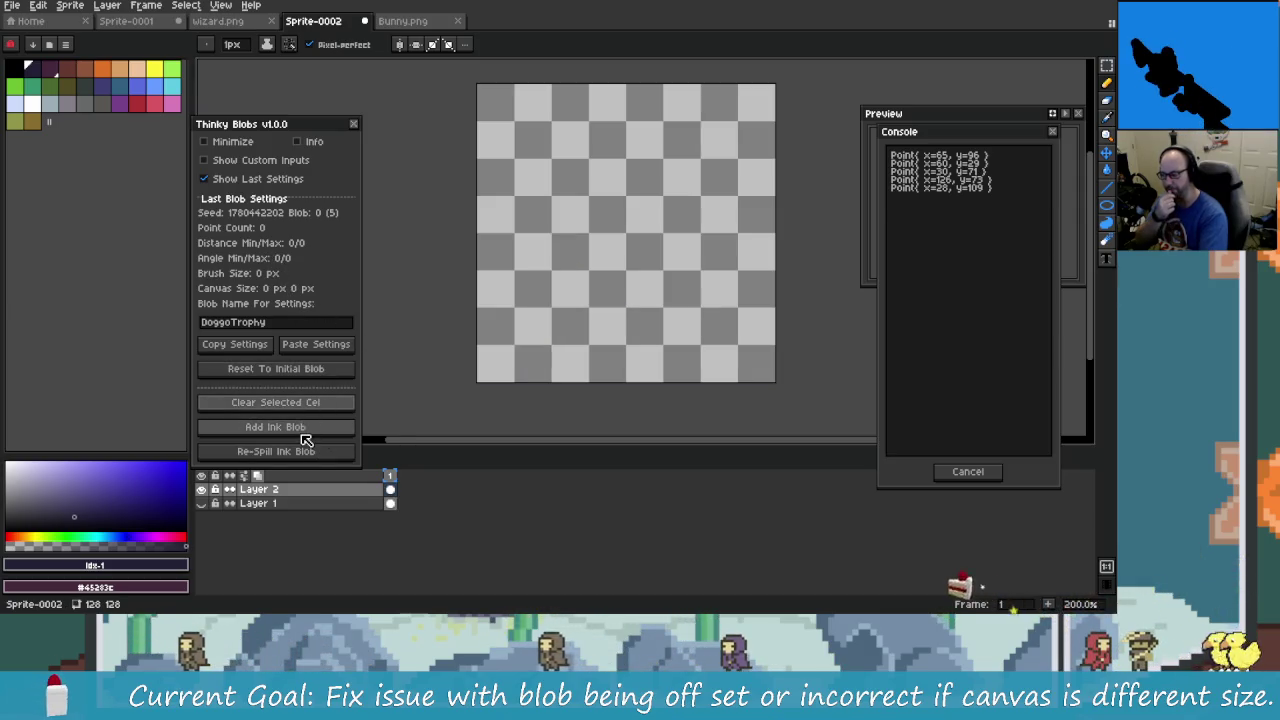
left_click(303, 433)
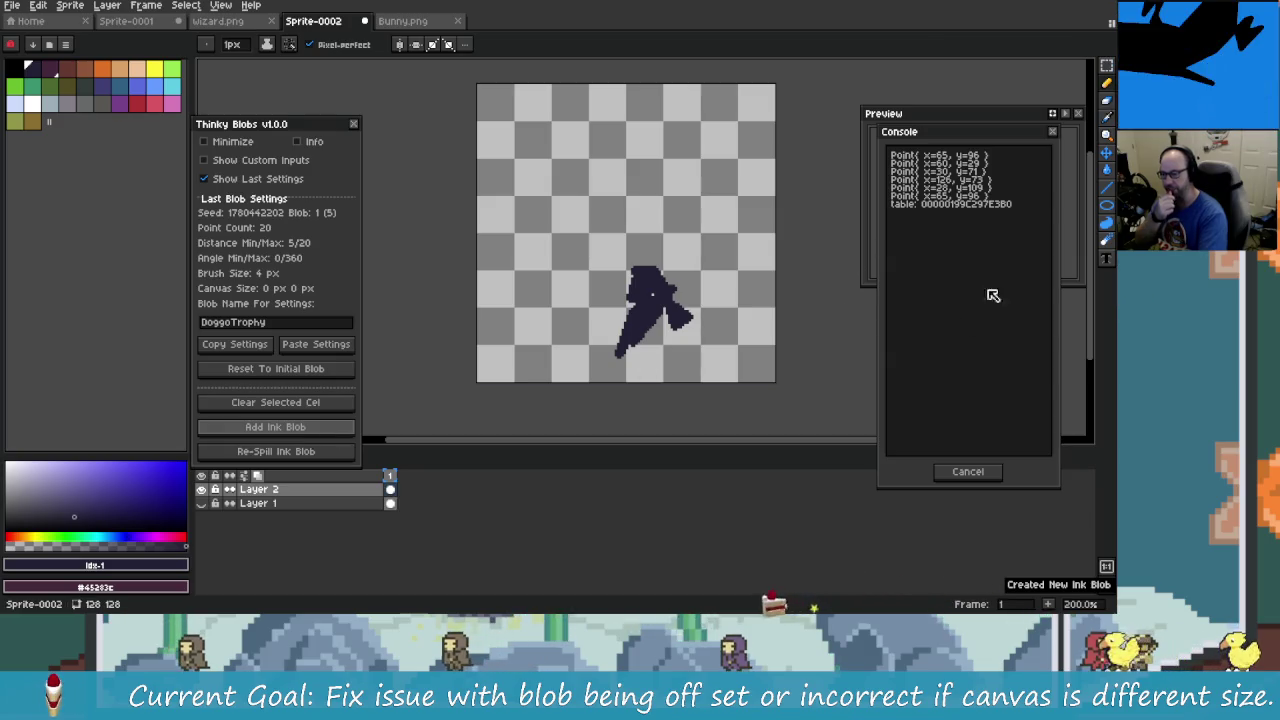
key("alt+Tab")
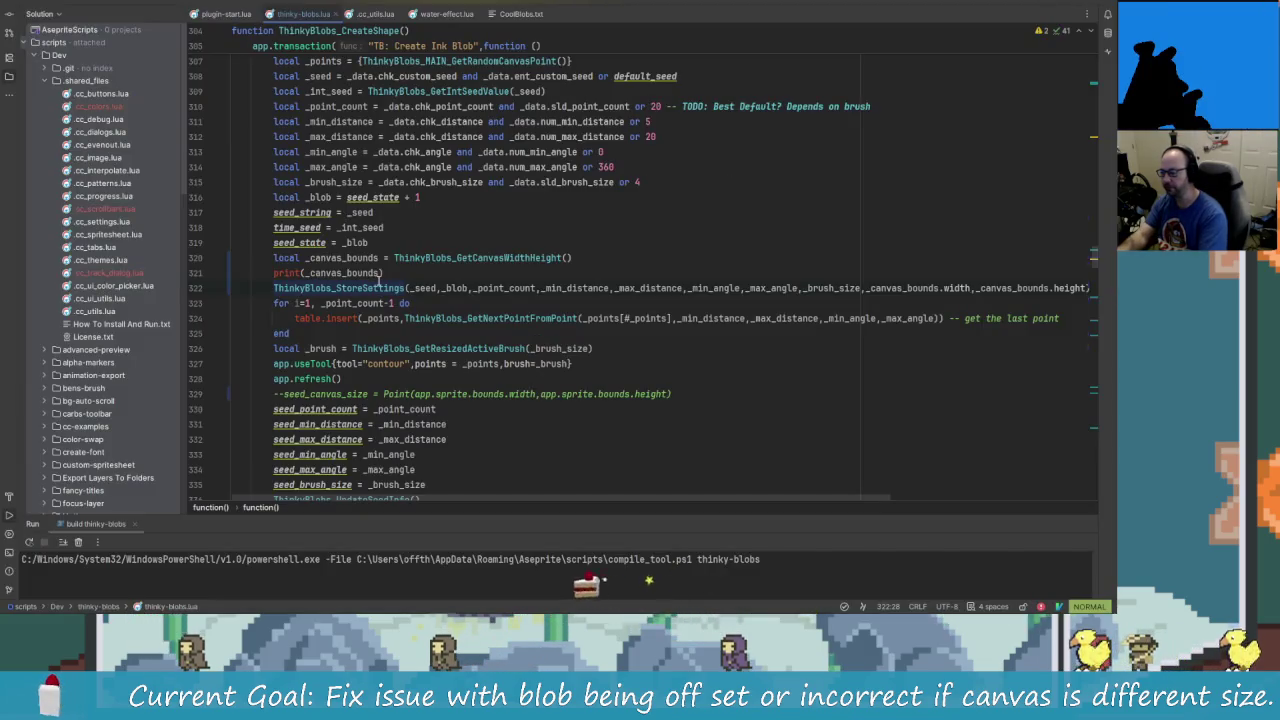
- Split the debug print into print(_canvas_bounds.width) and print(_canvas_bounds.height), then rebuild the extension
left_click(379, 272)
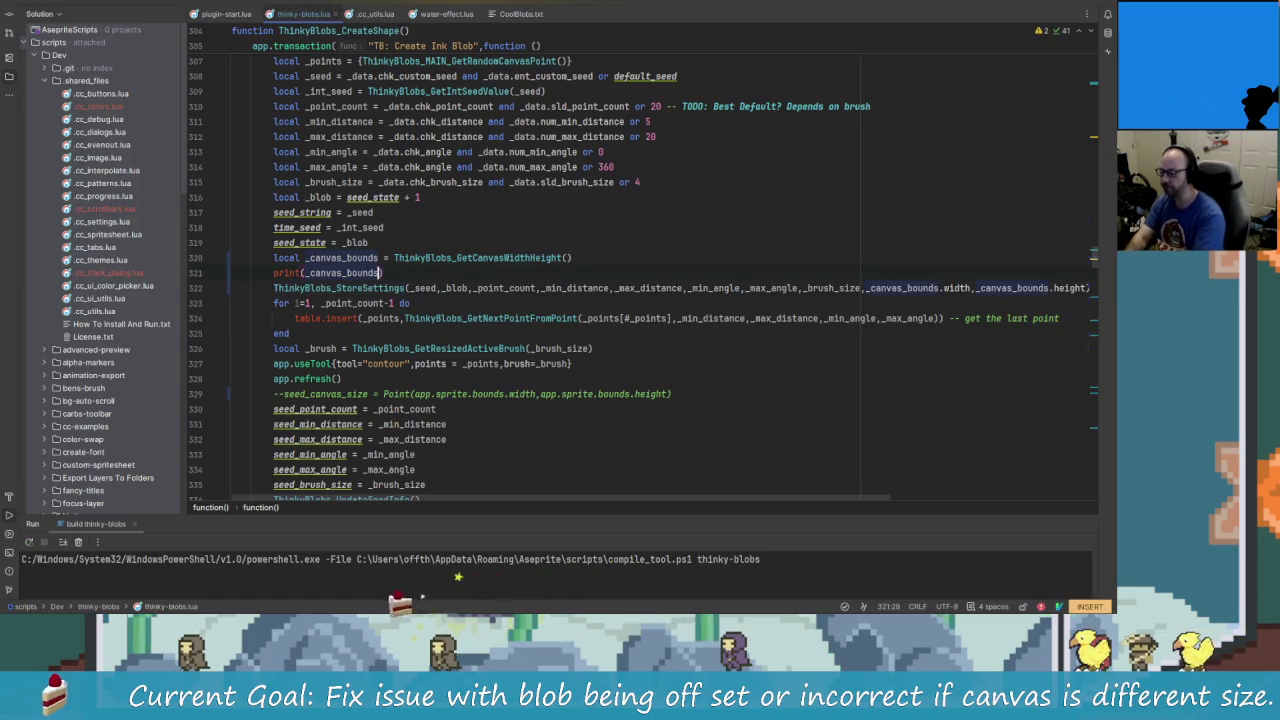
type(".")
type("width)")
type("print(")
type("c")
key("BackSpace")
type("_canvas_bounds")
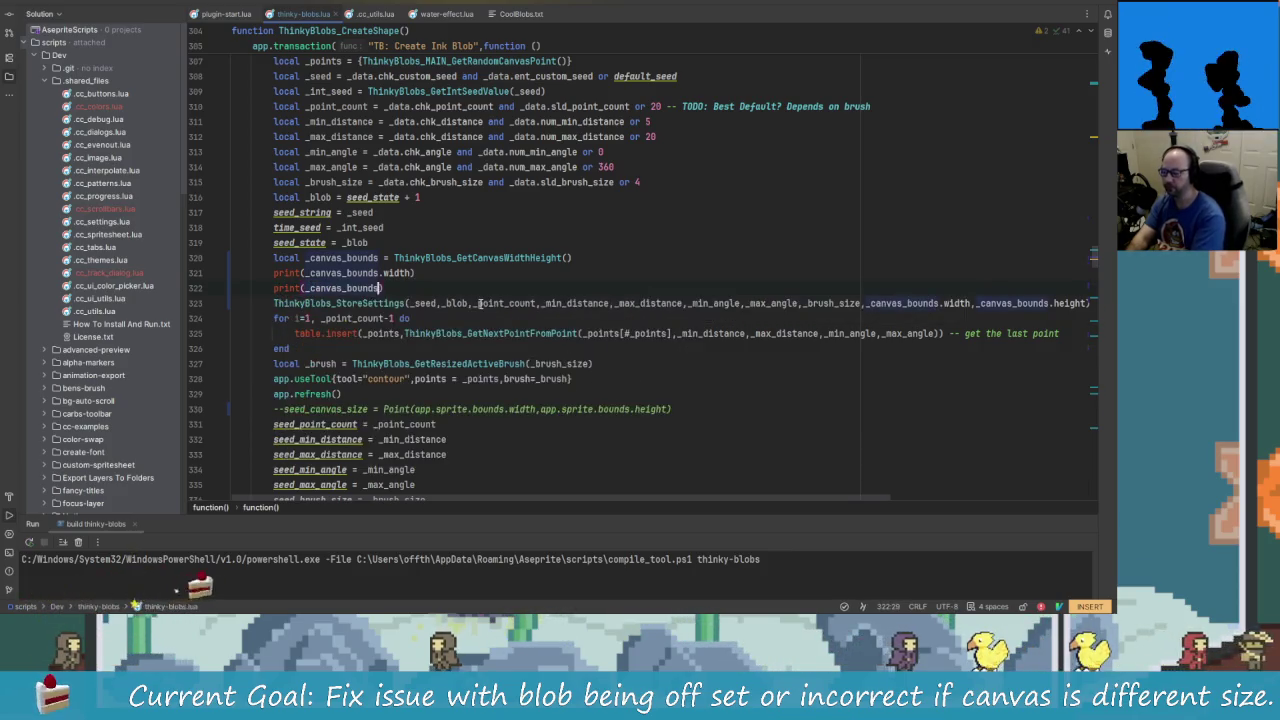
type(".height")
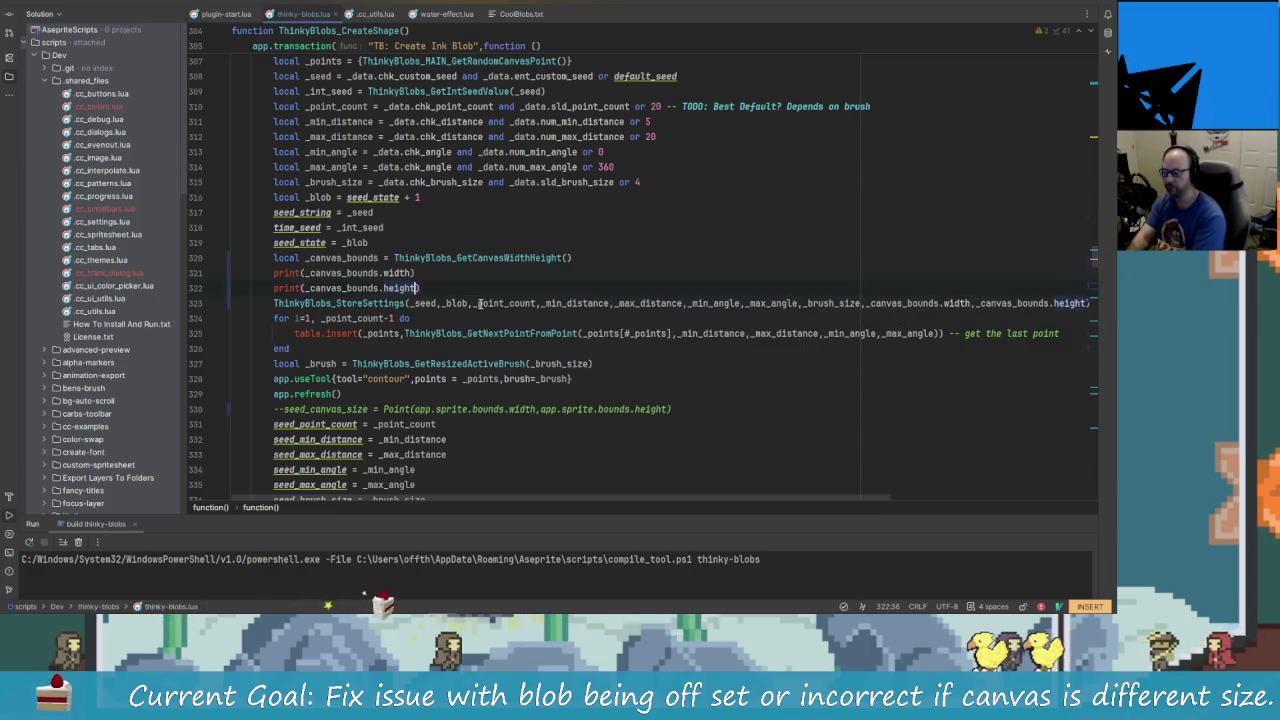
key("ctrl+F5")
key("Return")
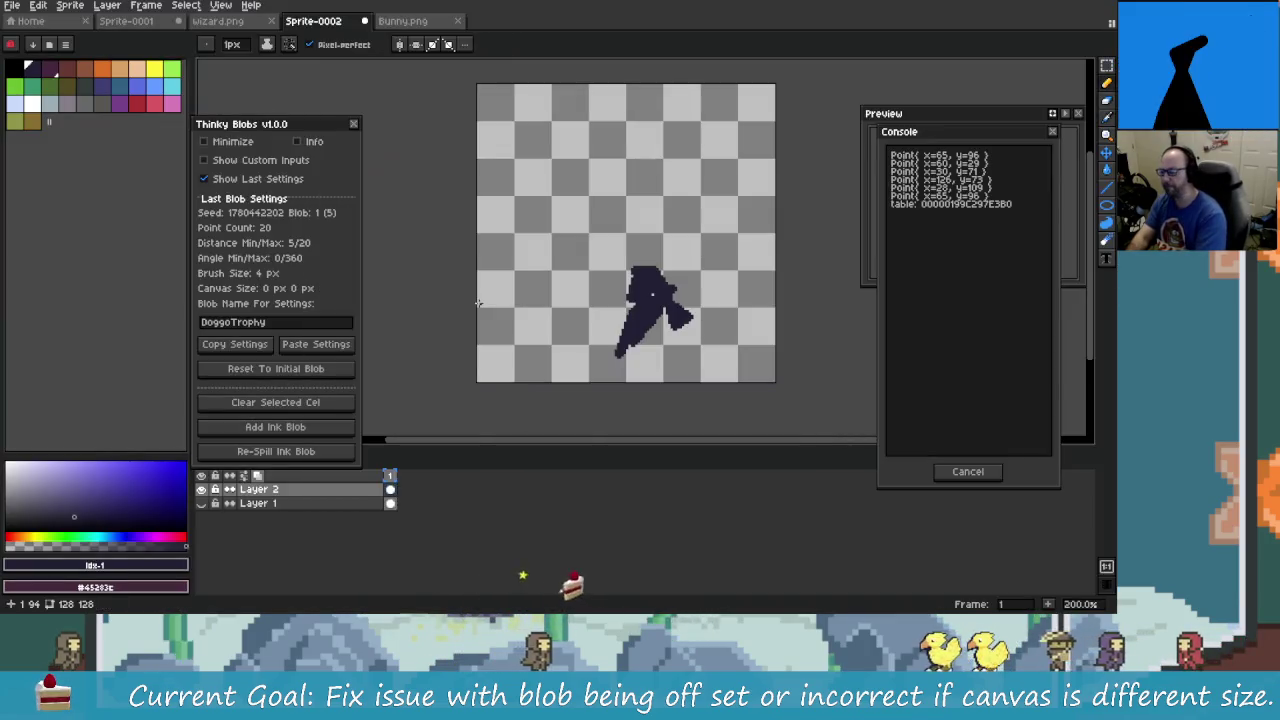
- Reopen Thinky Blobs, paste the DoggoTrophy settings, clear the cel and spill a fresh ink blob
left_click(353, 123)
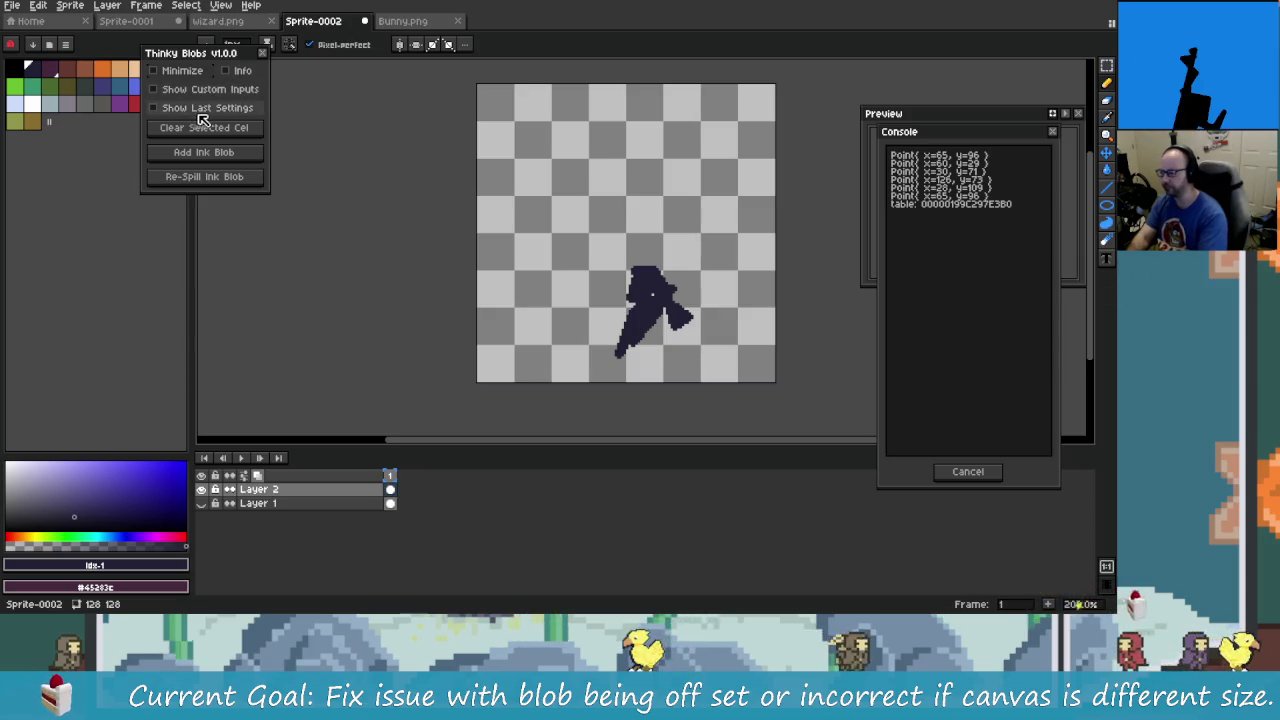
left_click(205, 108)
left_click(284, 275)
left_click(526, 332)
left_click(257, 331)
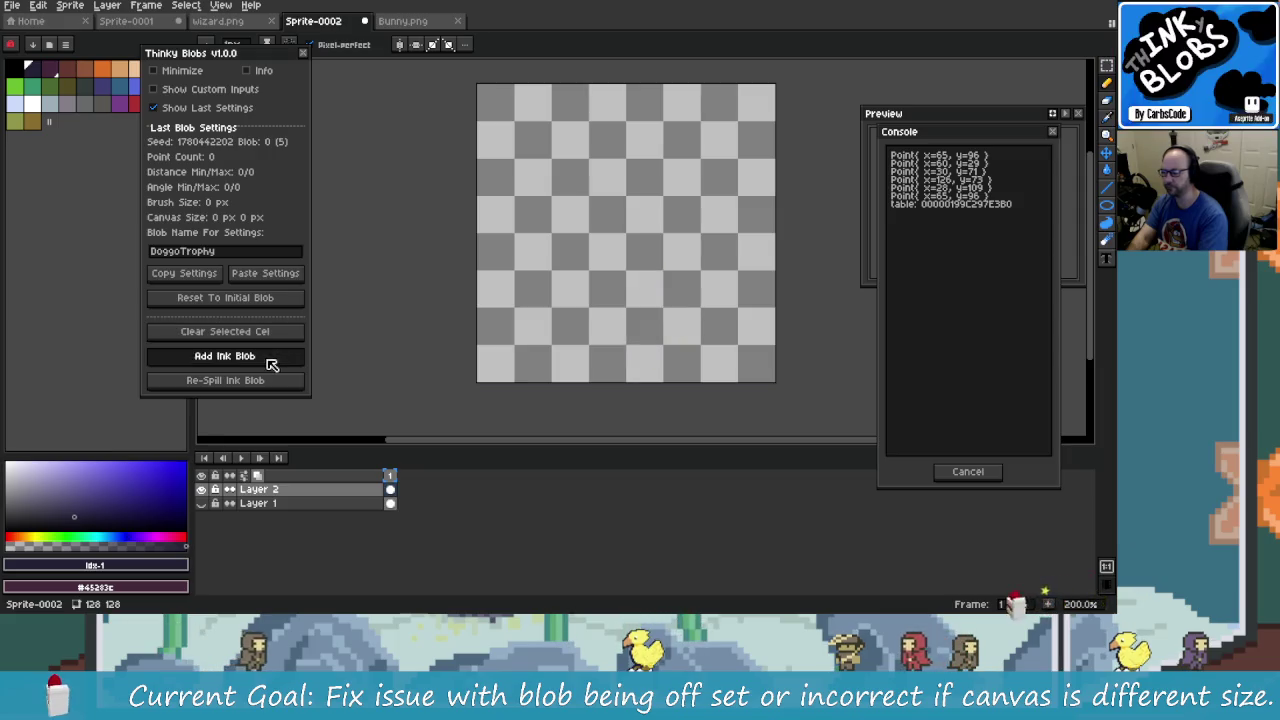
left_click(268, 359)
- Re-spill up to Blob 5 and check the console logs 128 width and height
left_click(264, 381)
left_click(264, 381)
left_click(265, 382)
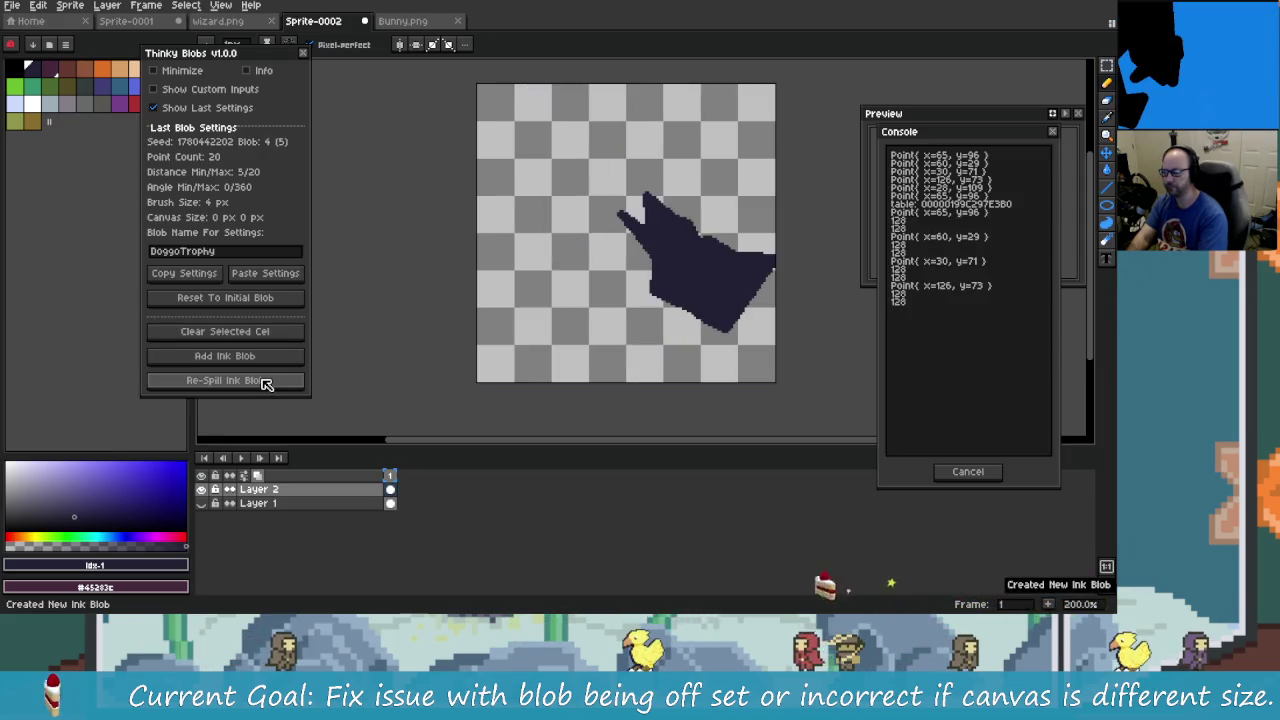
left_click(265, 382)
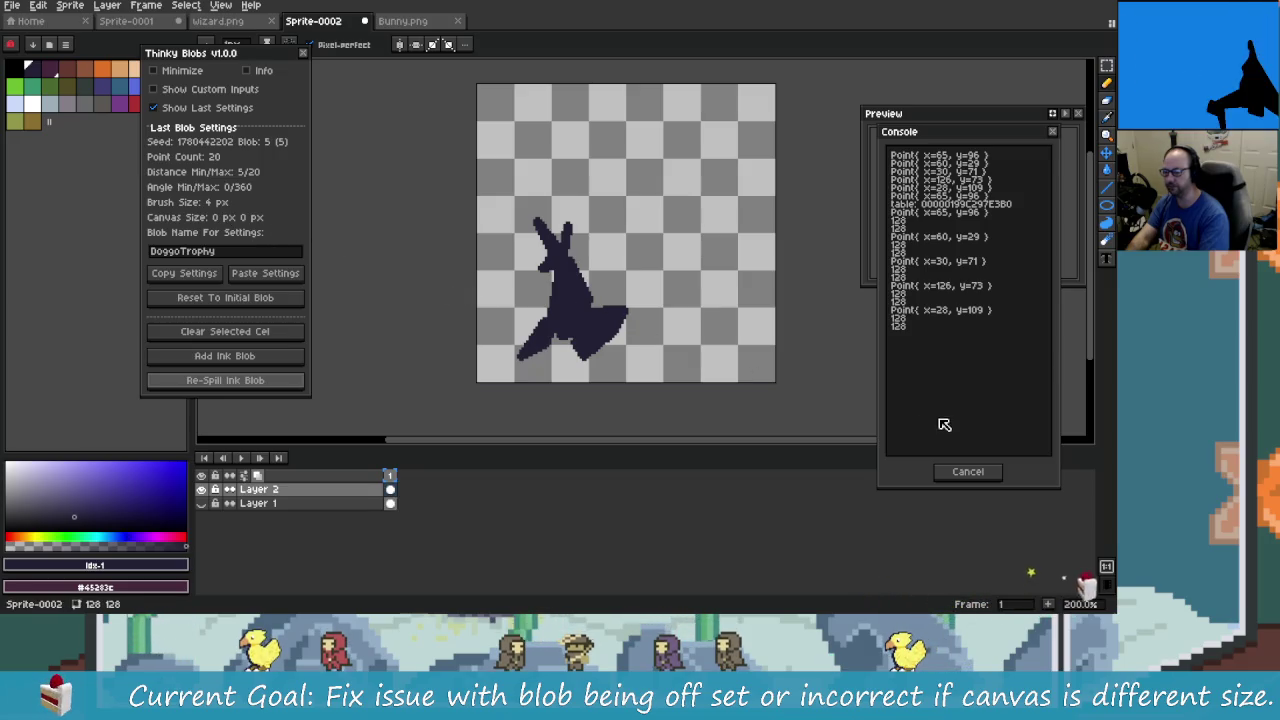
key("alt+Tab")
key("alt+Tab")
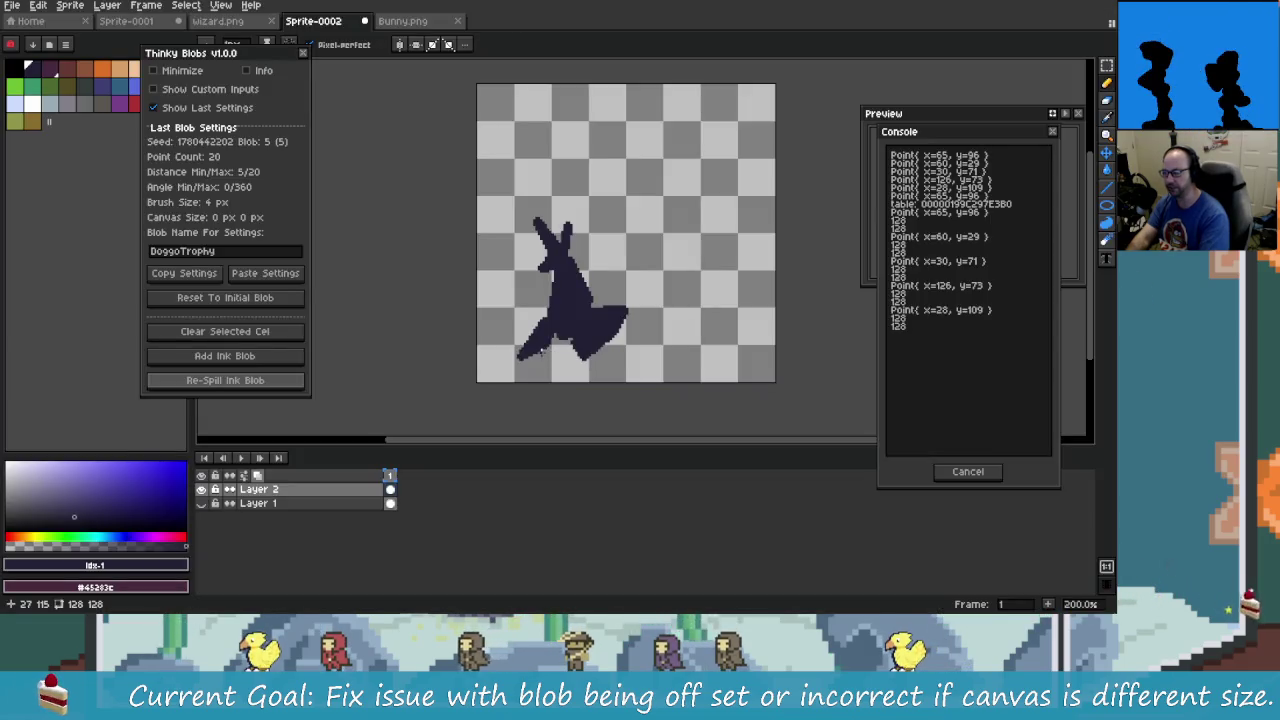
left_click(225, 380)
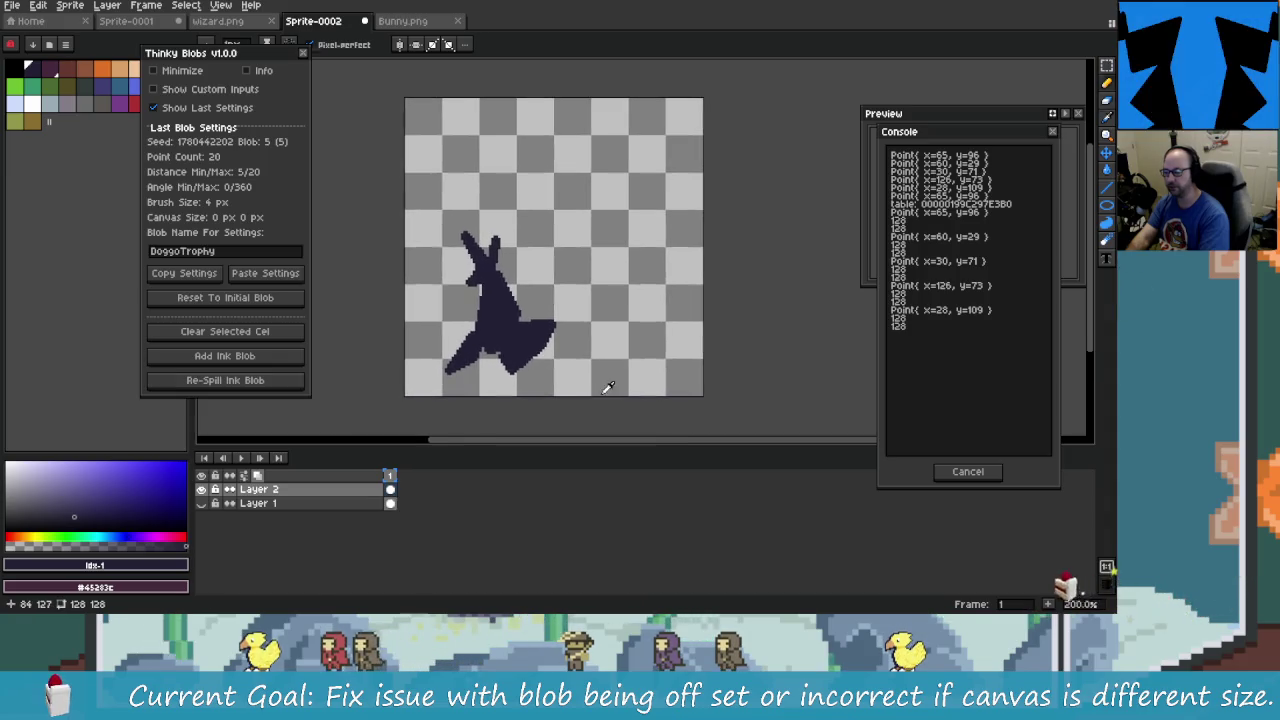
key("alt+Tab")
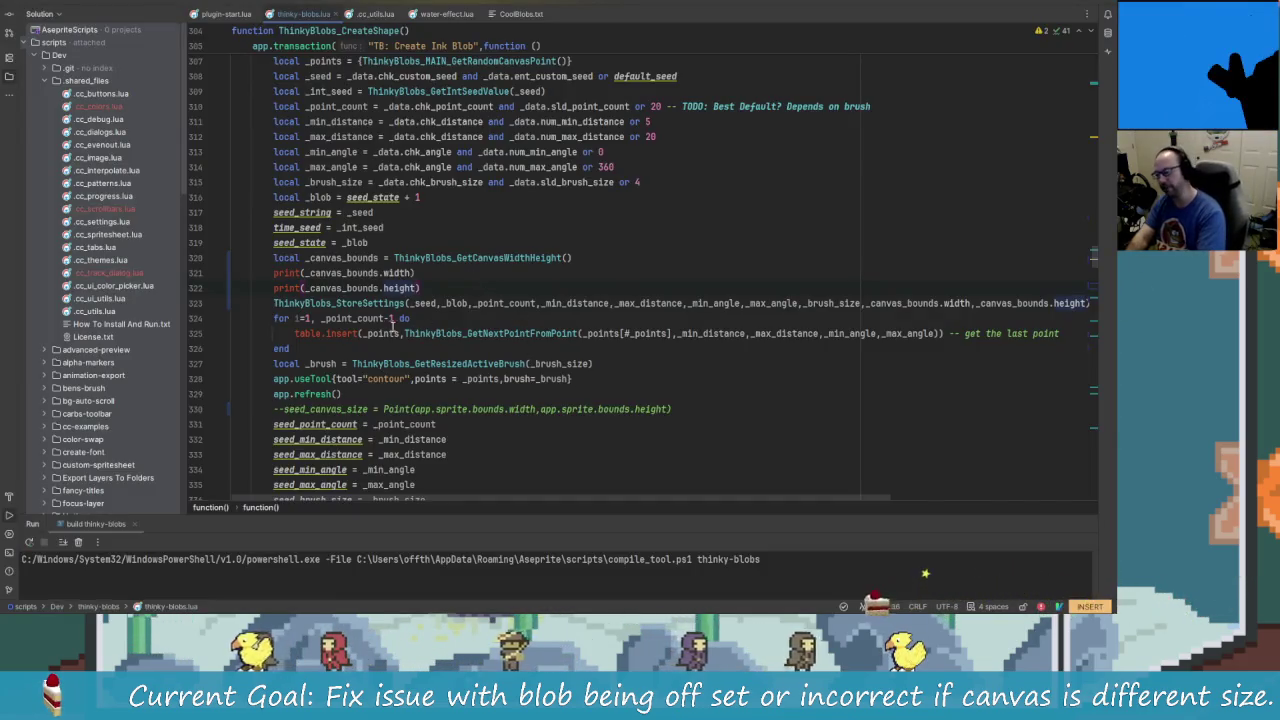
- Add seed_canvas_size.x = _canvas_bounds.width after the brush size assignment in CreateShape
scroll(403, 484, "down", 2)
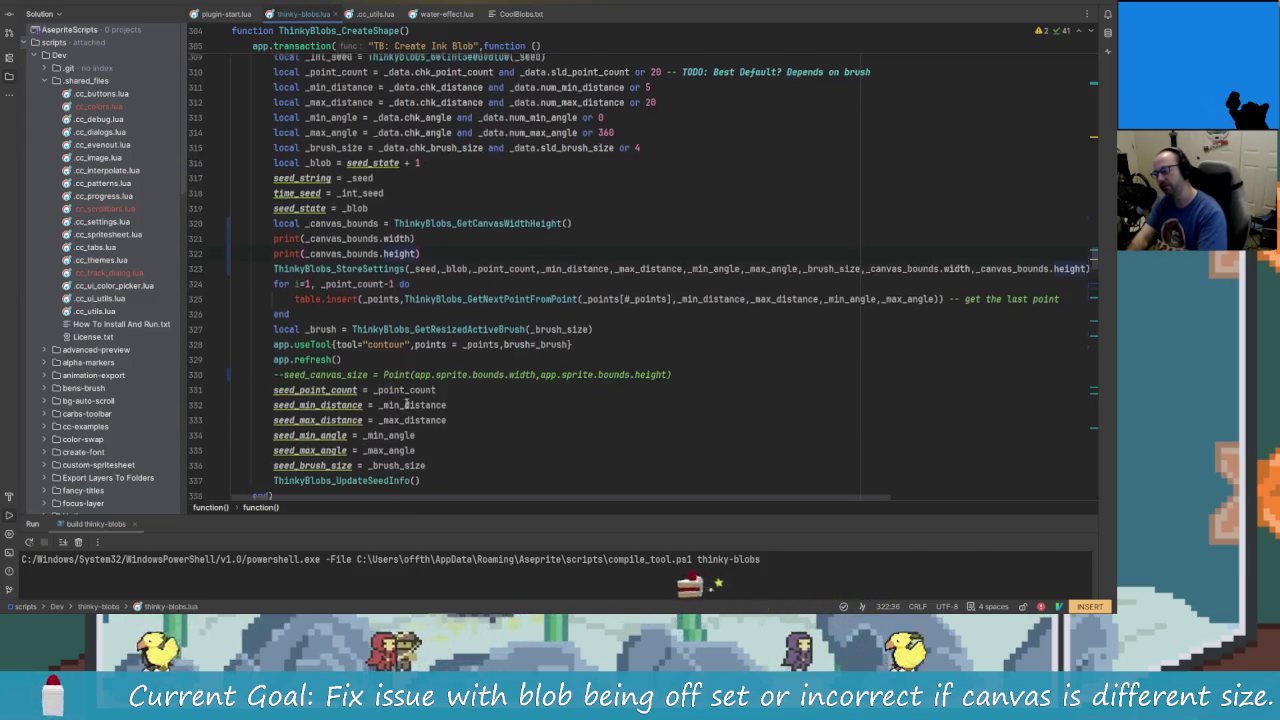
scroll(403, 484, "down", 2)
left_click(358, 424)
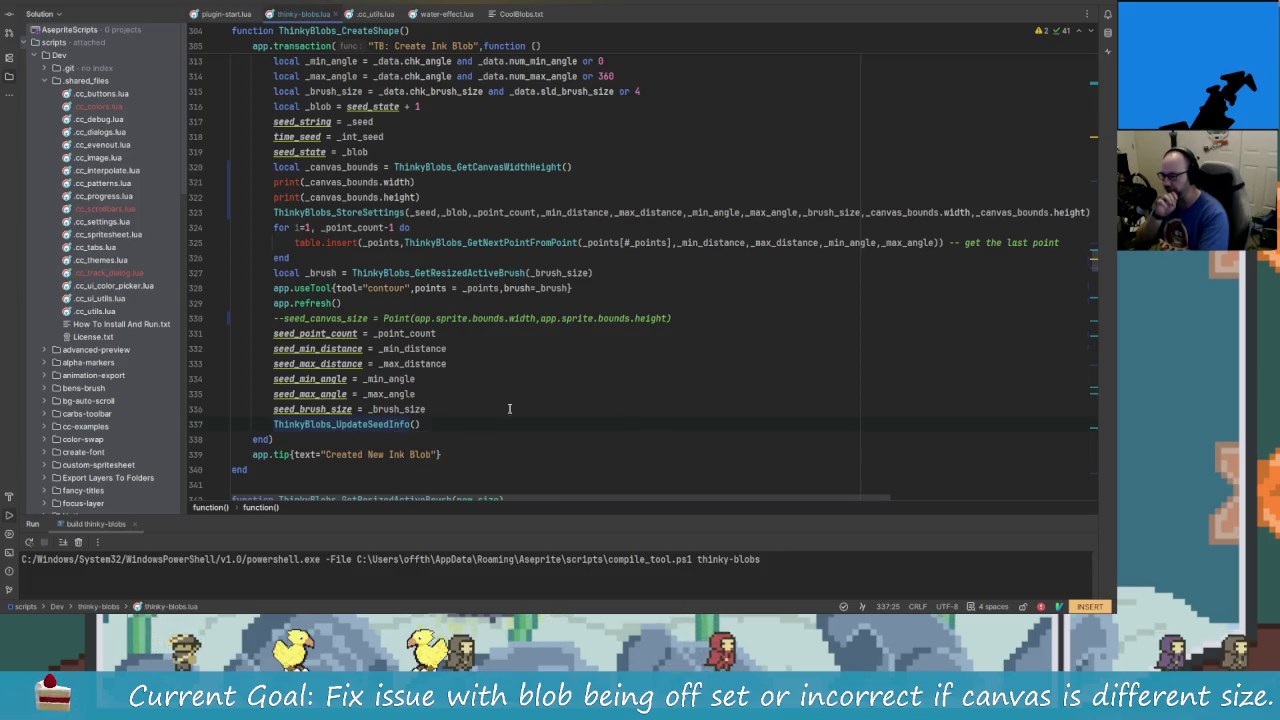
left_click(904, 212)
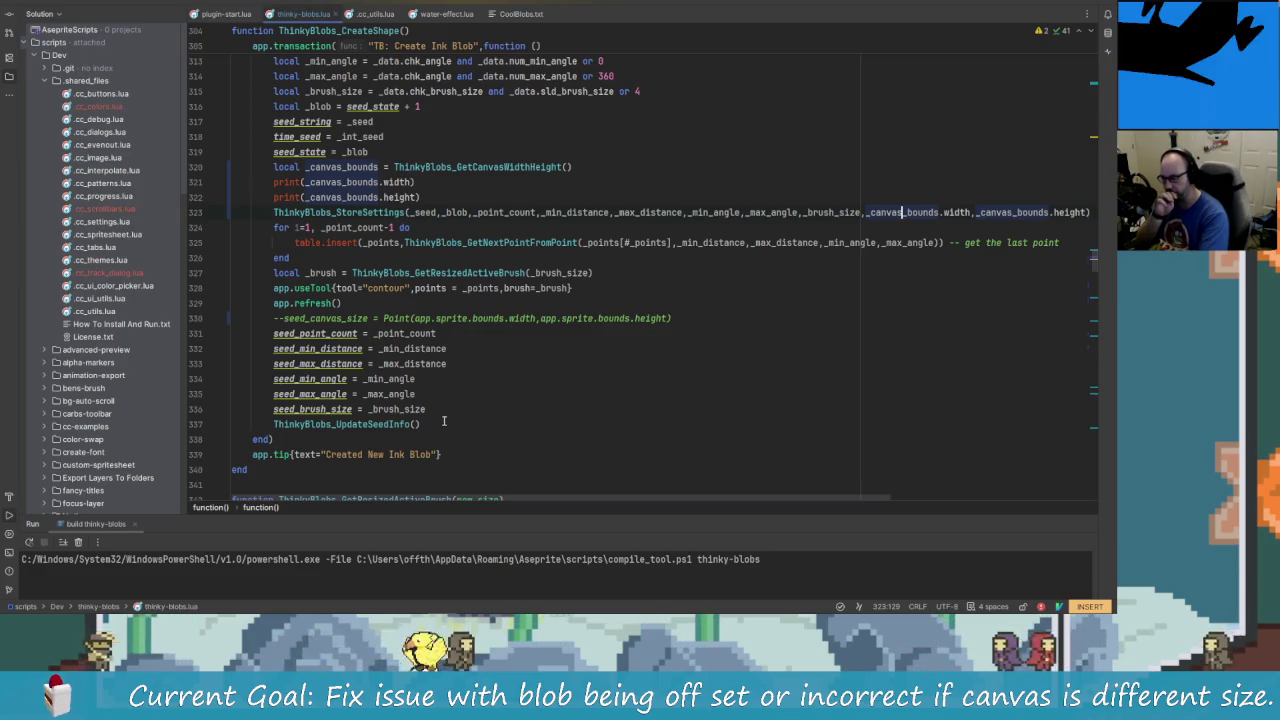
left_click(472, 403)
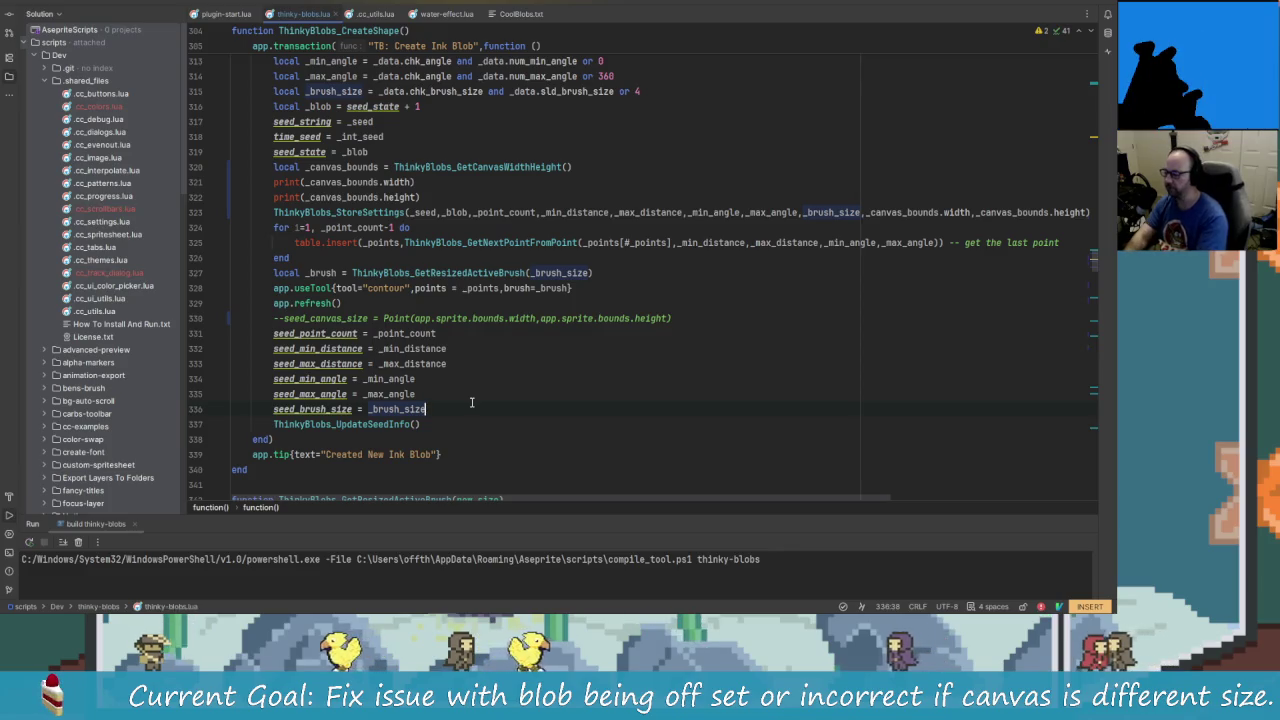
key("Return")
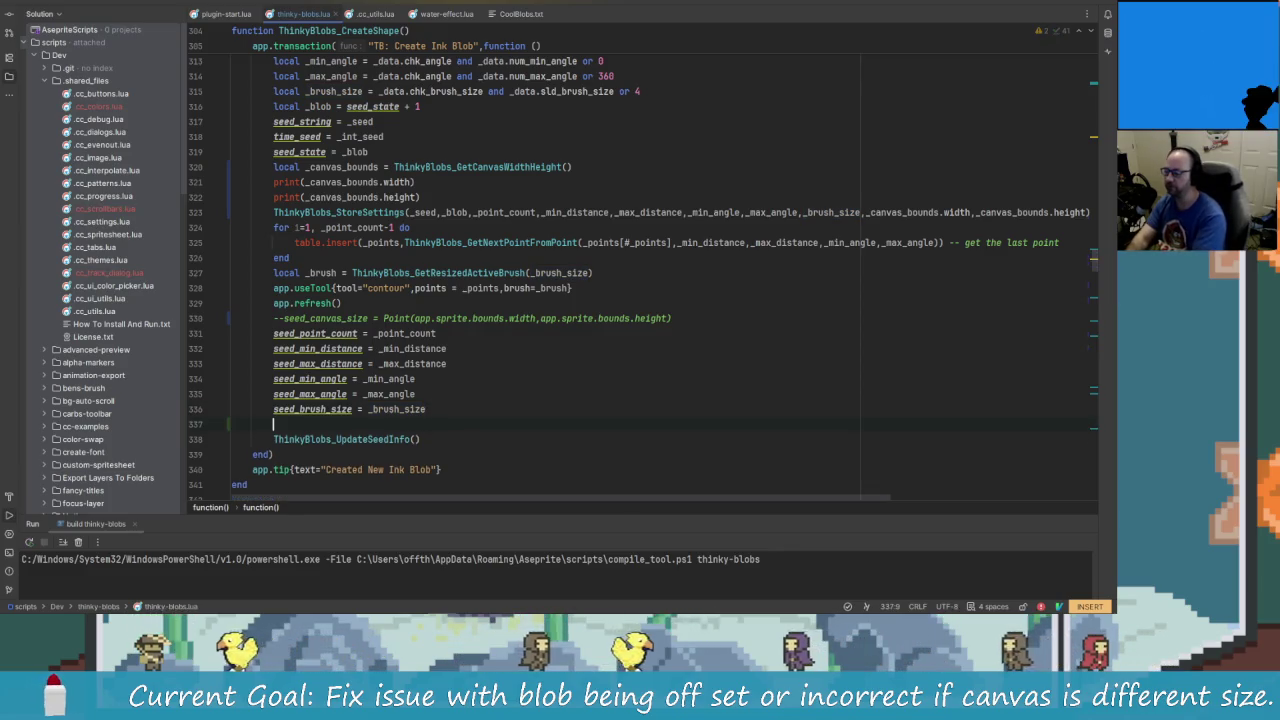
key("BackSpace")
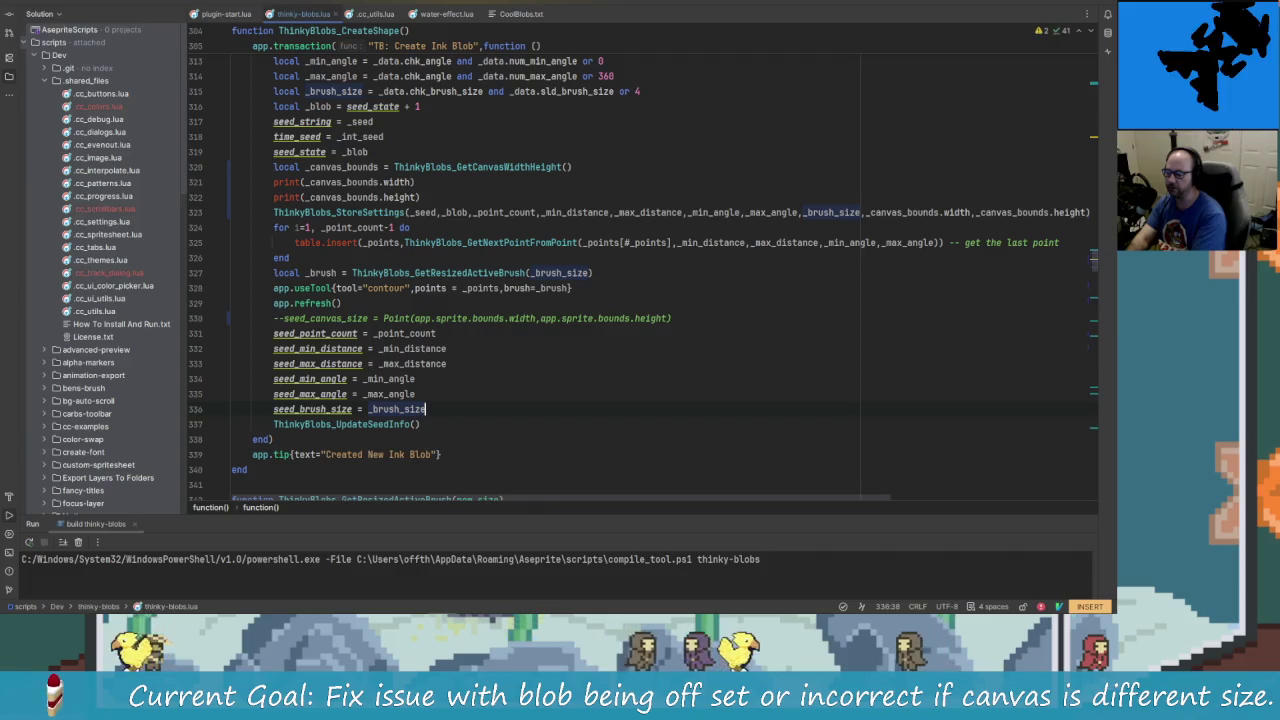
key("Return")
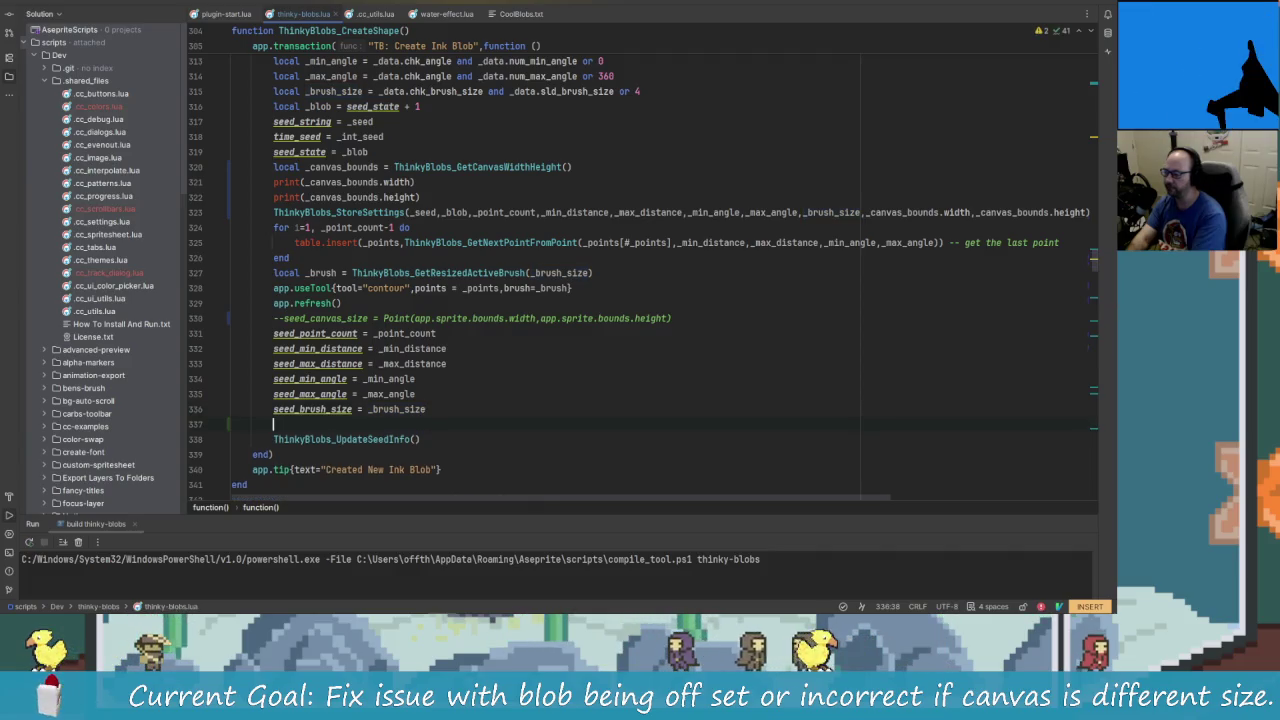
type("seed")
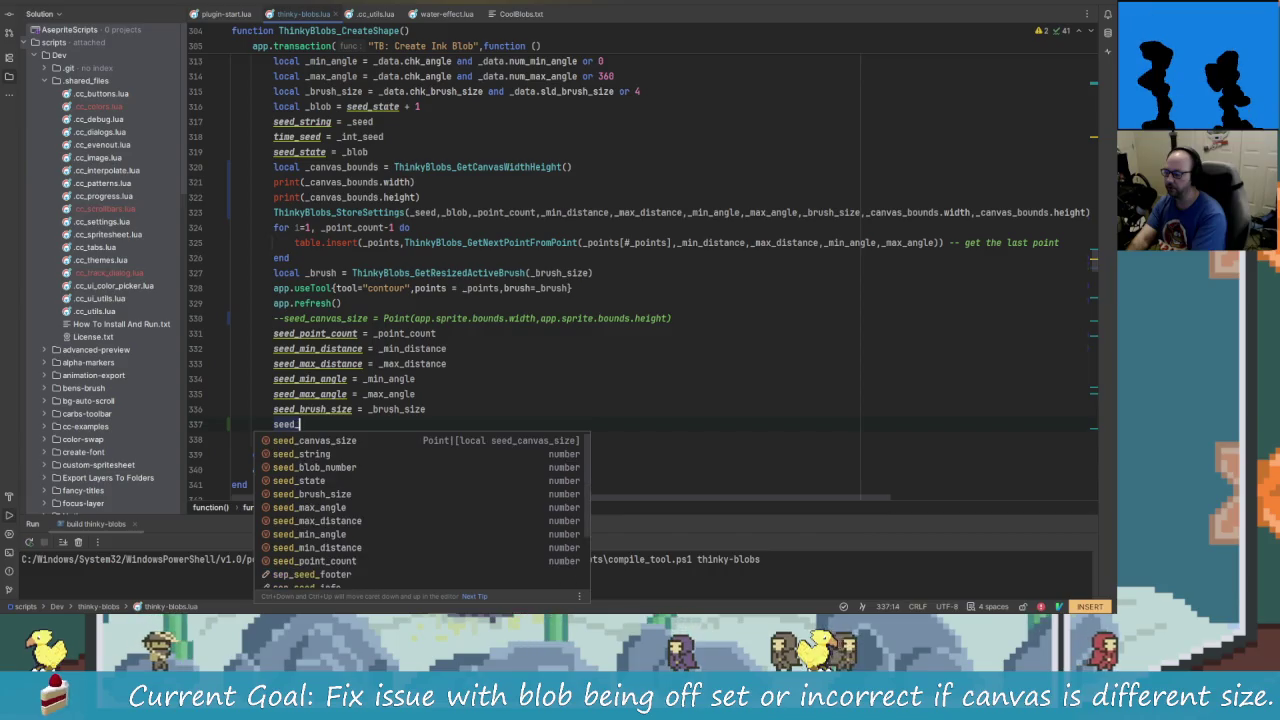
type("_canvas_size.x = ")
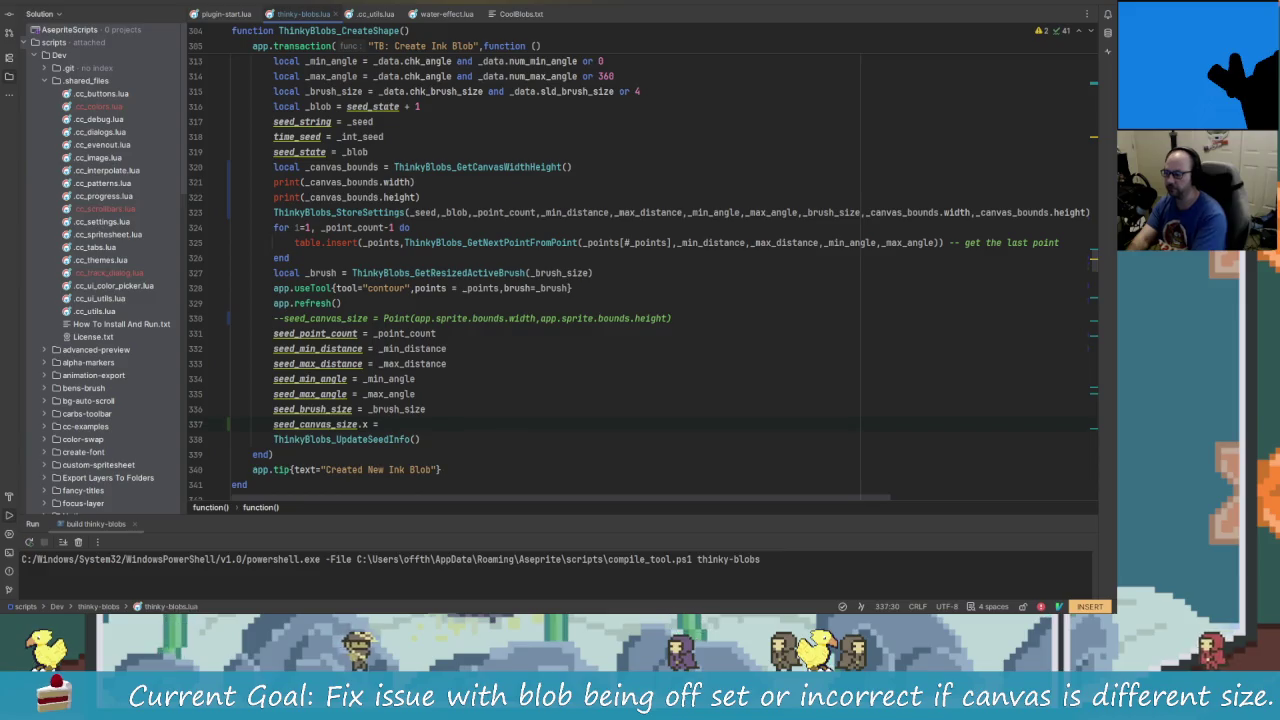
type("_canvas_bounds.width")
- Add seed_canvas_size.y = _canvas_bounds.height on line 338 using autocomplete
key("Return")
type("see")
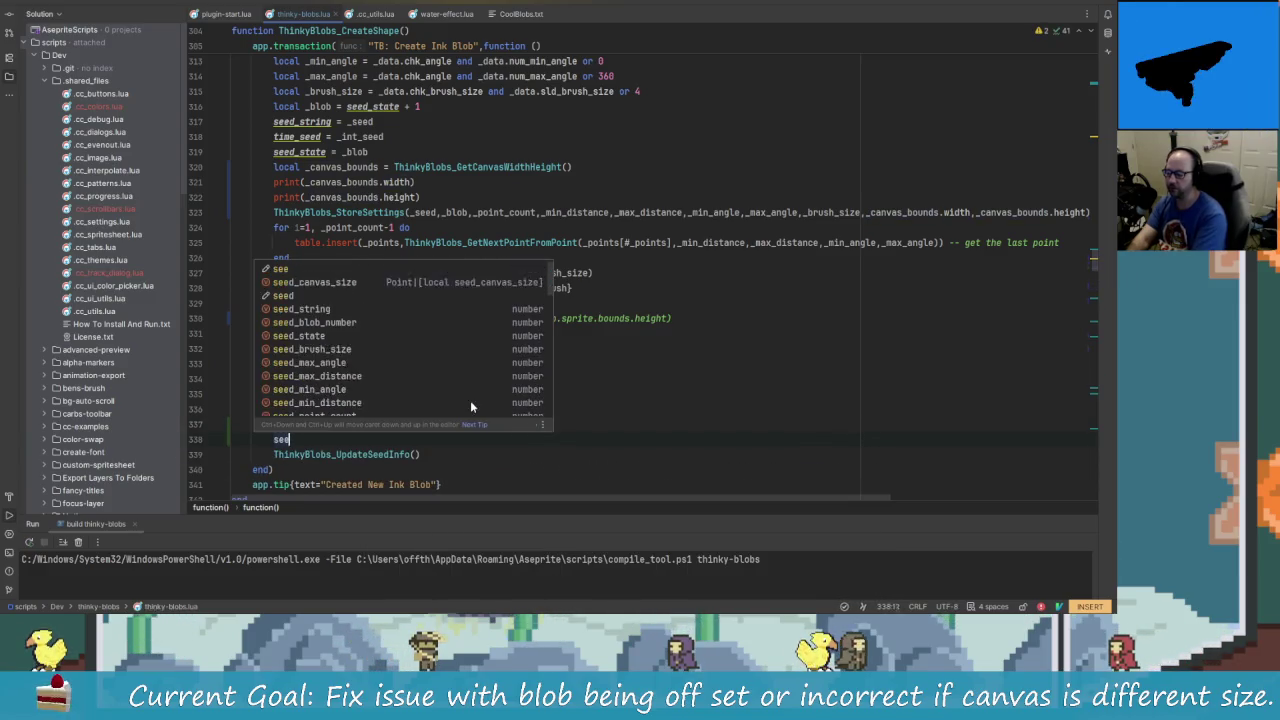
type("d_c")
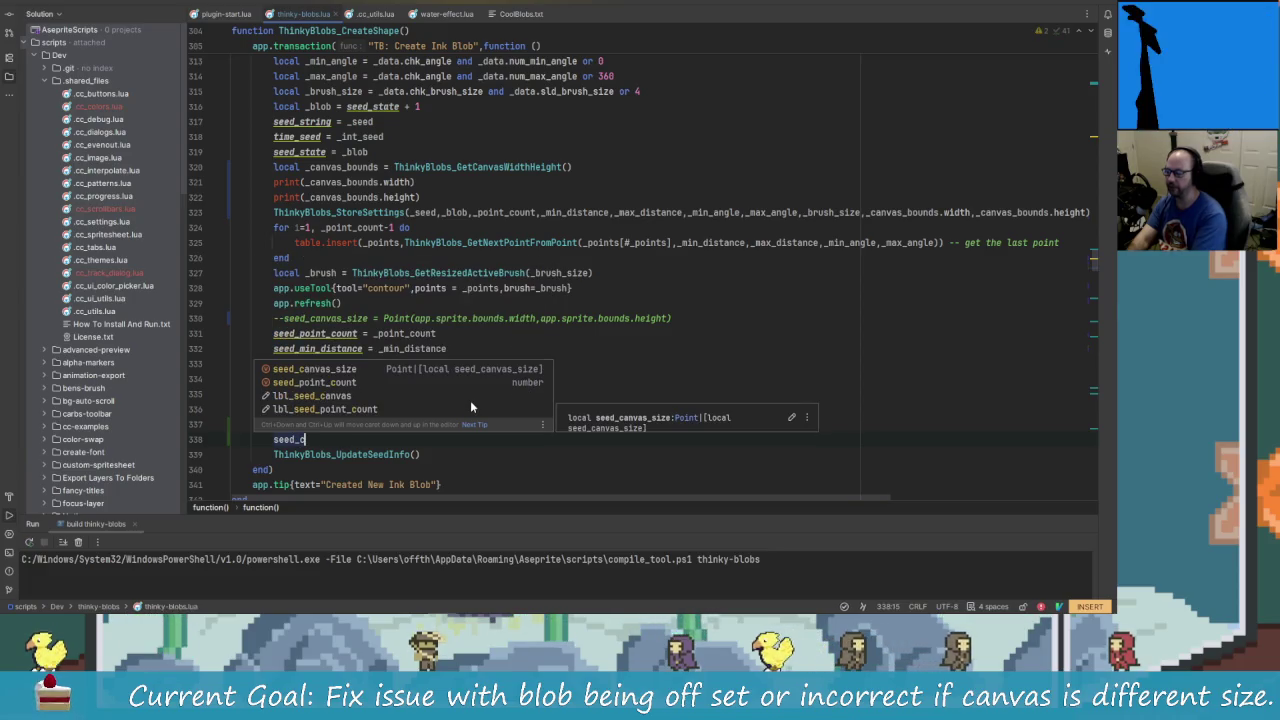
key("Return")
type(".y")
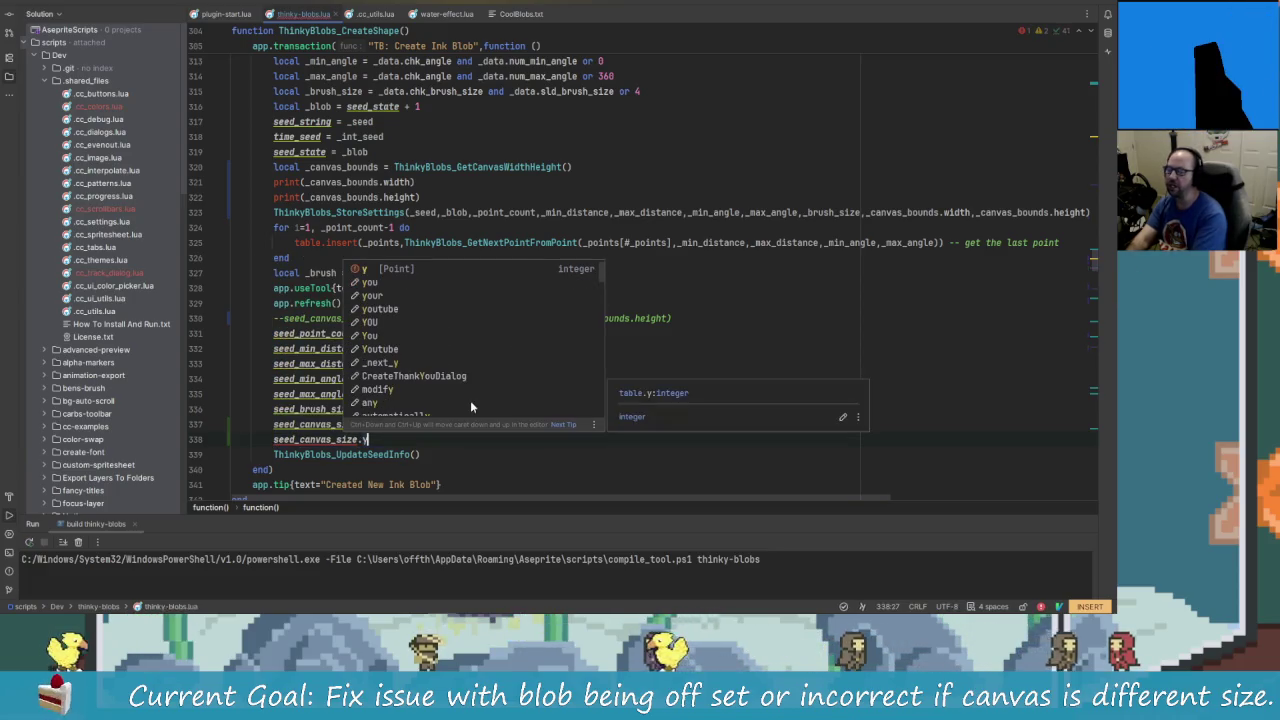
type(" = _can")
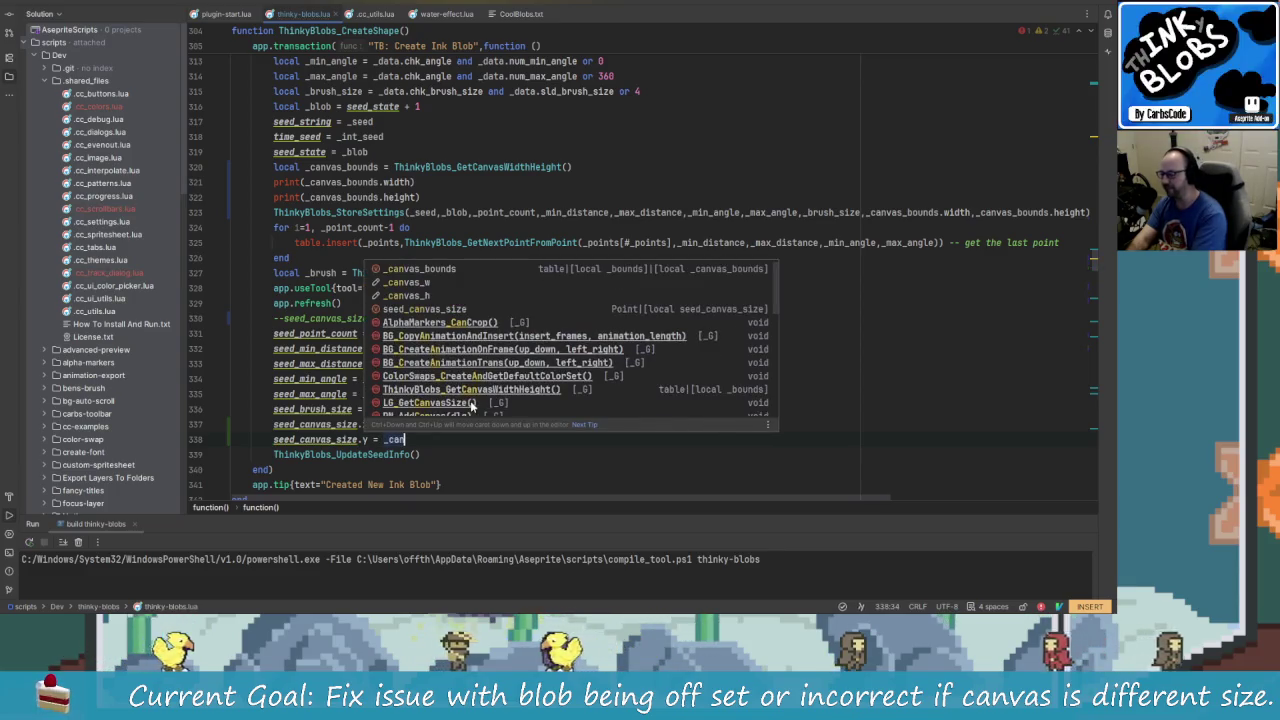
key("Return")
type(".he")
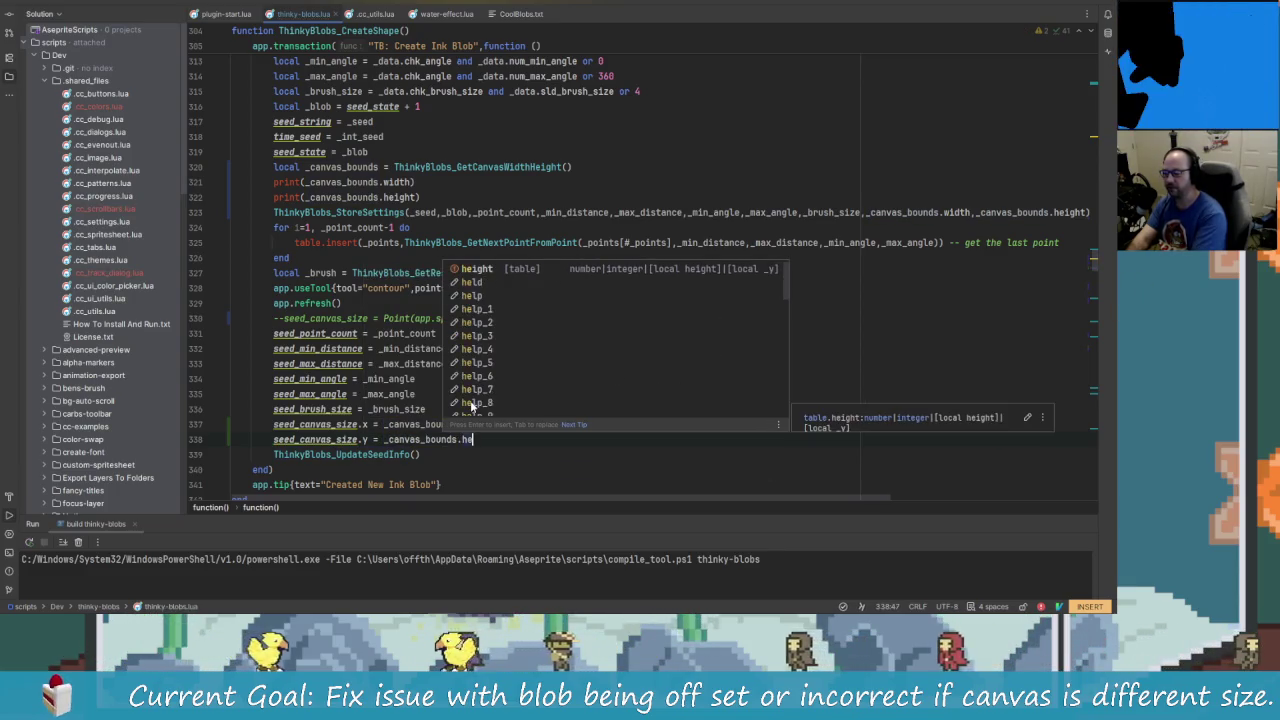
key("Return")
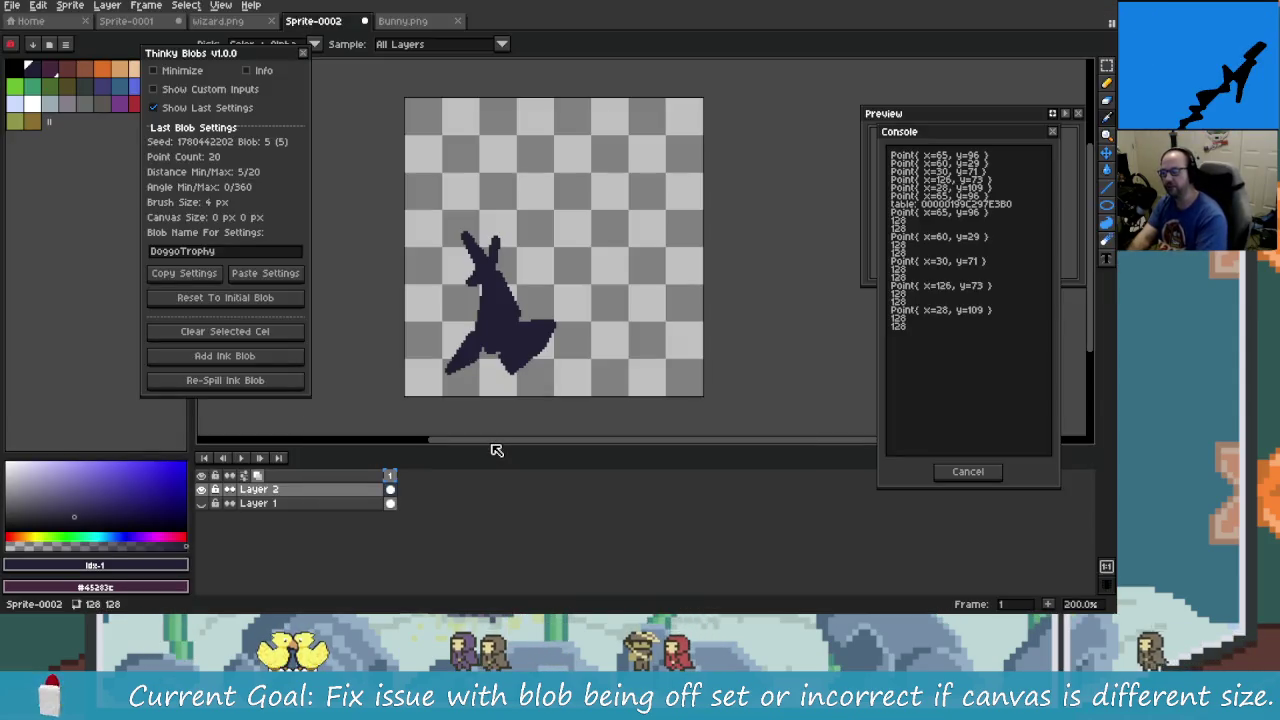
- Reopen Thinky Blobs, paste the DoggoTrophy settings, clear the cel and spill a new ink blob
left_click(952, 478)
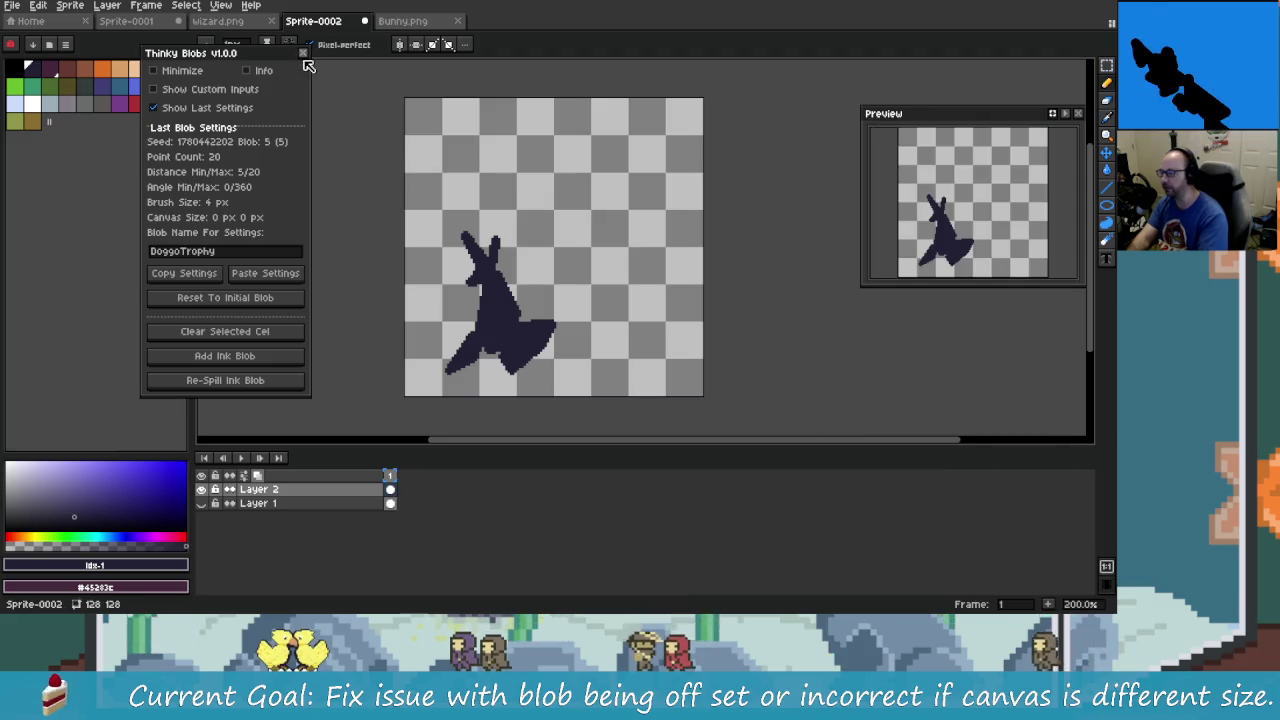
key("ctrl+shift+b")
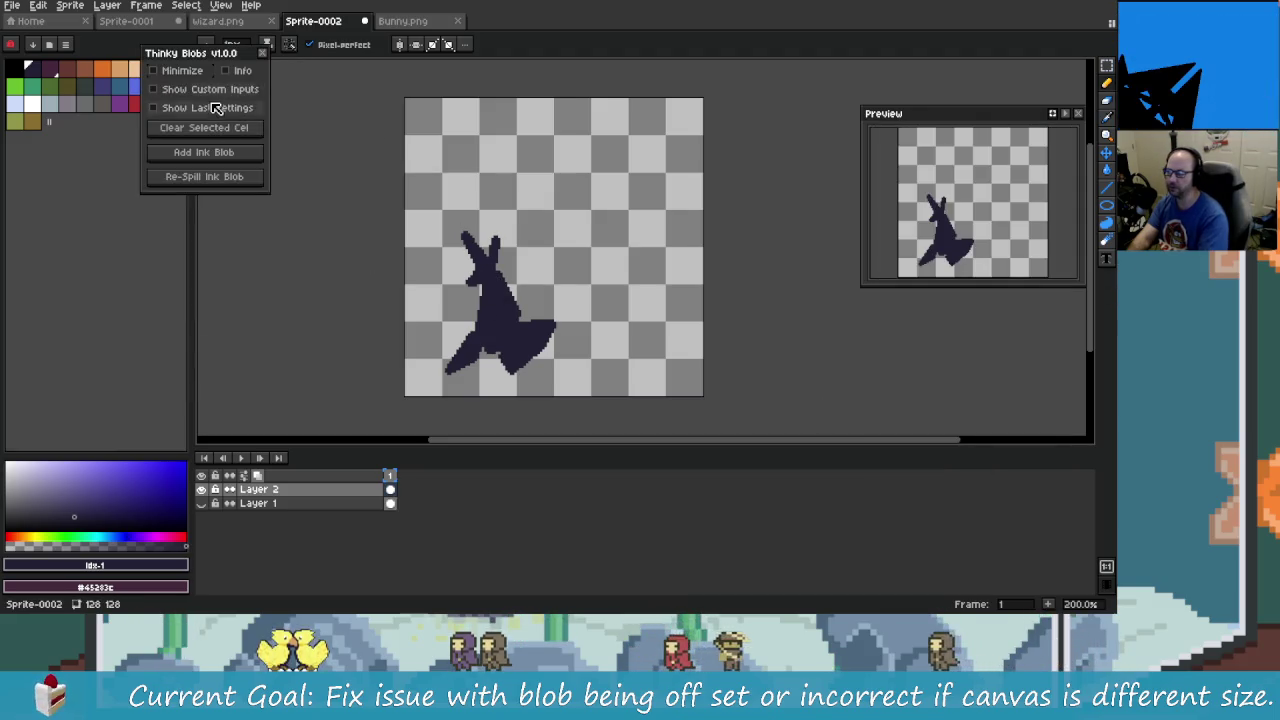
left_click(224, 110)
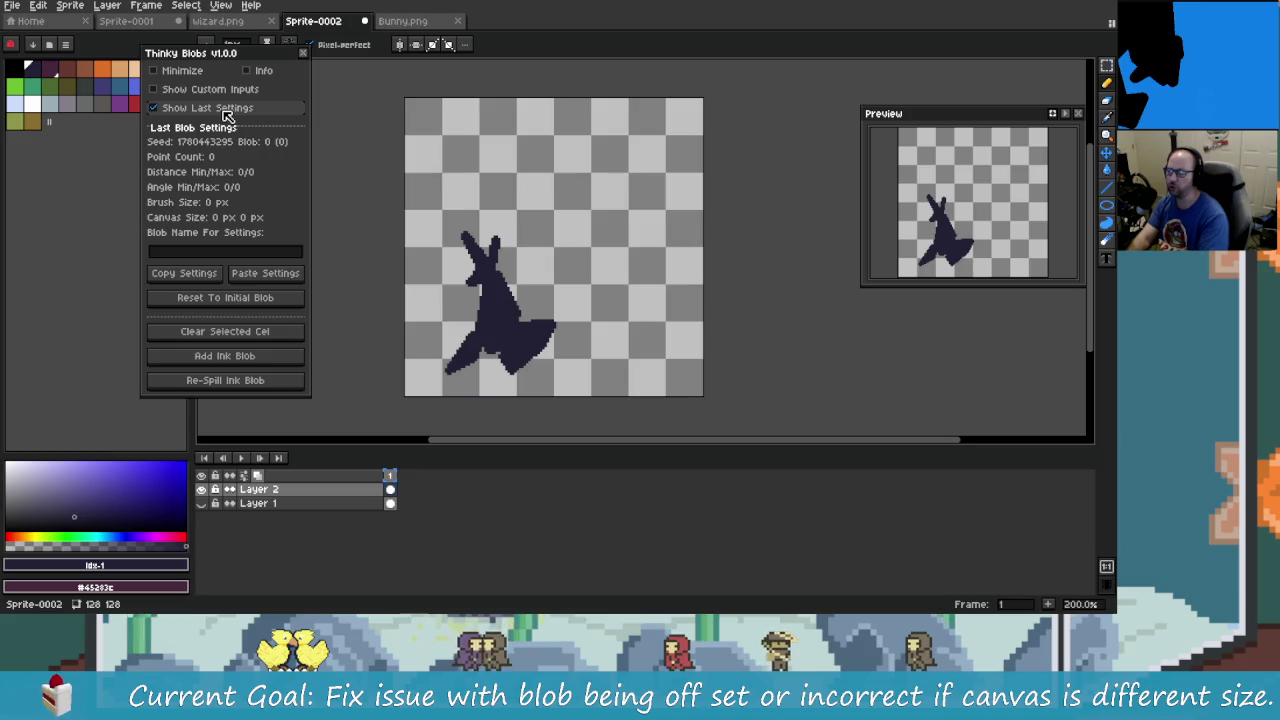
left_click(265, 273)
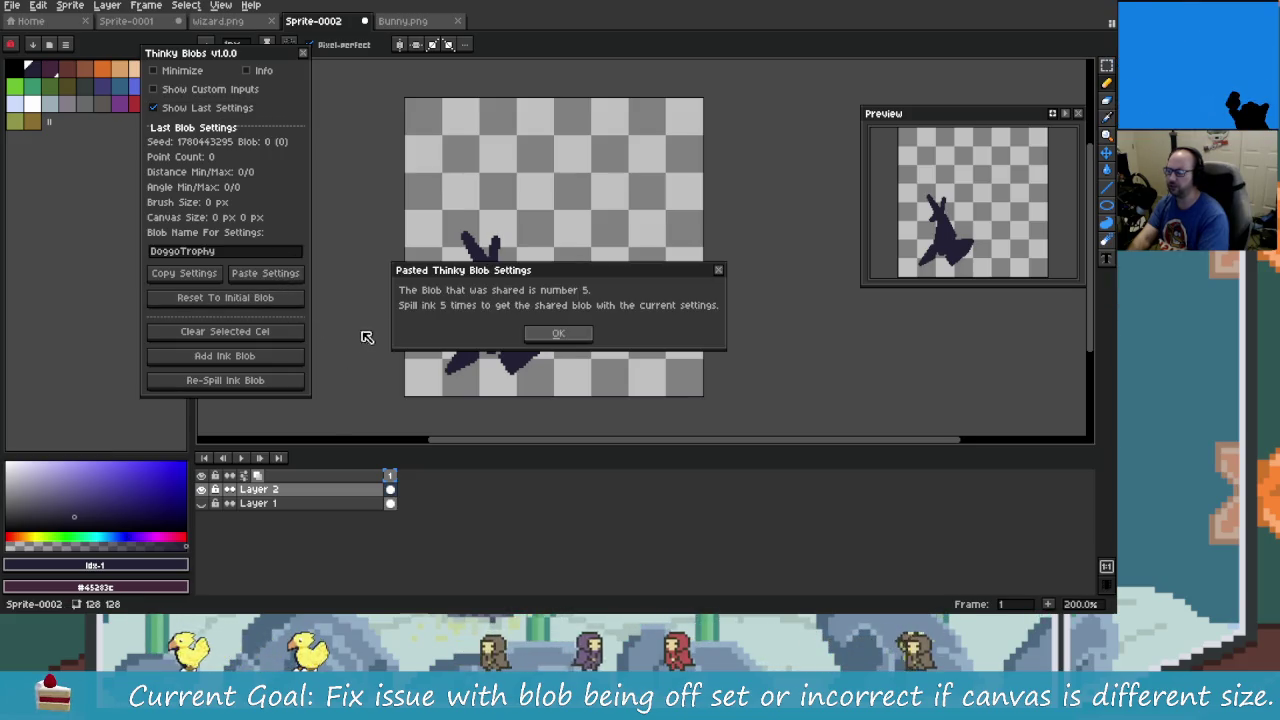
left_click(556, 333)
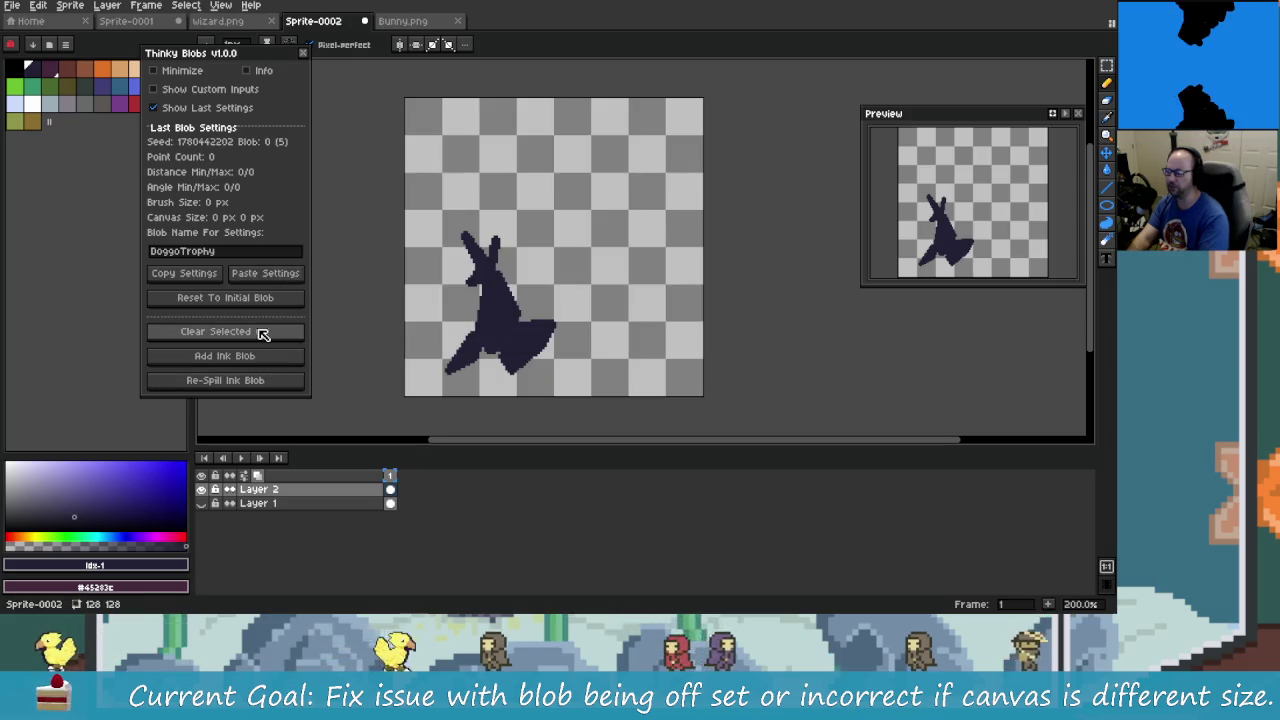
left_click(225, 331)
left_click(272, 356)
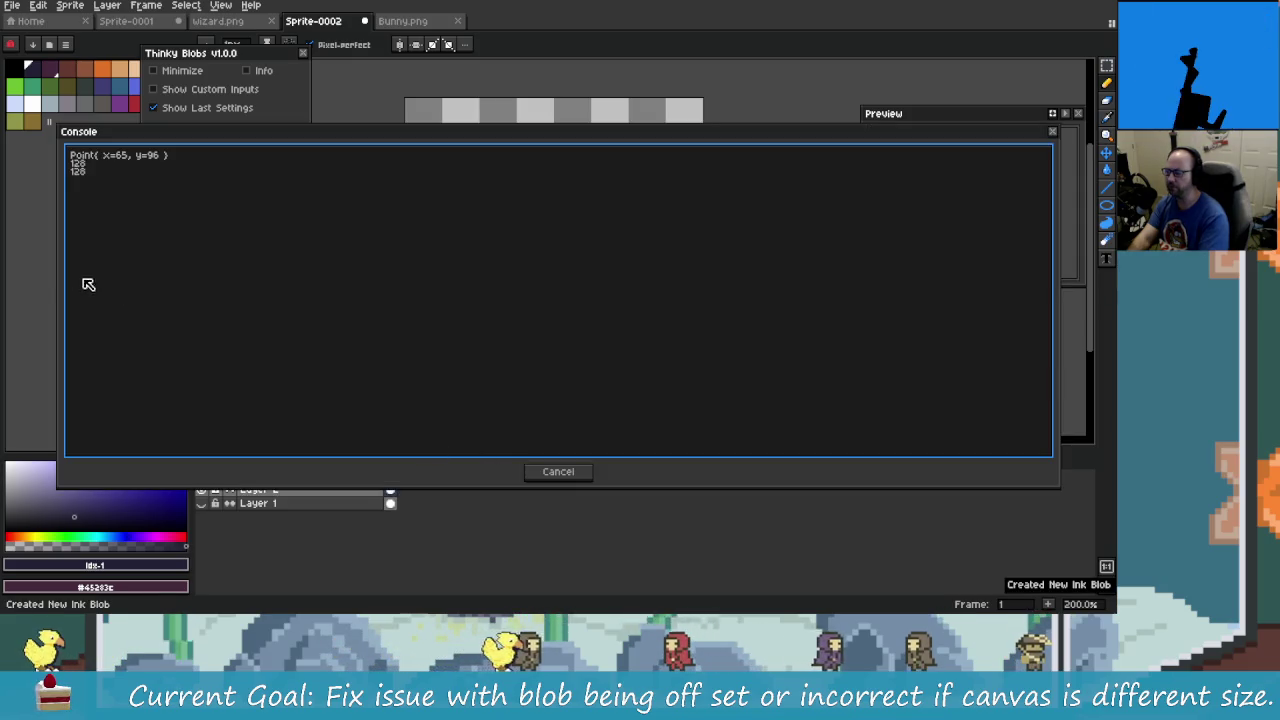
- Re-spill to Blob 5, whose settings record a 128 px by 128 px canvas
mouse_move(58, 280)
left_mouse_down()
mouse_move(737, 349)
mouse_move(892, 349)
left_mouse_up()
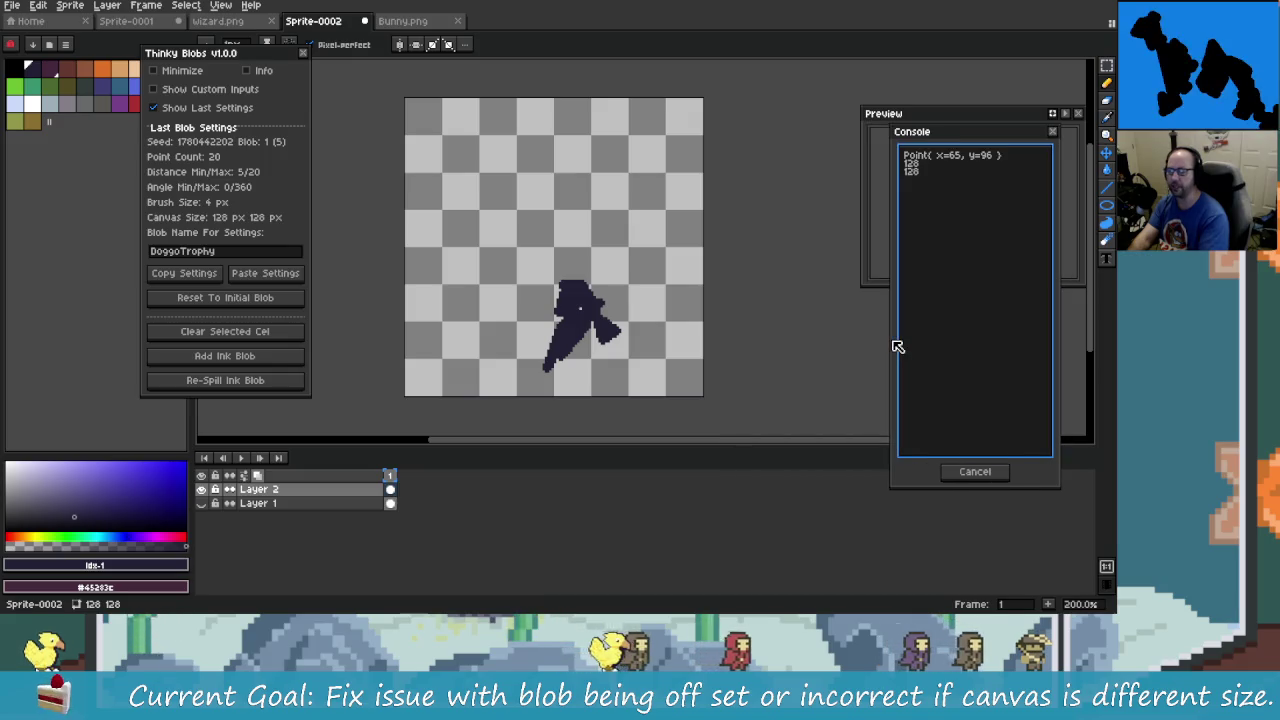
left_click(276, 387)
left_click(277, 385)
left_click(277, 385)
left_click(277, 385)
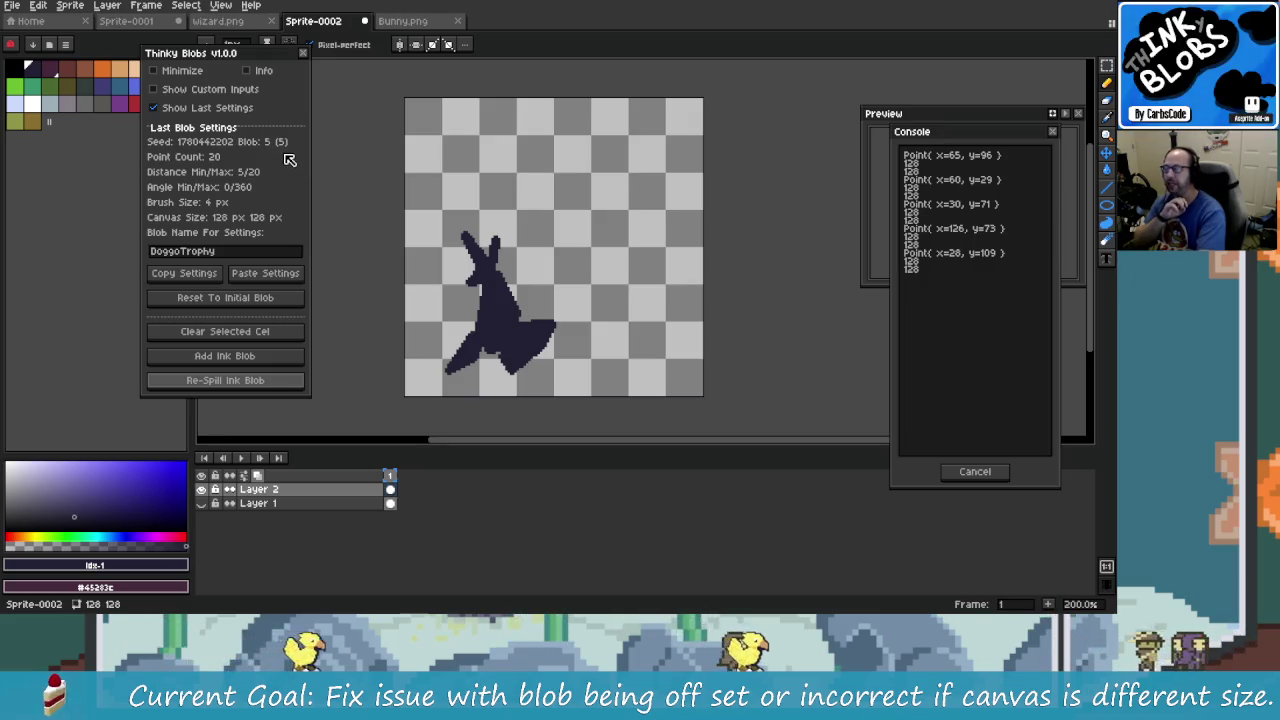
left_click(247, 70)
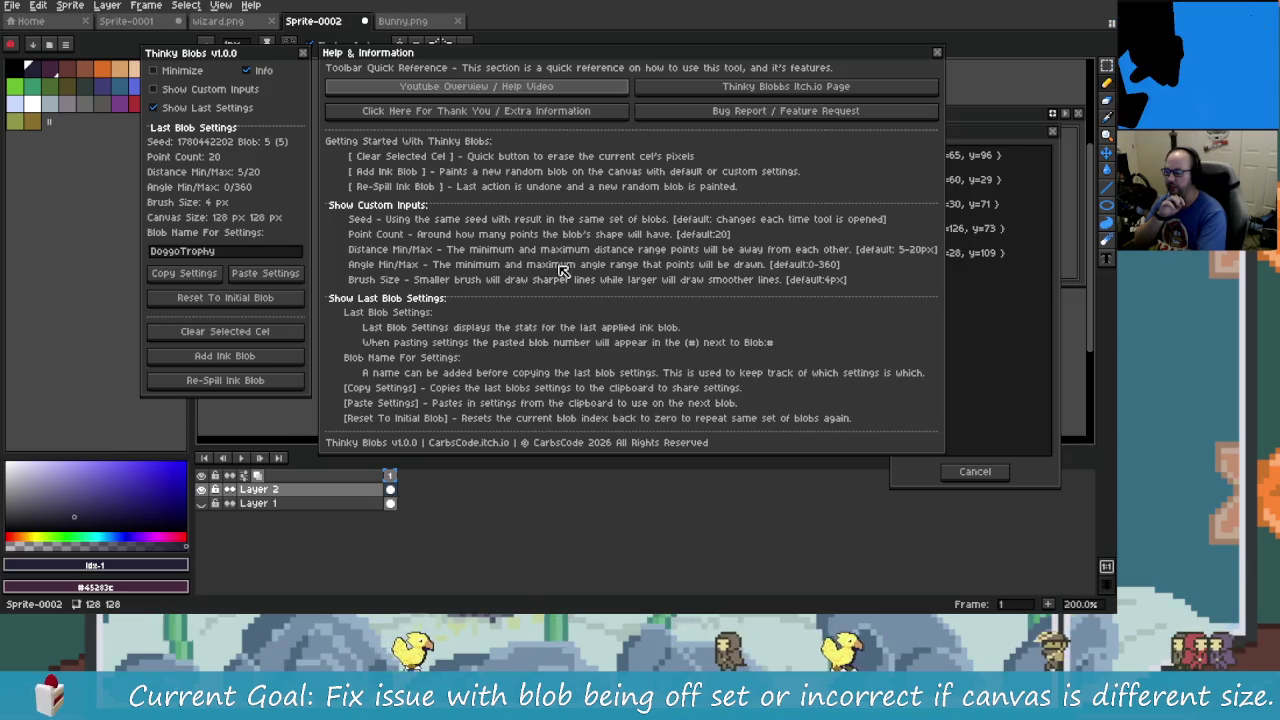
- Close Help & Information and loop a rough freehand outline around the blob 5 shape
left_click(247, 70)
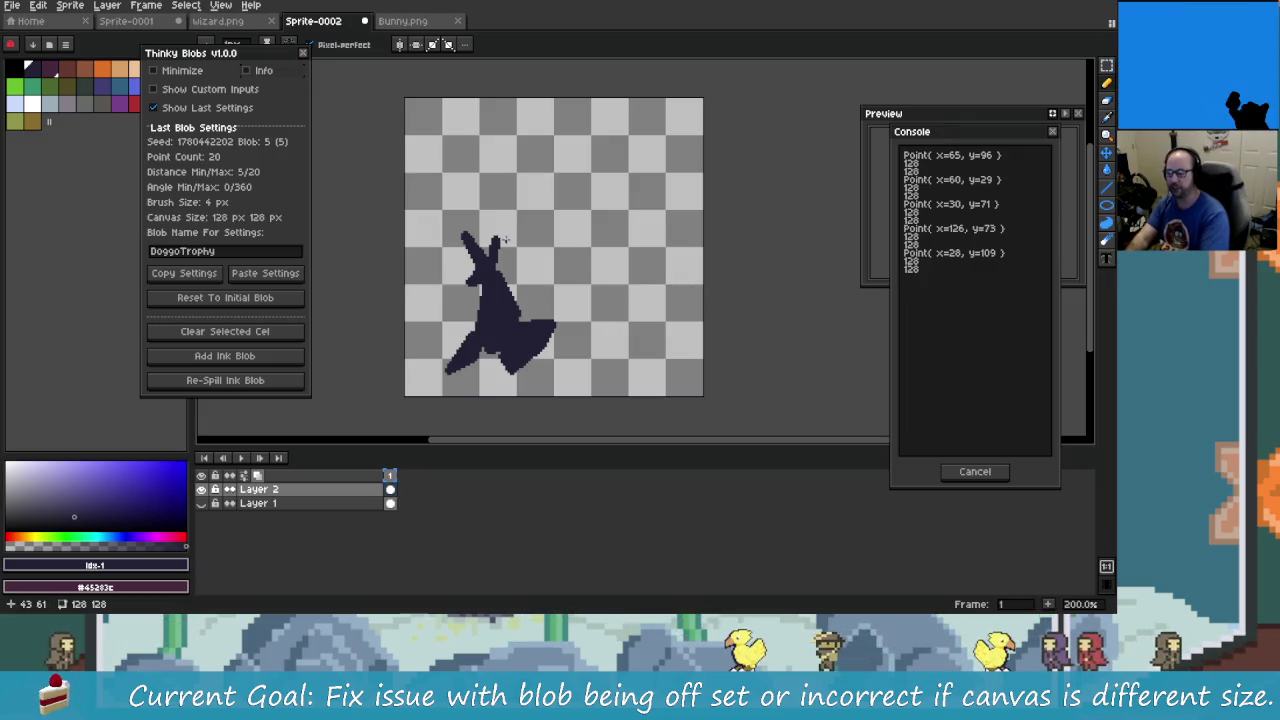
left_click_drag(471, 228, 533, 195)
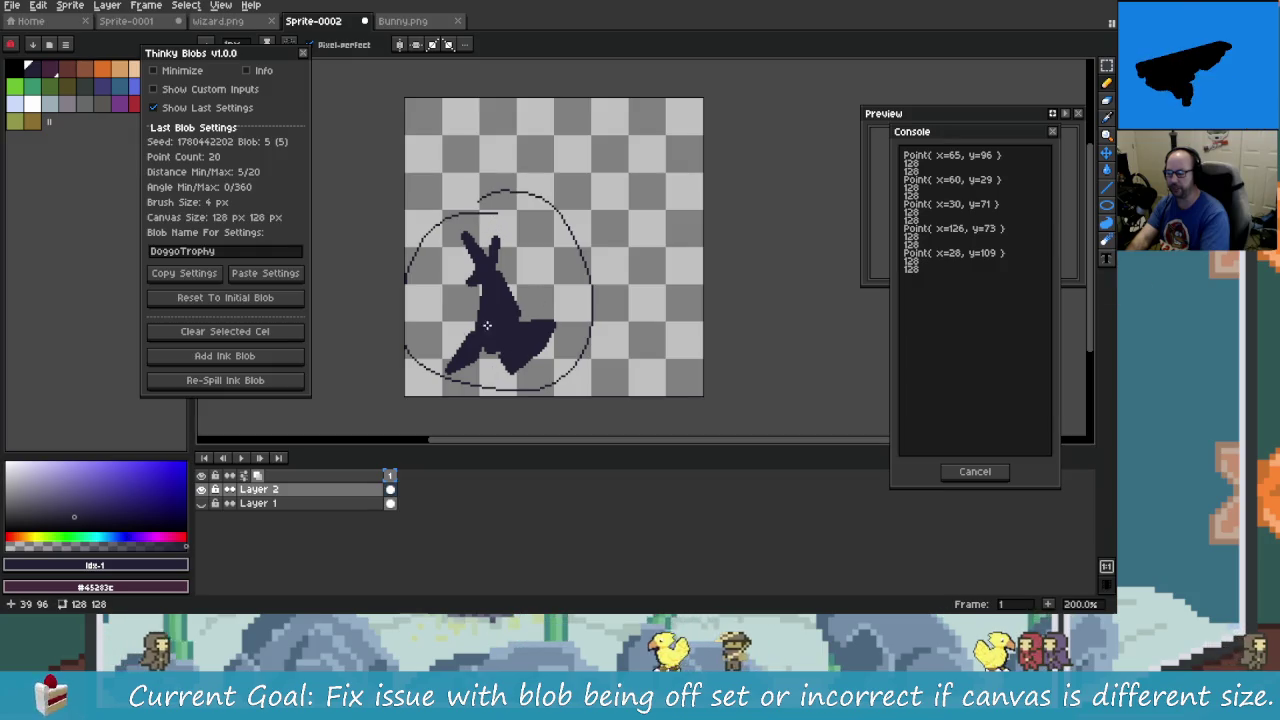
- Resize the canvas to 197×148 px with 69 px right and 20 px bottom borders
key("c")
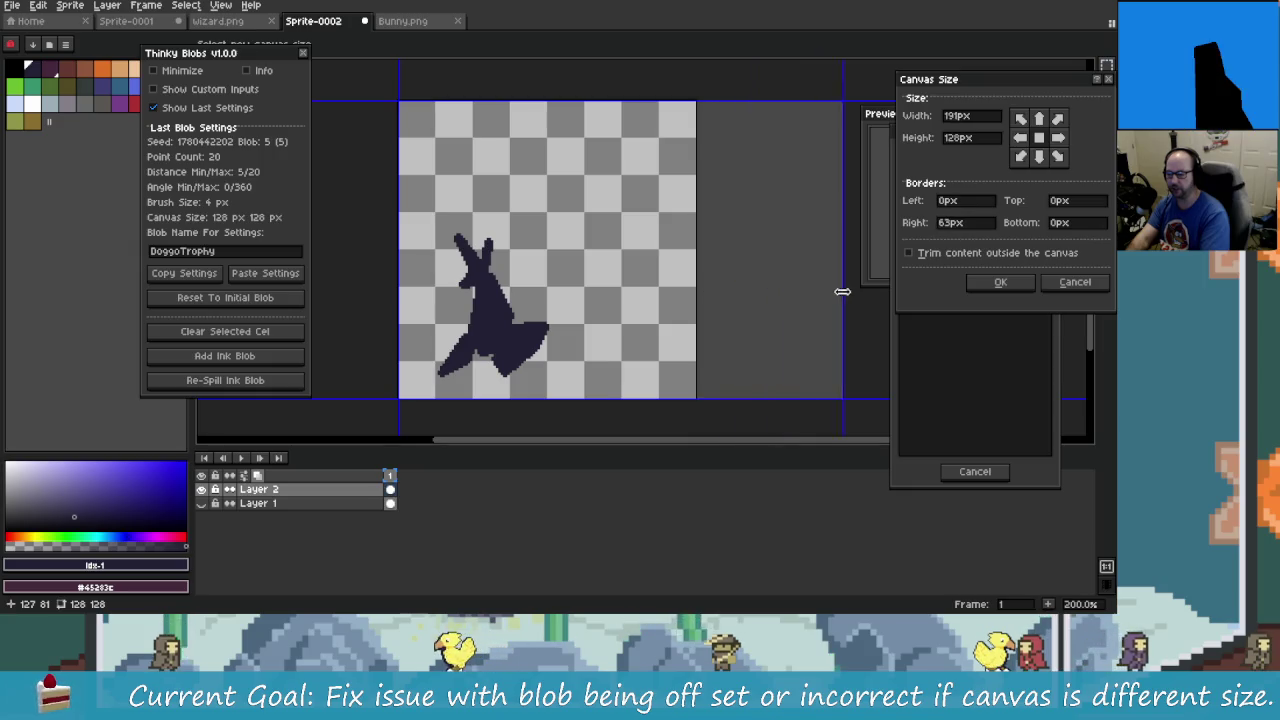
left_click_drag(694, 289, 857, 289)
left_click_drag(792, 400, 780, 440)
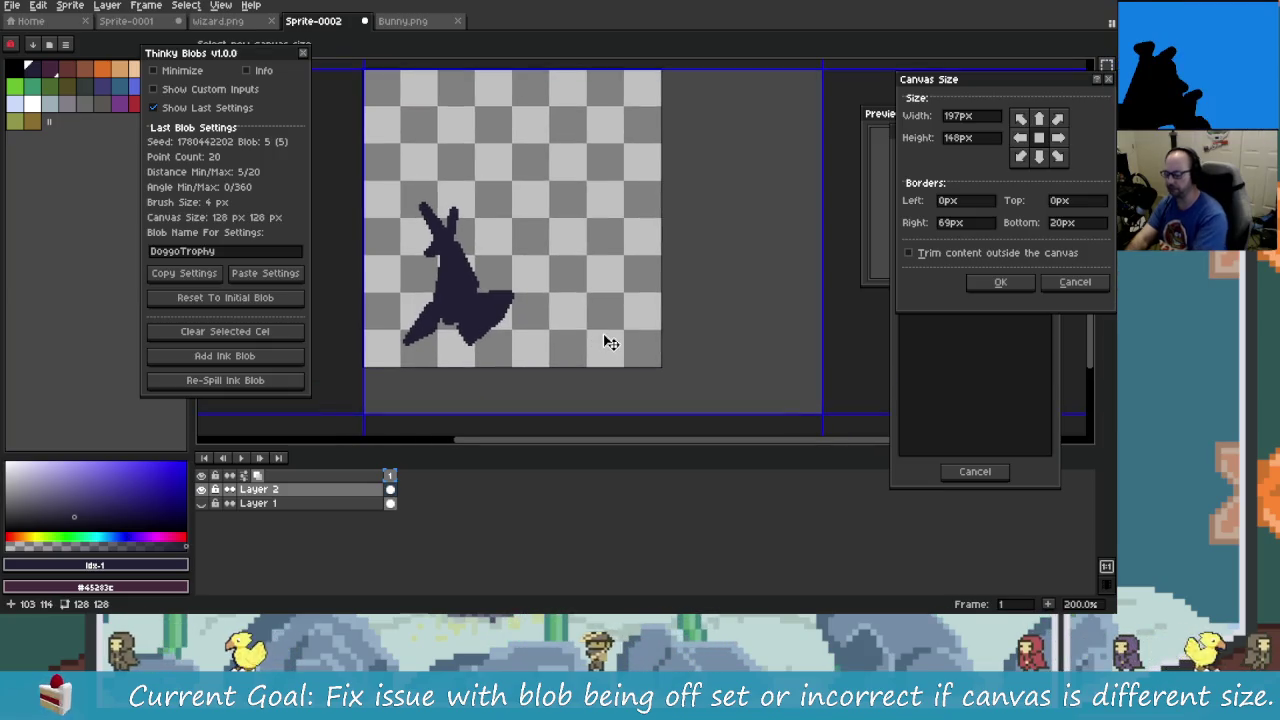
- Capture a Snipping Tool snip of the Aseprite editor window
key("super")
type("snii")
key("Escape")
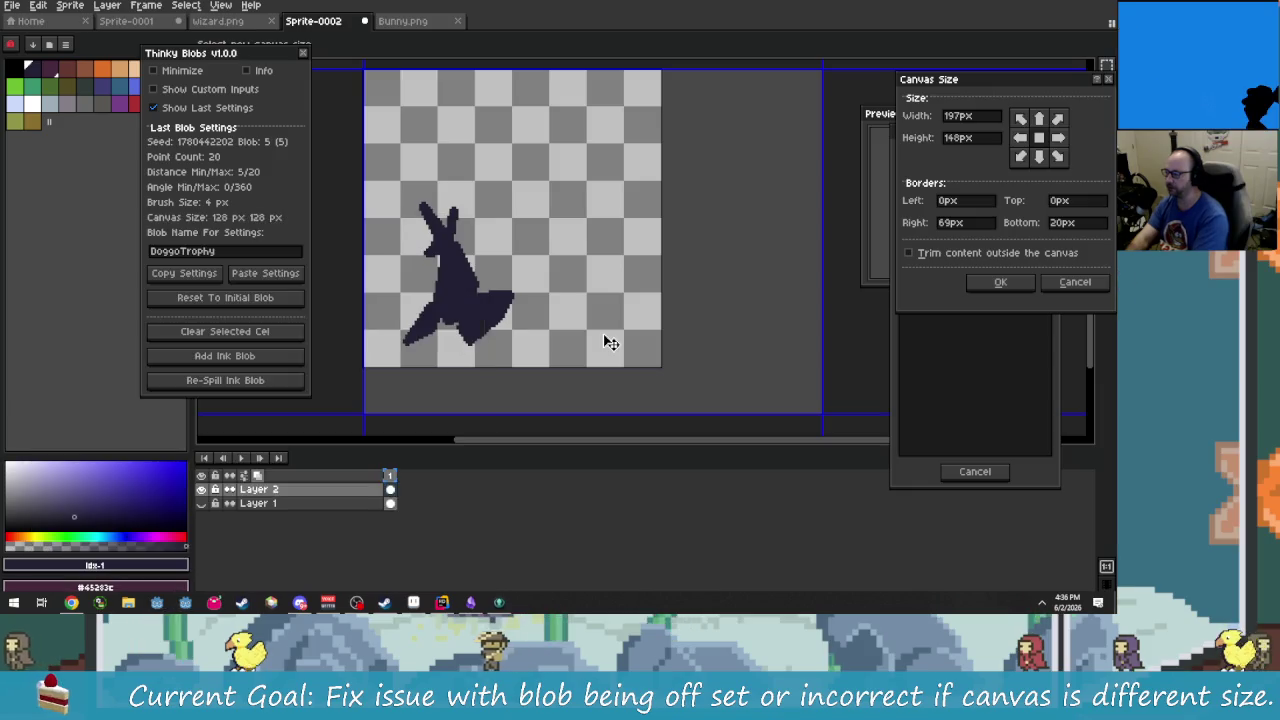
left_click(225, 331)
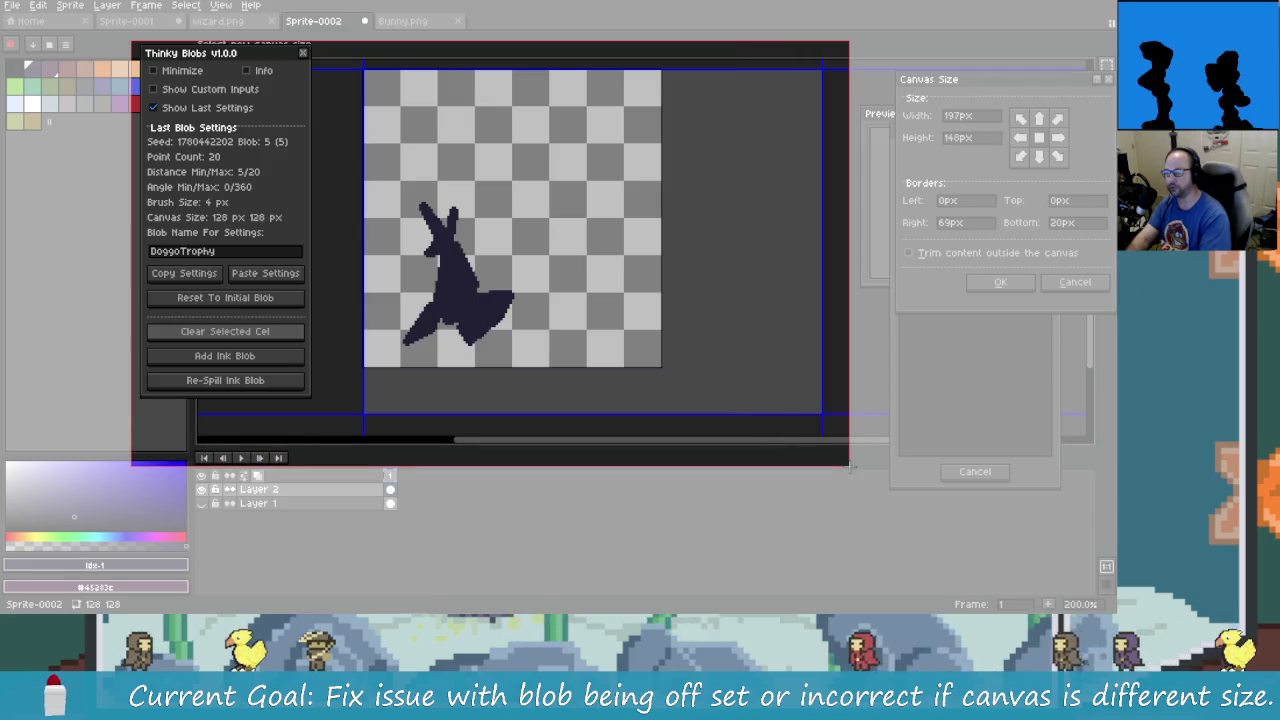
left_click(848, 463)
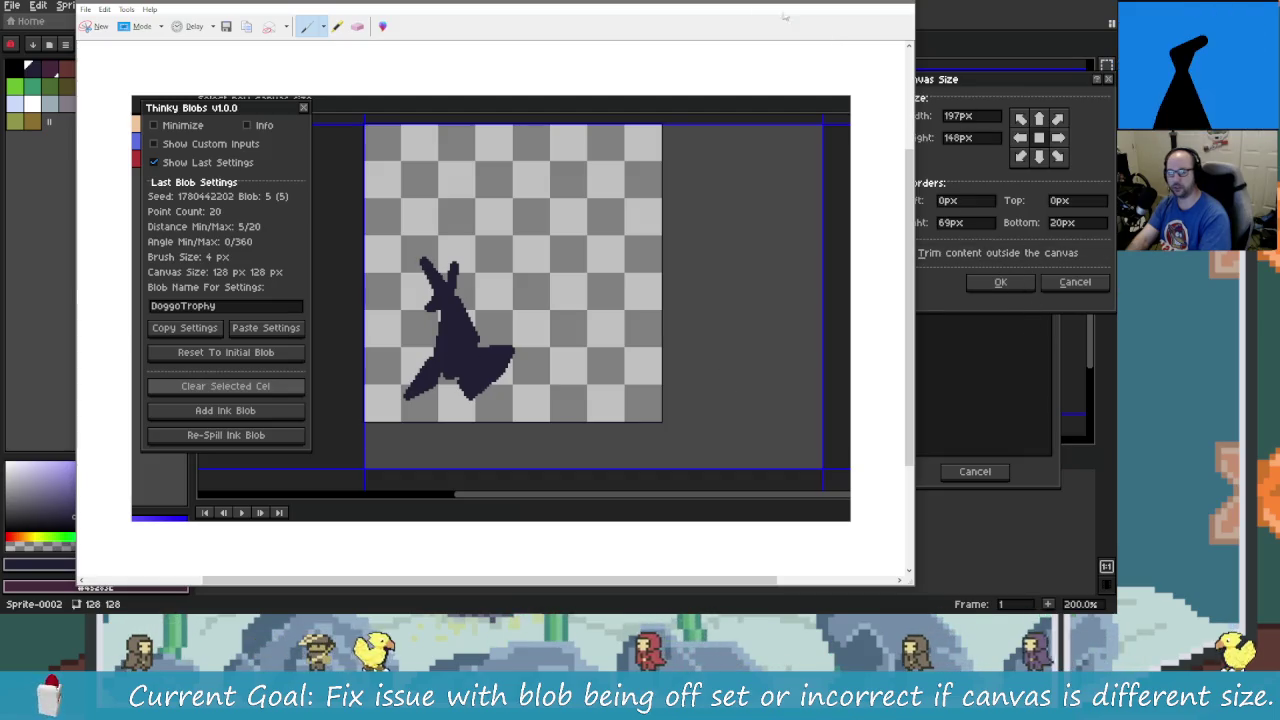
left_click(1031, 311)
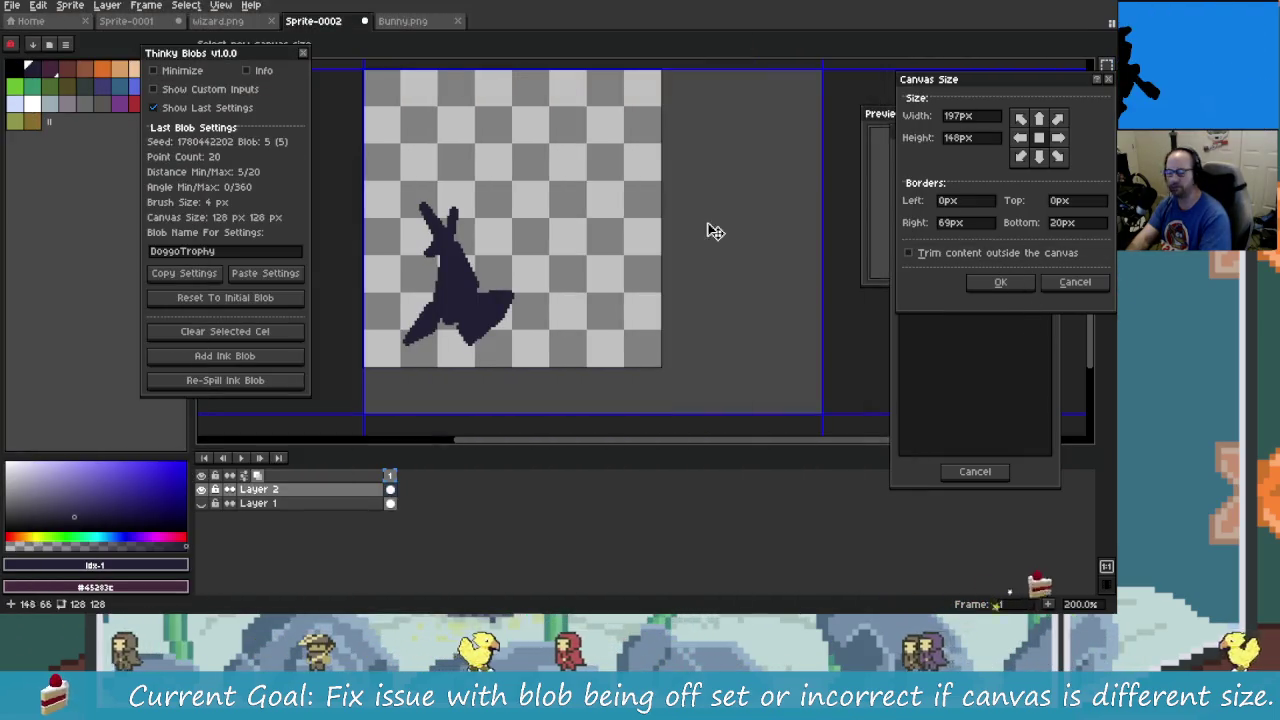
- Apply the 197×148 canvas size, clear the cel and reset to the initial blob
left_click(1000, 282)
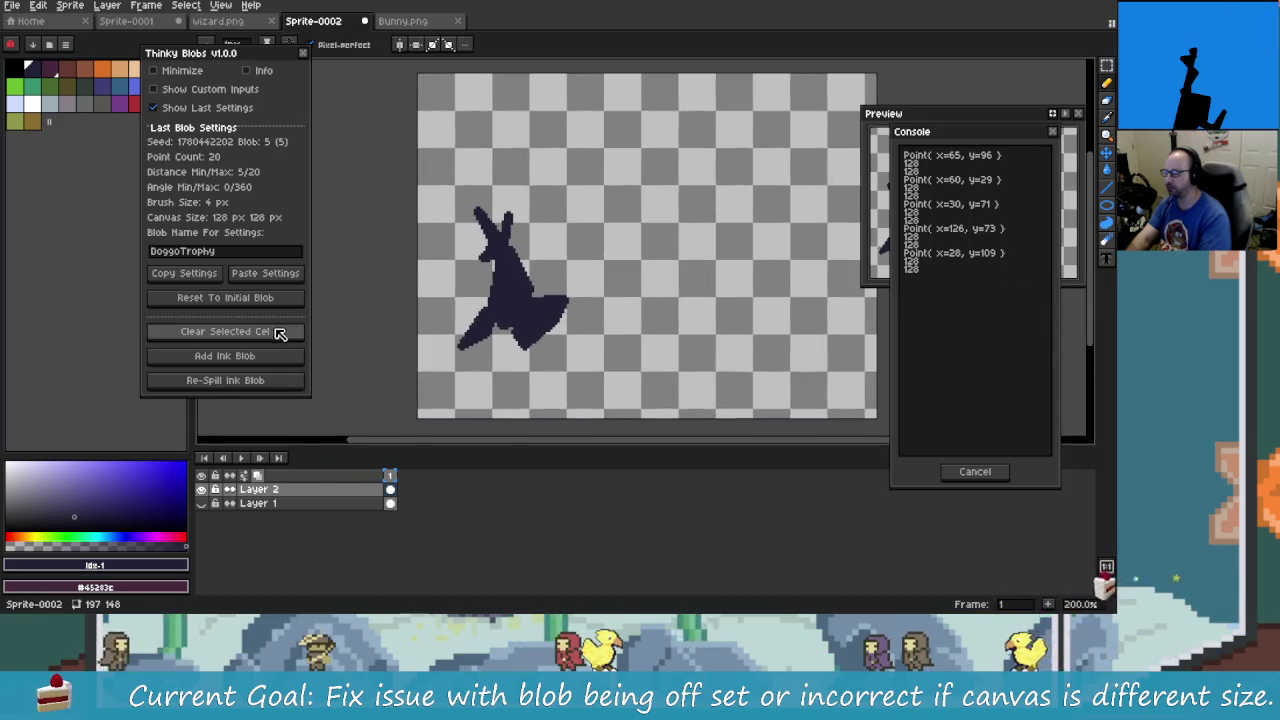
left_click(277, 331)
left_click(295, 298)
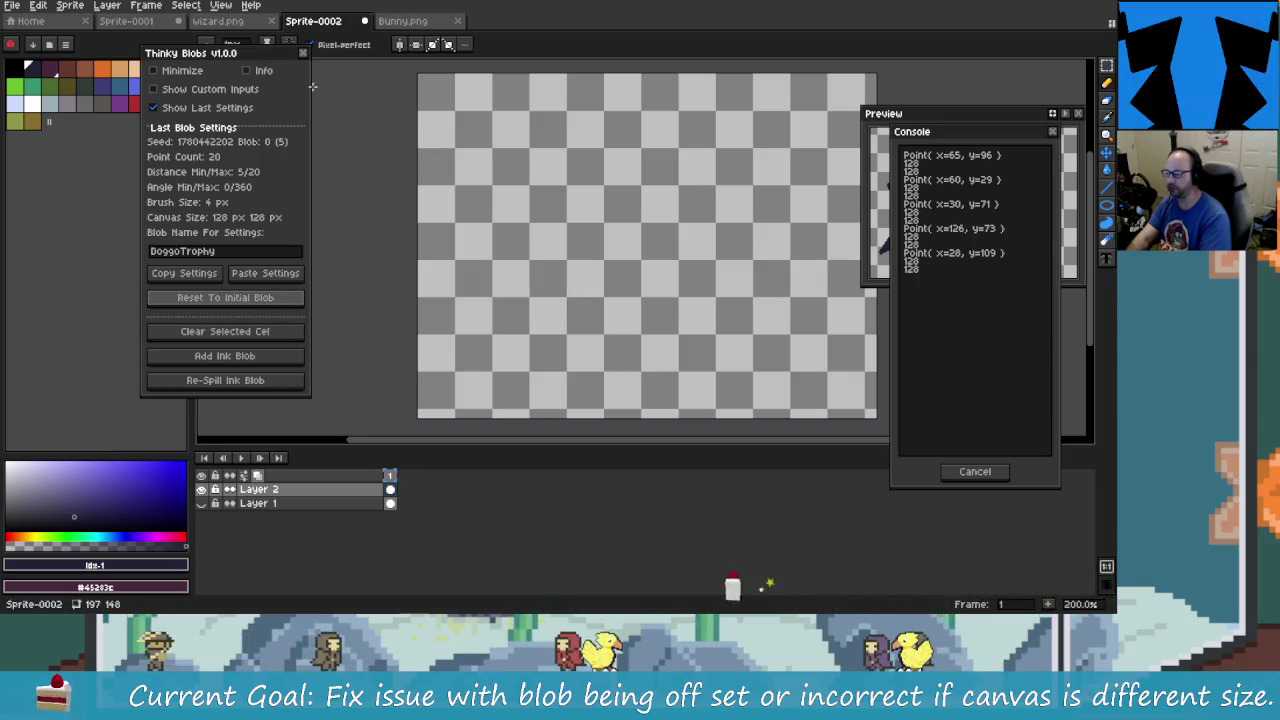
- Reopen Thinky Blobs from the Frame menu, paste settings, and read the 'bad argument #1 to find' error
left_click(303, 52)
left_click(100, 6)
mouse_move(146, 6)
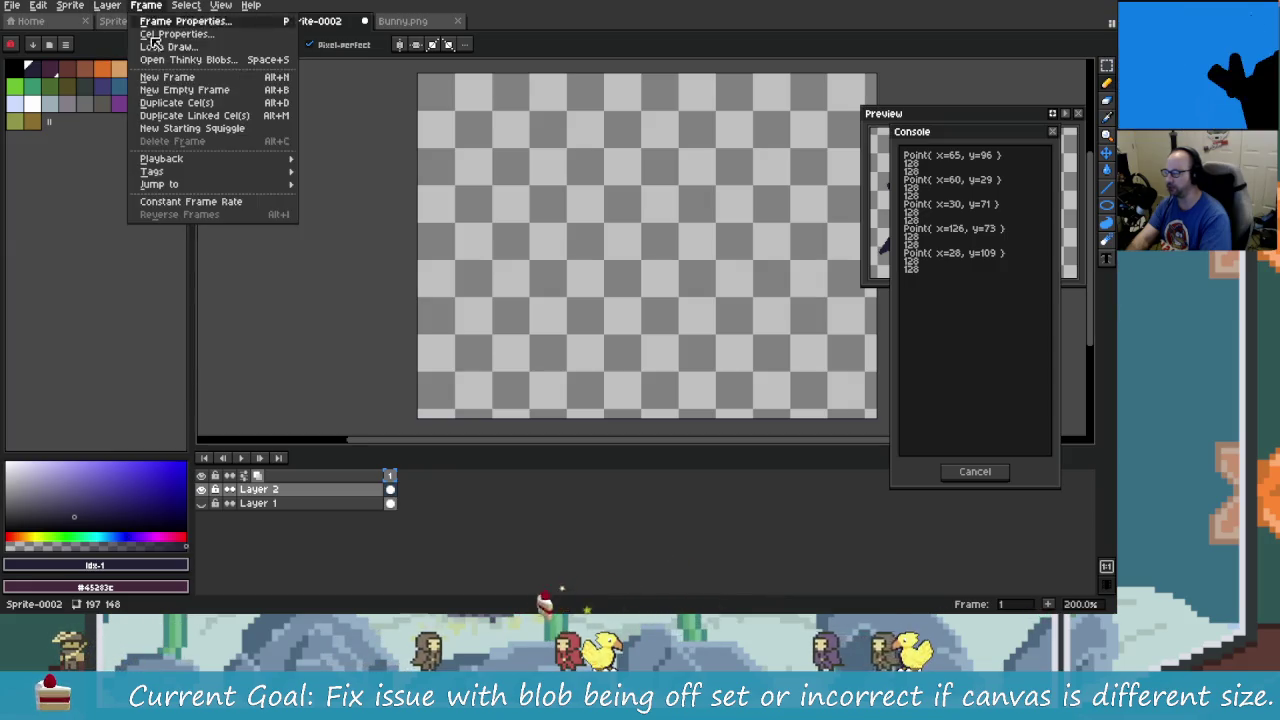
left_click(200, 54)
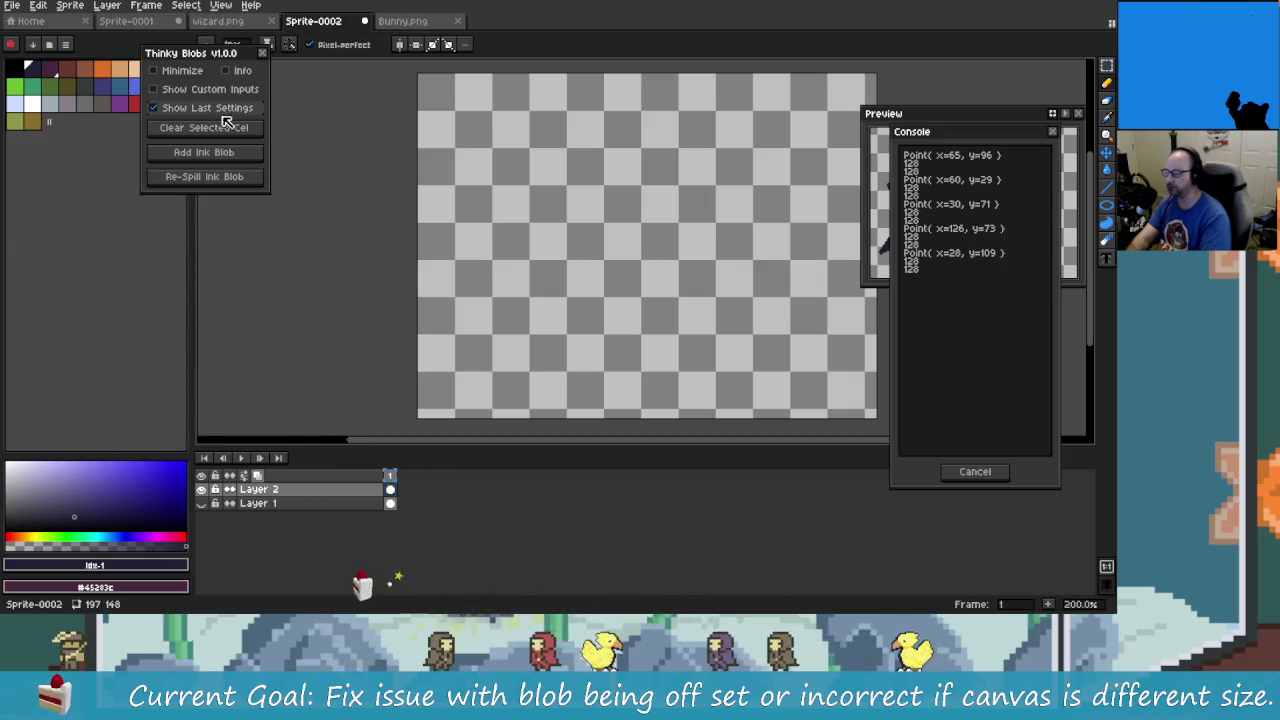
left_click(155, 107)
left_click(287, 279)
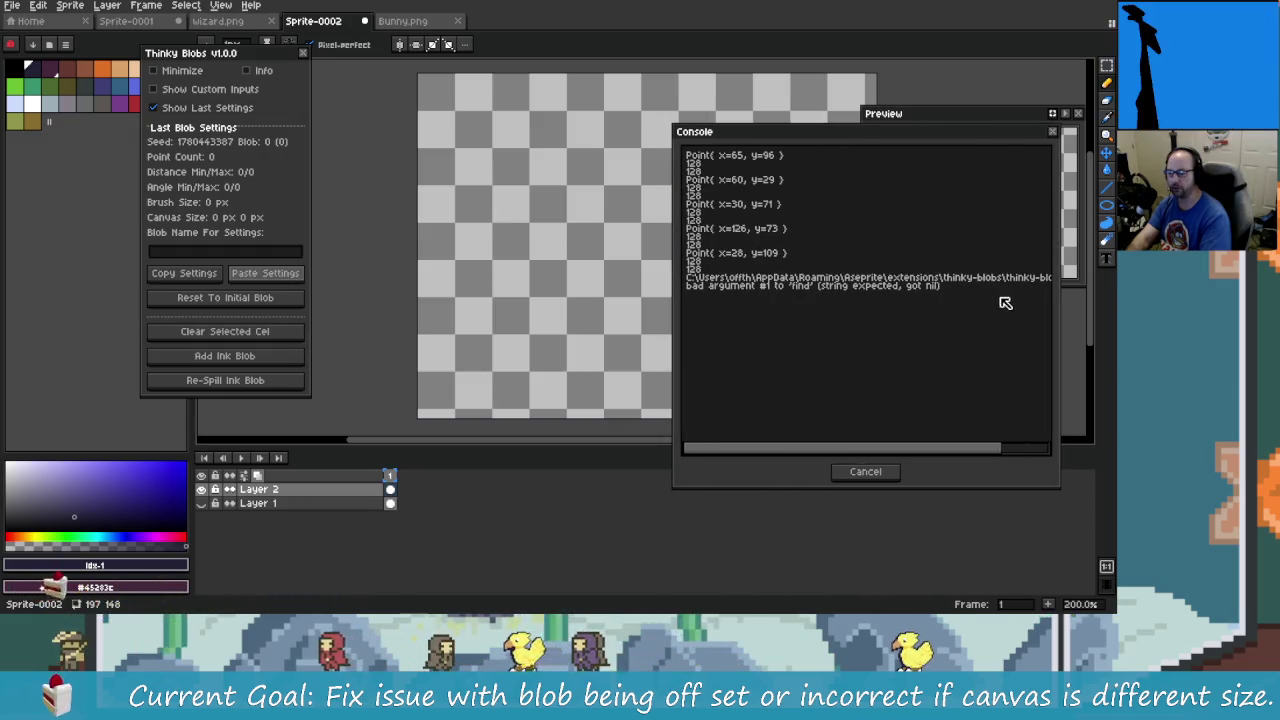
left_click_drag(673, 353, 457, 355)
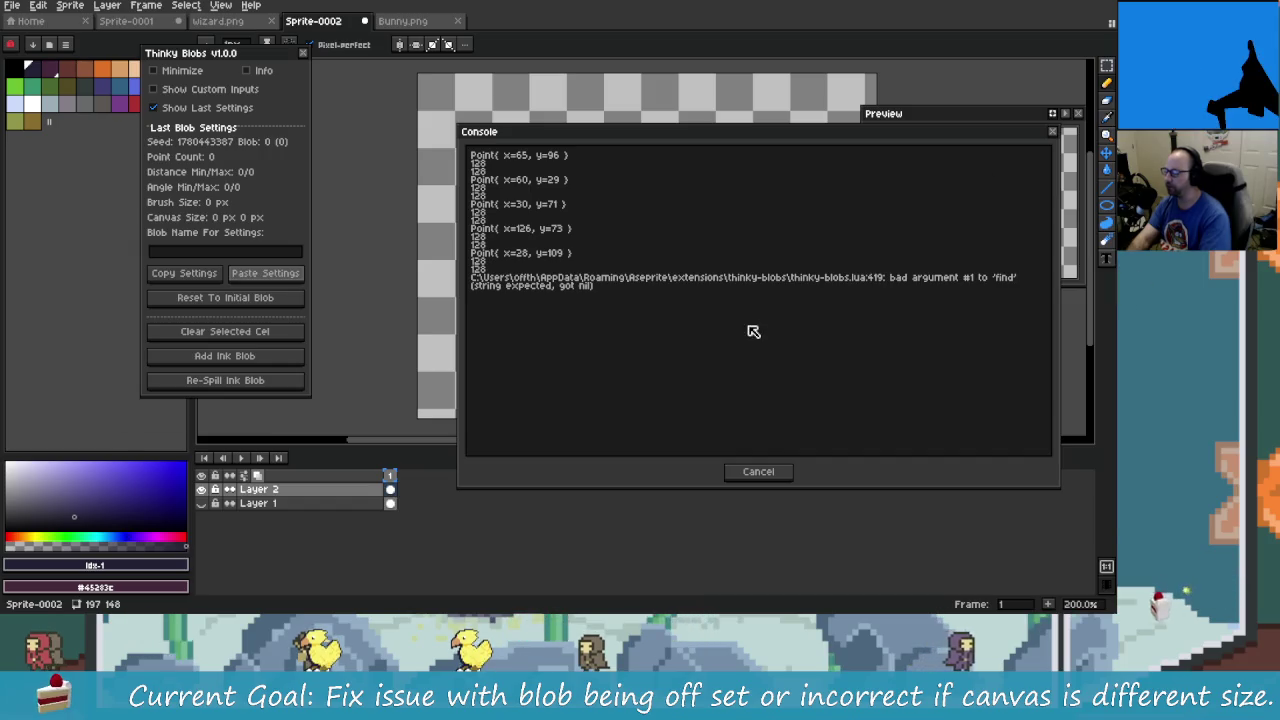
key("alt+Tab")
key("alt+Tab")
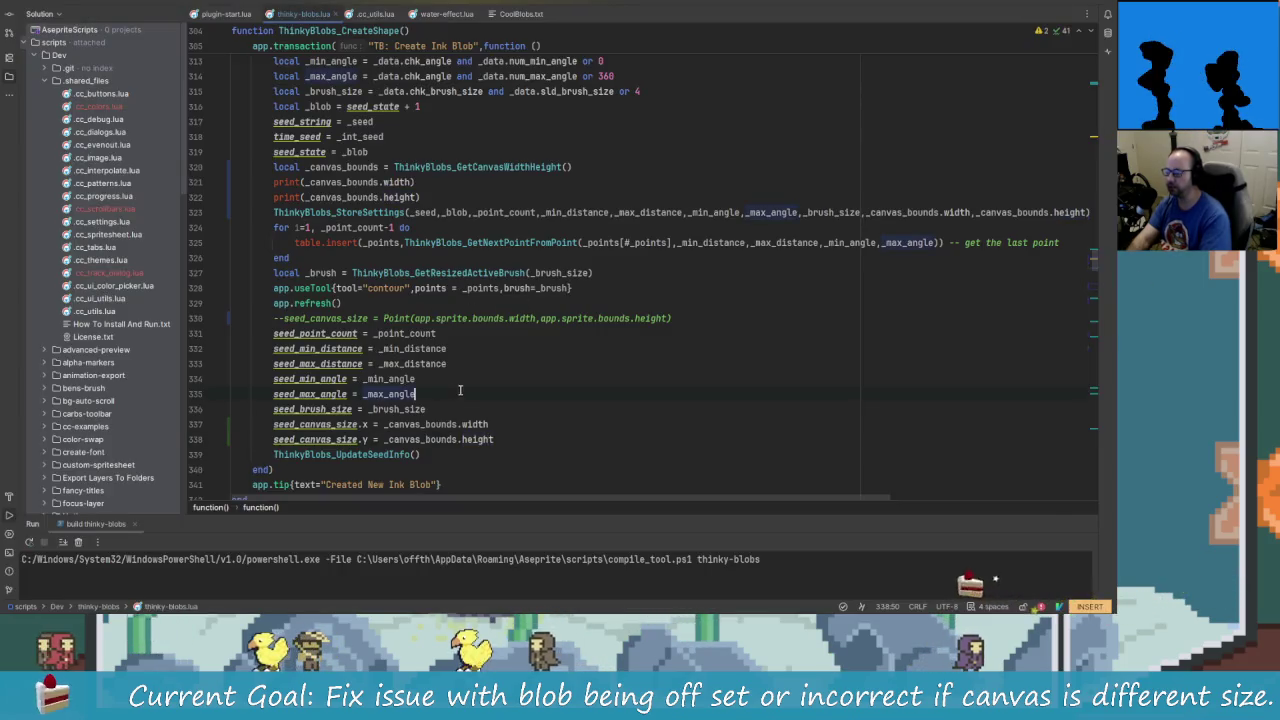
- Locate line 419 in PasteLastSettings and compare it against the console error in Aseprite
key("Escape")
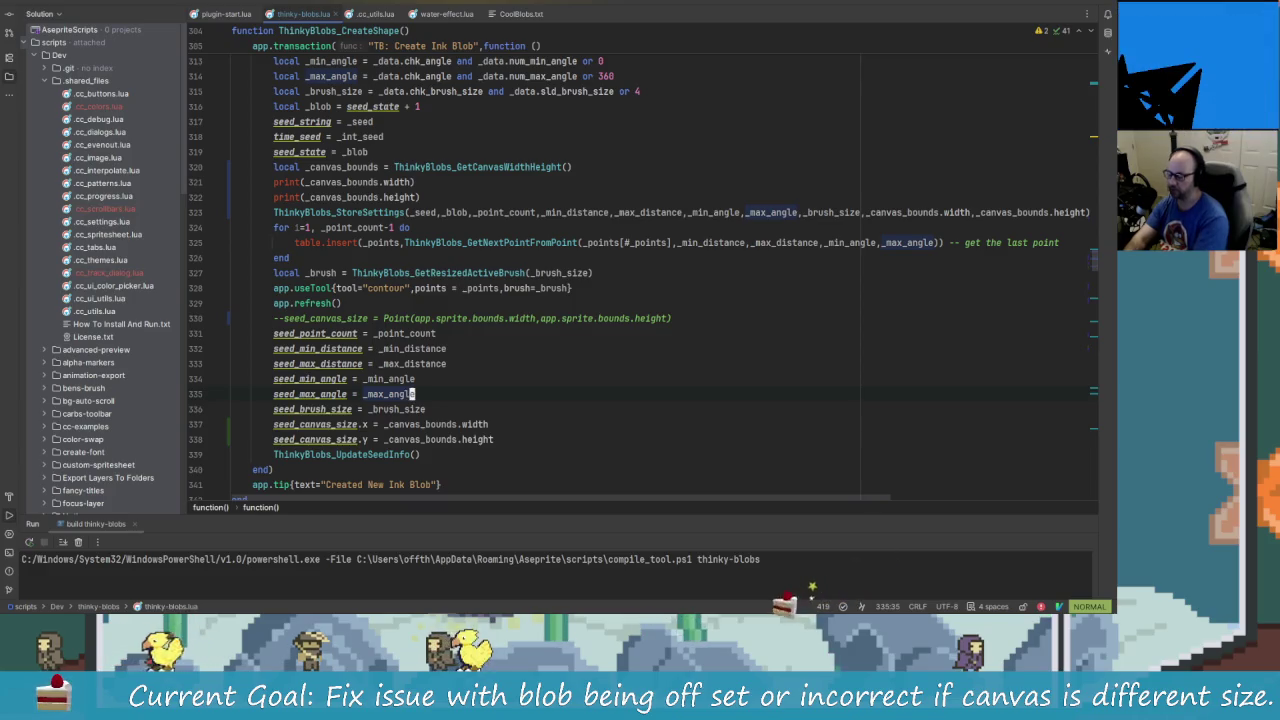
key("ctrl+o")
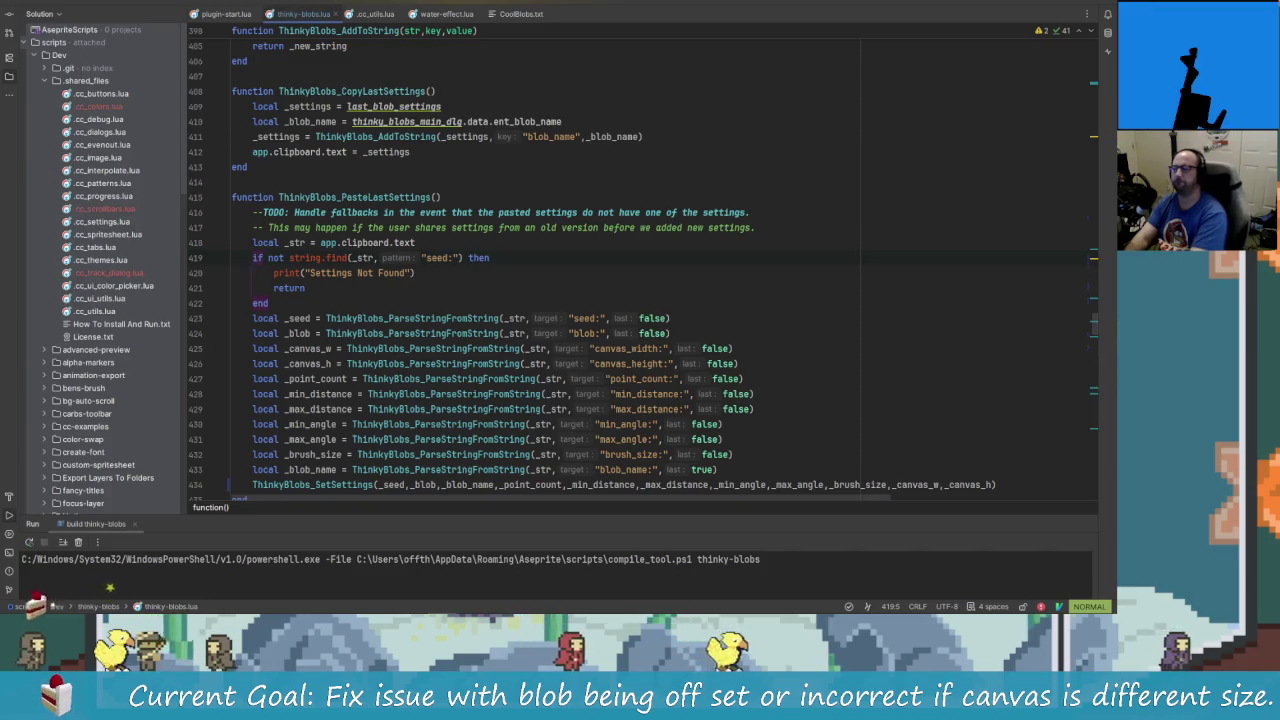
key("alt+Tab")
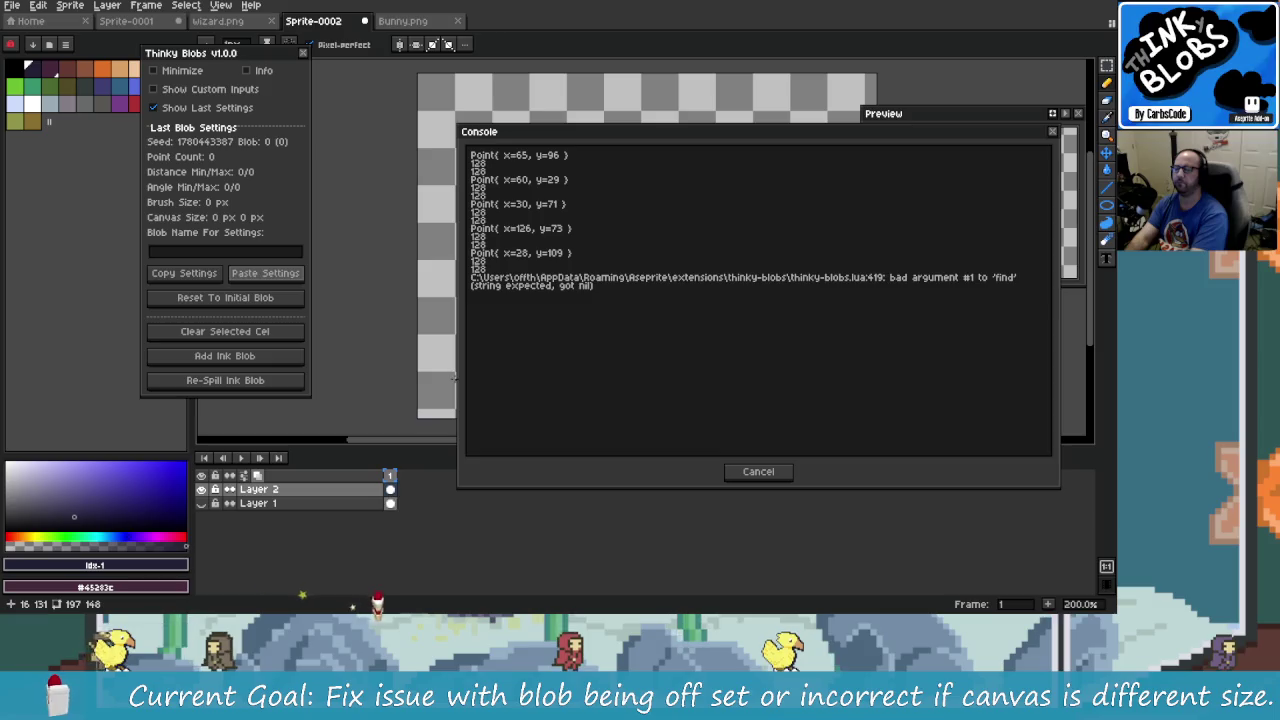
key("alt+Tab")
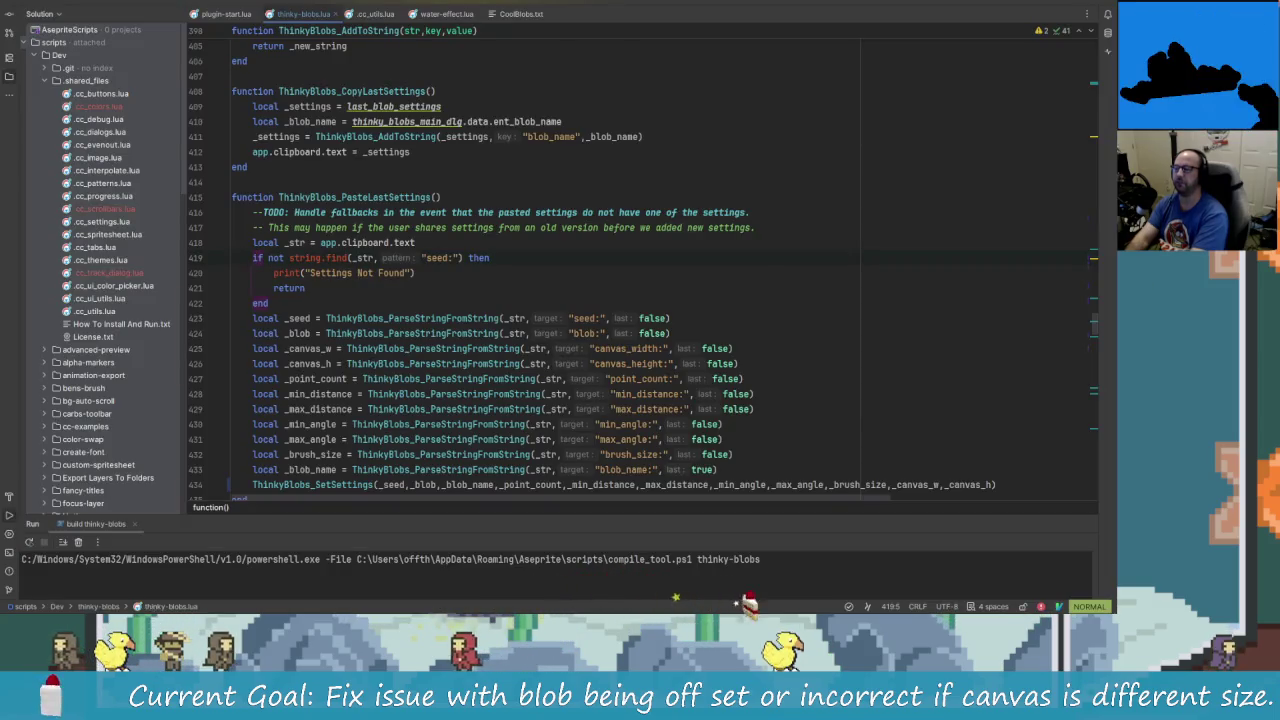
left_click(254, 242)
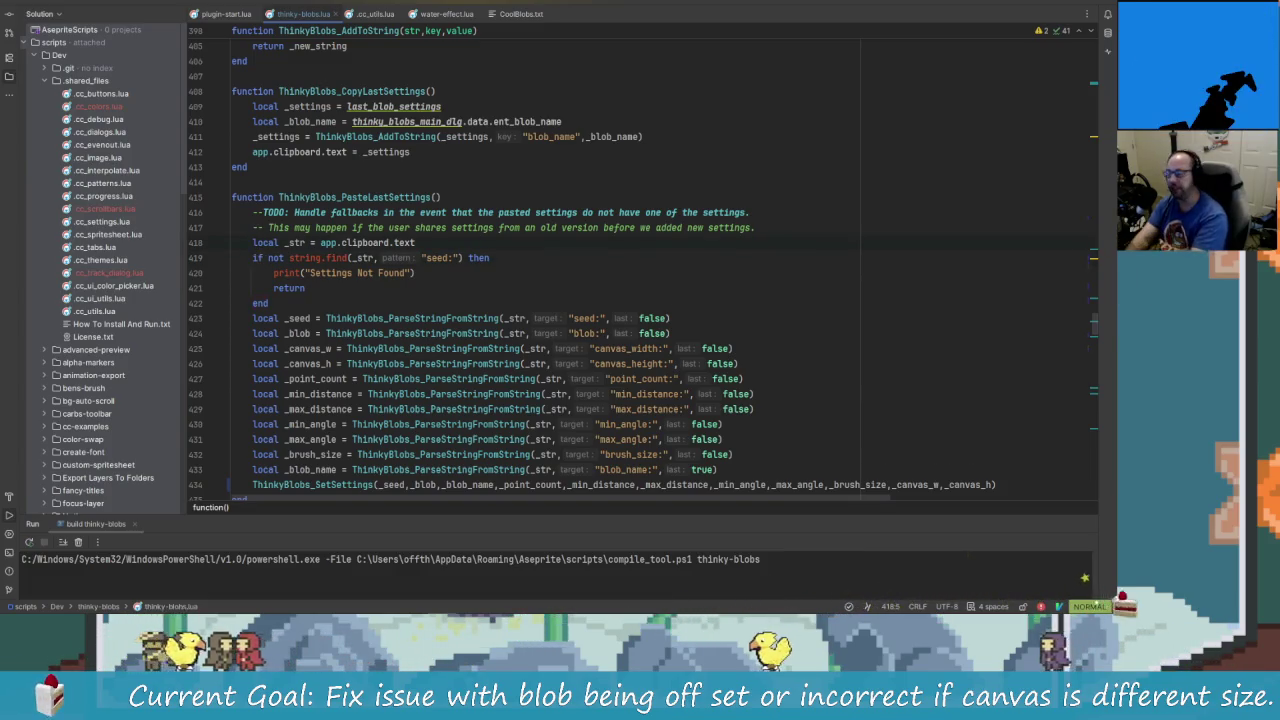
key("alt+Tab")
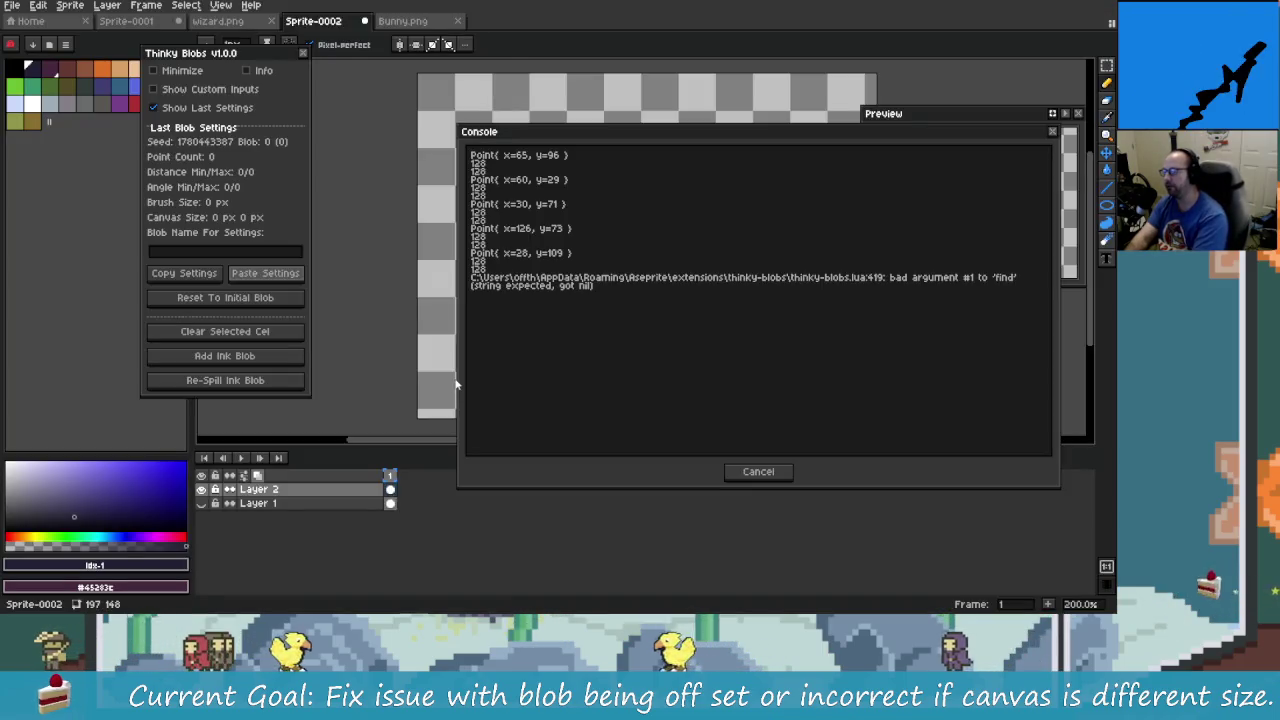
key("alt+Tab")
key("alt+Tab")
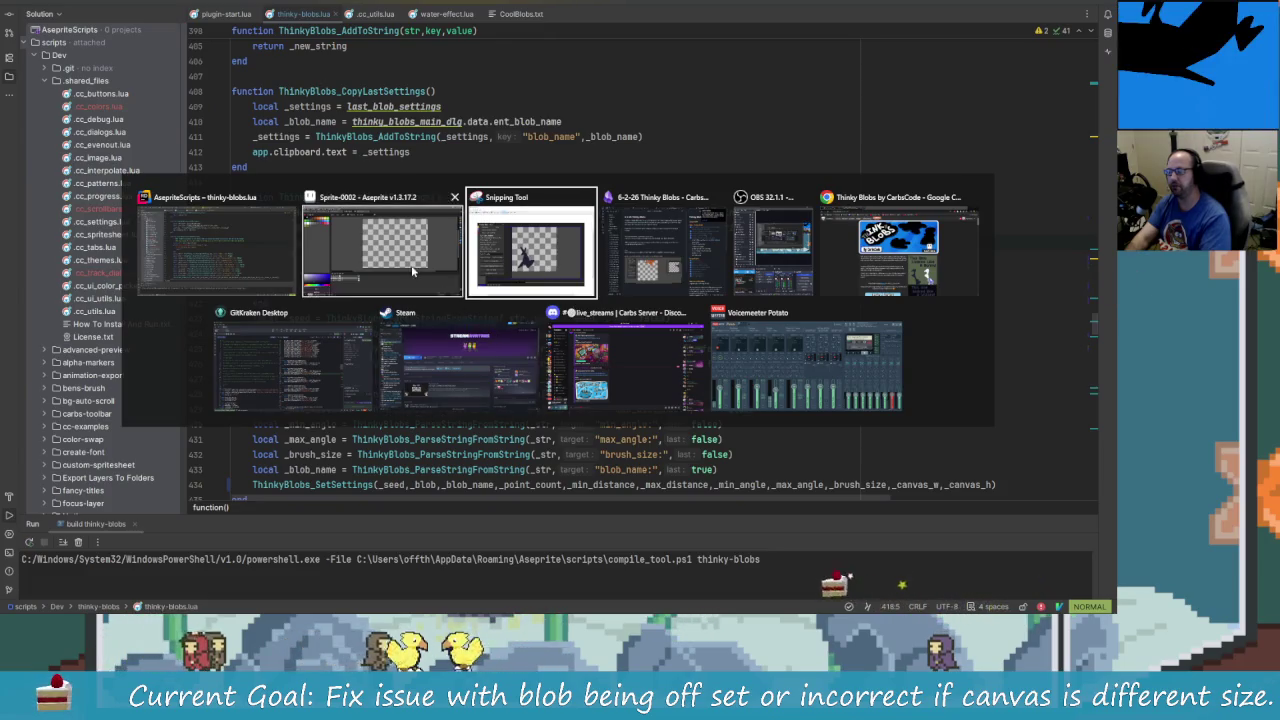
key("alt+Tab")
key("alt+Tab")
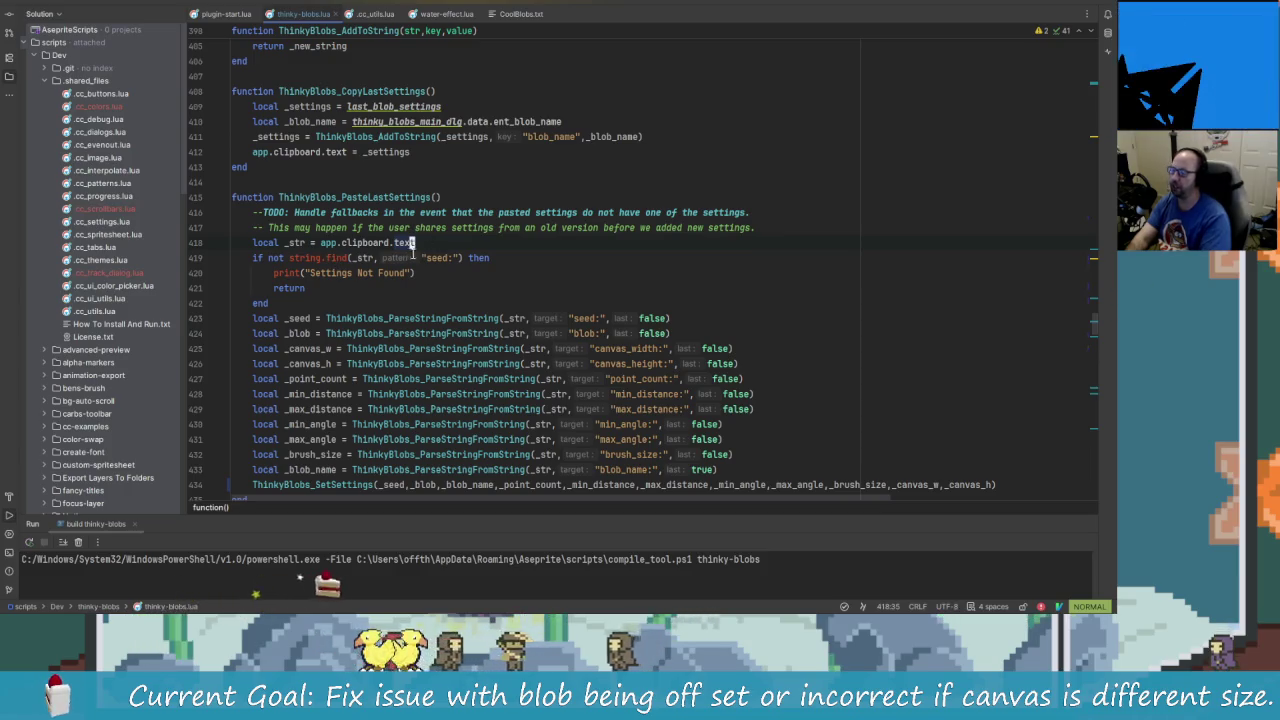
- Open a blank line above the local _str clipboard-reading line
left_click(249, 258)
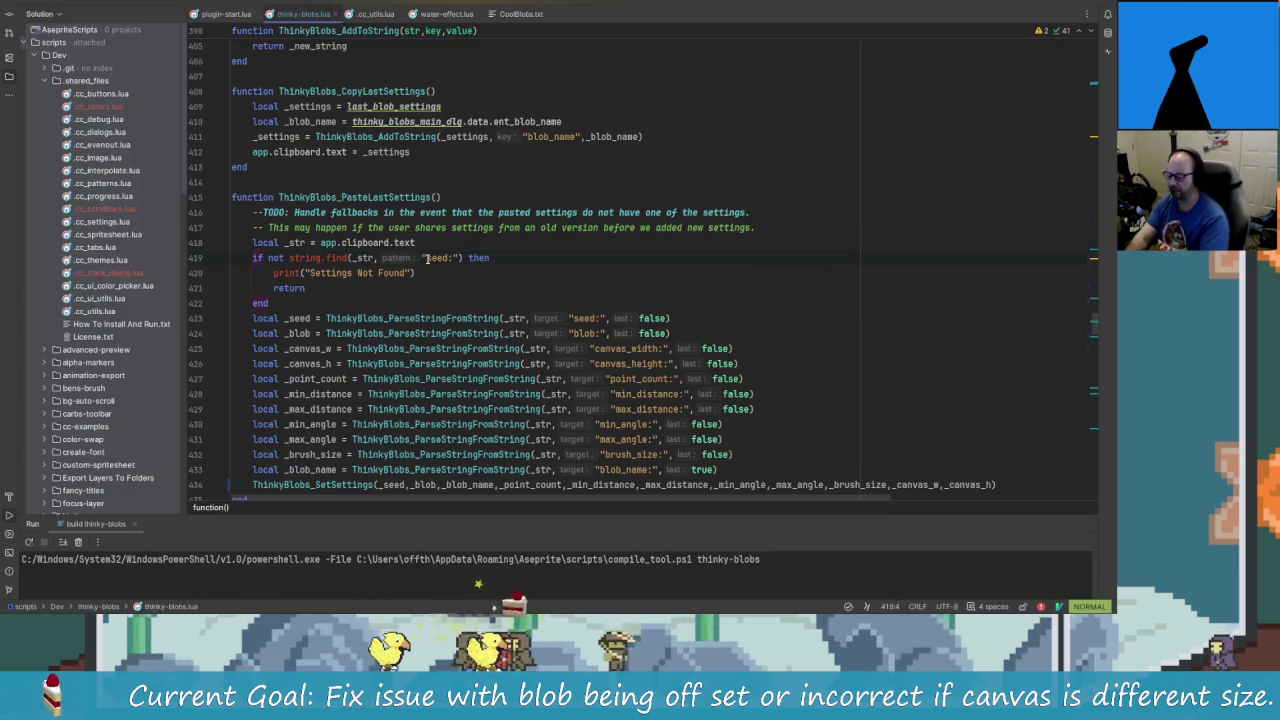
key("k")
key("a")
key("Return")
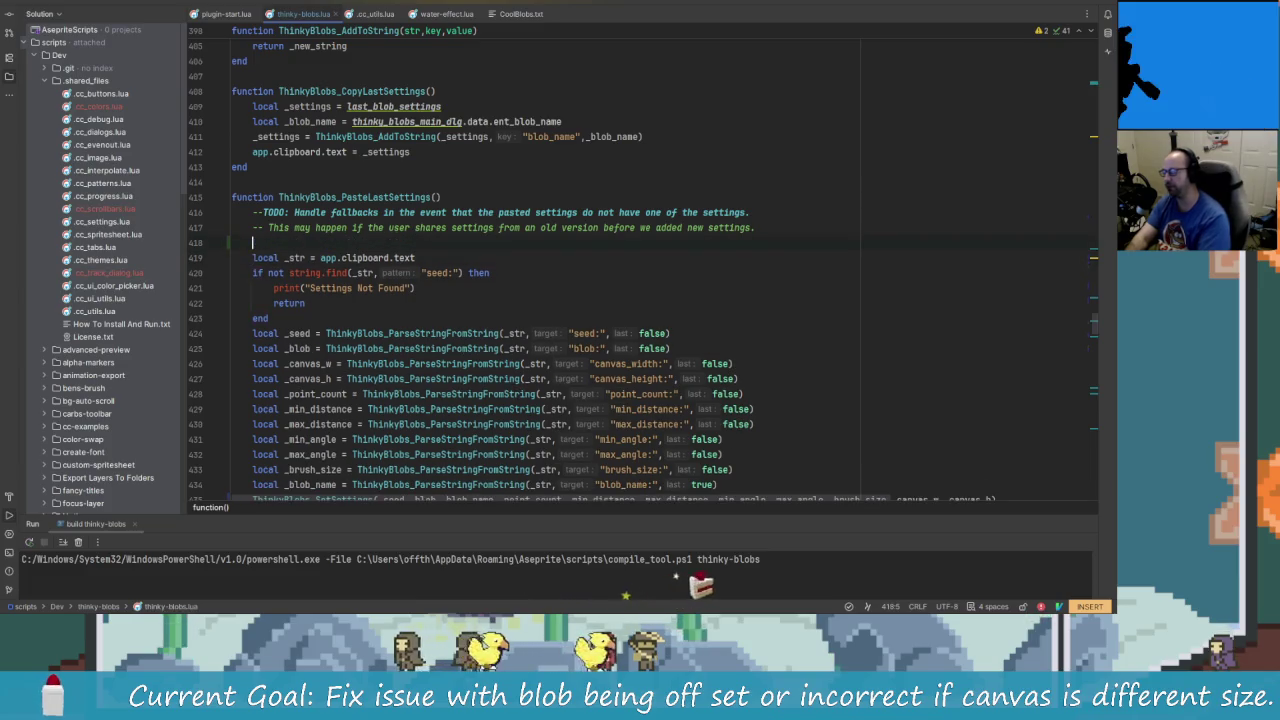
- Add the comment '--TODO: Handle if the user does not have text in their clipboard'
type("--TODO")
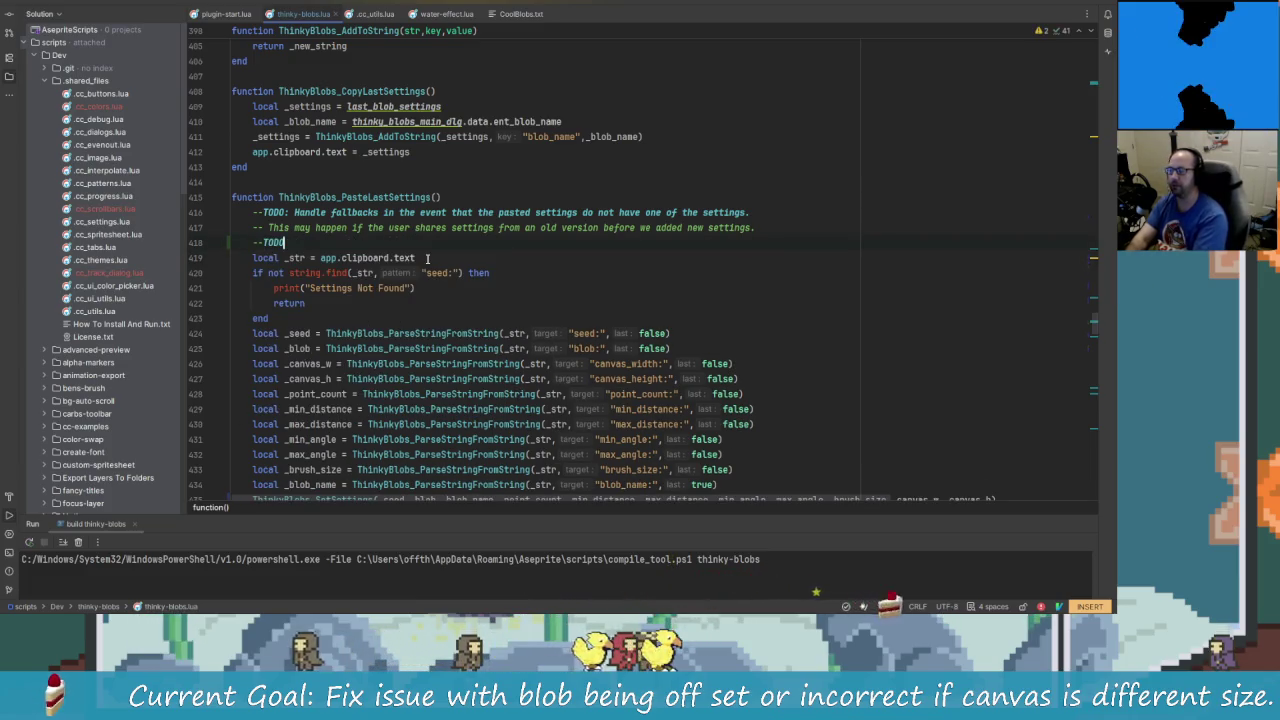
type(": Handle if the user does not have te")
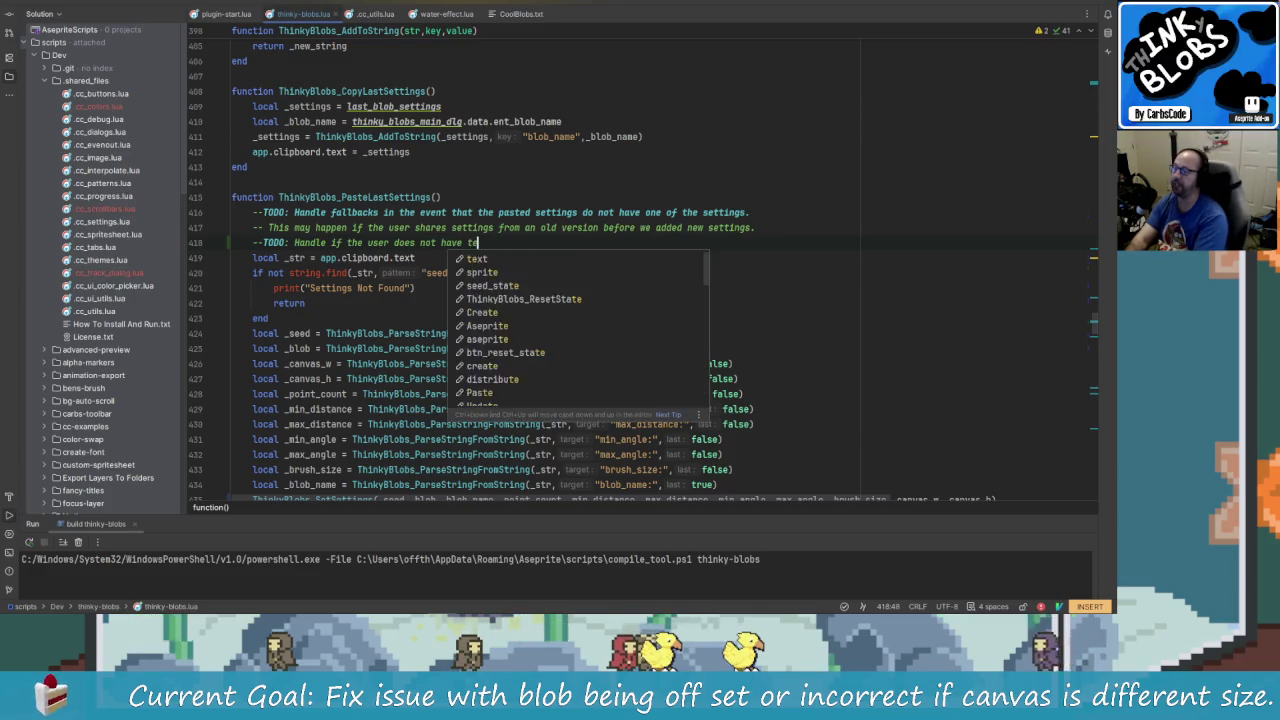
type("xt in ther")
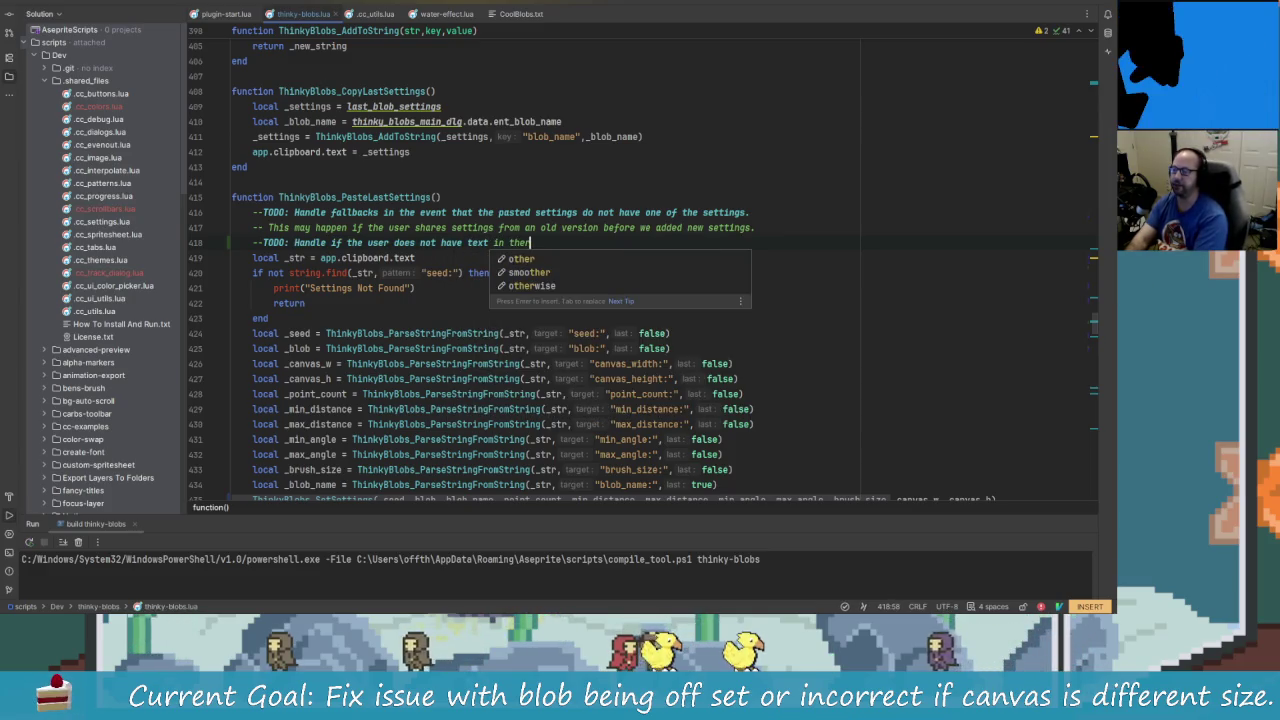
type(" thieir c")
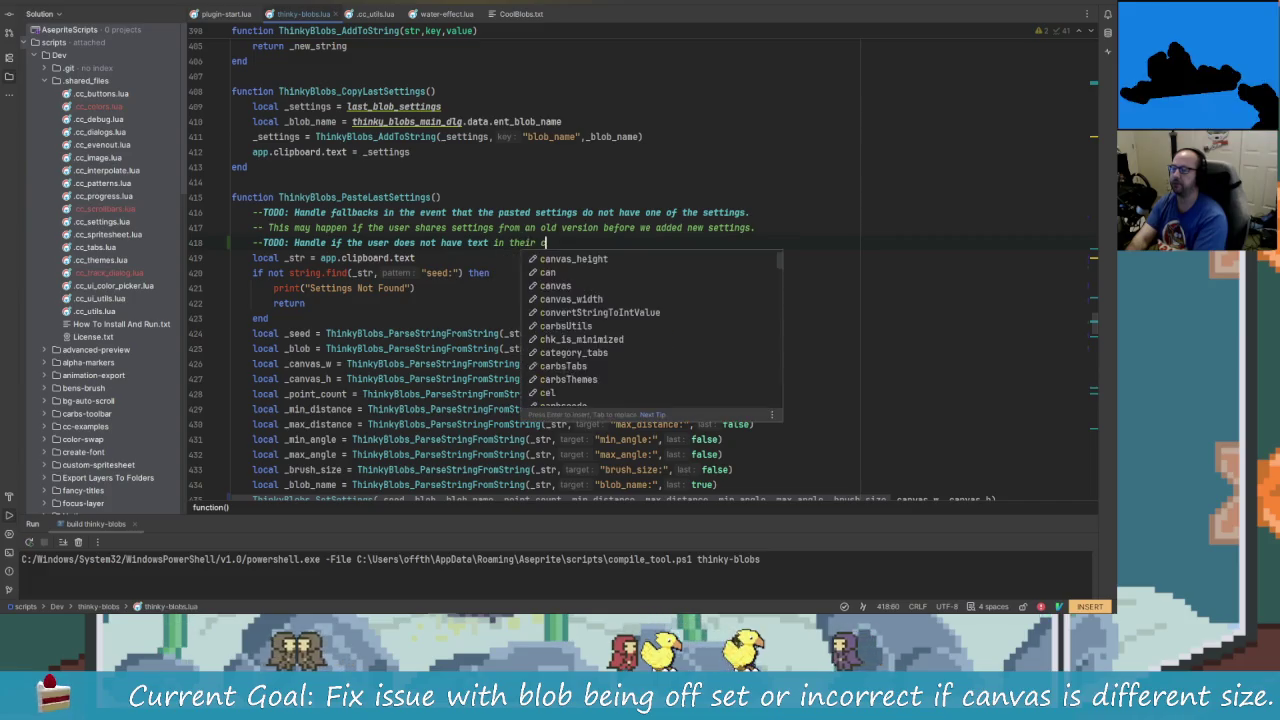
type("lipboard")
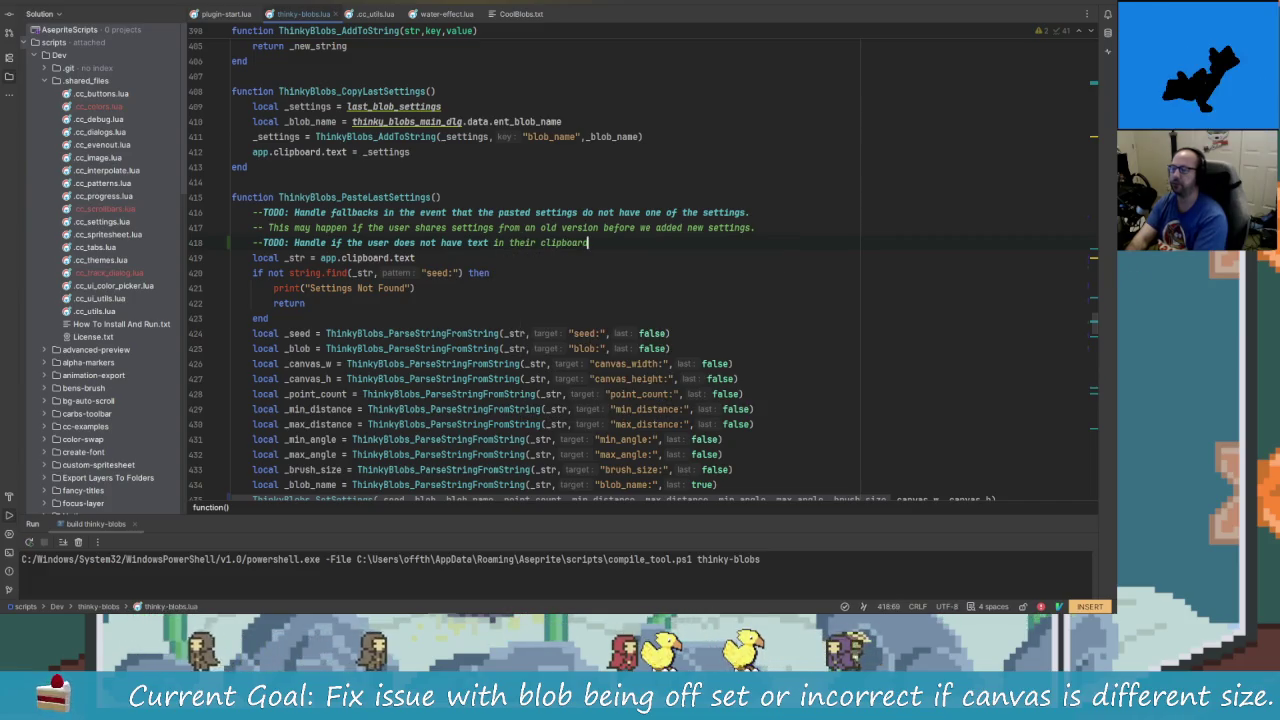
key("alt+Tab")
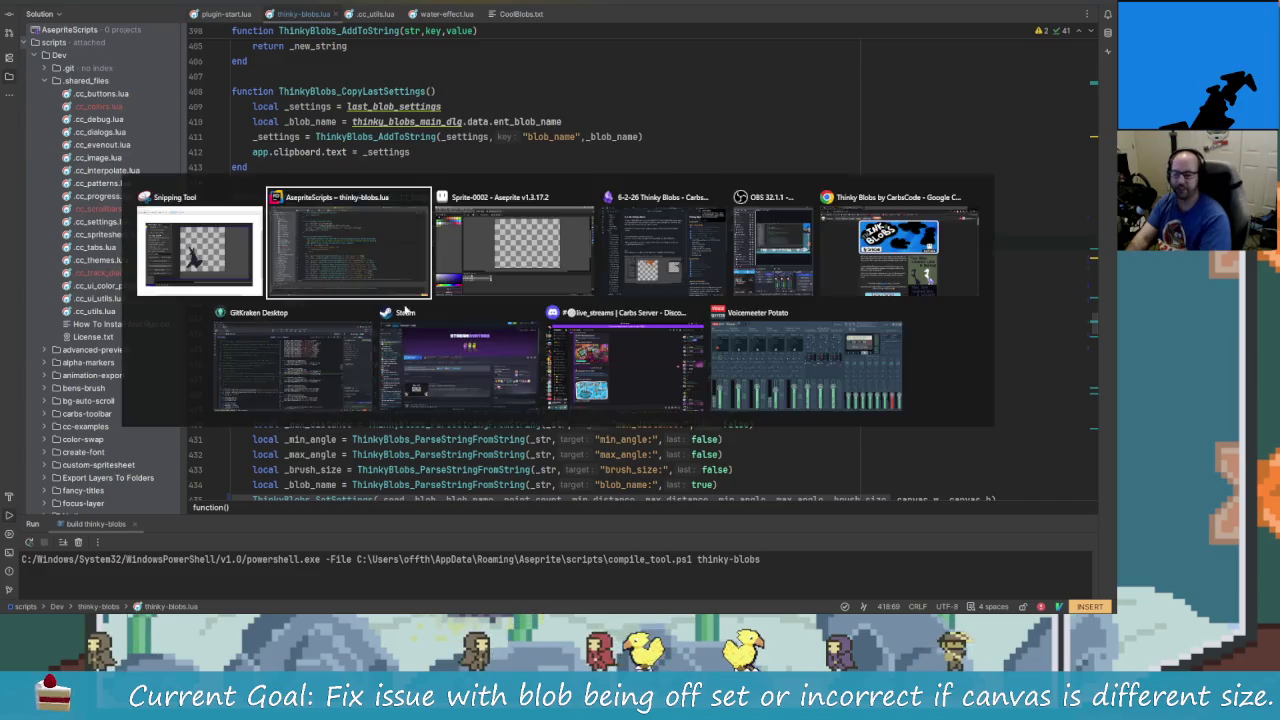
mouse_move(348, 243)
left_click(298, 272)
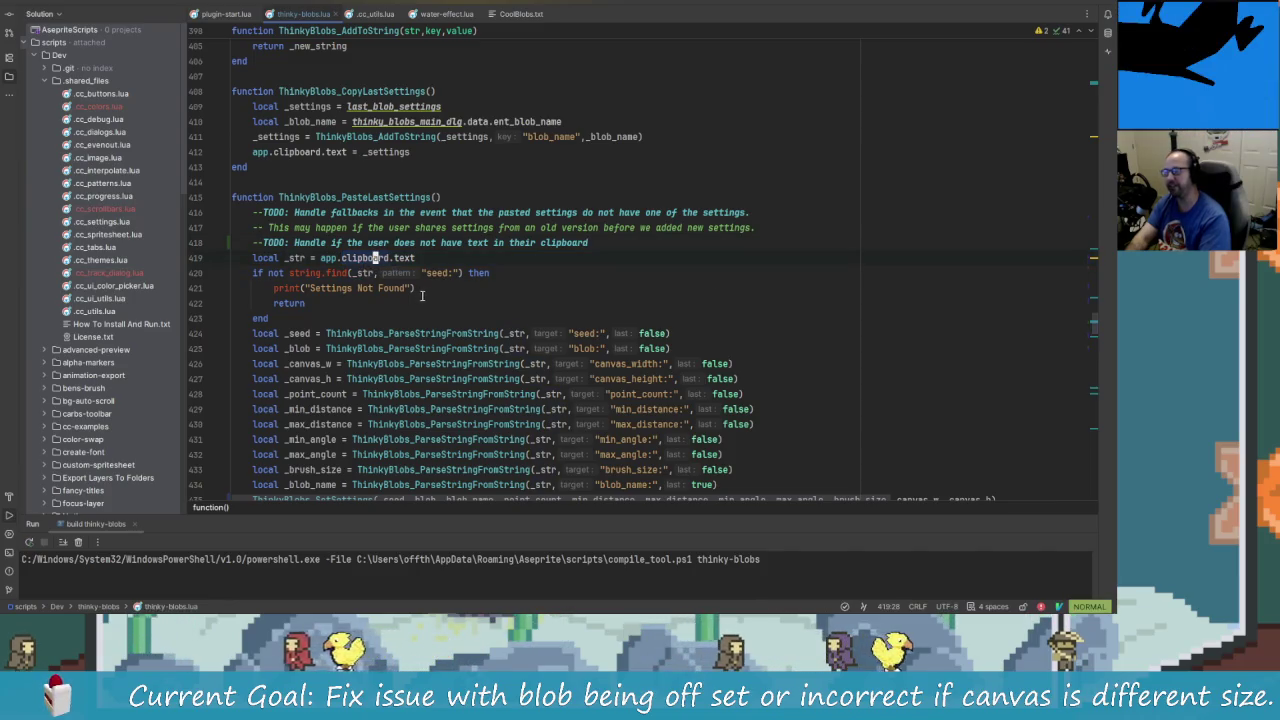
key("alt+Tab")
key("Escape")
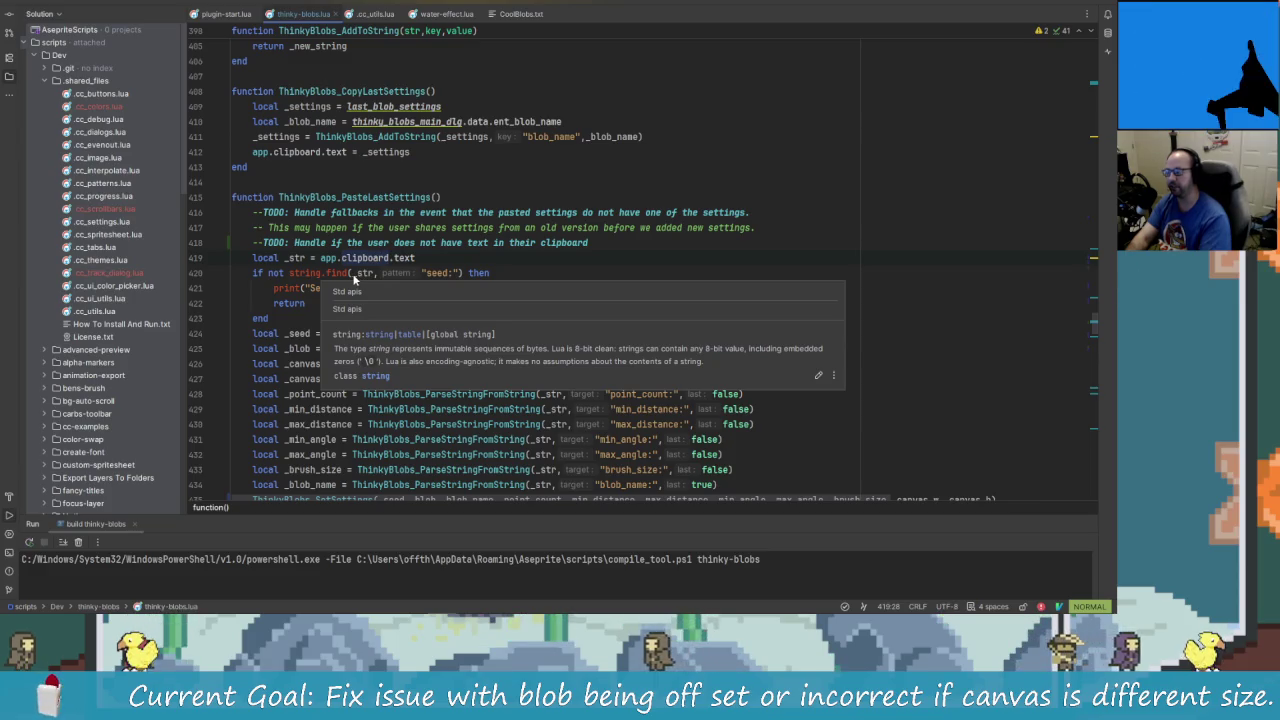
- Place the caret before 'not' in the if-condition on line 420
left_click(454, 262)
key("h")
key("h")
key("h")
key("a")
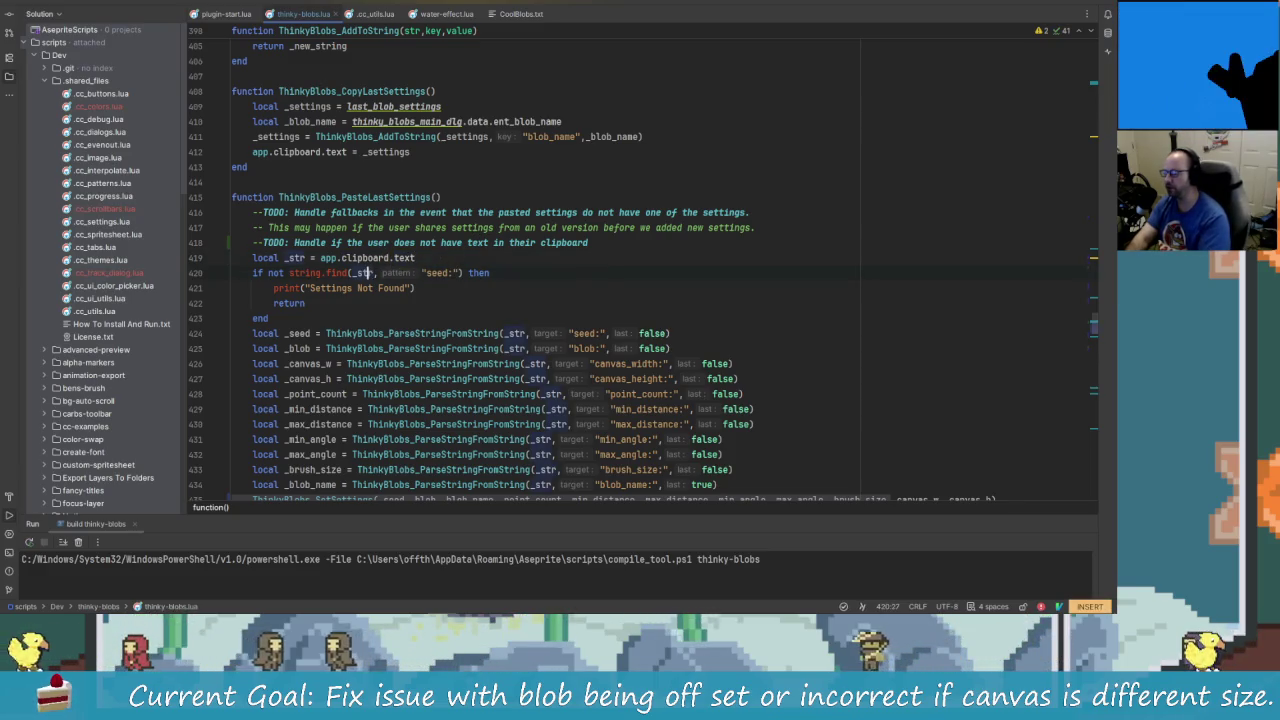
left_click(393, 257)
left_click(415, 257)
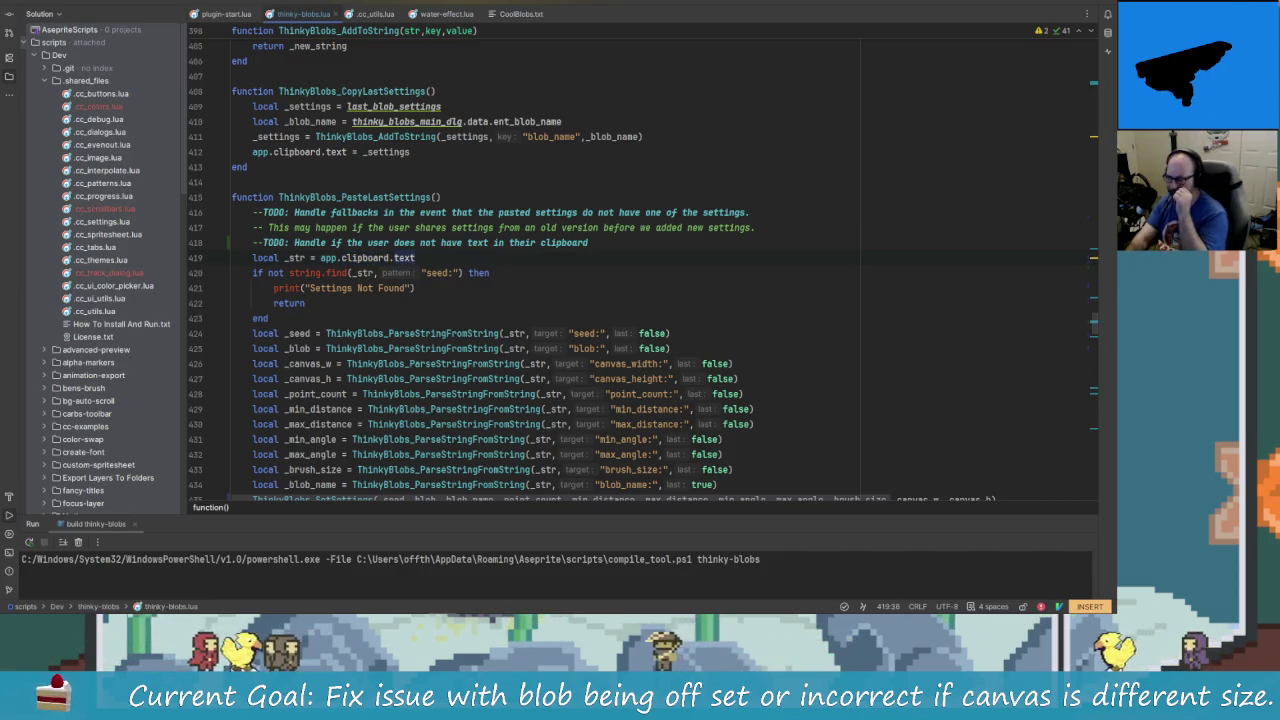
left_click(289, 272)
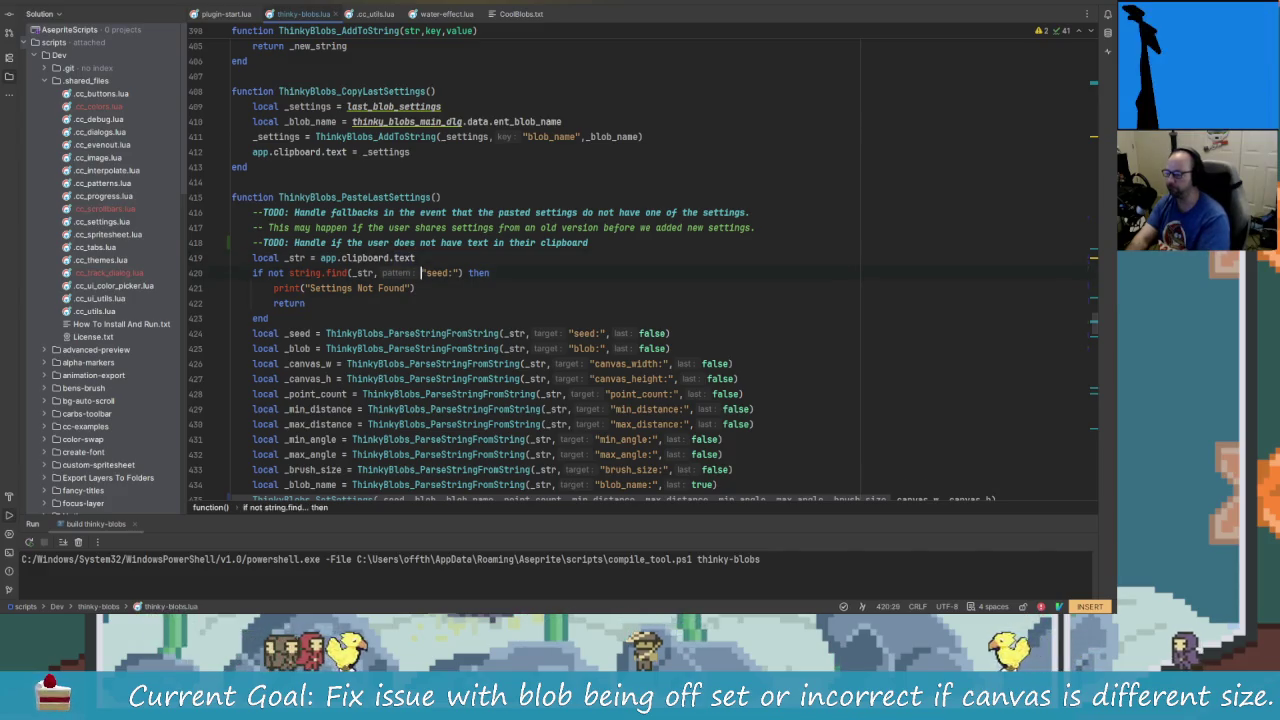
left_click(268, 272)
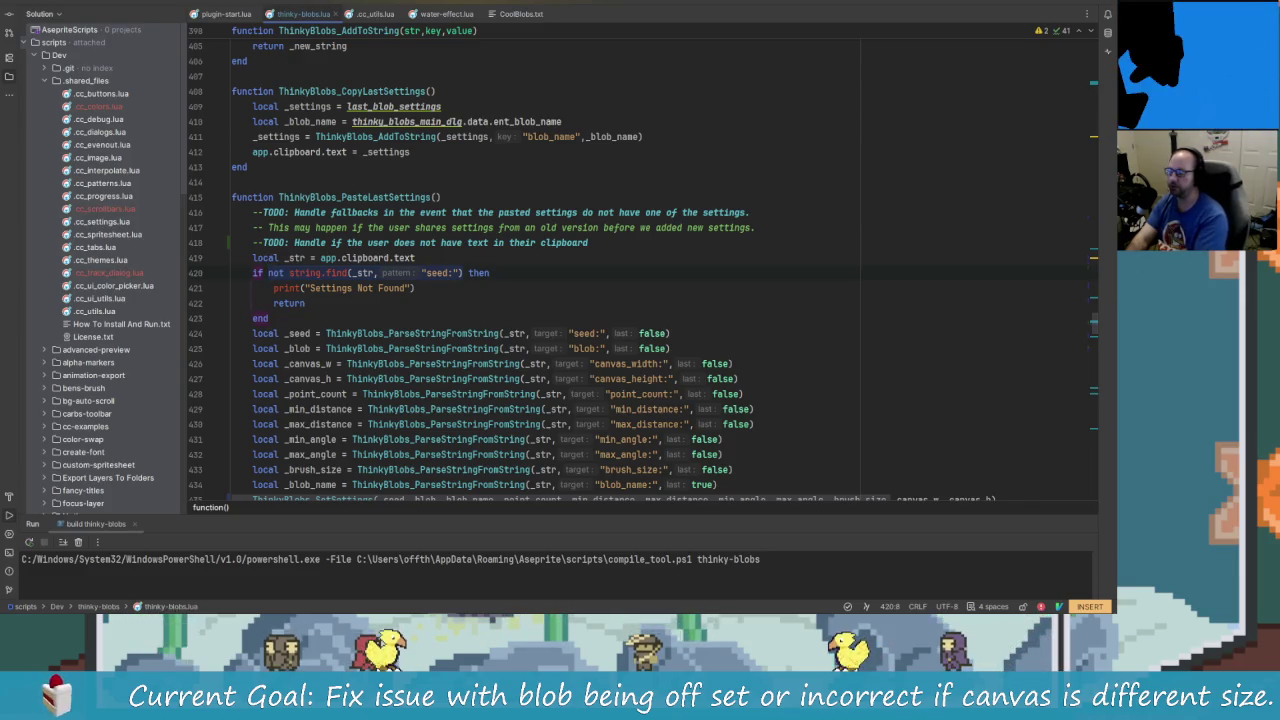
- Add a type(_str) == "string" check to line 420's if, then rebuild and reinstall the extension
type("type")
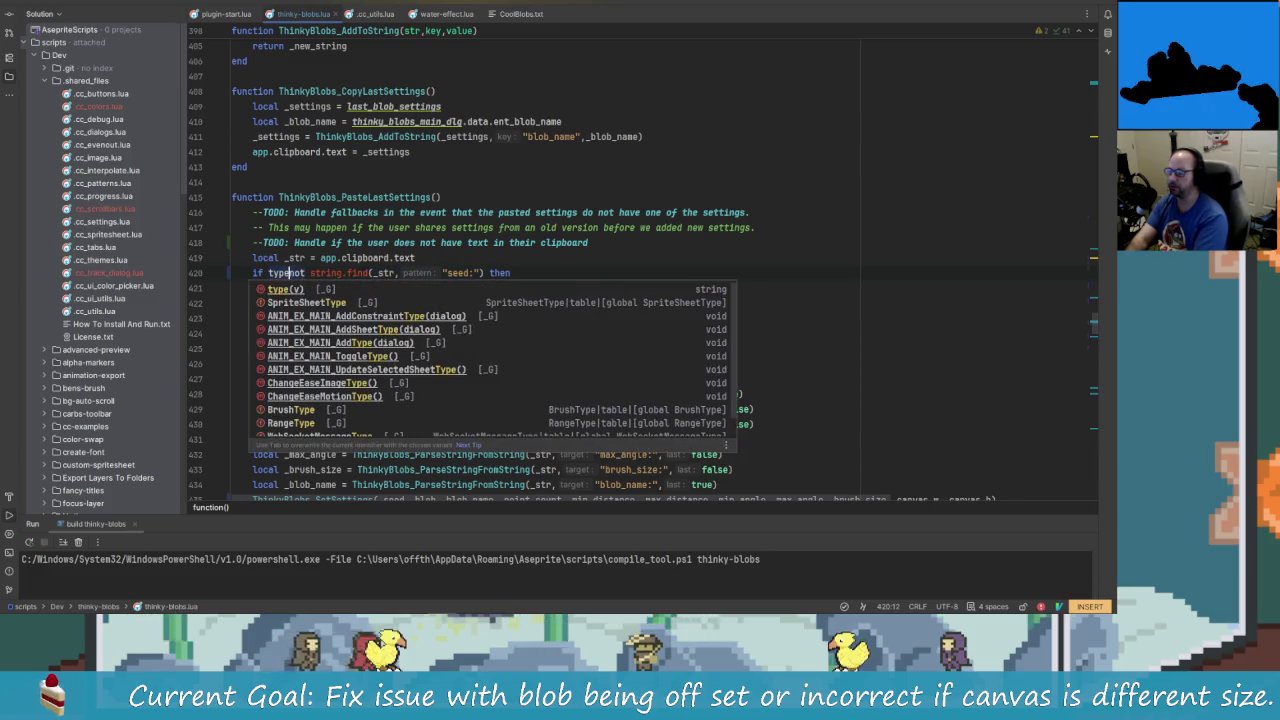
type("(_str) ==")
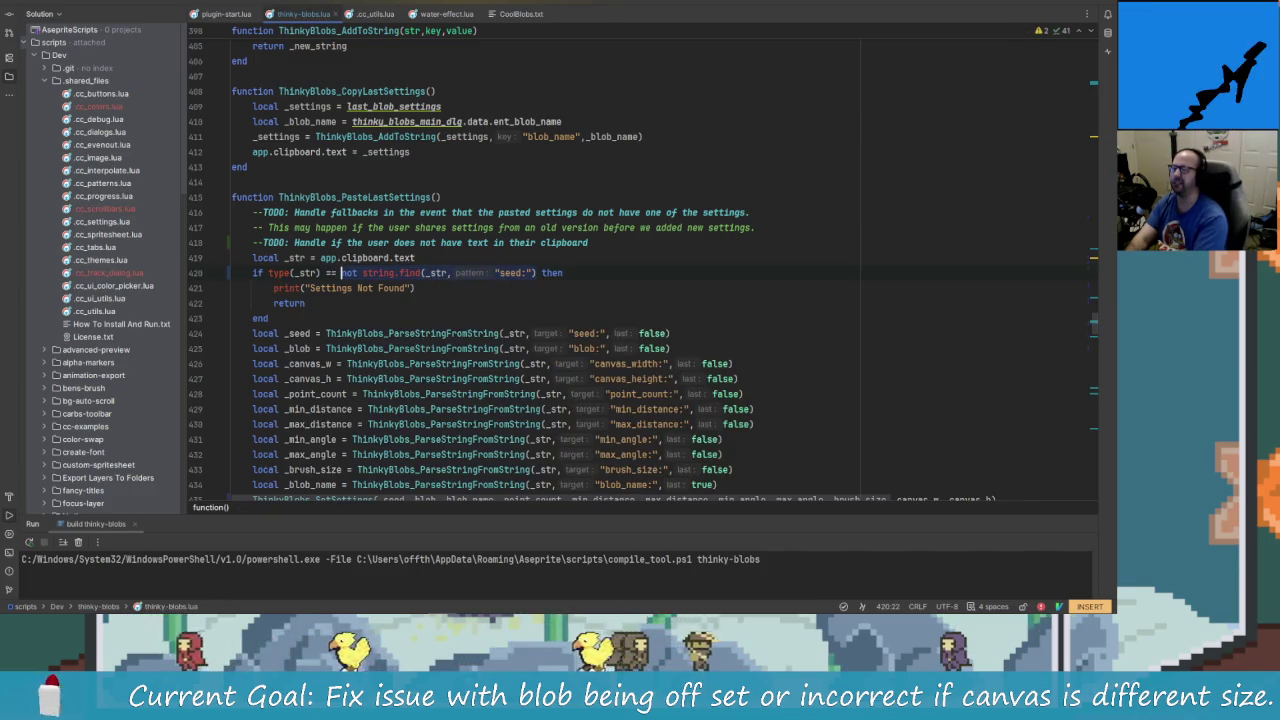
key("ctrl+space")
key("Escape")
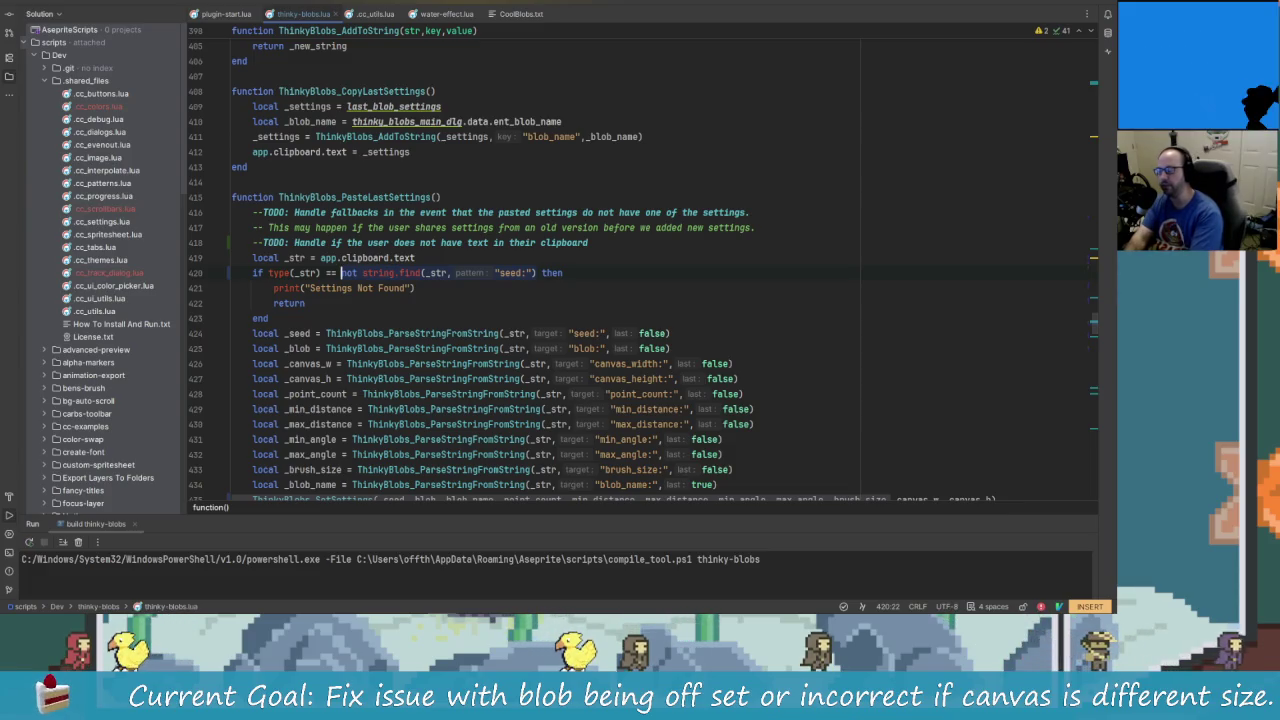
type("\"String")
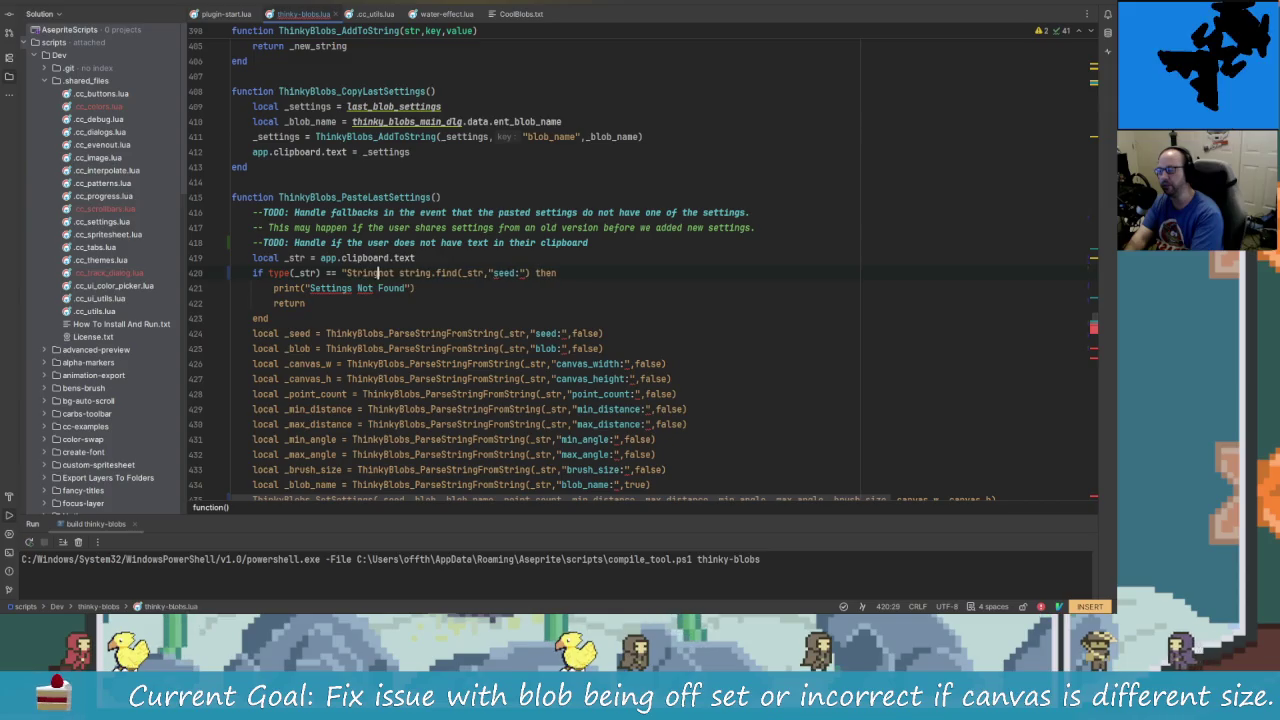
key("BackSpace")
key("BackSpace")
key("BackSpace")
type("string")
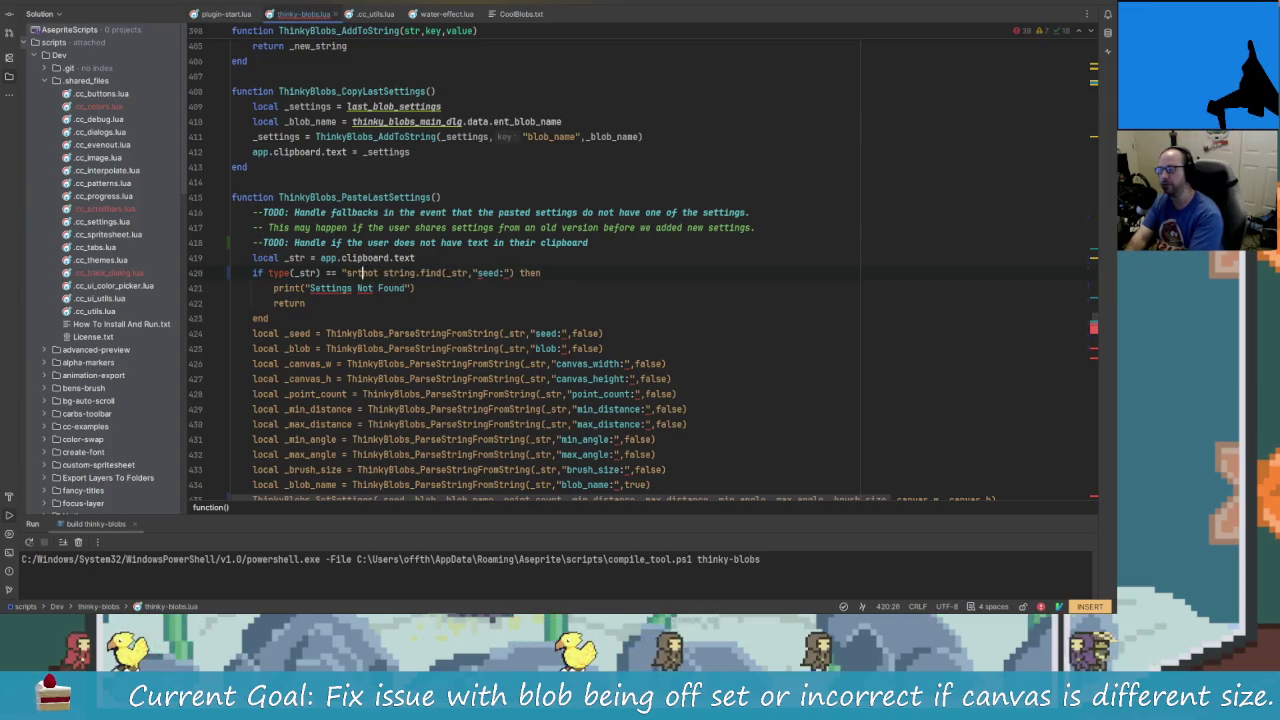
type("g\"")
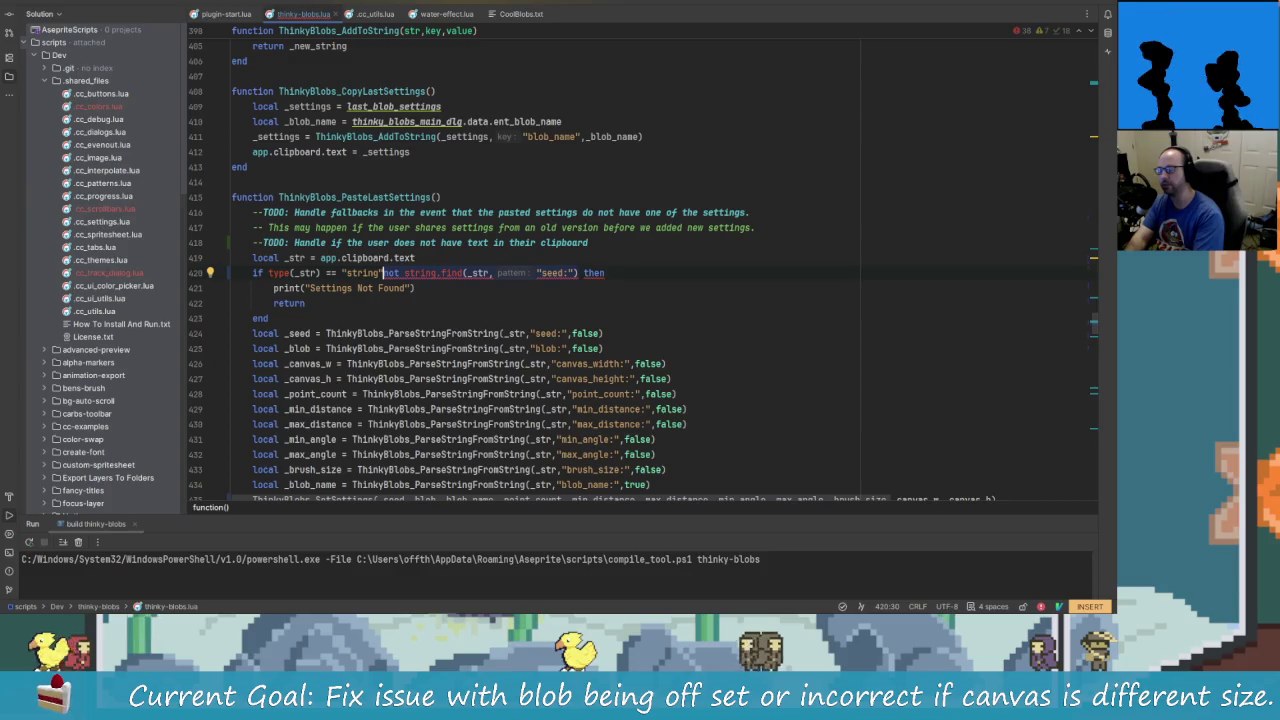
type("and")
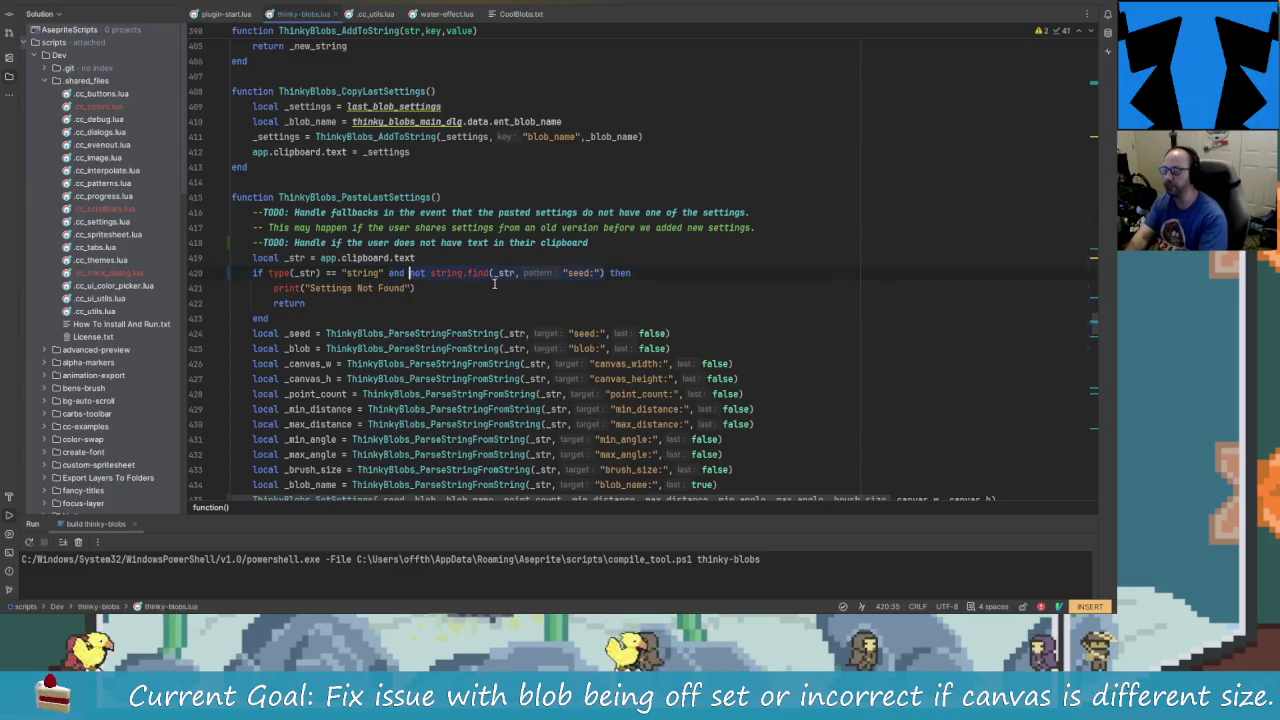
key("Left")
key("Left")
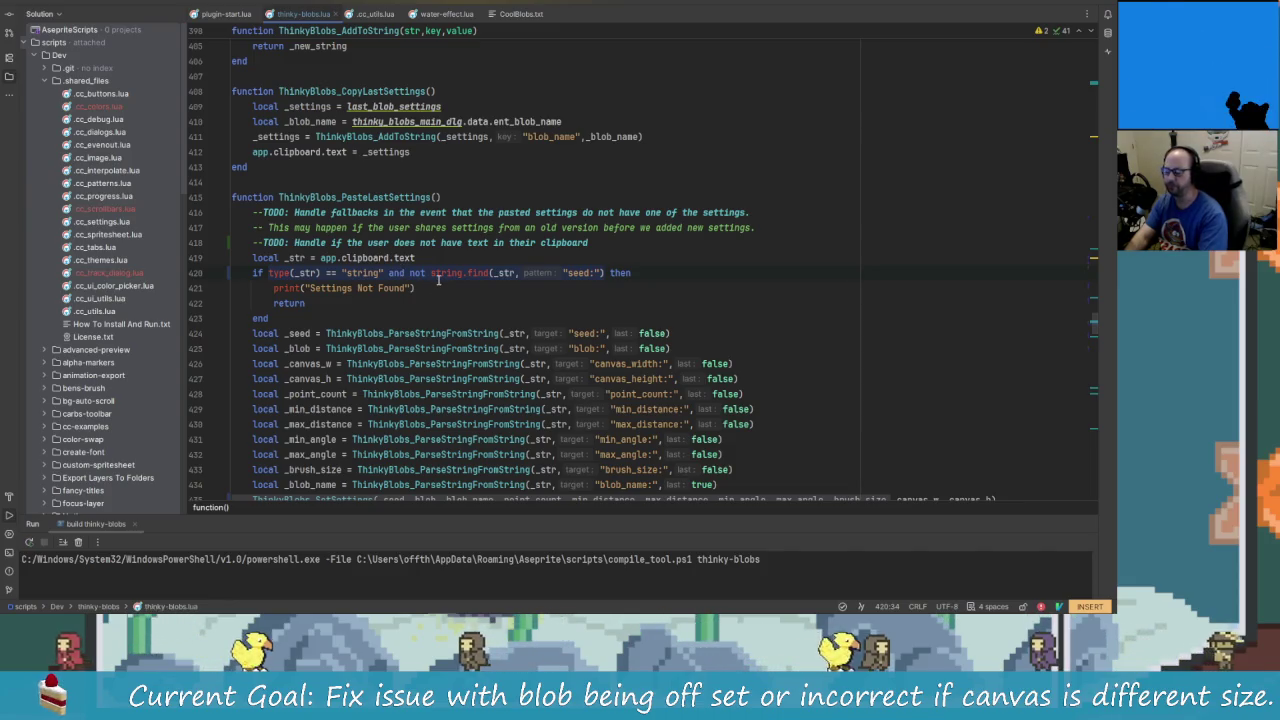
key("shift+F10")
left_click(523, 331)
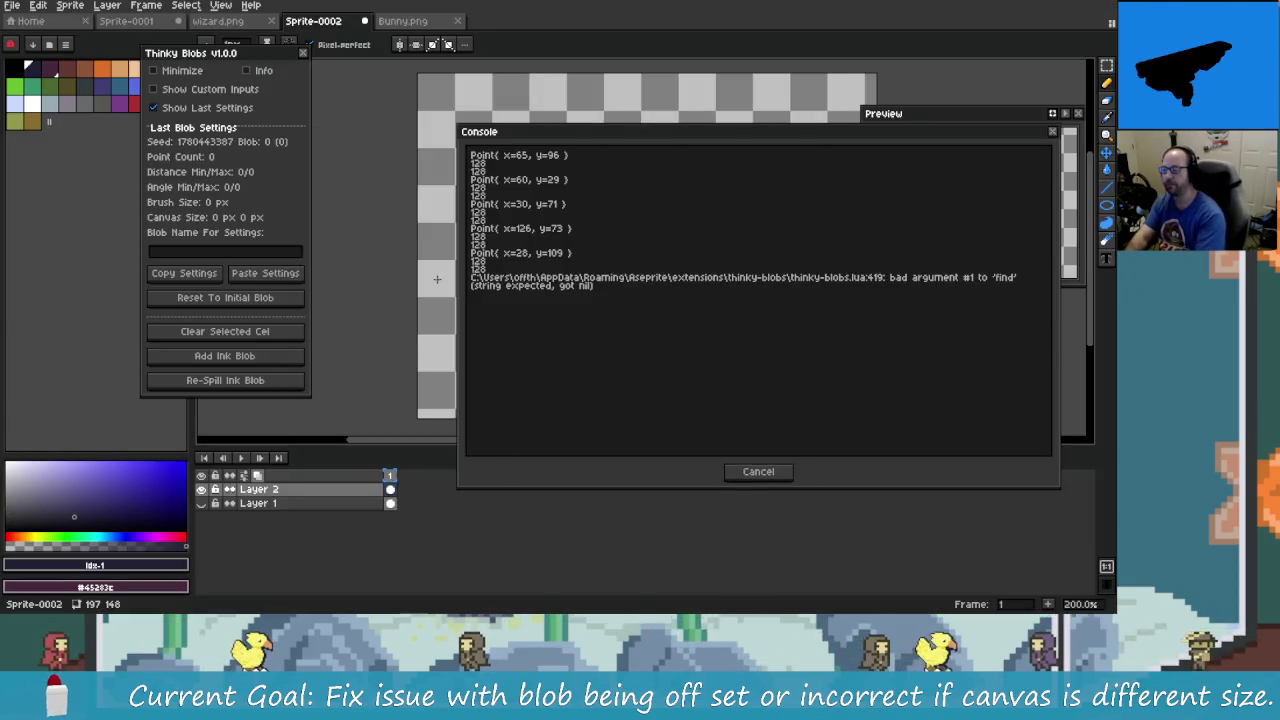
- Retest Paste Settings with Show Last Settings ticked, hit the 'find' error, and return to Rider
left_click(758, 472)
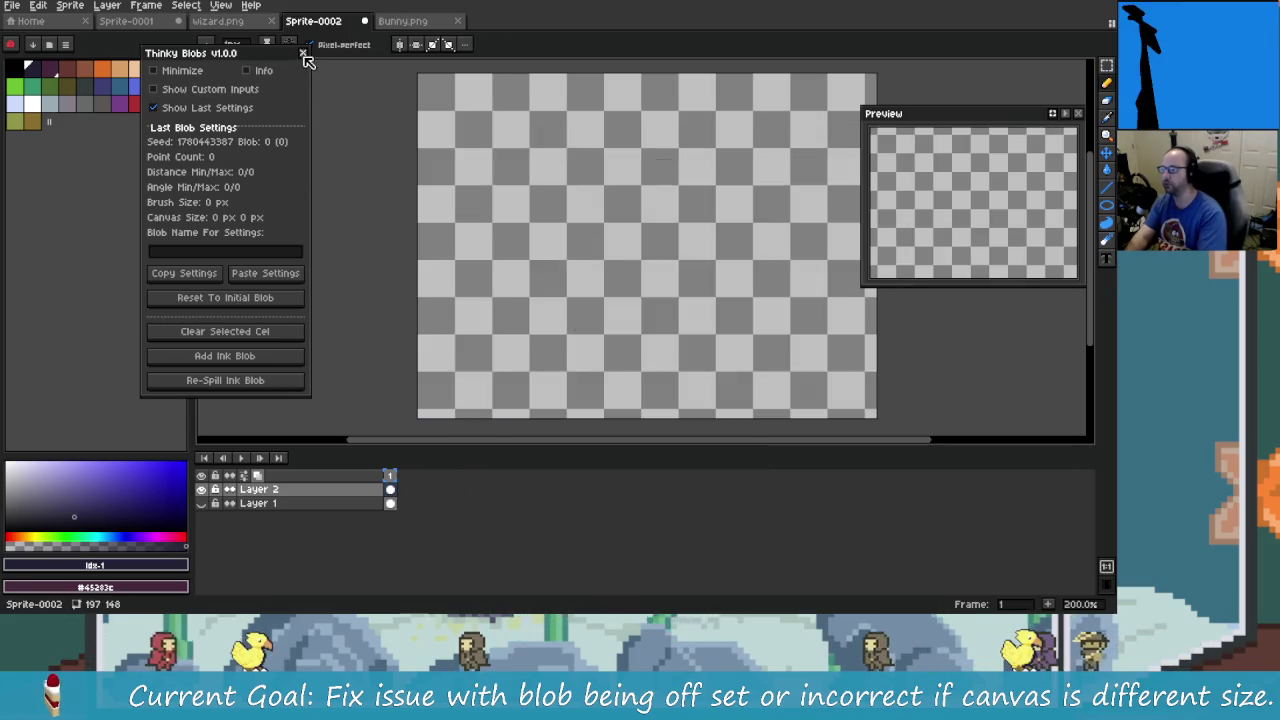
left_click(240, 107)
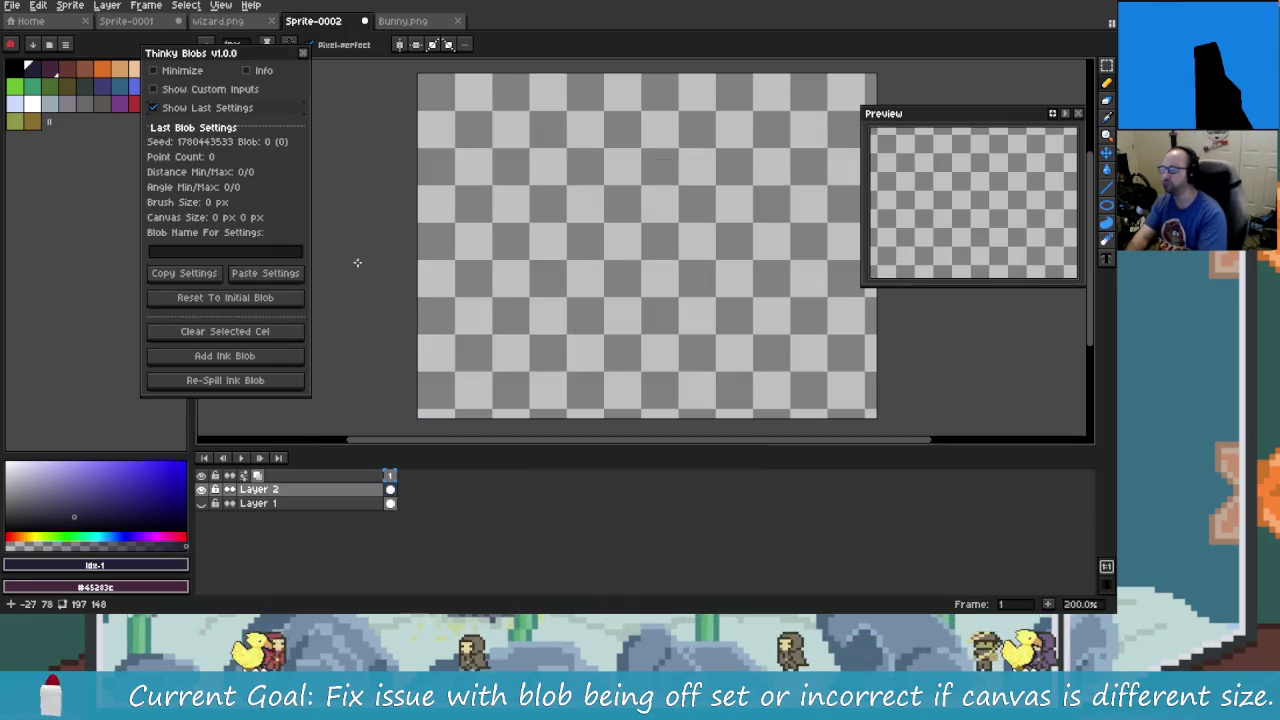
left_click(285, 273)
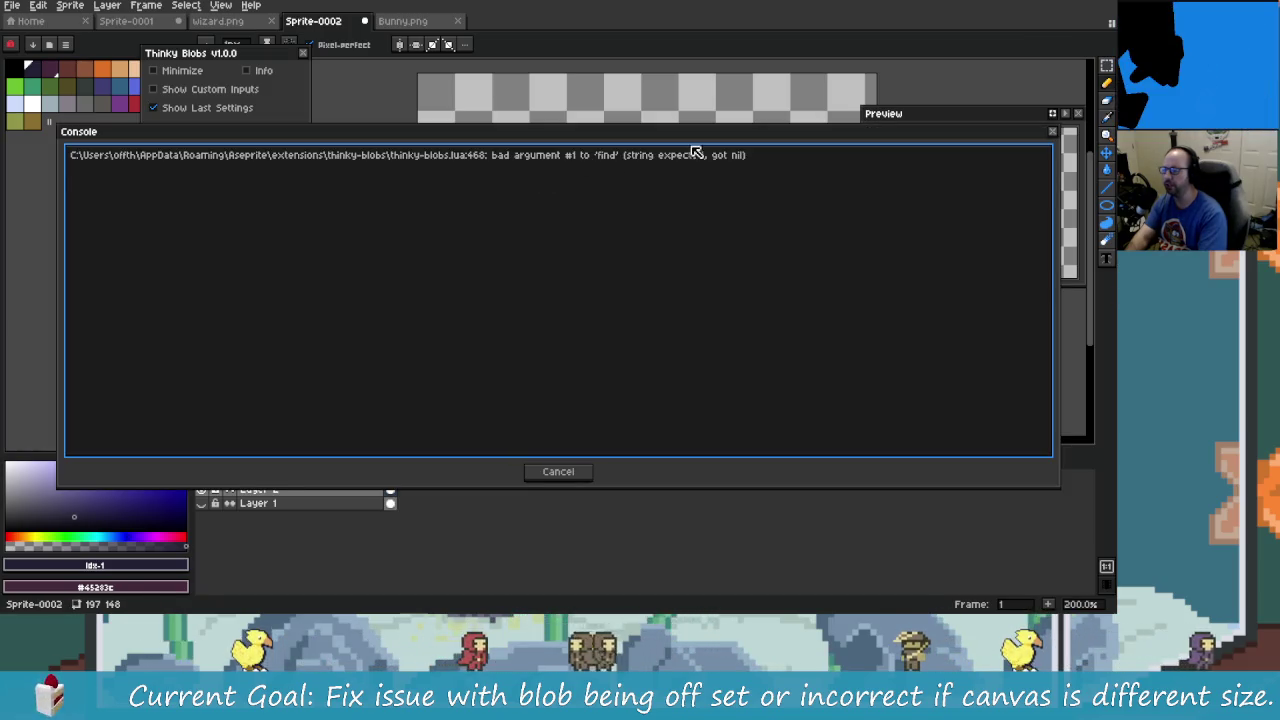
key("alt+Tab")
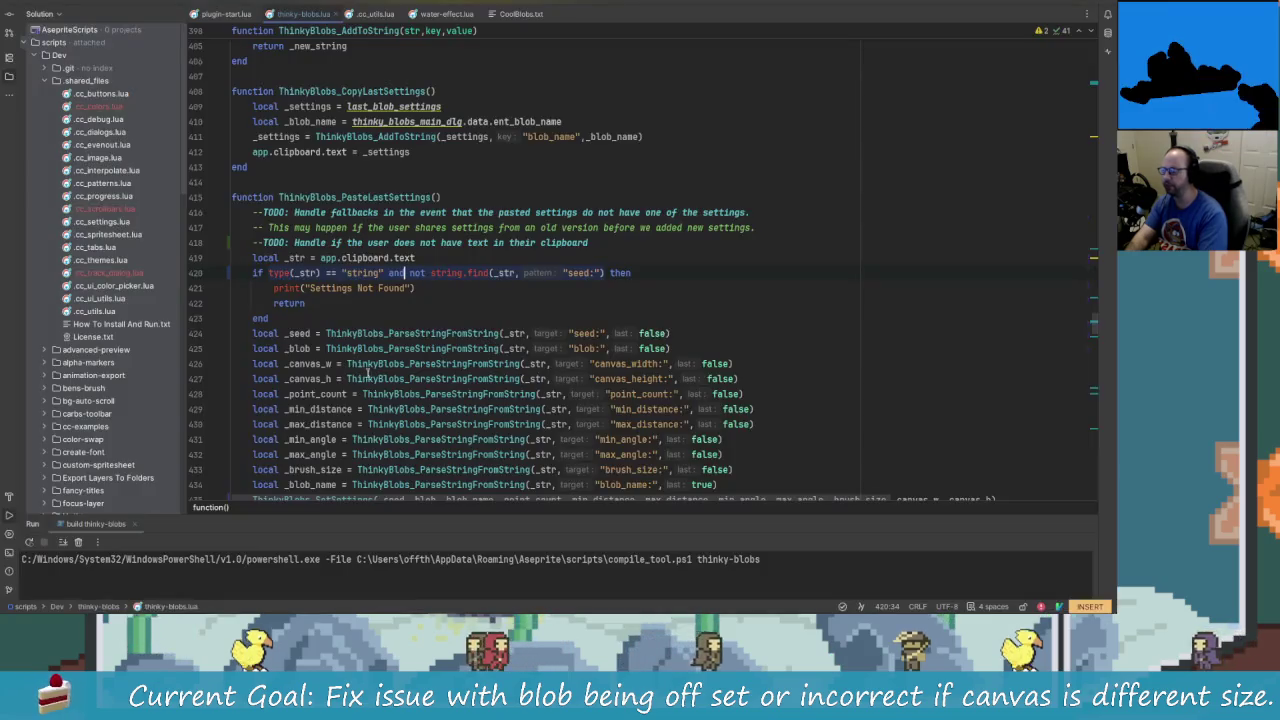
- Delete the type(_str) == "string" check from the line 420 condition
key("Left")
key("Left")
key("Right")
key("Right")
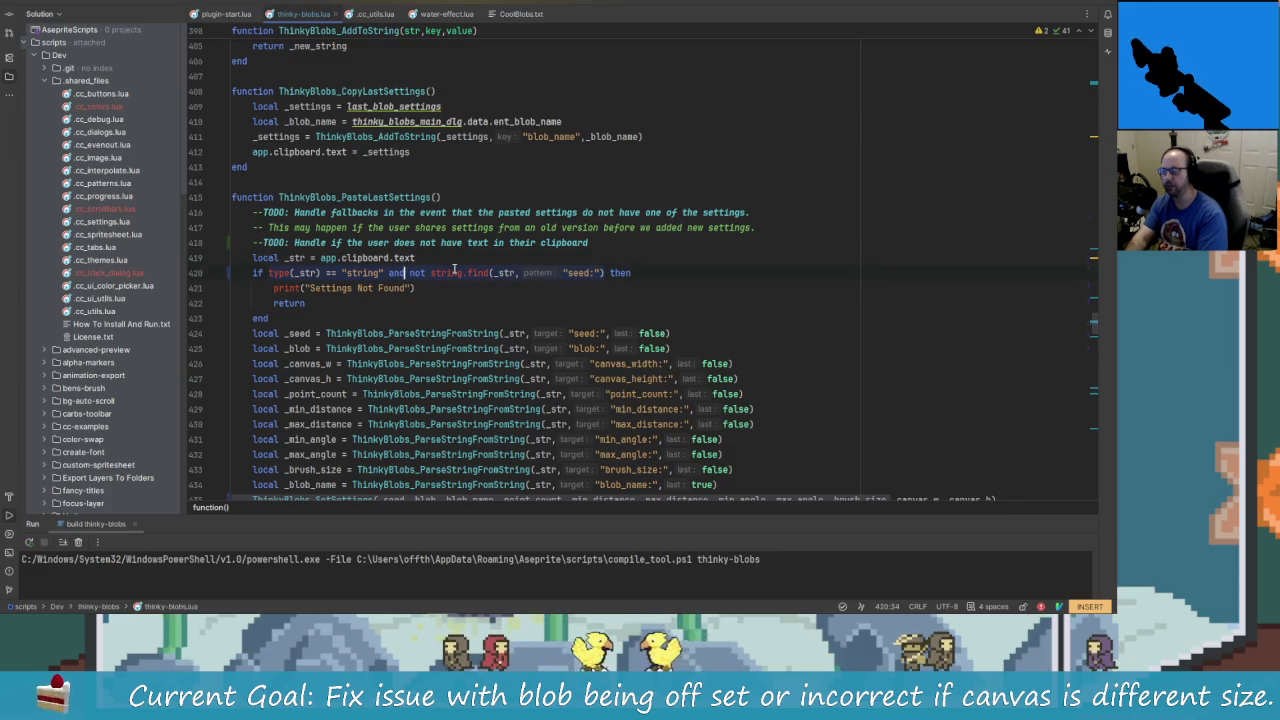
key("Delete")
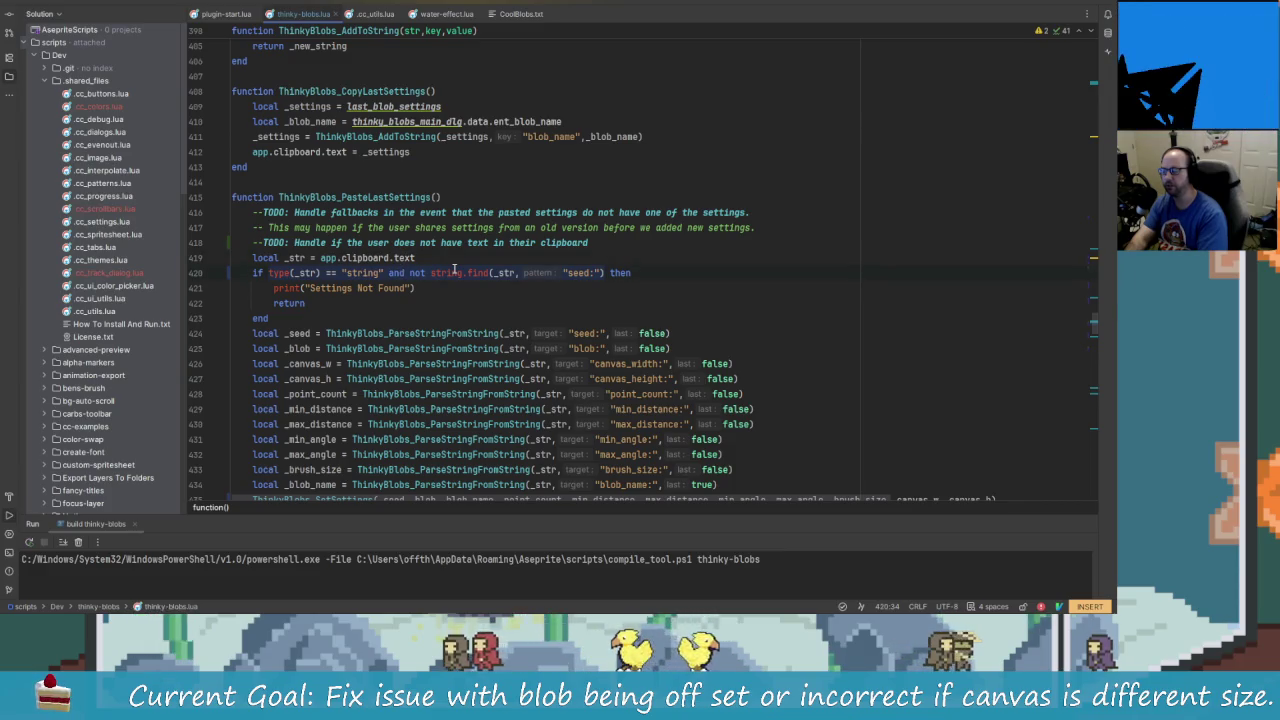
key("BackSpace")
key("BackSpace")
key("BackSpace")
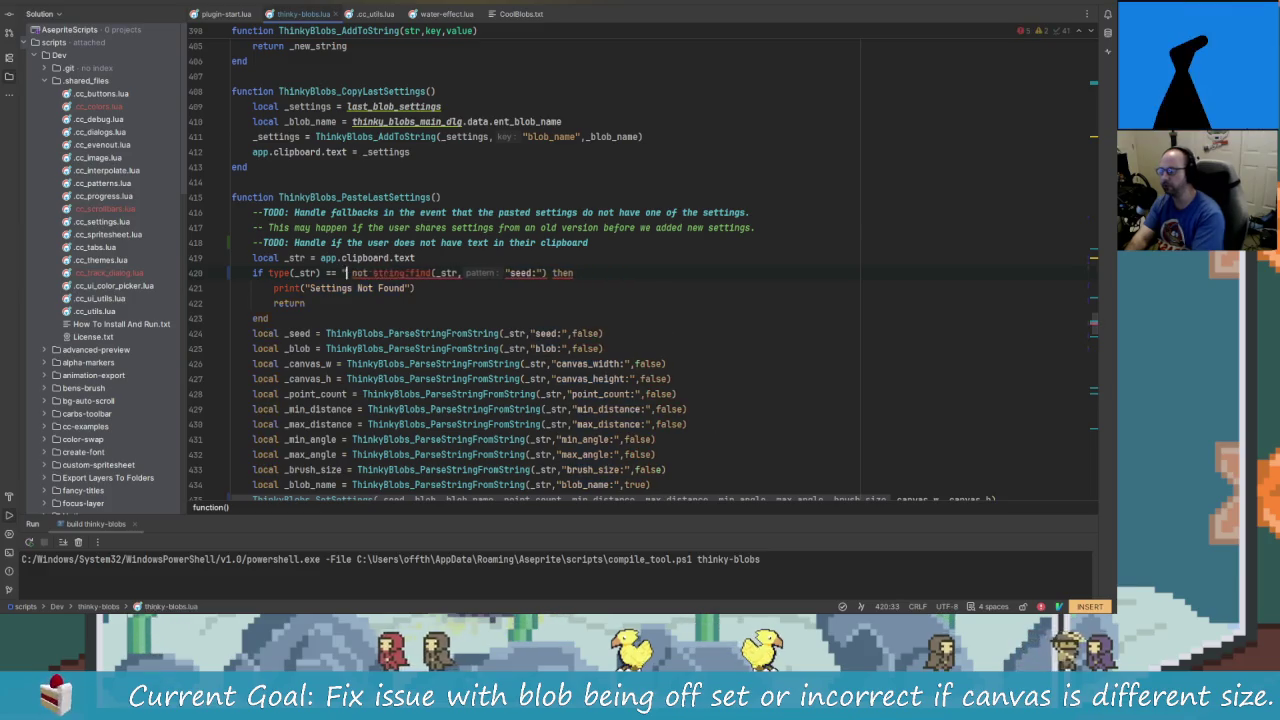
key("BackSpace")
key("BackSpace")
key("BackSpace")
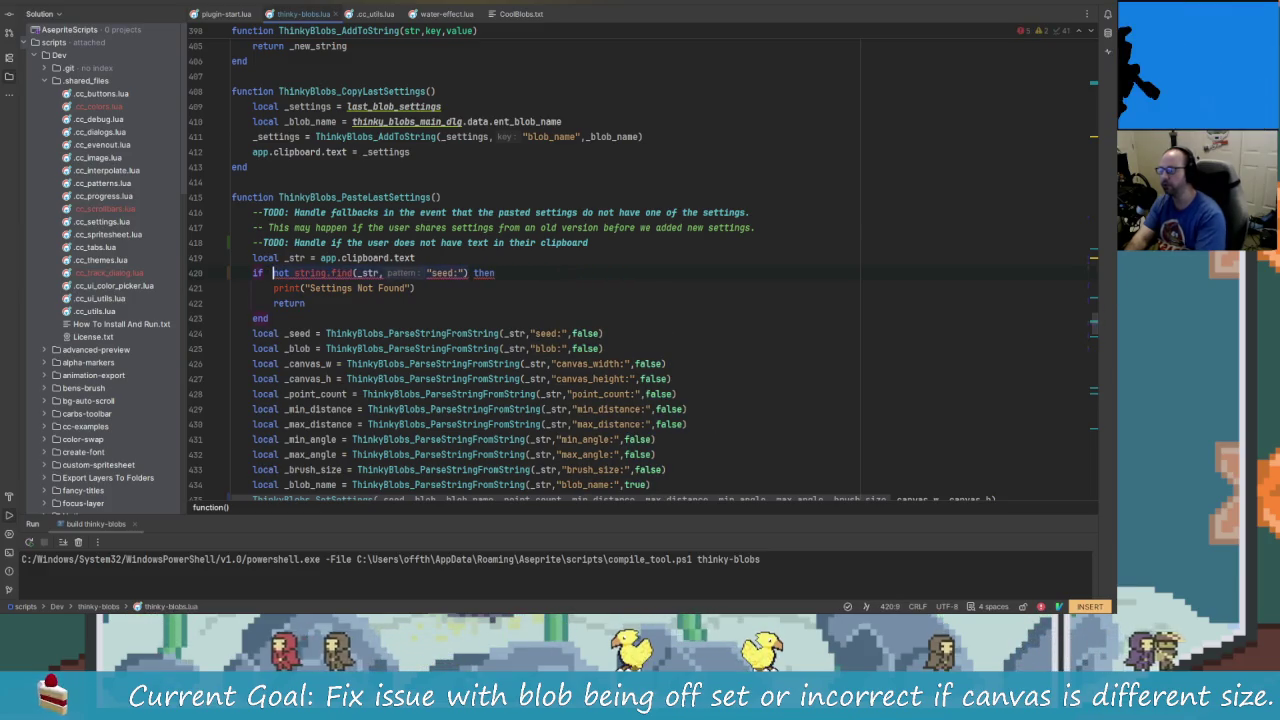
key("Up")
key("Down")
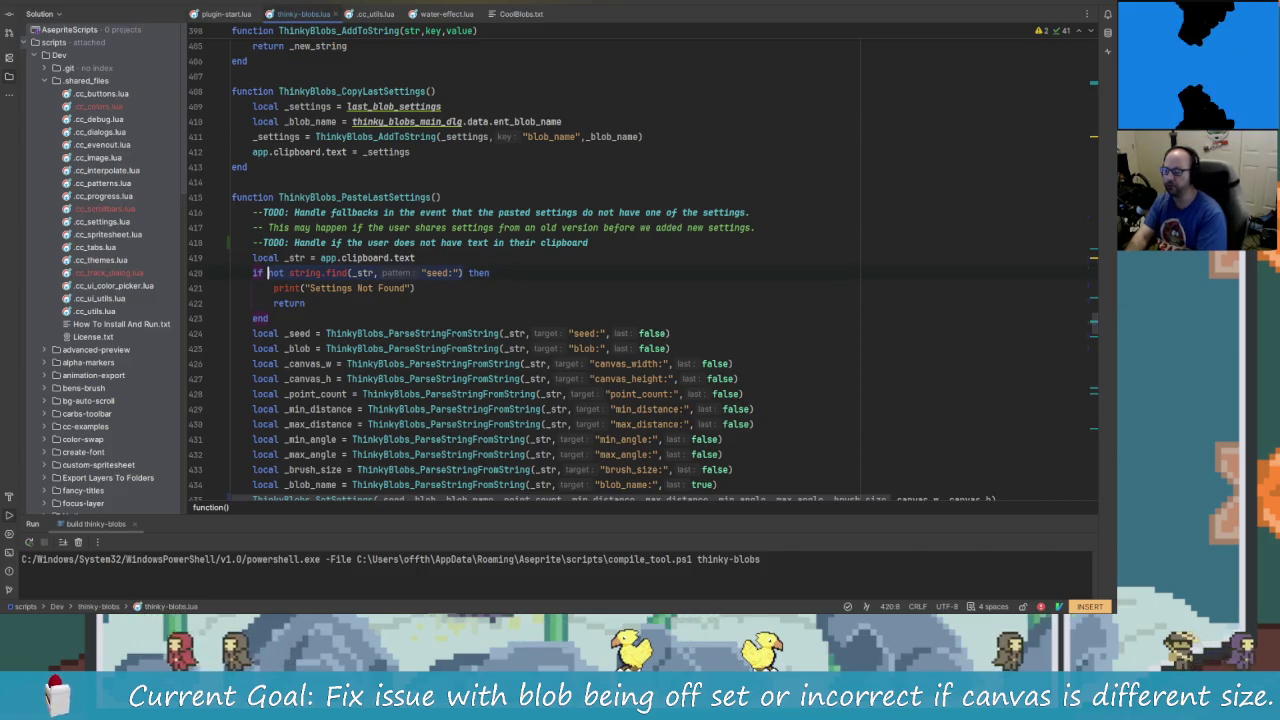
- Insert _str ~= nil and before not string.find on line 420
left_click(447, 273)
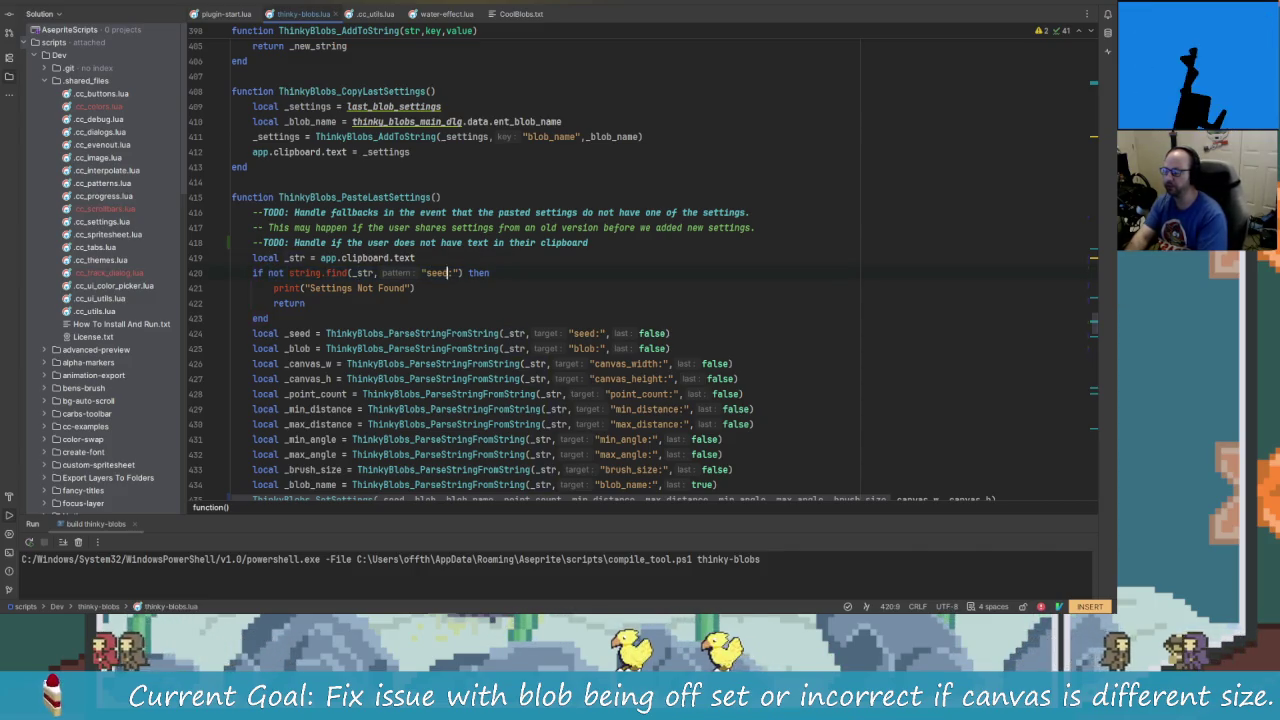
key("Left")
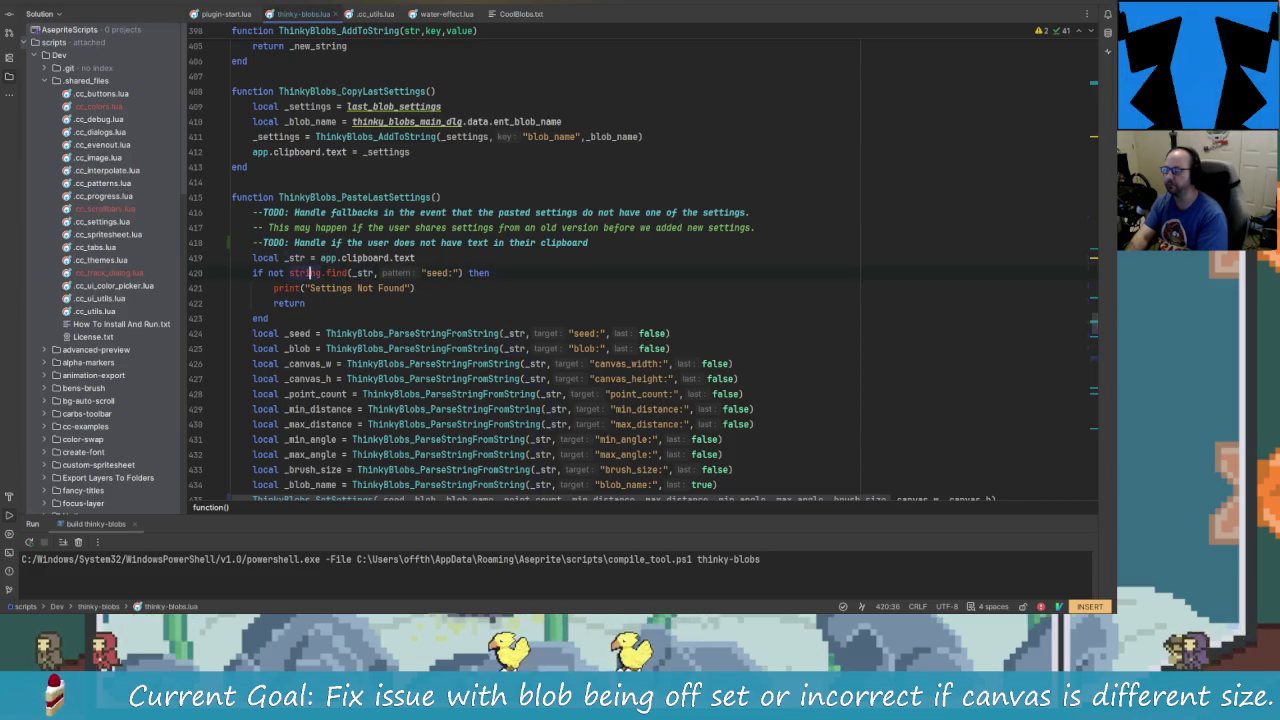
left_click(268, 273)
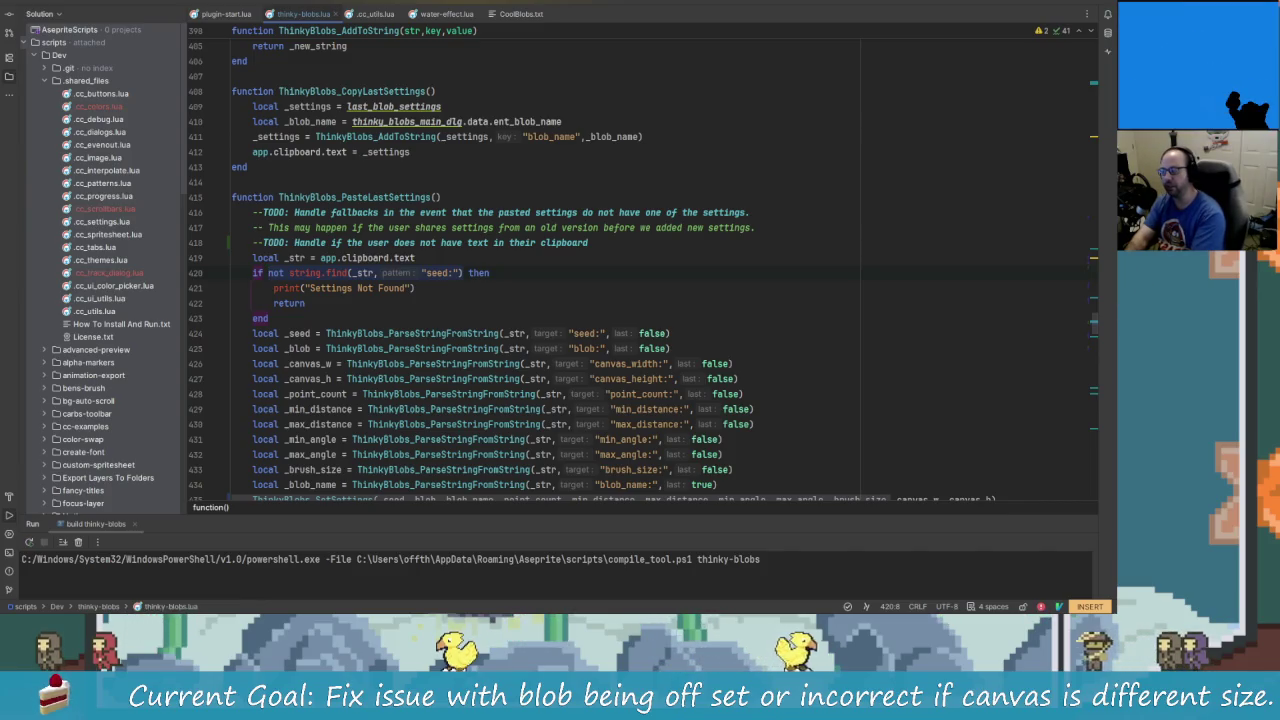
key("Down")
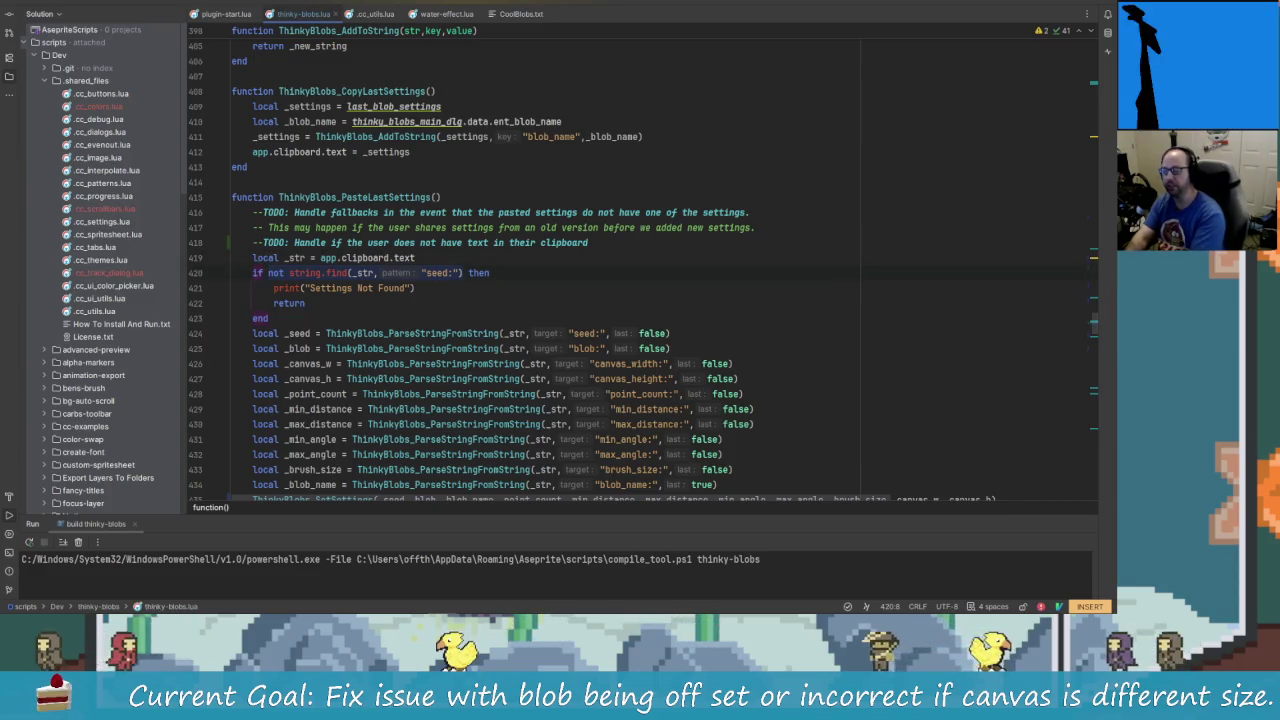
type("_str")
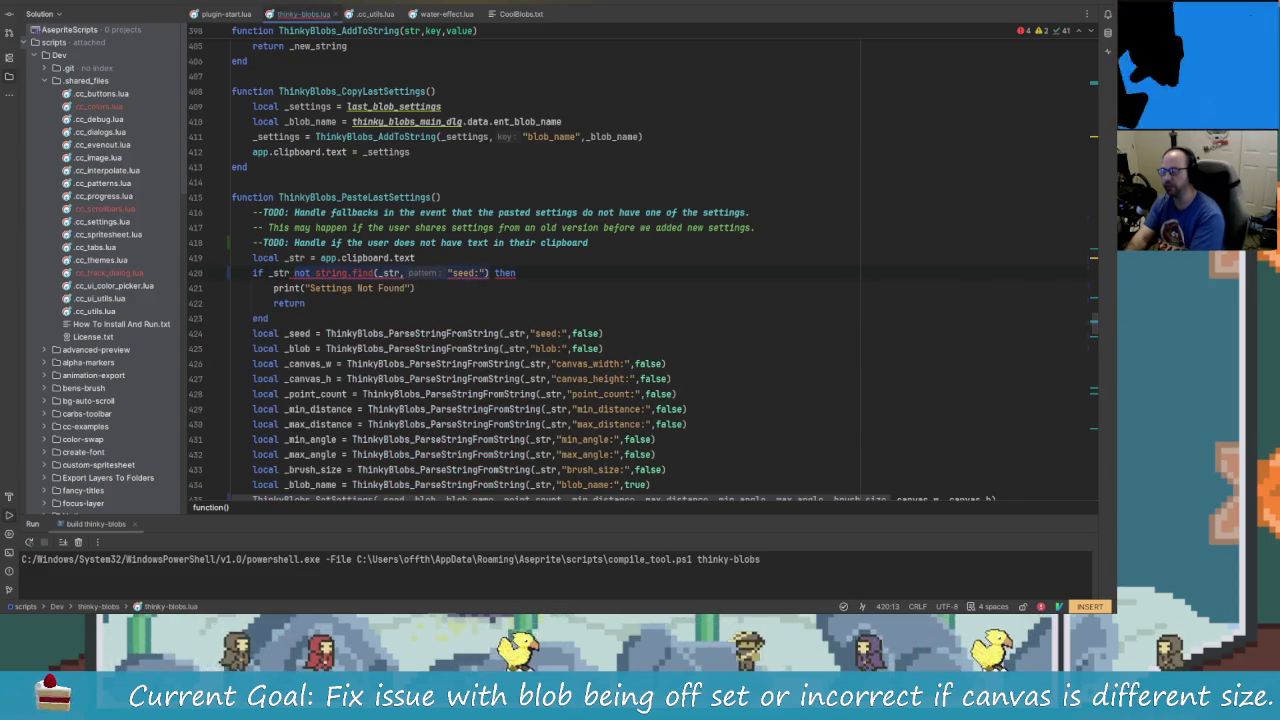
type(" ==")
key("BackSpace")
key("BackSpace")
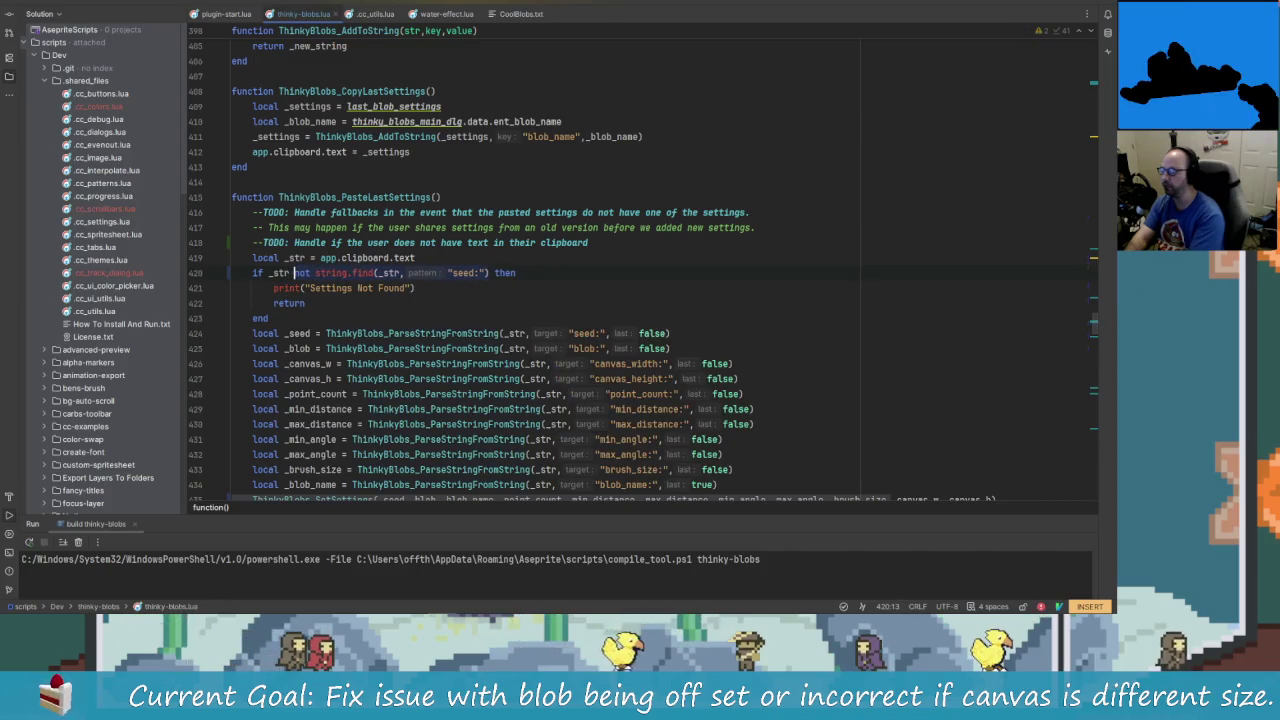
key("BackSpace")
type("~= nil ")
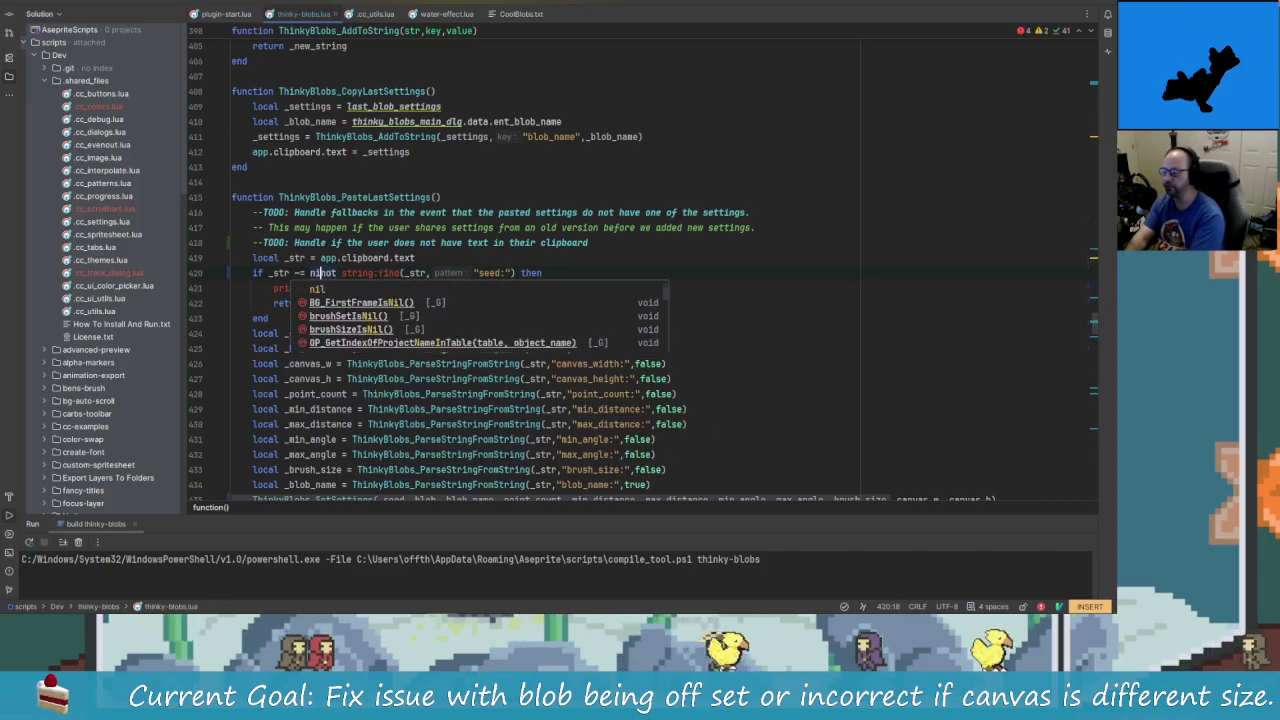
type("and")
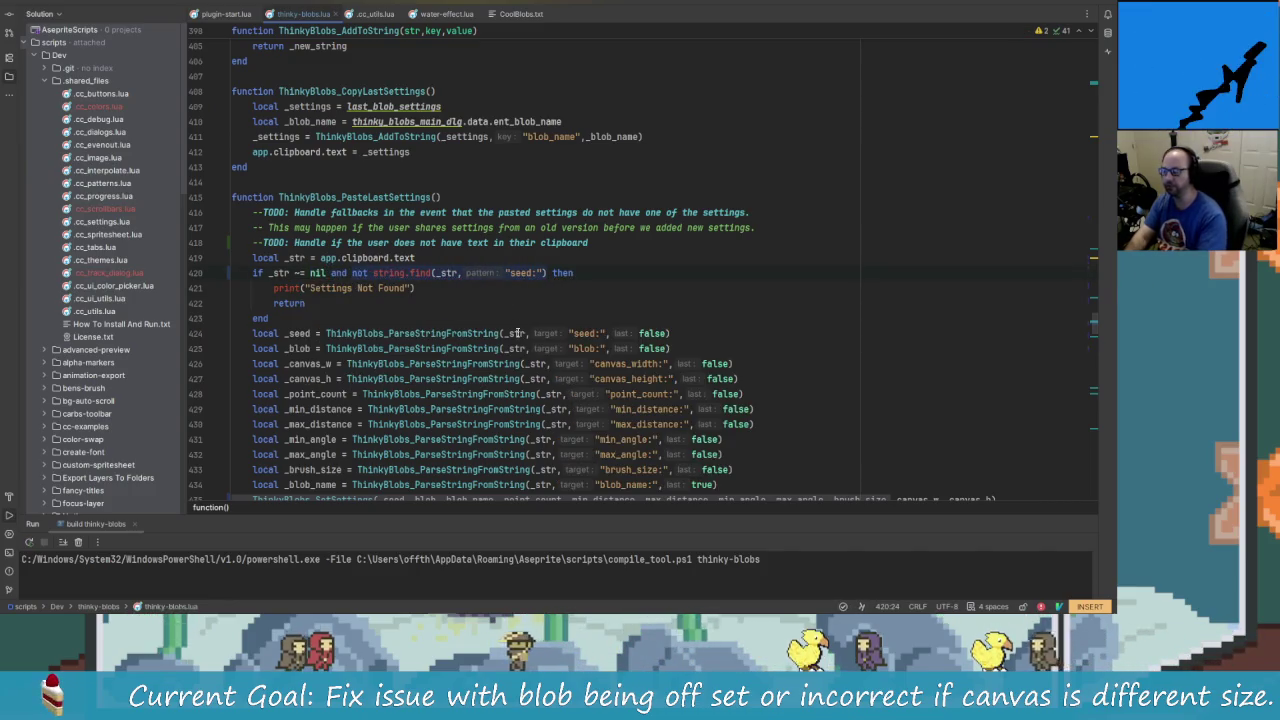
key("Down")
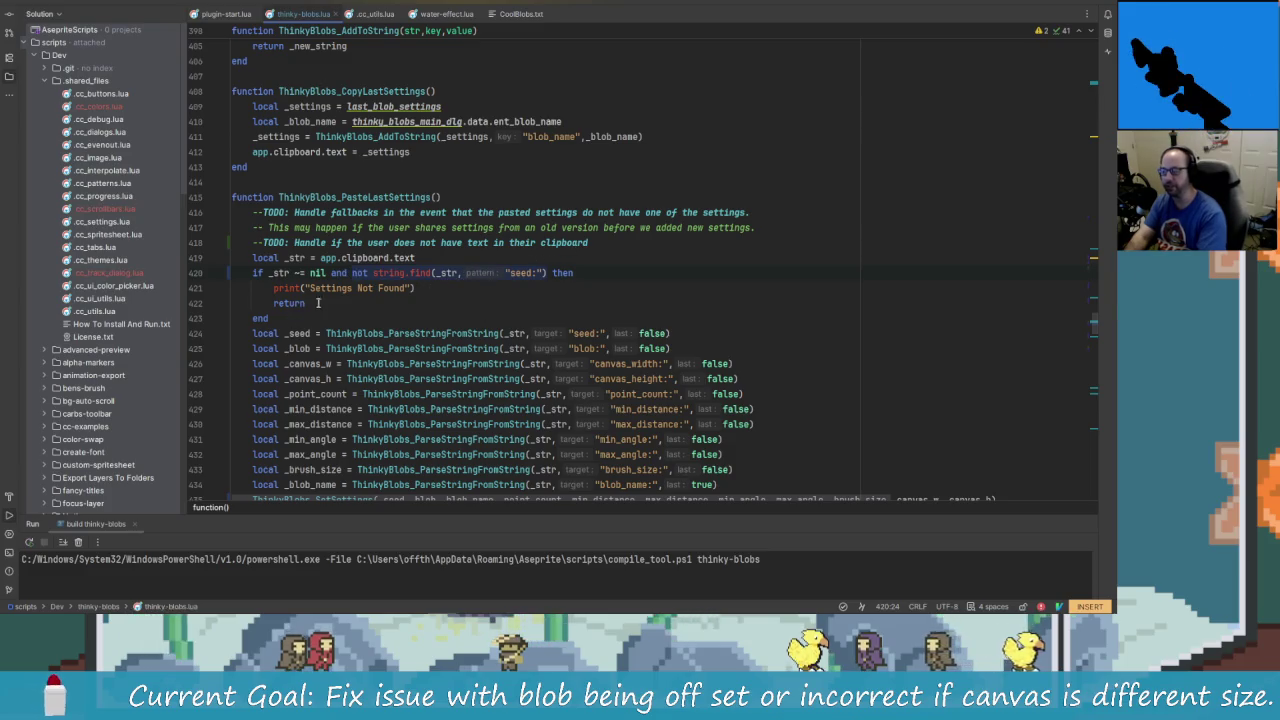
key("alt+Tab")
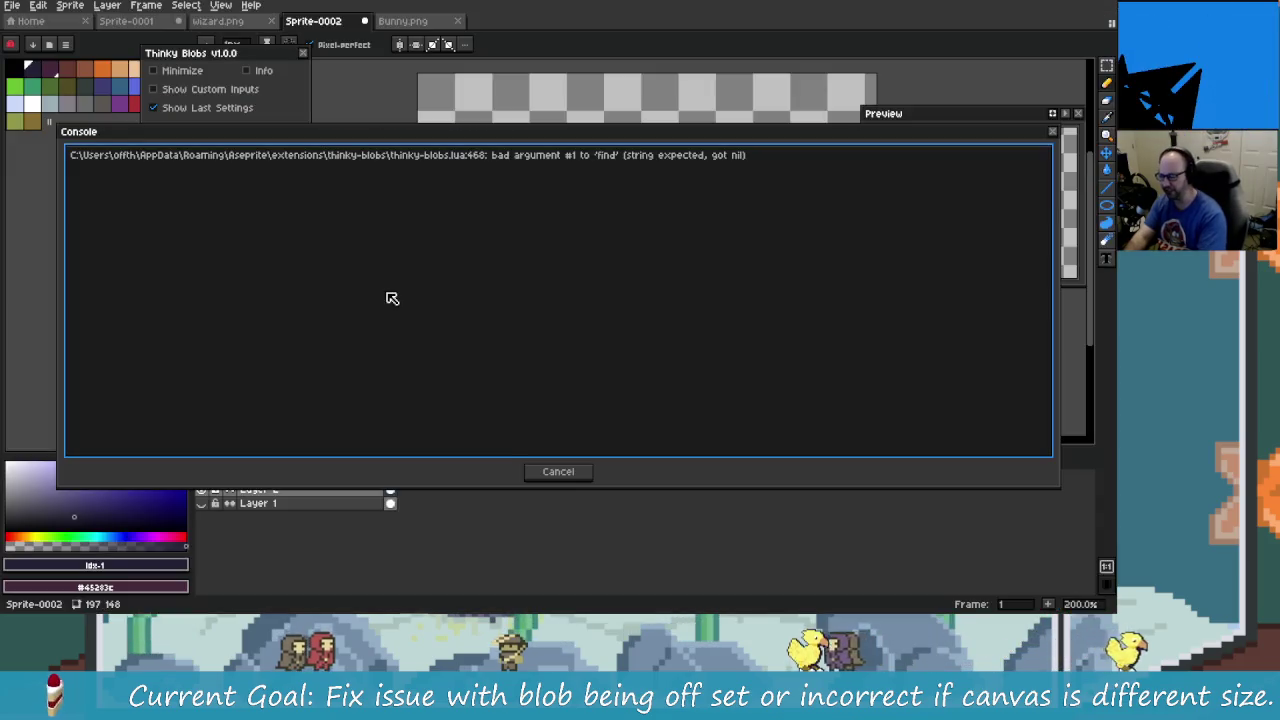
- Close the error console and reinstall the rebuilt Thinky Blobs extension
key("alt+Tab")
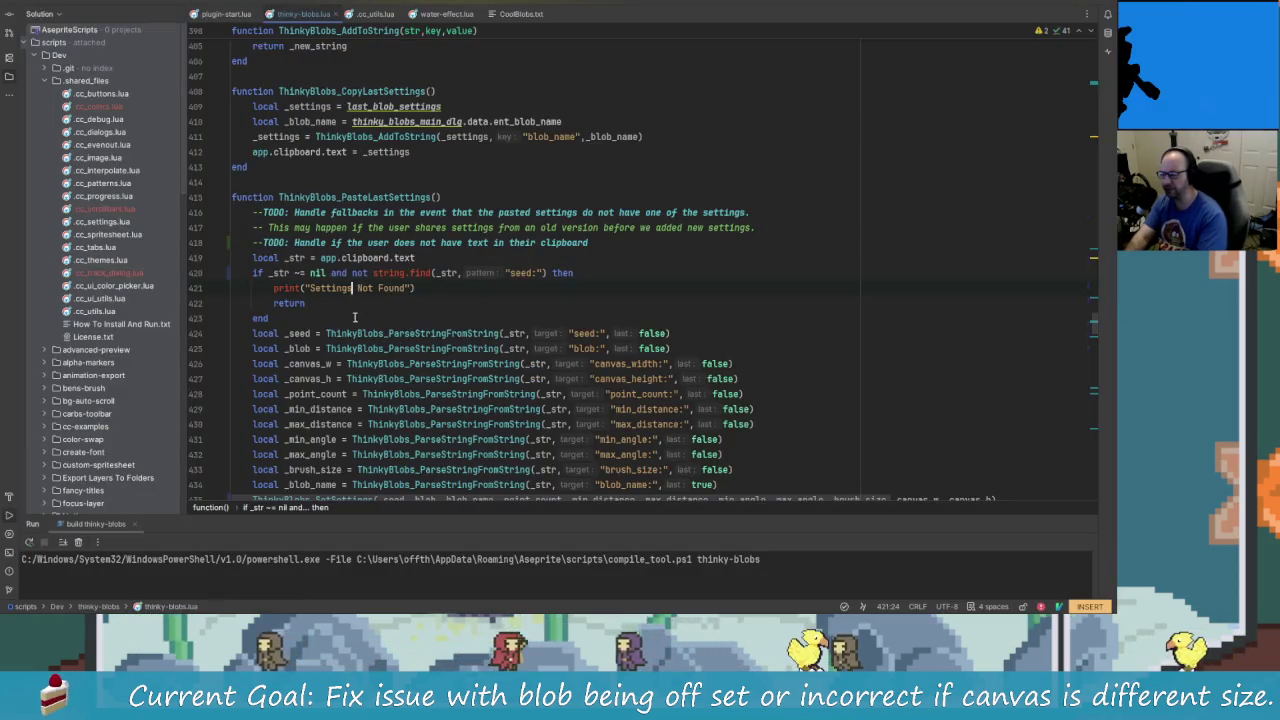
key("alt+Tab")
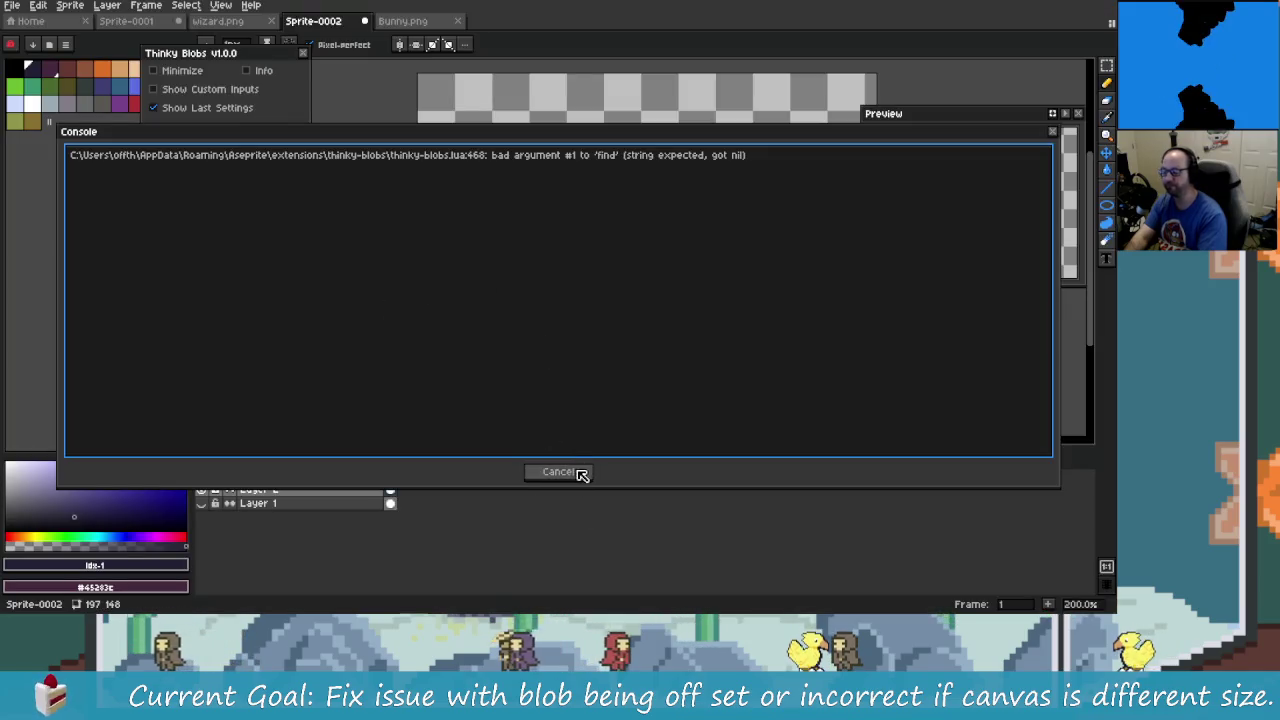
left_click(579, 472)
left_click(303, 52)
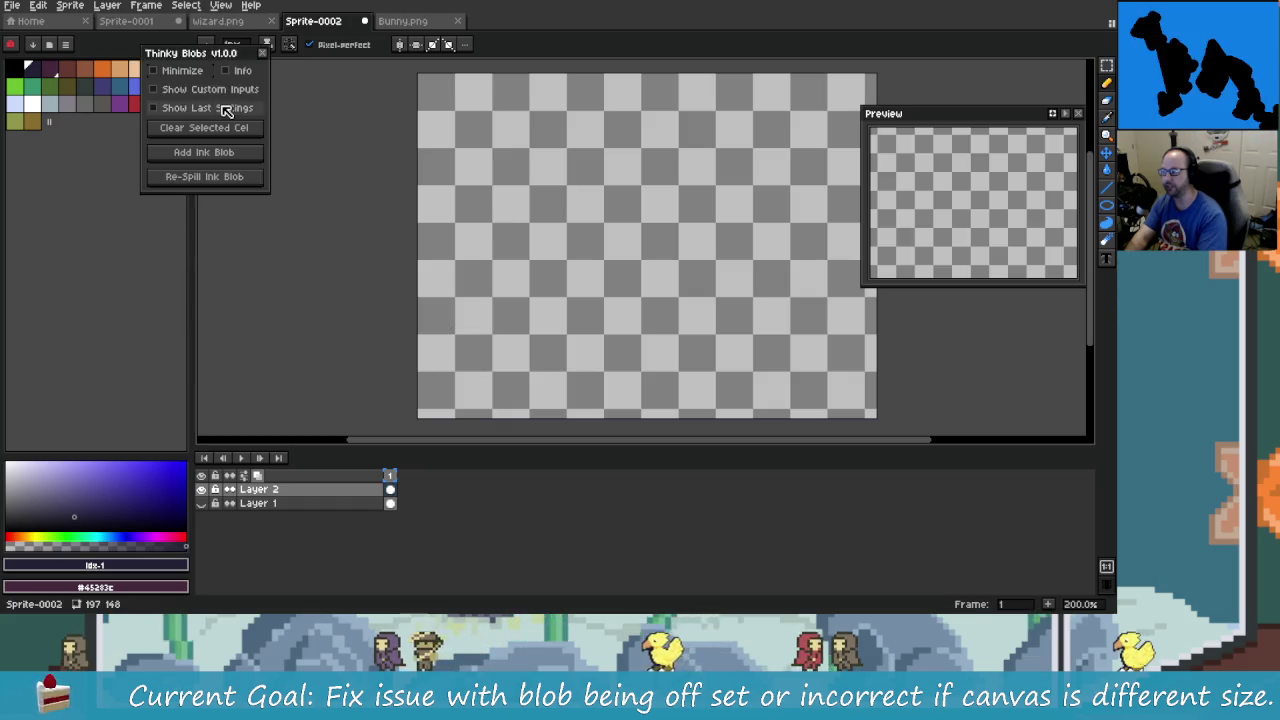
key("alt+Tab")
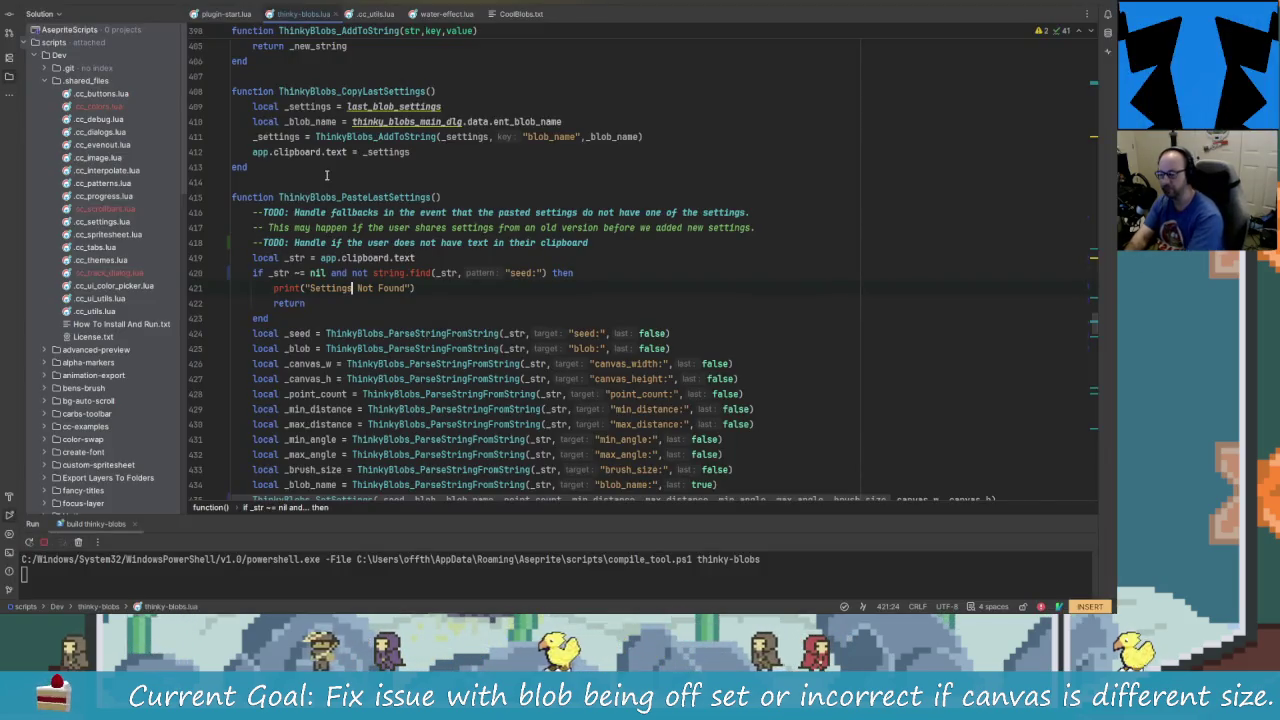
key("Return")
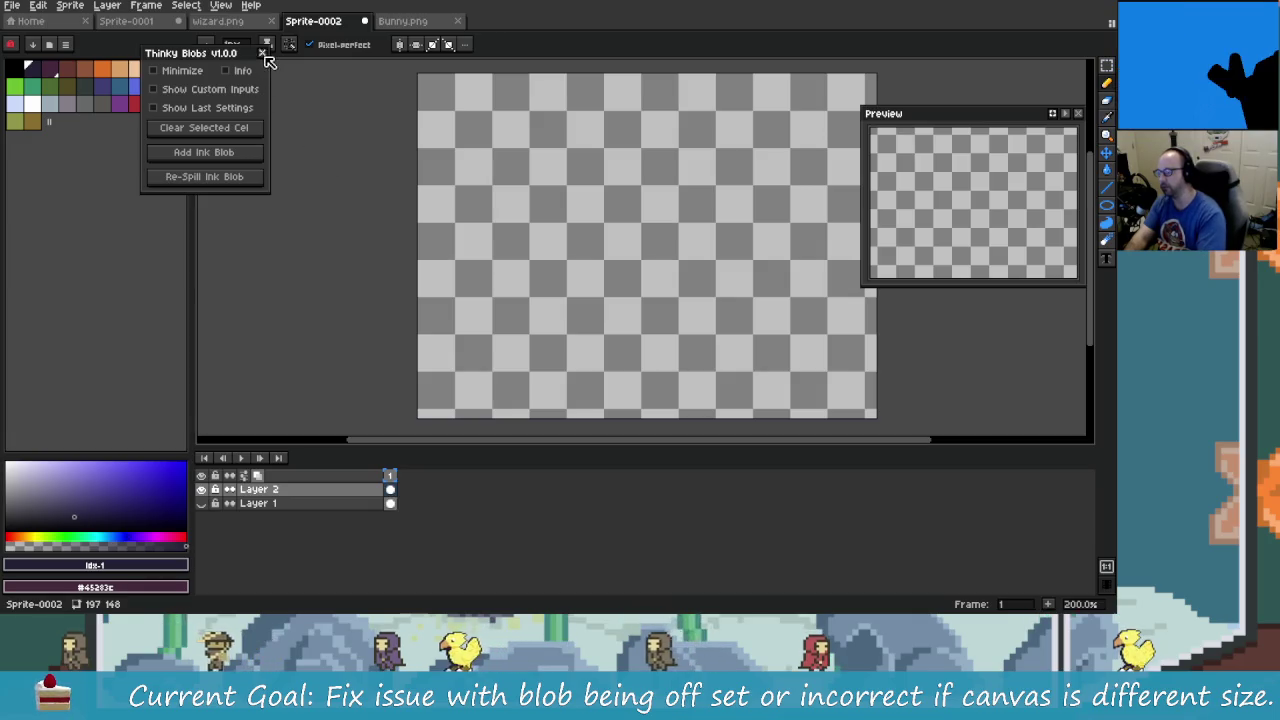
- Reopen Thinky Blobs, show last settings, paste, and dismiss the recurring find error
left_click(262, 52)
left_click(229, 126)
left_click(284, 280)
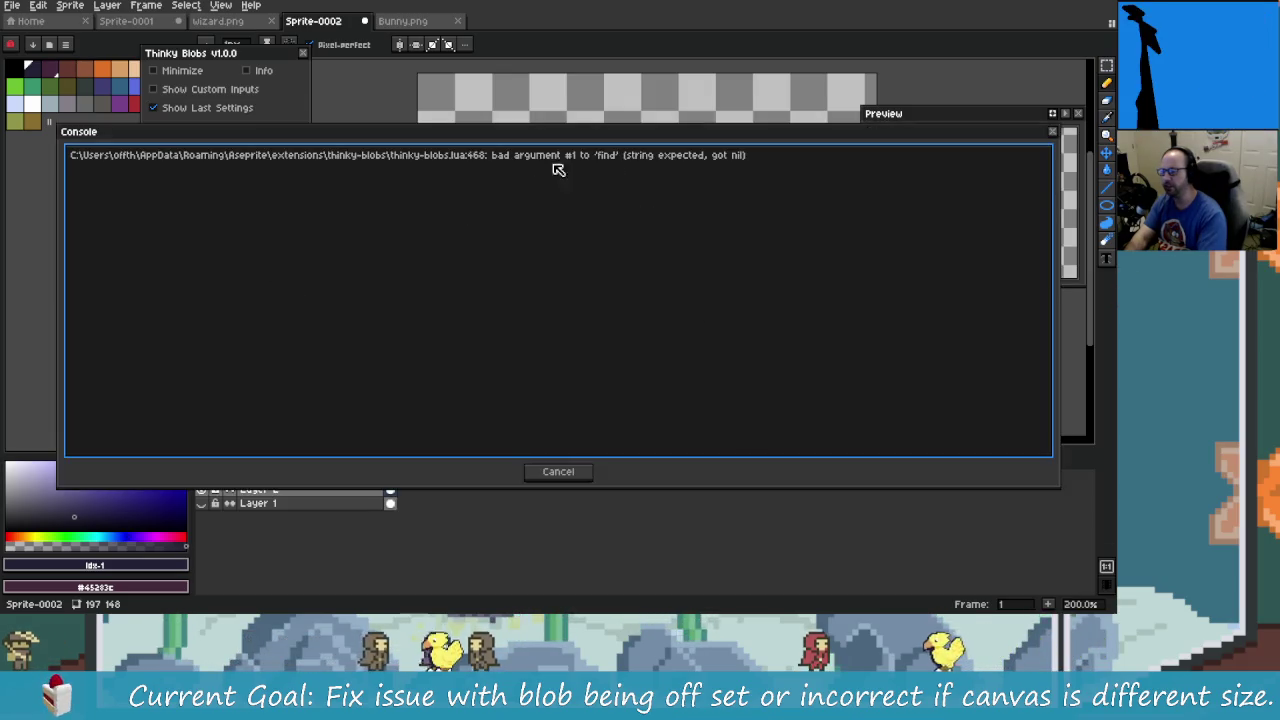
left_click(584, 476)
key("alt+Tab")
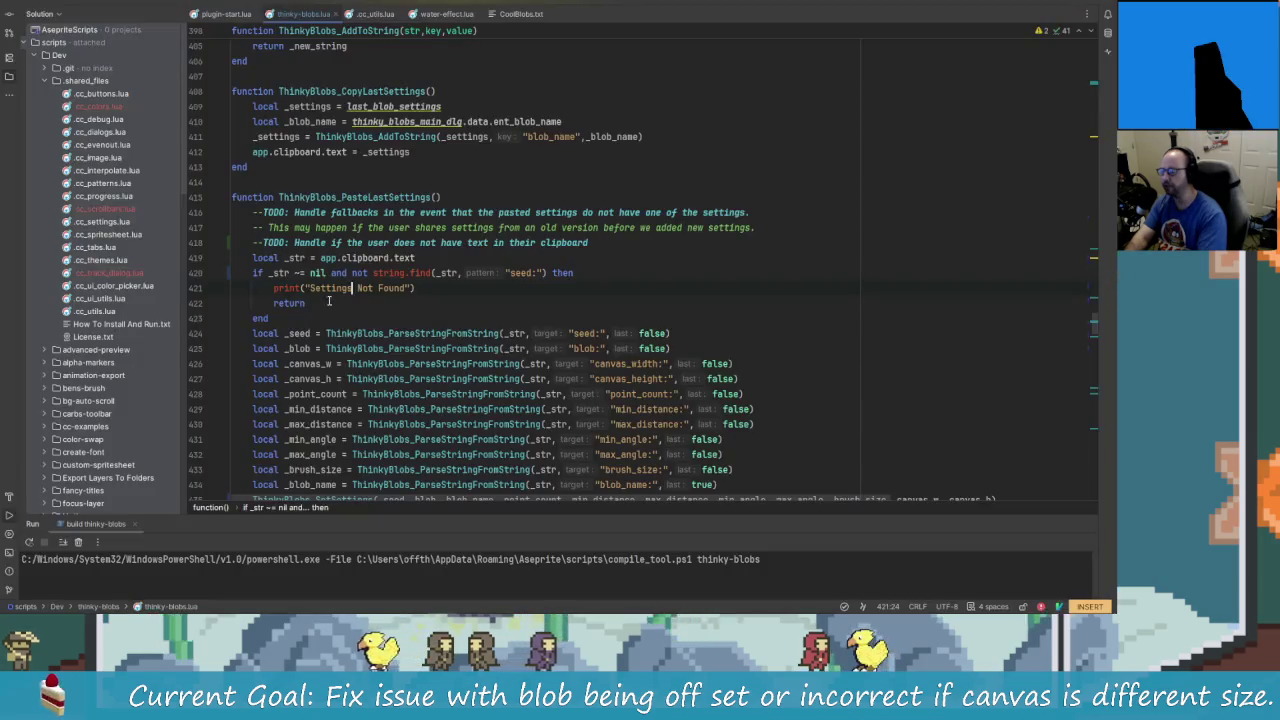
- Change the nil comparison on line 420 from ~= to ==
key("alt+Tab")
key("alt+Tab")
left_click(274, 273)
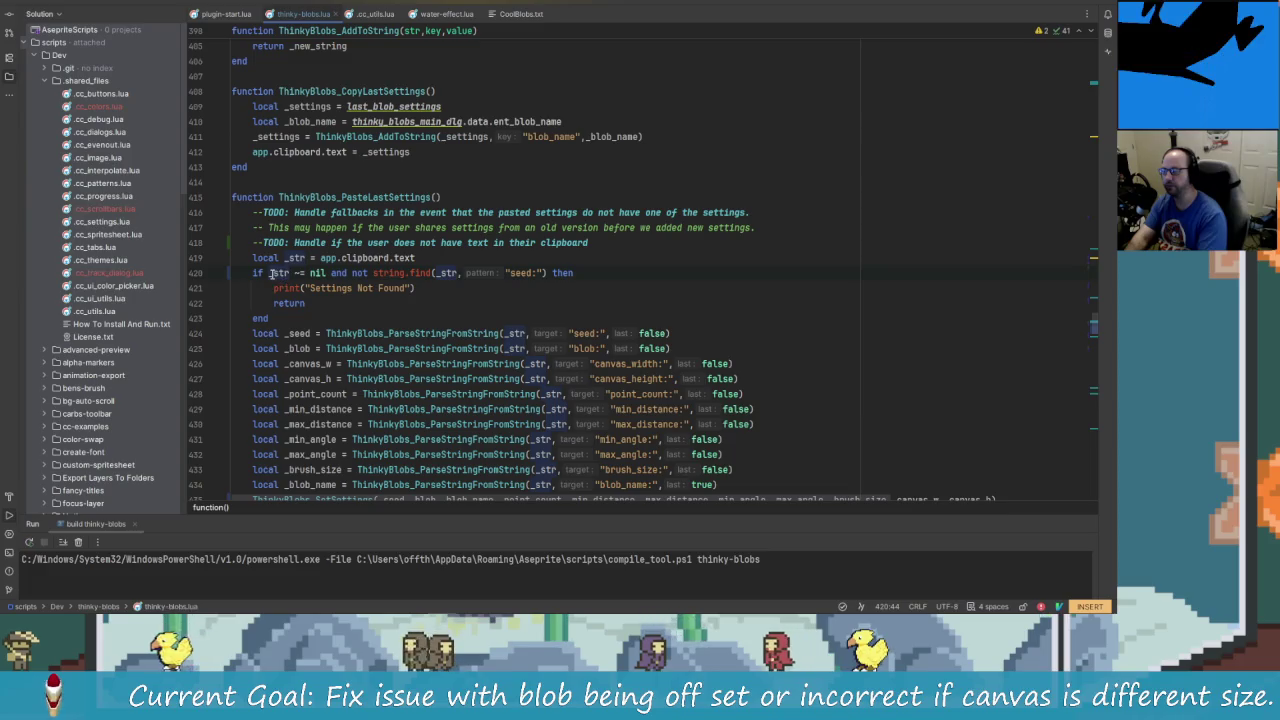
left_click(327, 273)
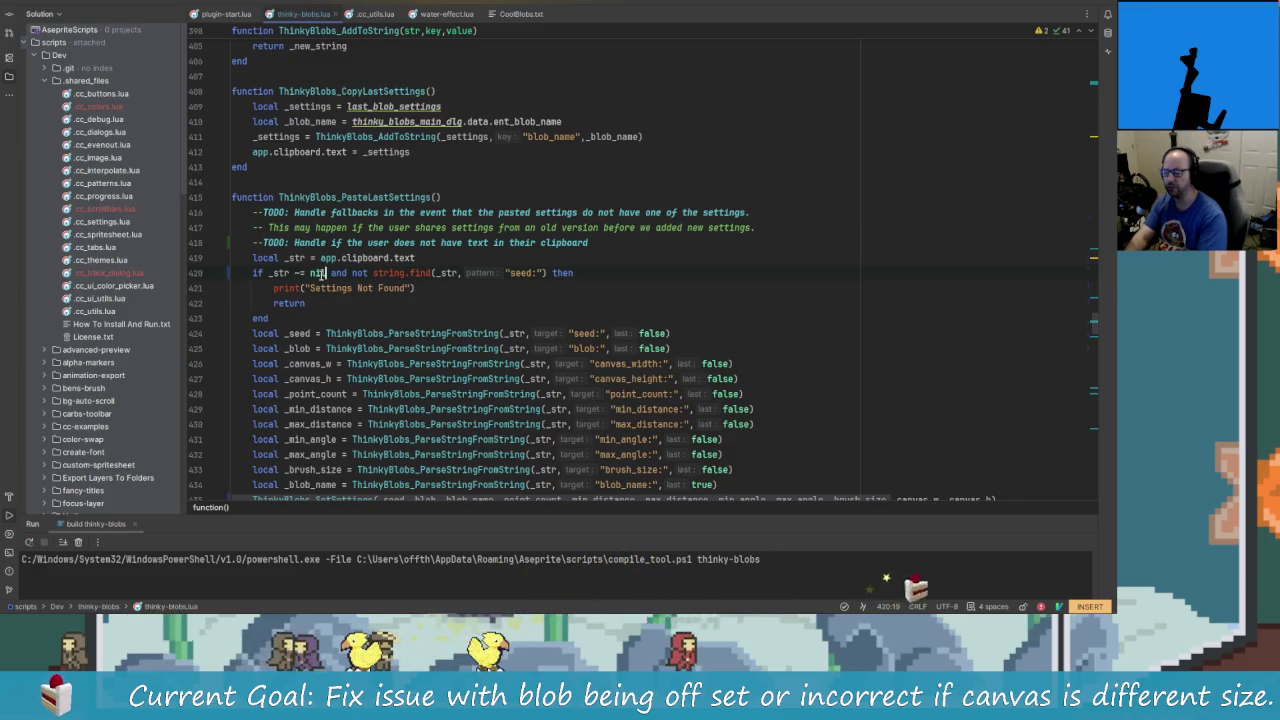
key("Left")
key("Left")
key("Left")
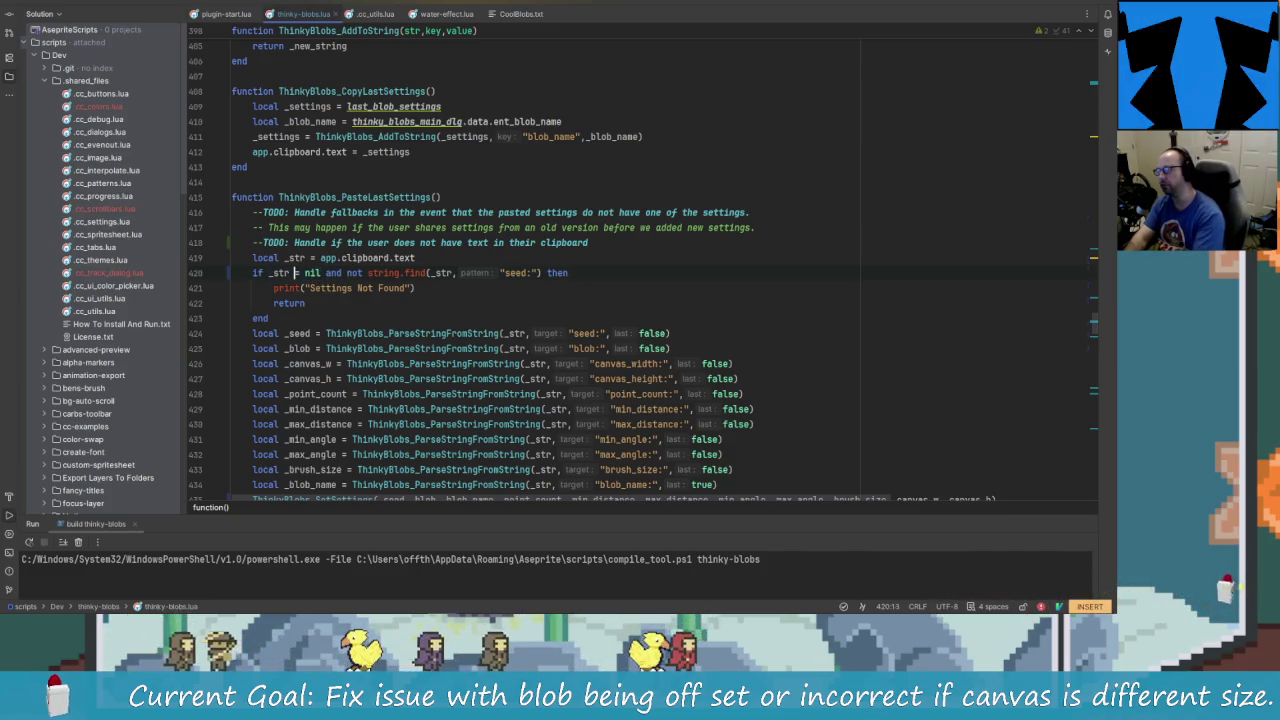
key("BackSpace")
type("=")
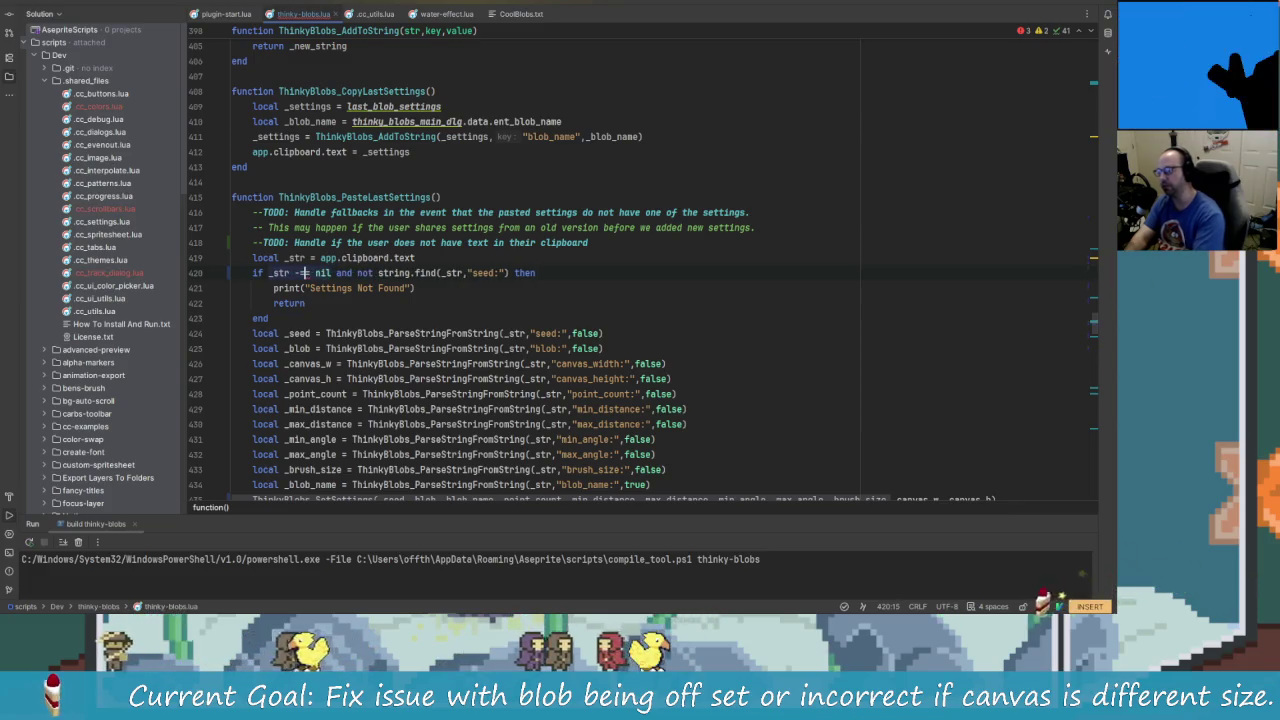
- Replace 'and' with 'or' in the line 420 condition
left_click(344, 272)
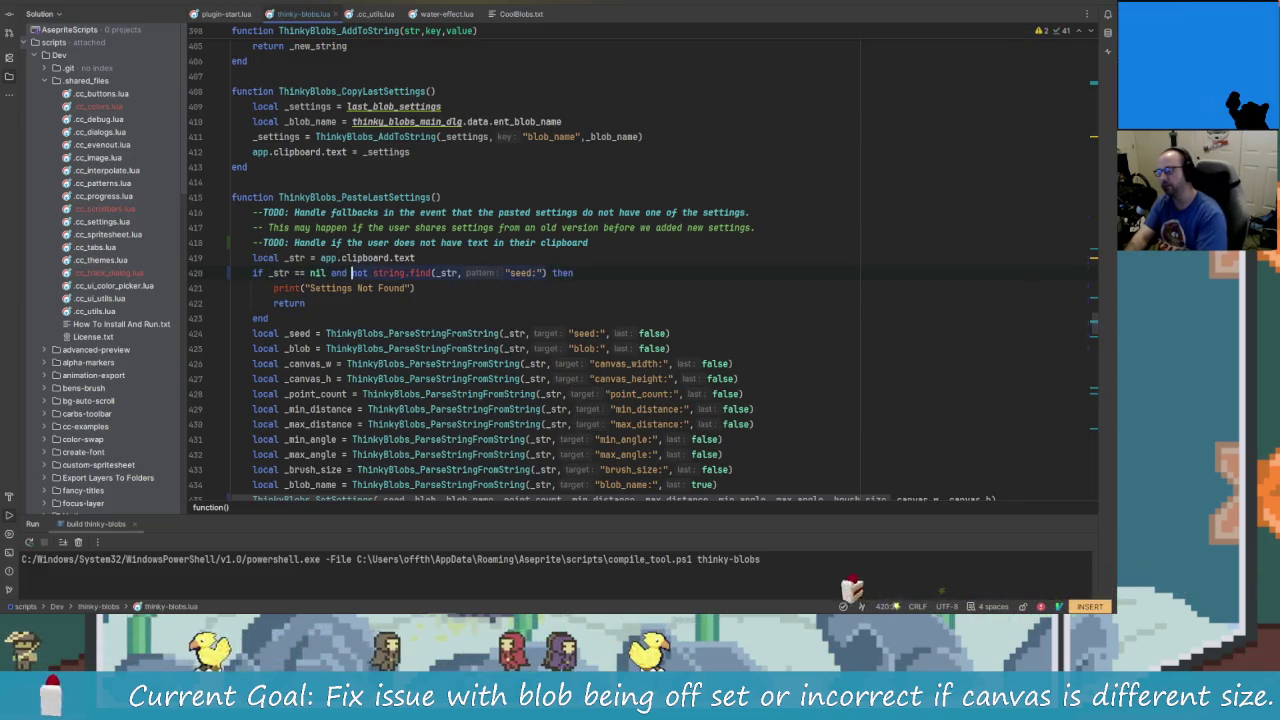
type("or")
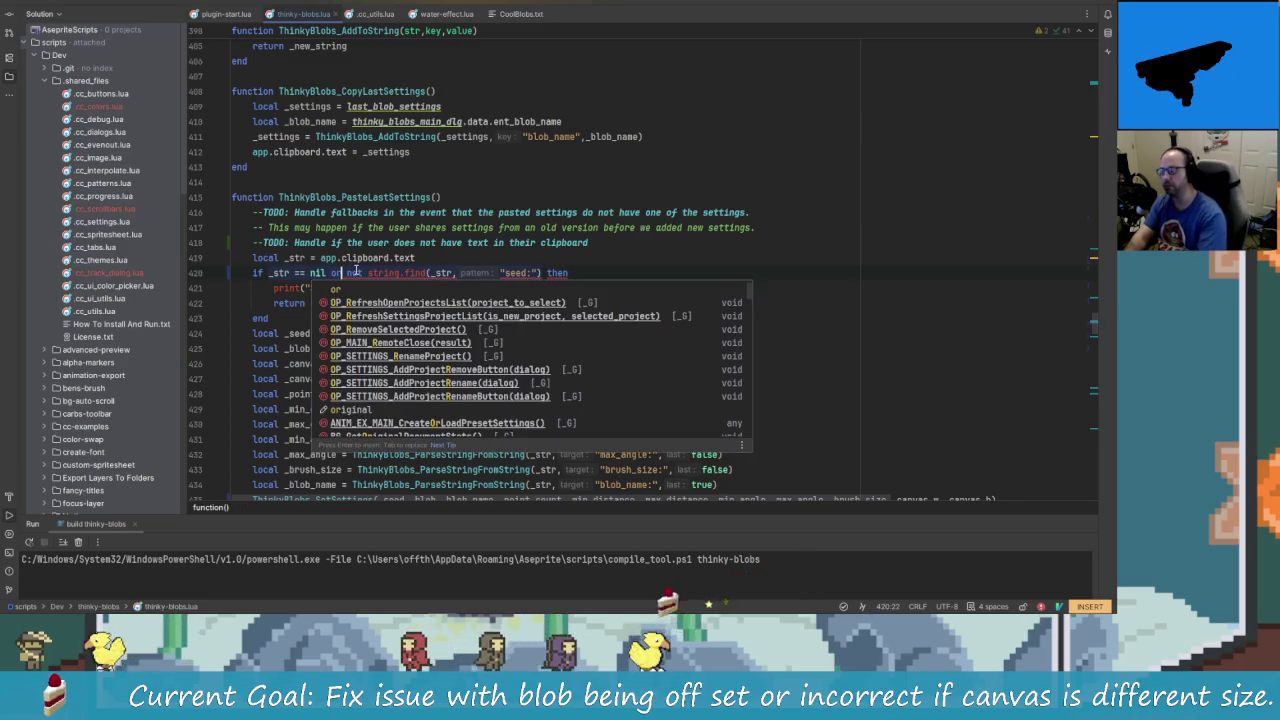
left_click(398, 257)
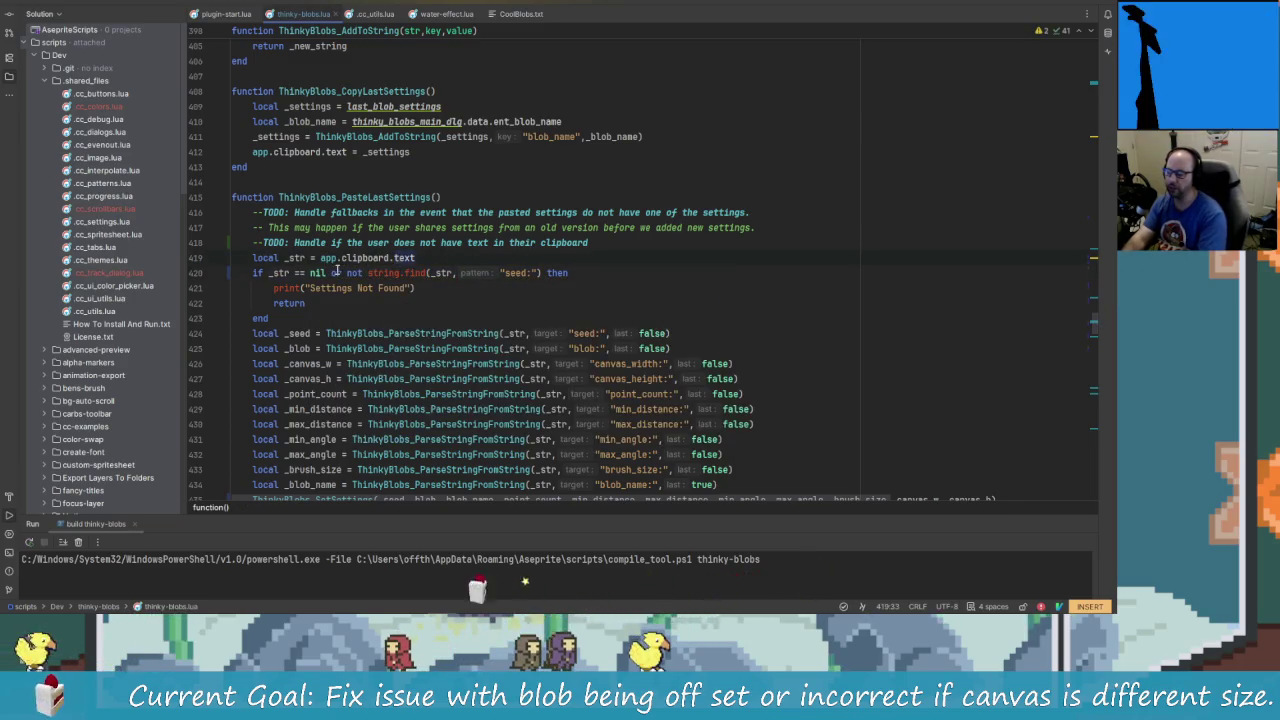
left_click(433, 287)
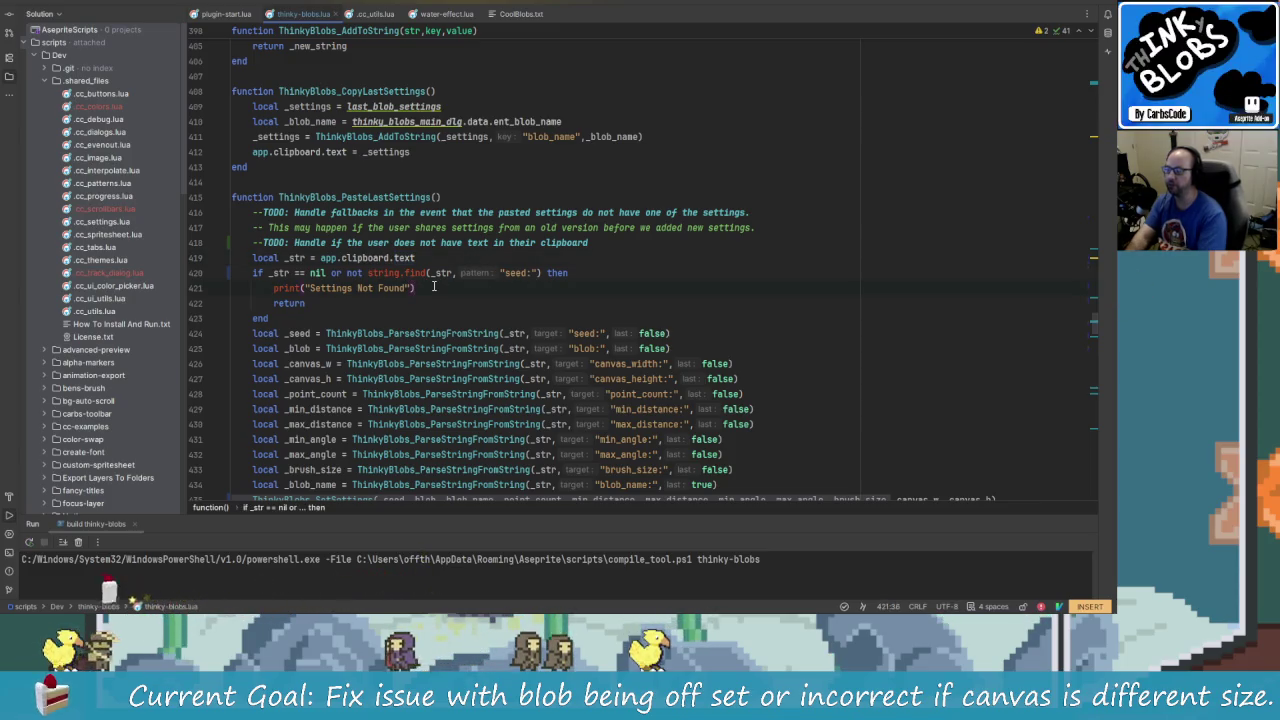
key("alt+Tab")
left_click(305, 49)
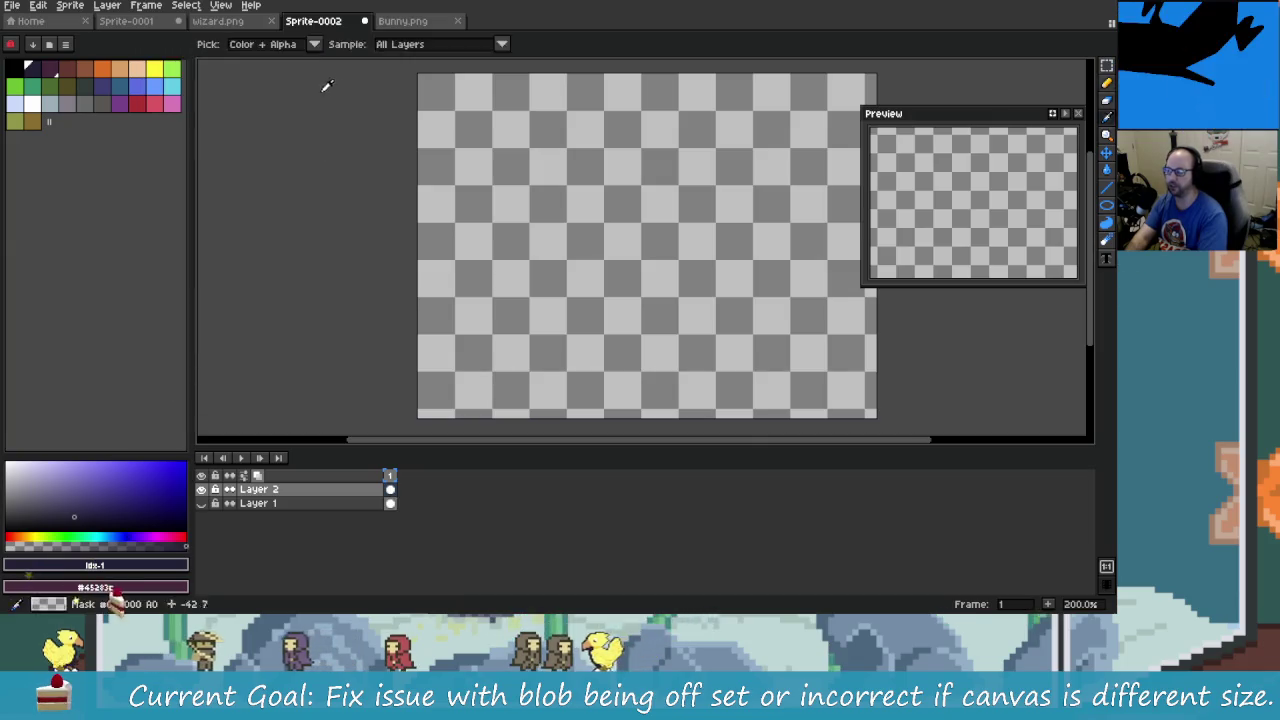
- Open Thinky Blobs, show last settings, and paste to confirm "Settings Not Found" is printed
key("alt+Tab")
key("alt+Tab")
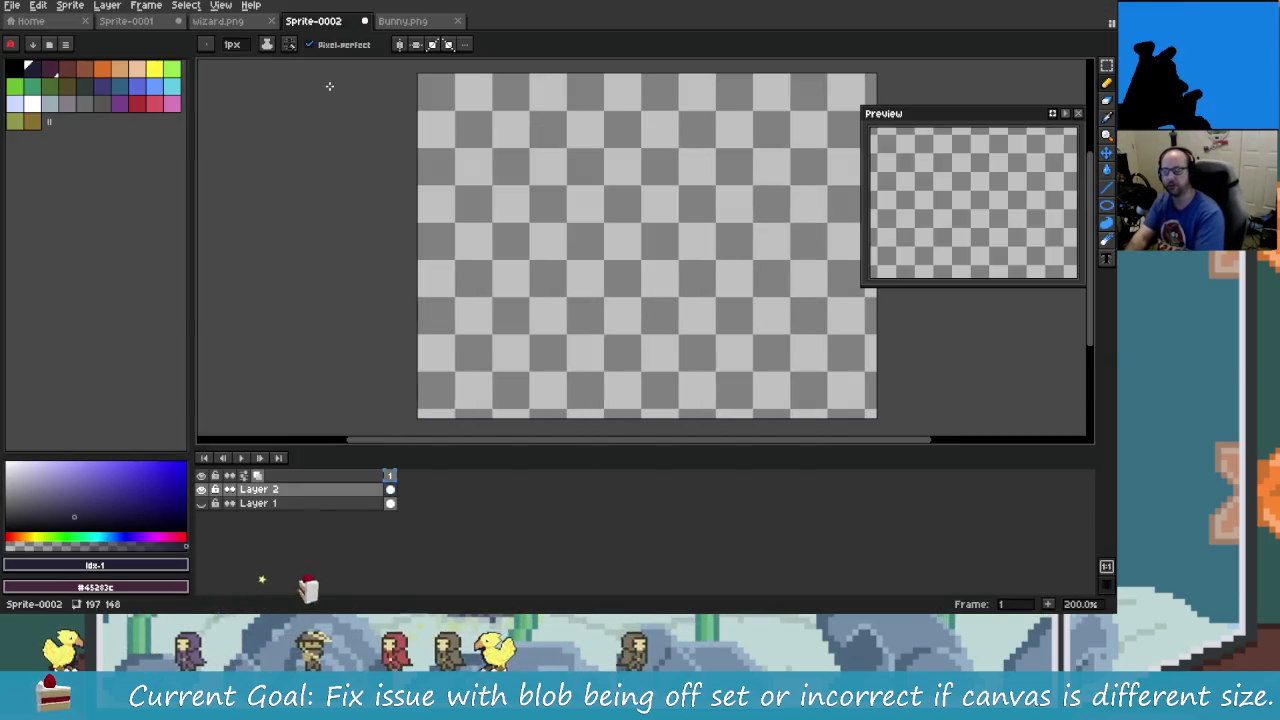
key("F5")
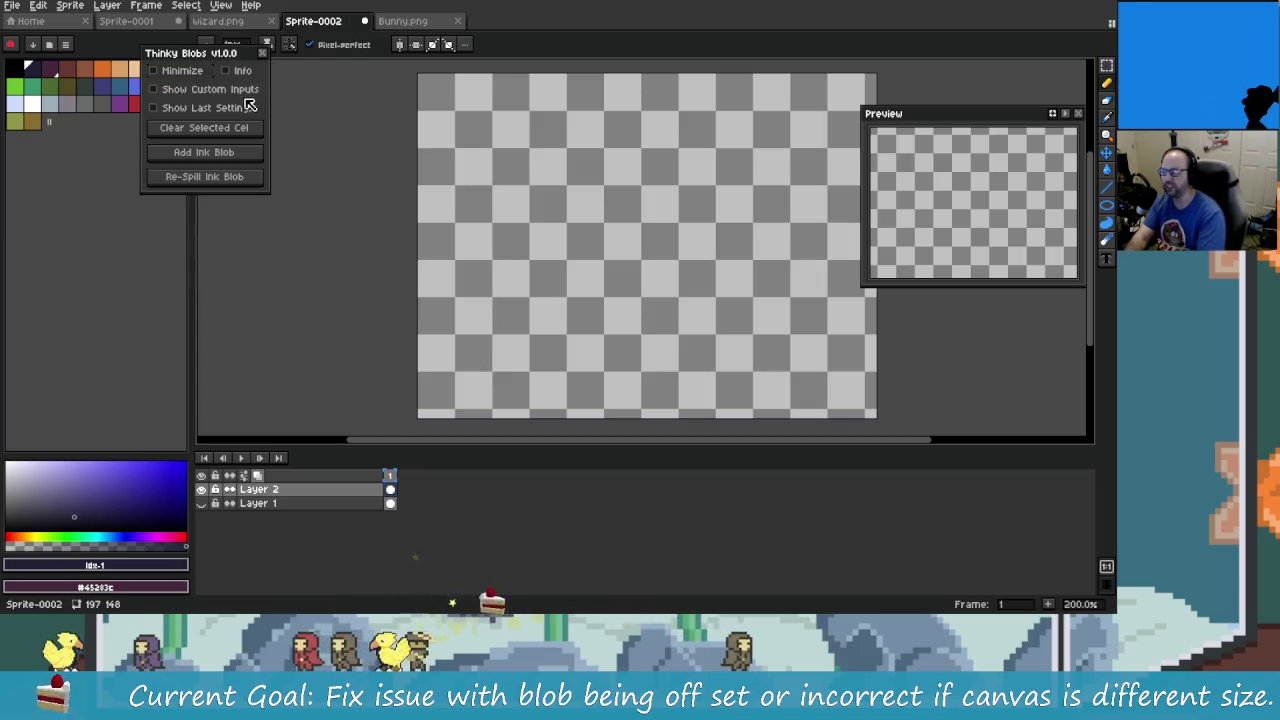
left_click(249, 107)
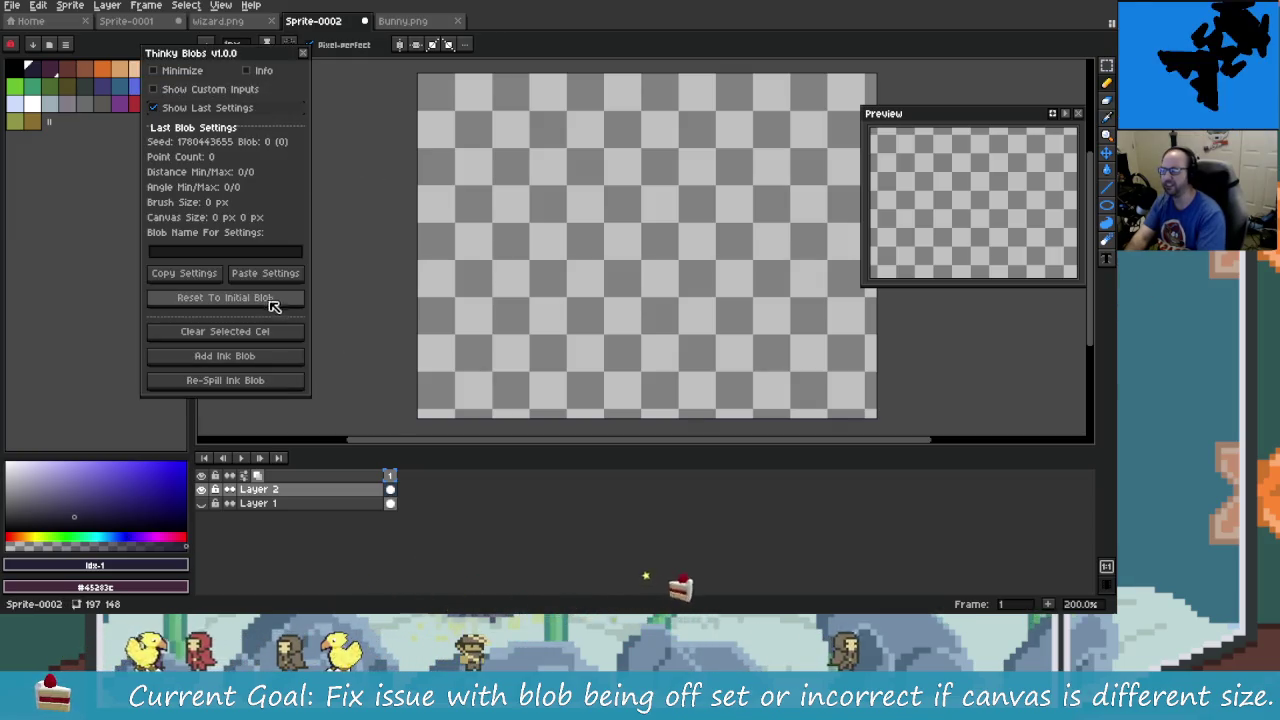
left_click(283, 274)
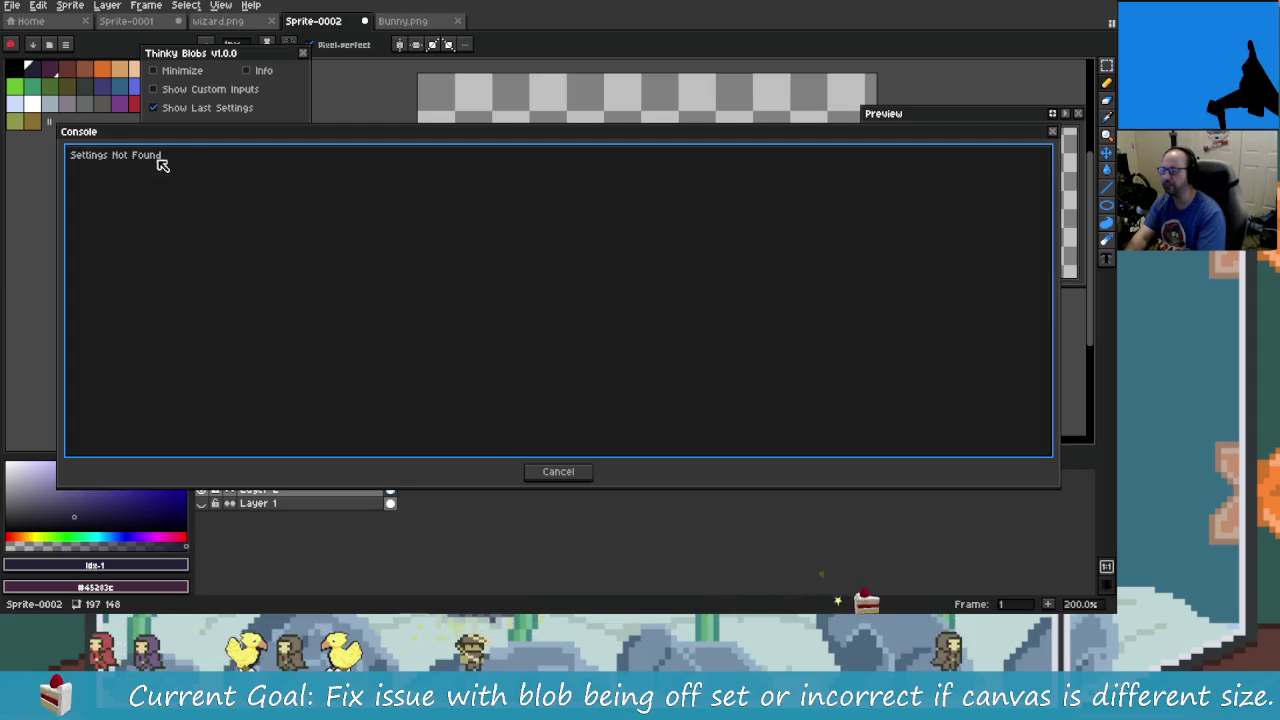
left_click(558, 471)
key("alt+Tab")
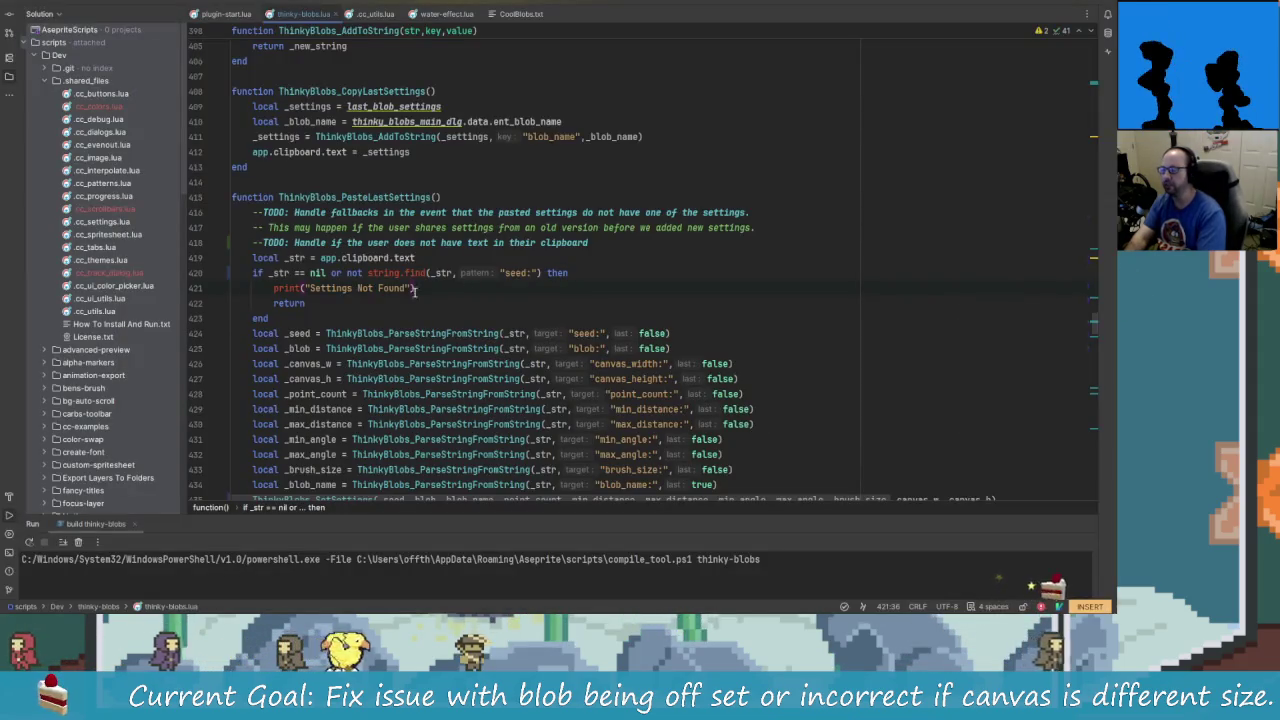
- Extend the not-found message on line 421 to end with "On Clipboard"
key("Left")
key("Left")
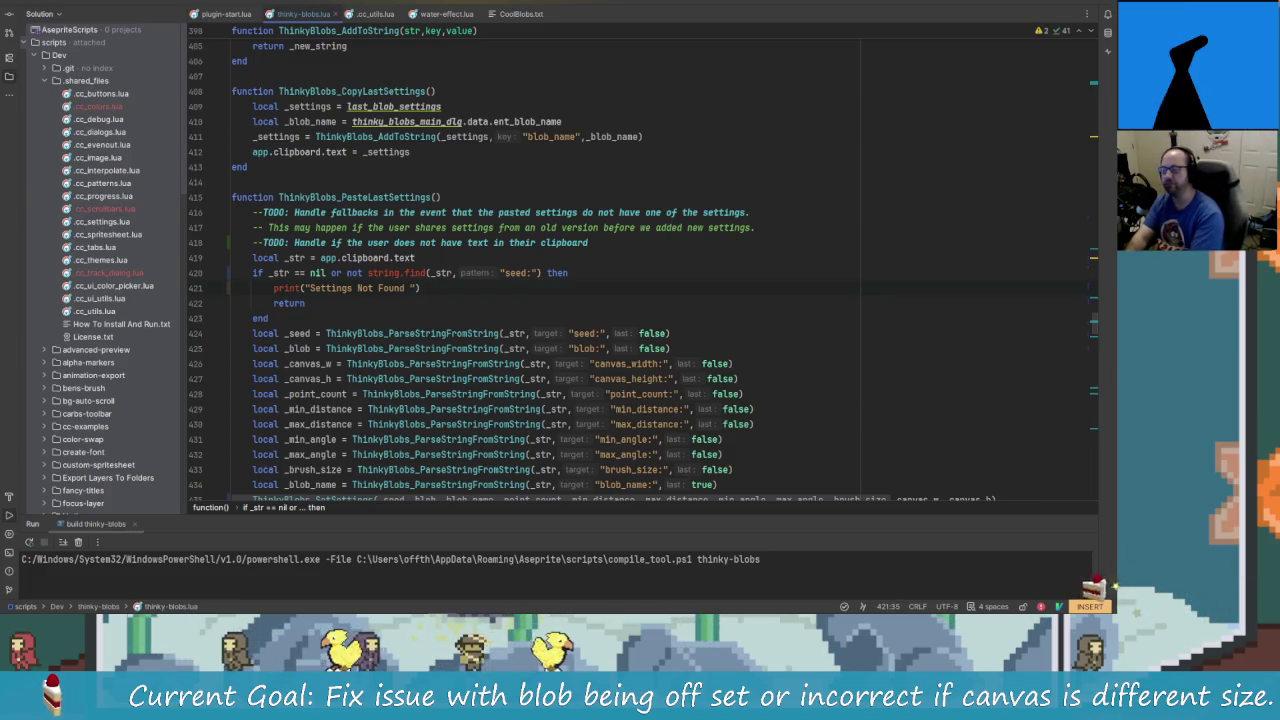
type("In Clip")
key("BackSpace")
key("BackSpace")
key("BackSpace")
key("BackSpace")
type("Pasted ")
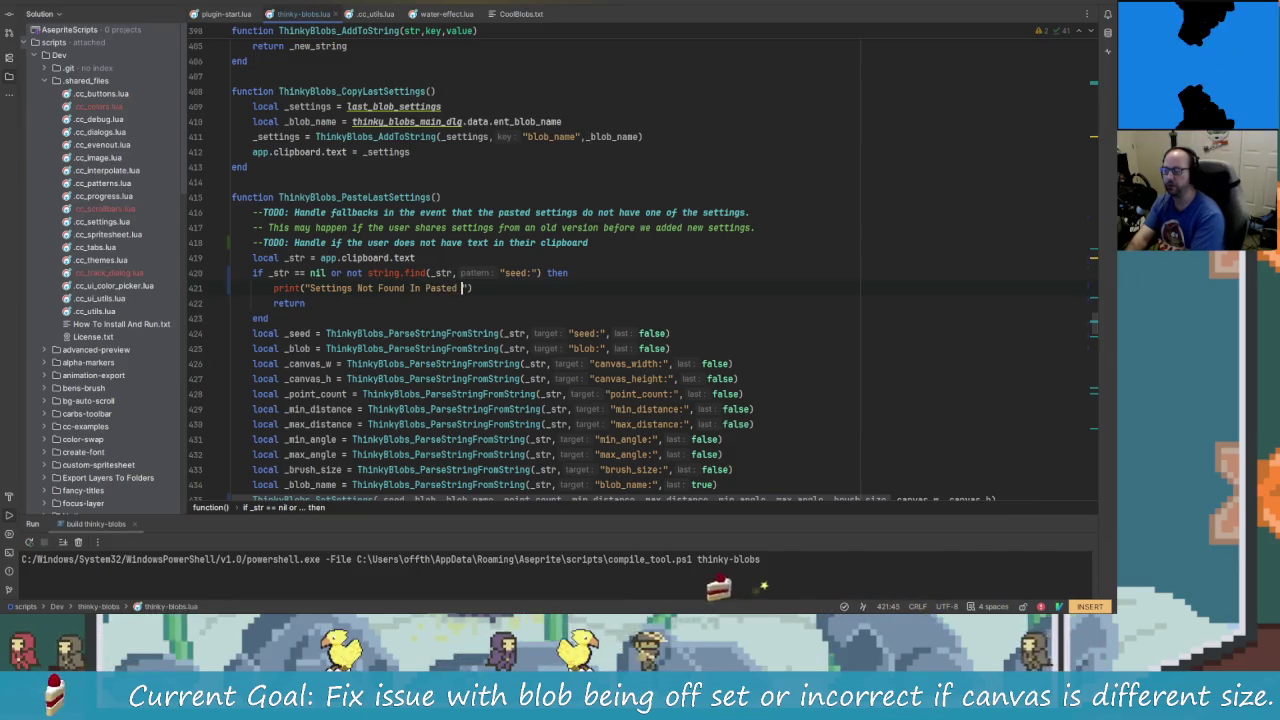
type("Clipboard")
key("Right")
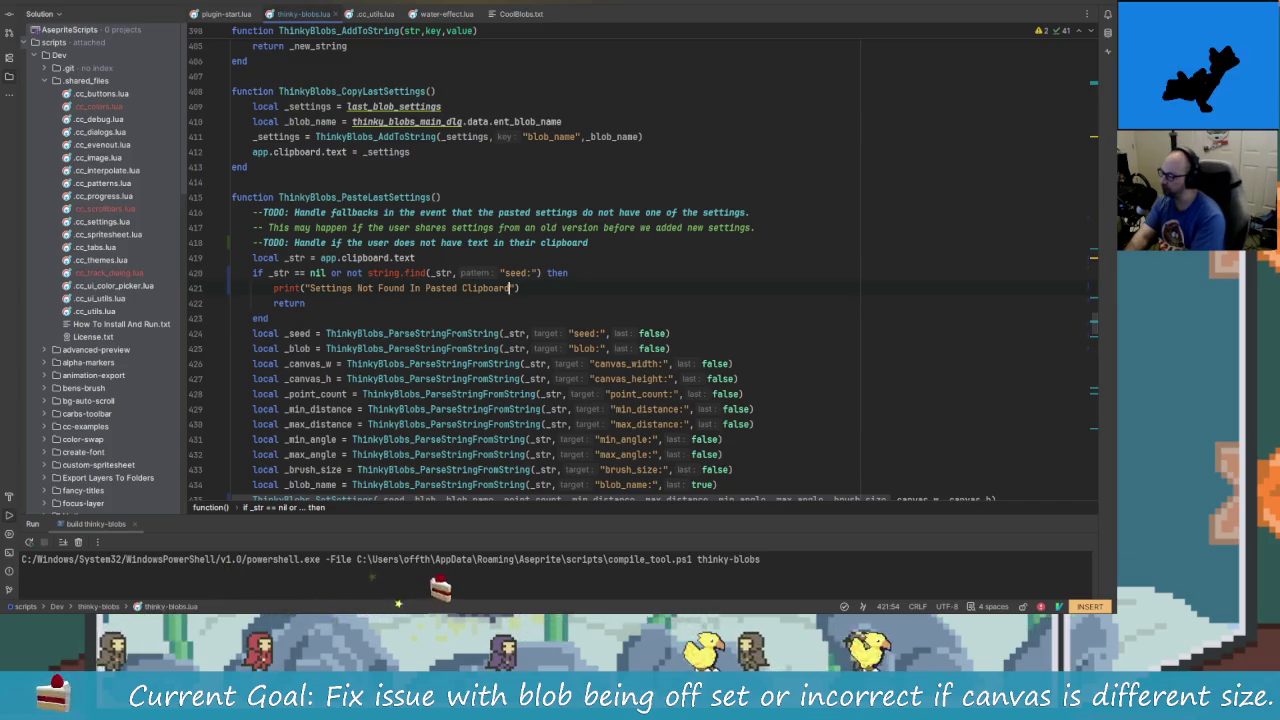
key("BackSpace")
key("BackSpace")
key("BackSpace")
key("BackSpace")
key("BackSpace")
key("BackSpace")
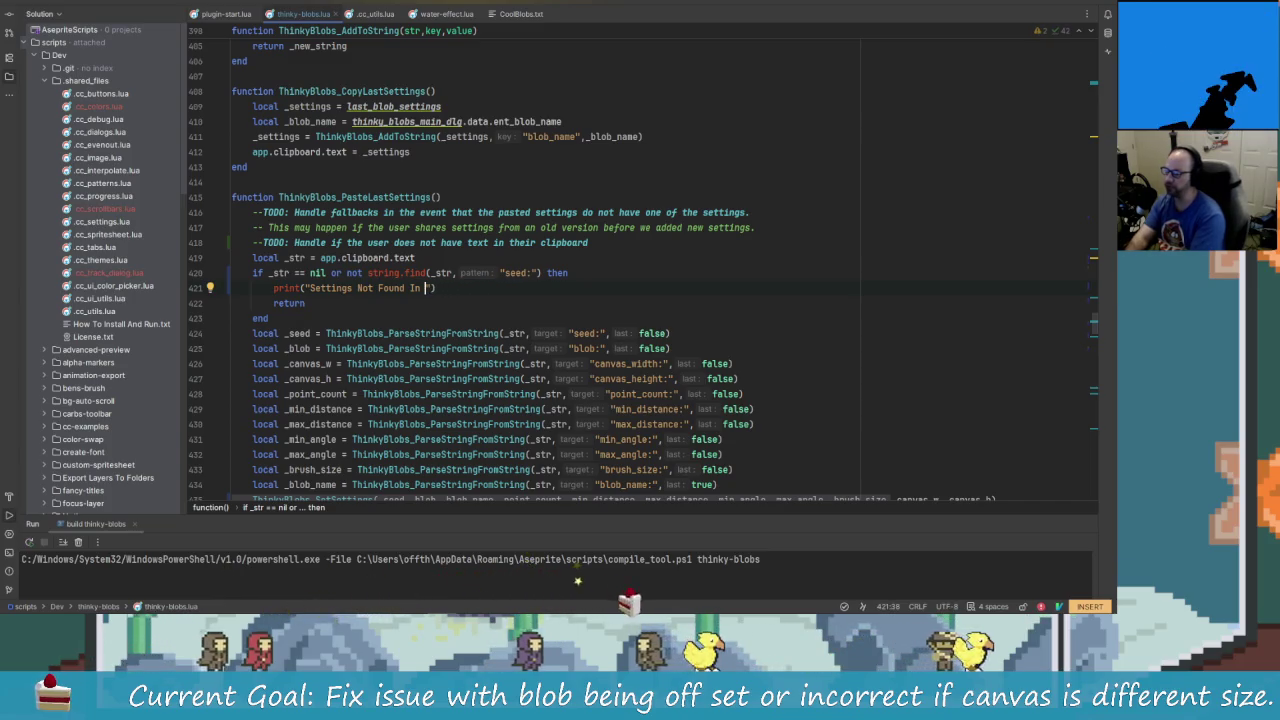
key("BackSpace")
key("BackSpace")
key("BackSpace")
type("On ")
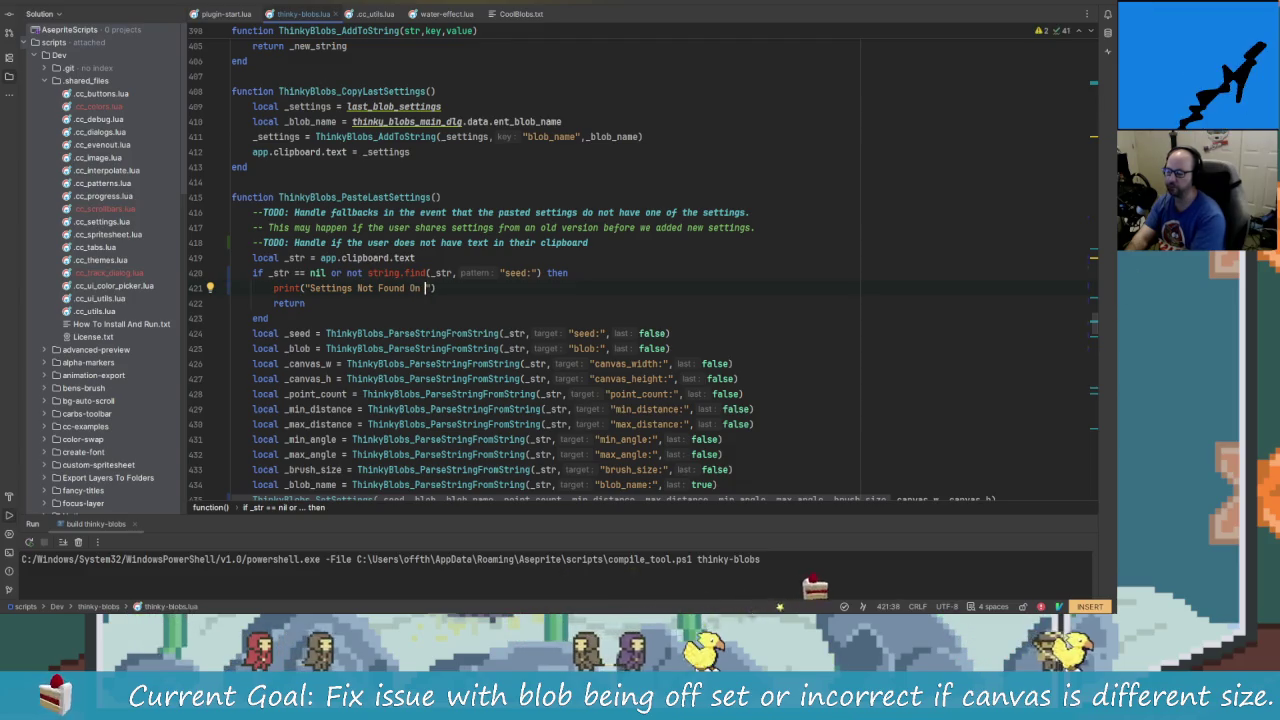
type("Clipboard")
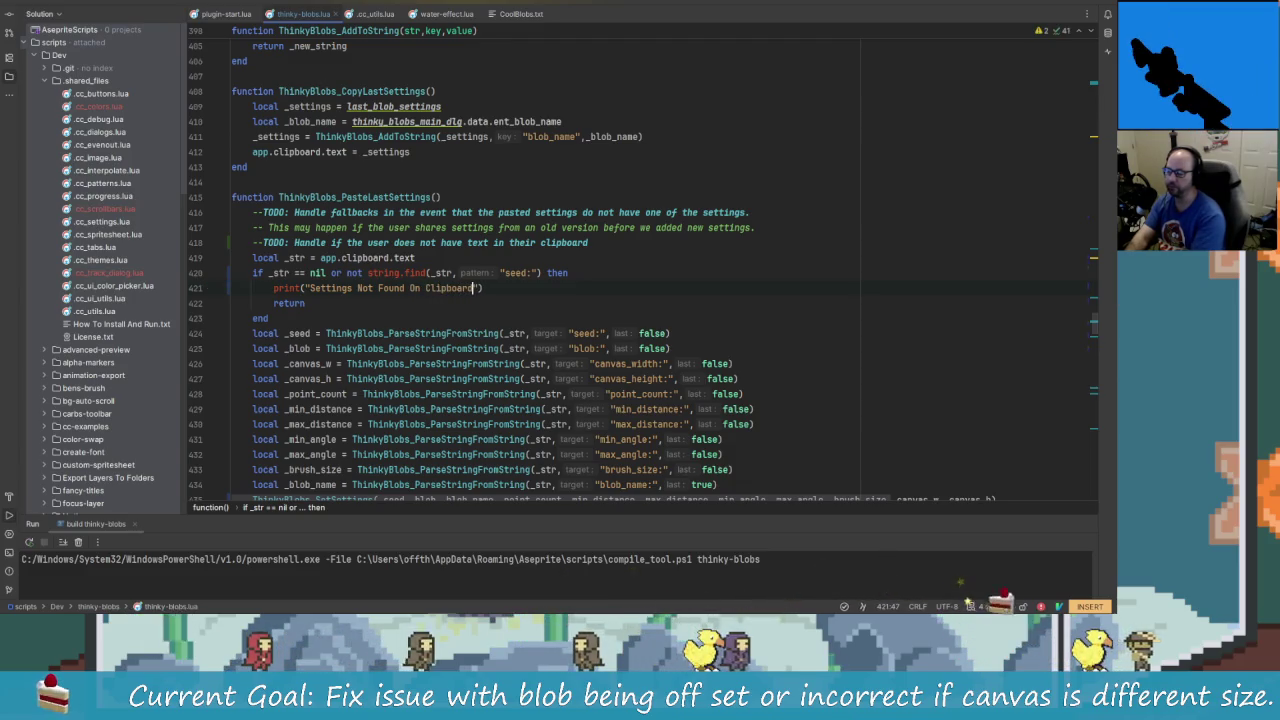
- Check Aseprite's extension preferences, then make the message "Settings Not Found On The Current Clipboard"
key("alt+Tab")
key("ctrl+k")
scroll(417, 297, "down", 5)
key("alt+Tab")
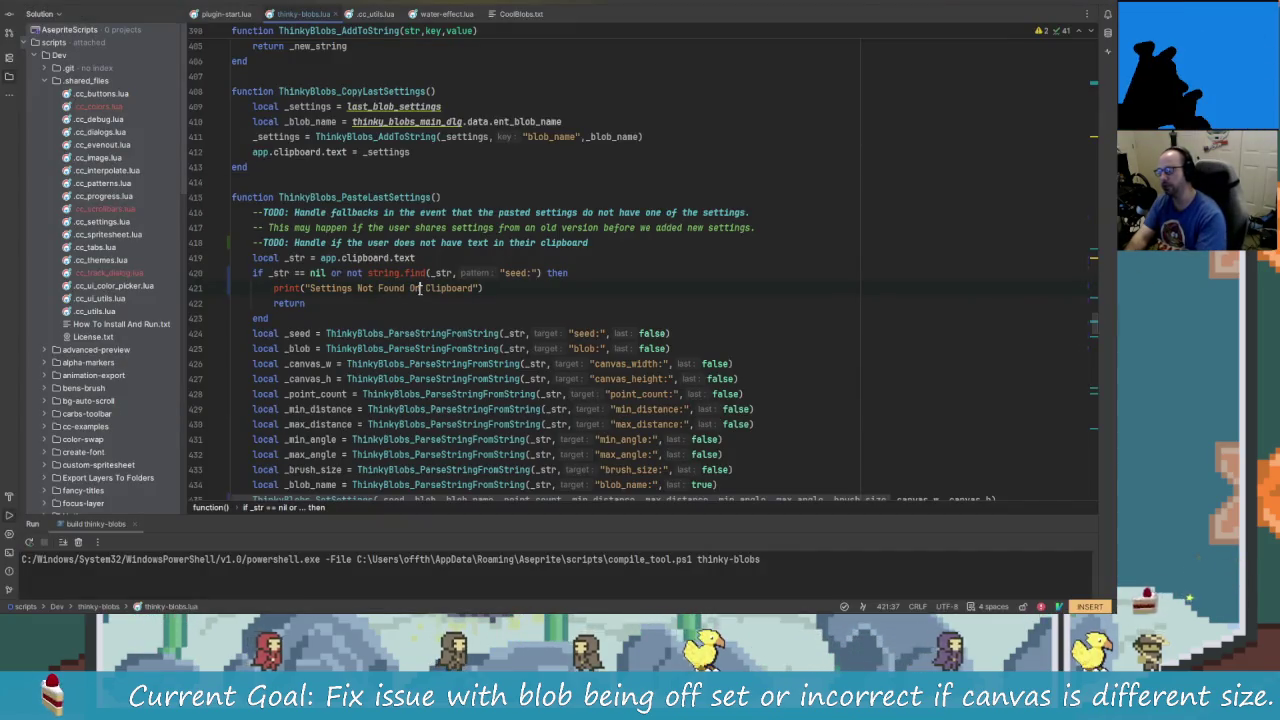
type("The Current")
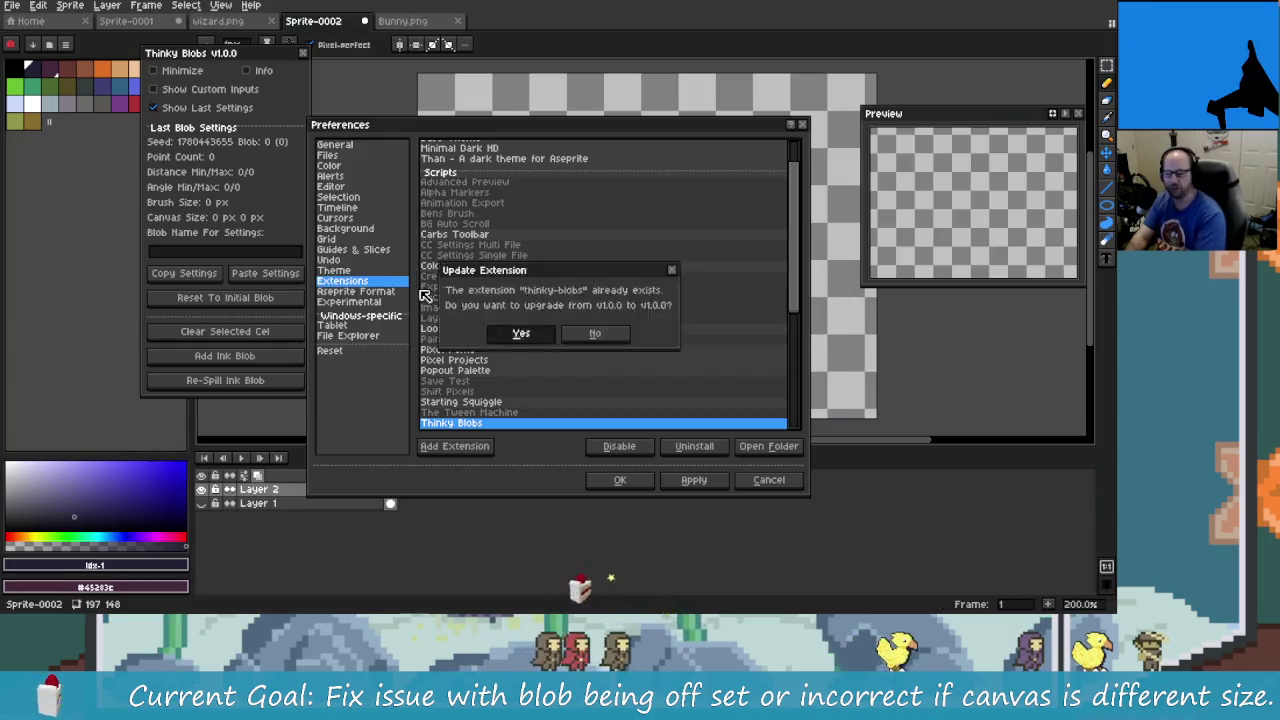
- Accept the thinky-blobs extension upgrade and return to Rider
key("Return")
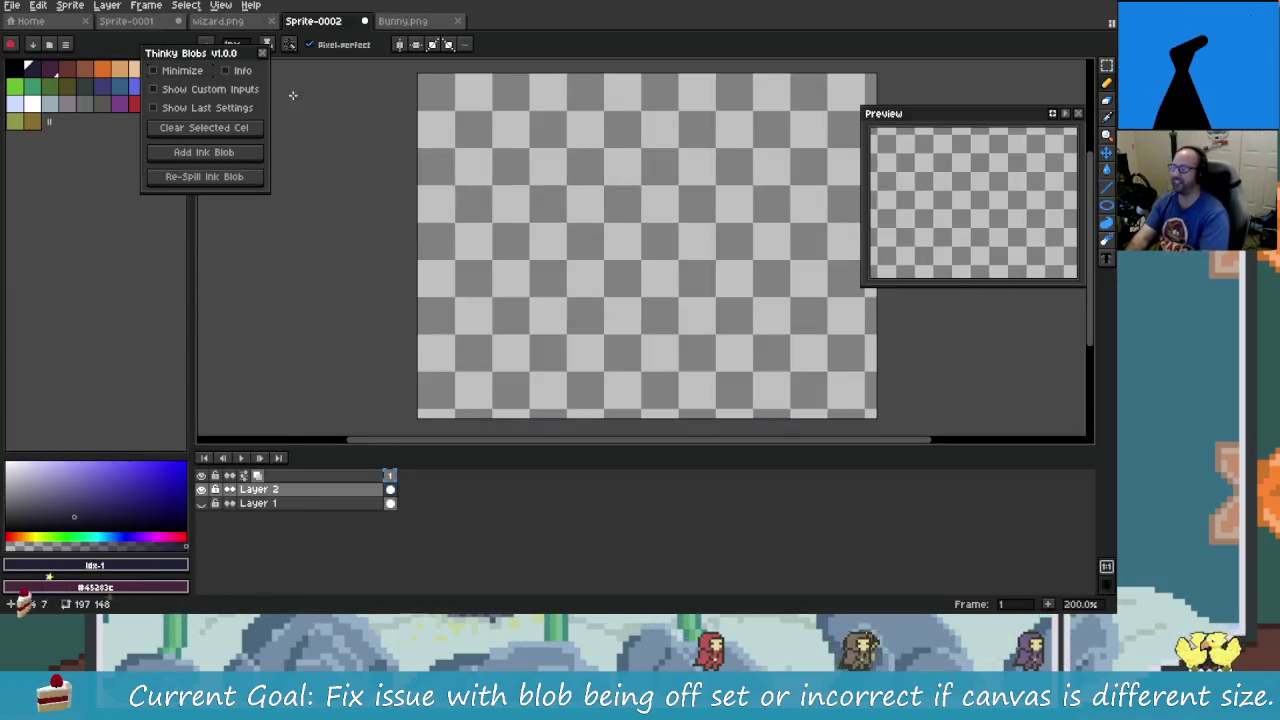
key("alt+Tab")
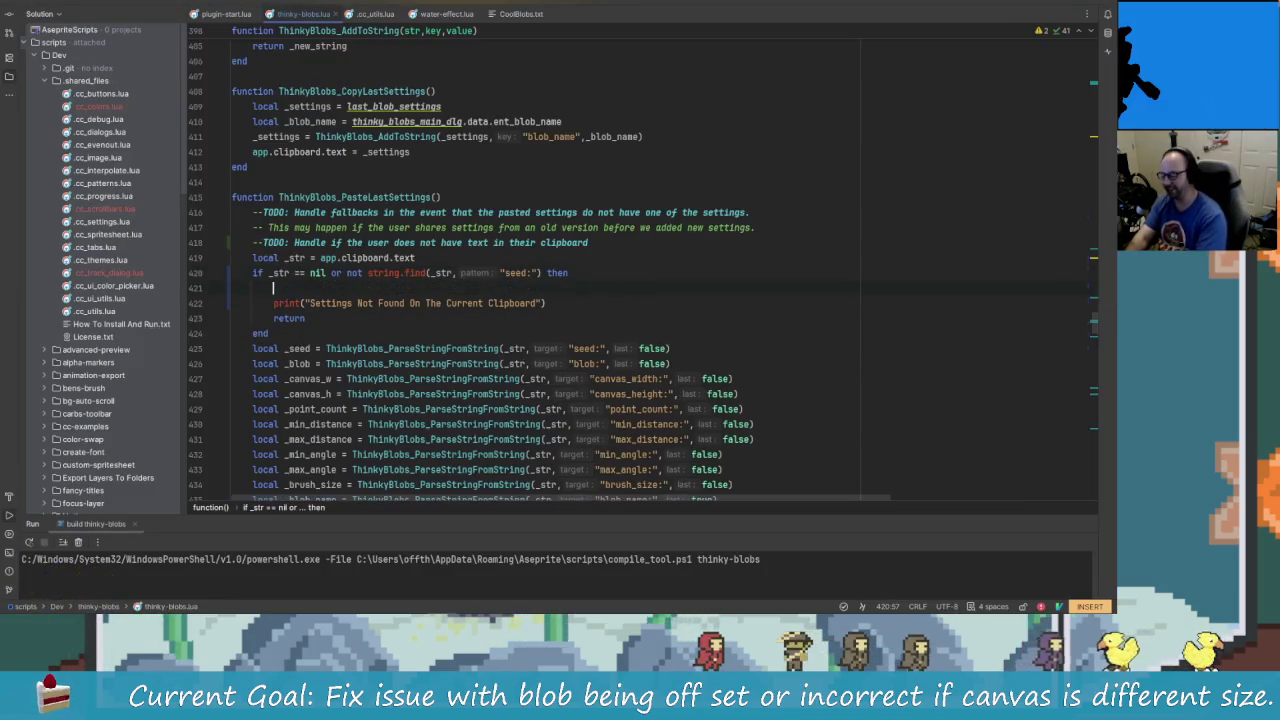
- Replace the print with an app.alert titled "Settings Not Found" citing missing Thinky Blob settings (Missing seed:)
type("app.aler")
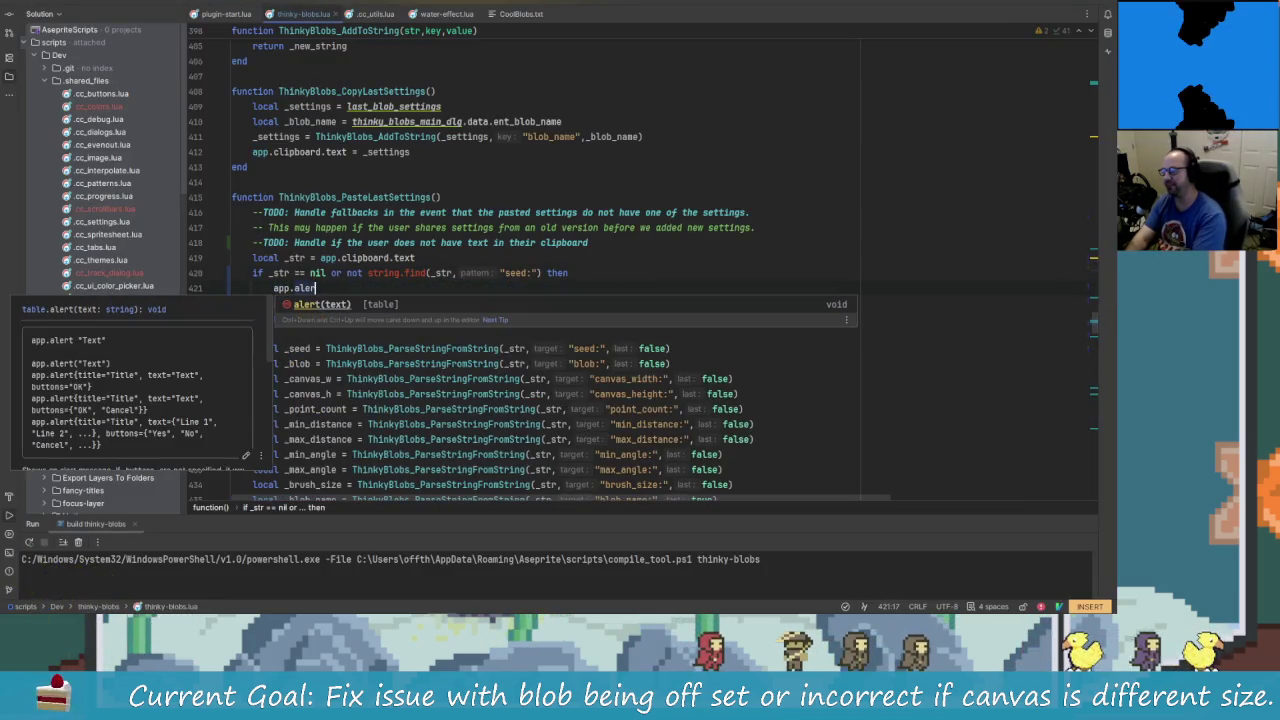
key("Return")
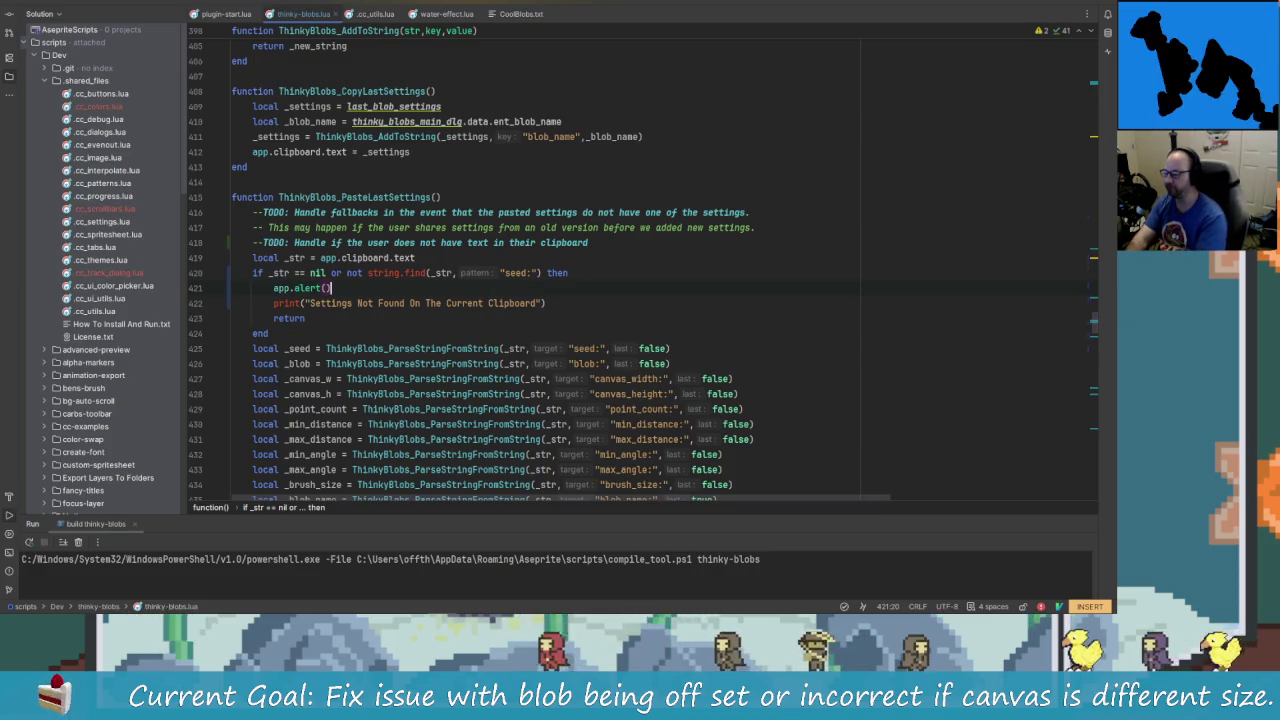
key("BackSpace")
type("{title=")
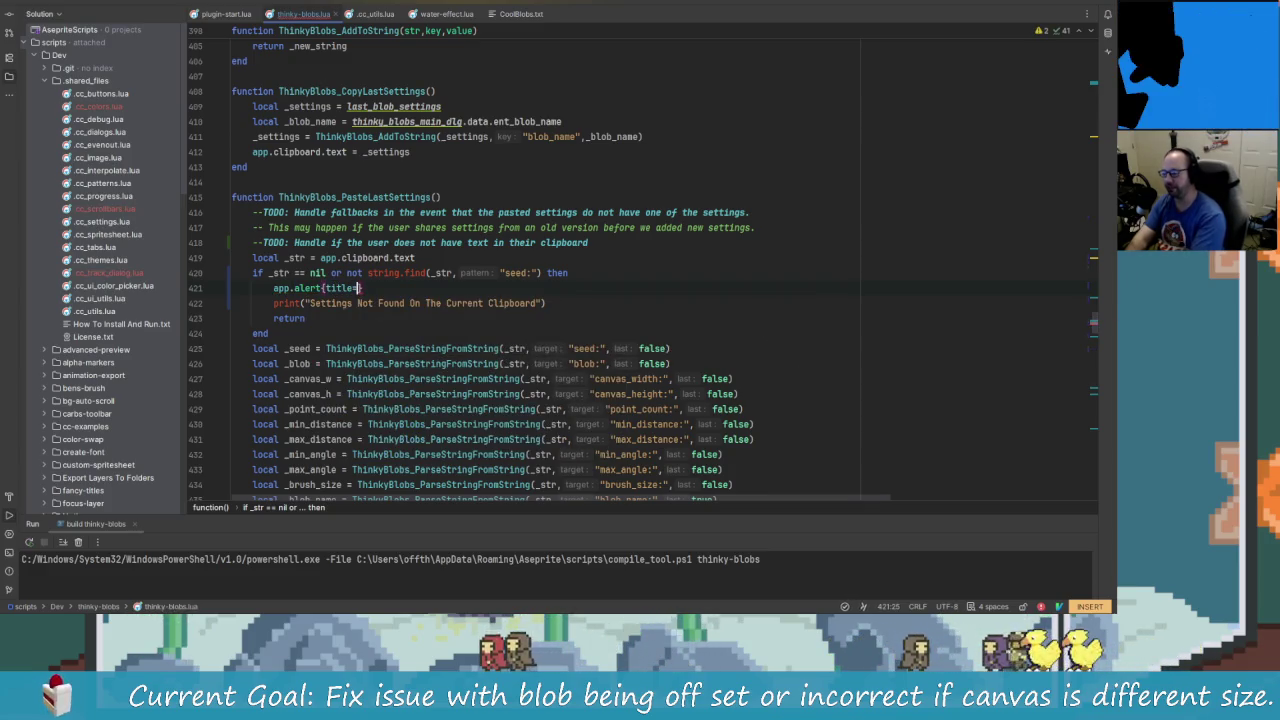
type("\"S")
type("ettin")
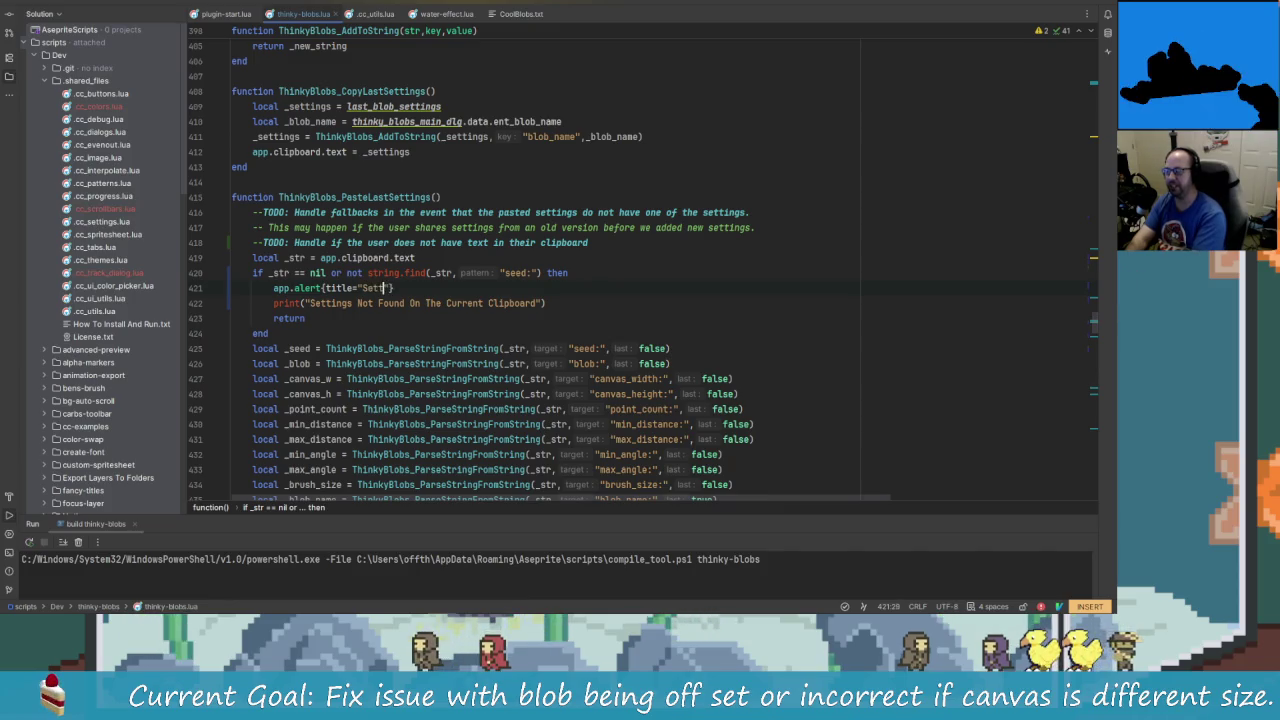
type("gs Not Found")
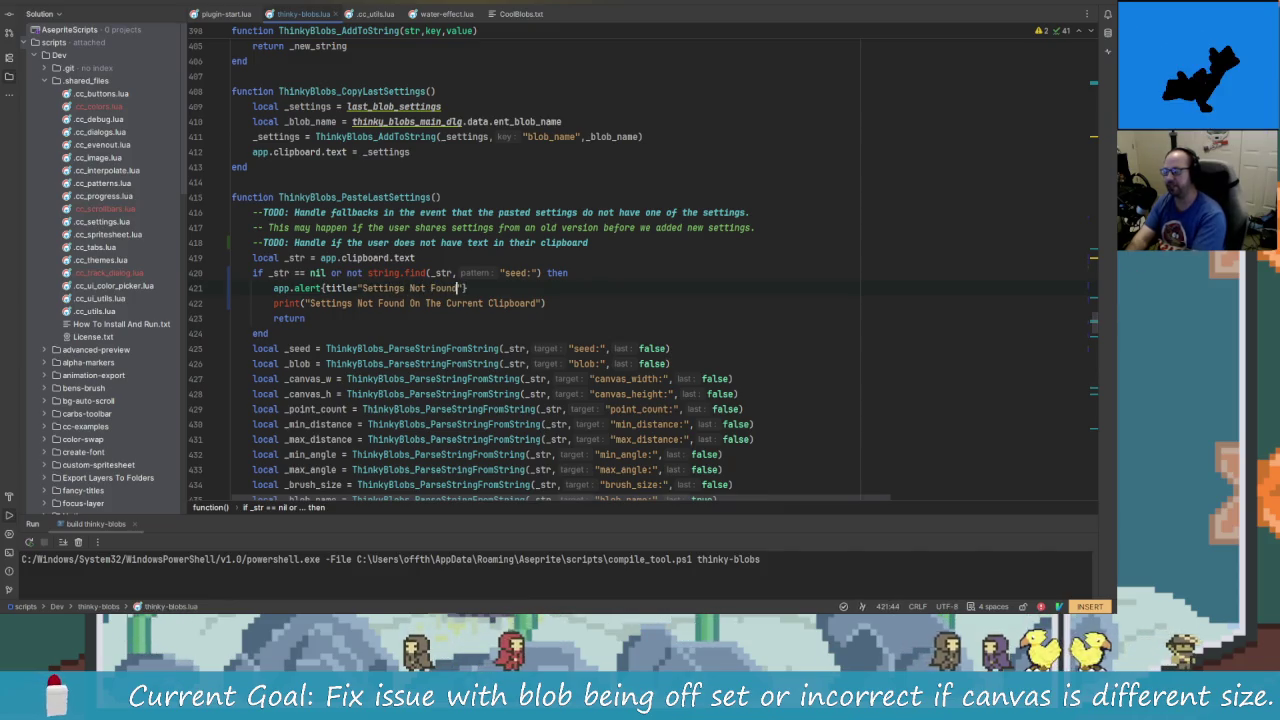
type("\",text=\"")
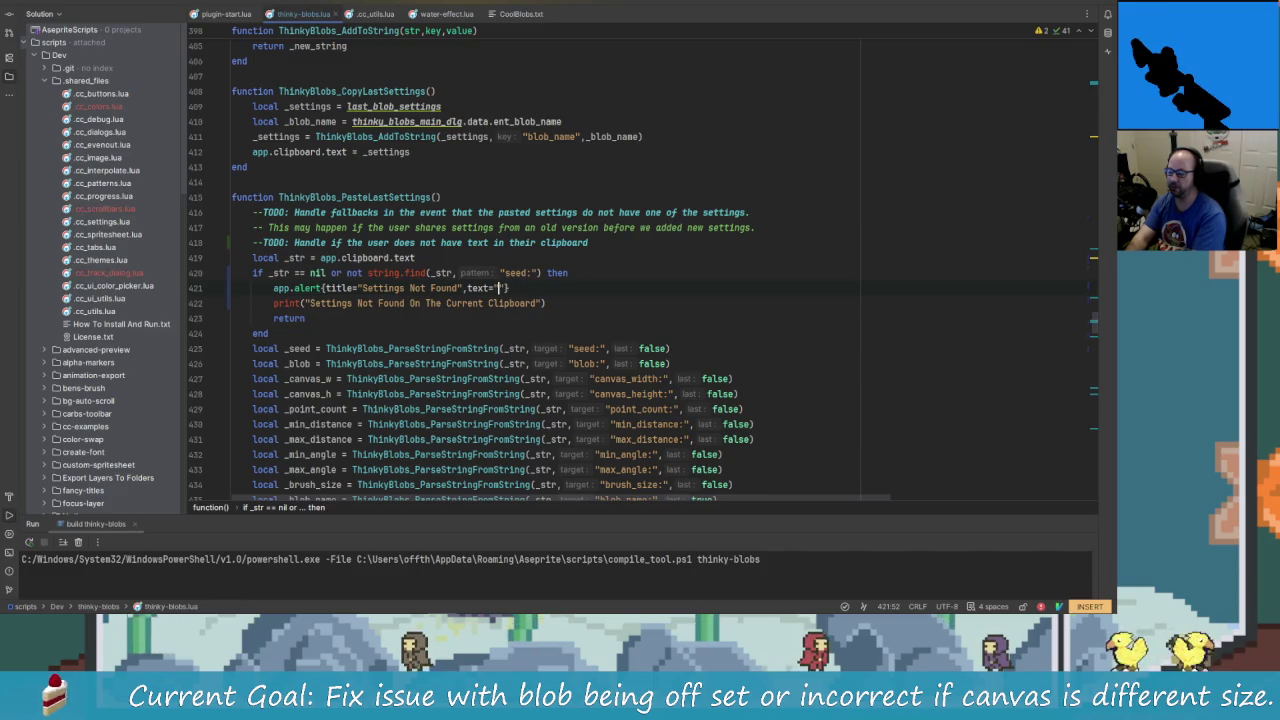
type("The cl")
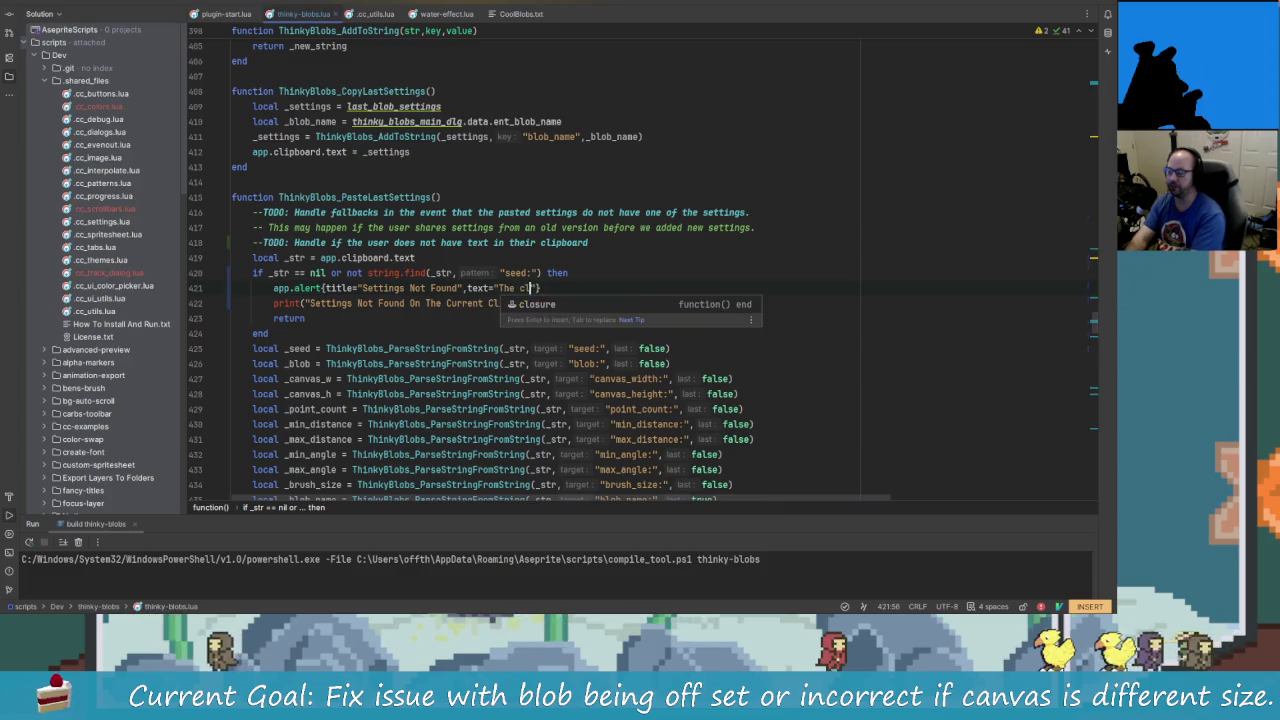
type("ip")
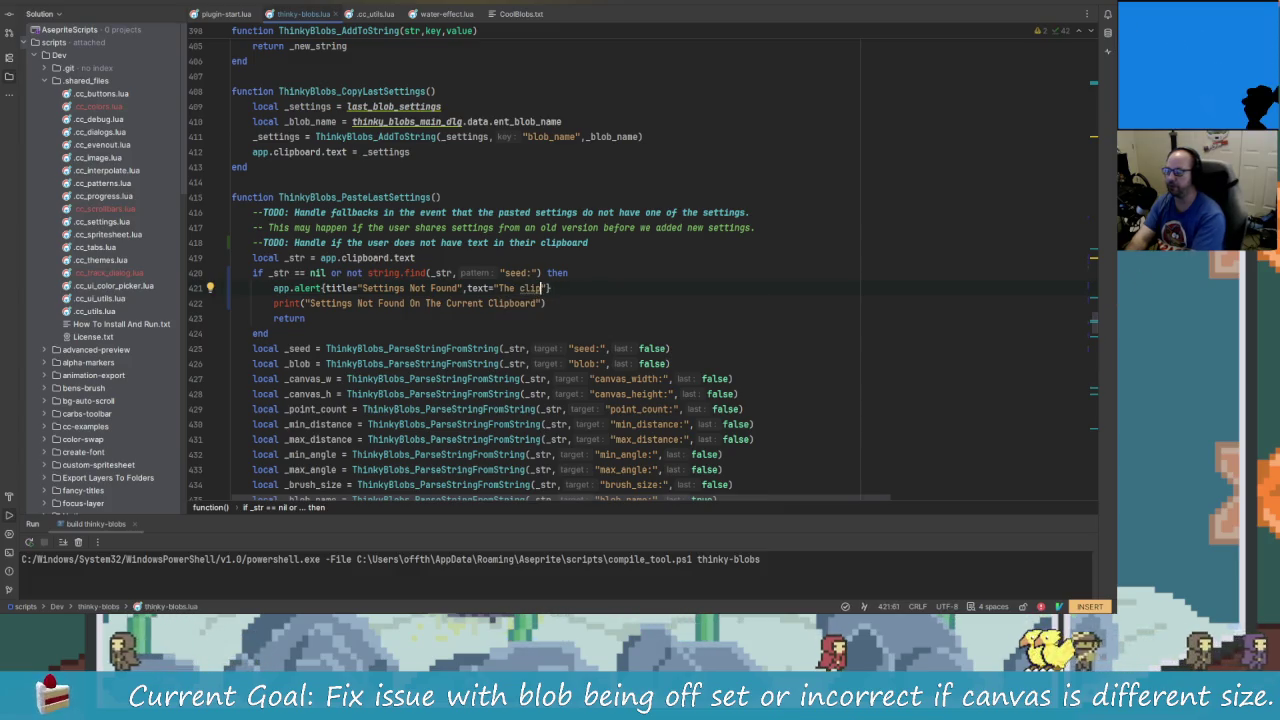
key("BackSpace")
key("BackSpace")
key("BackSpace")
type("current ")
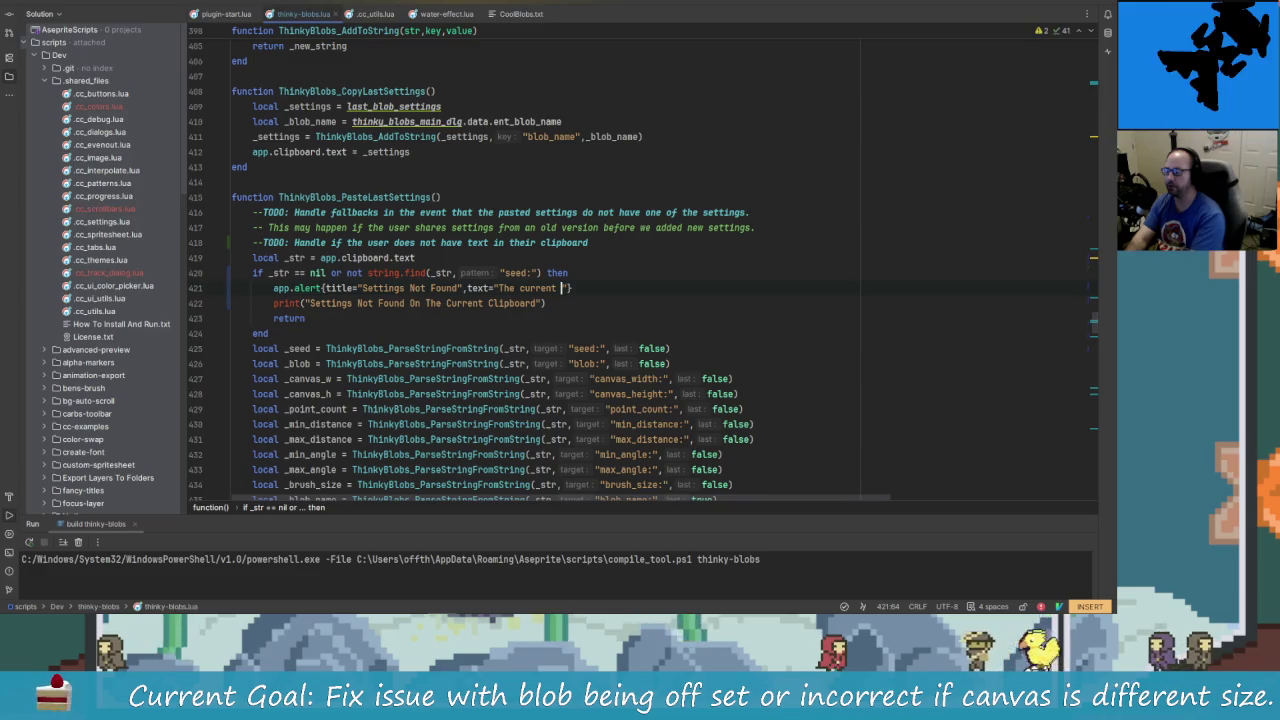
type("clipboard attempting to be")
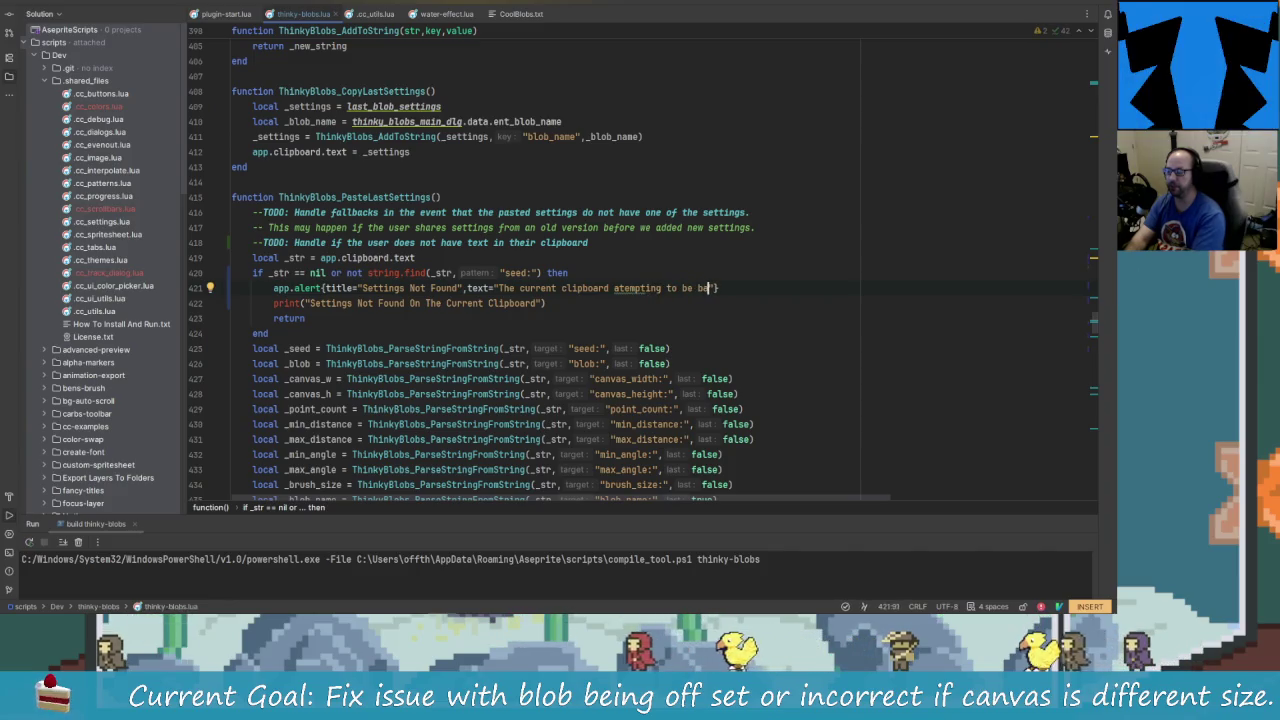
type(" pasted")
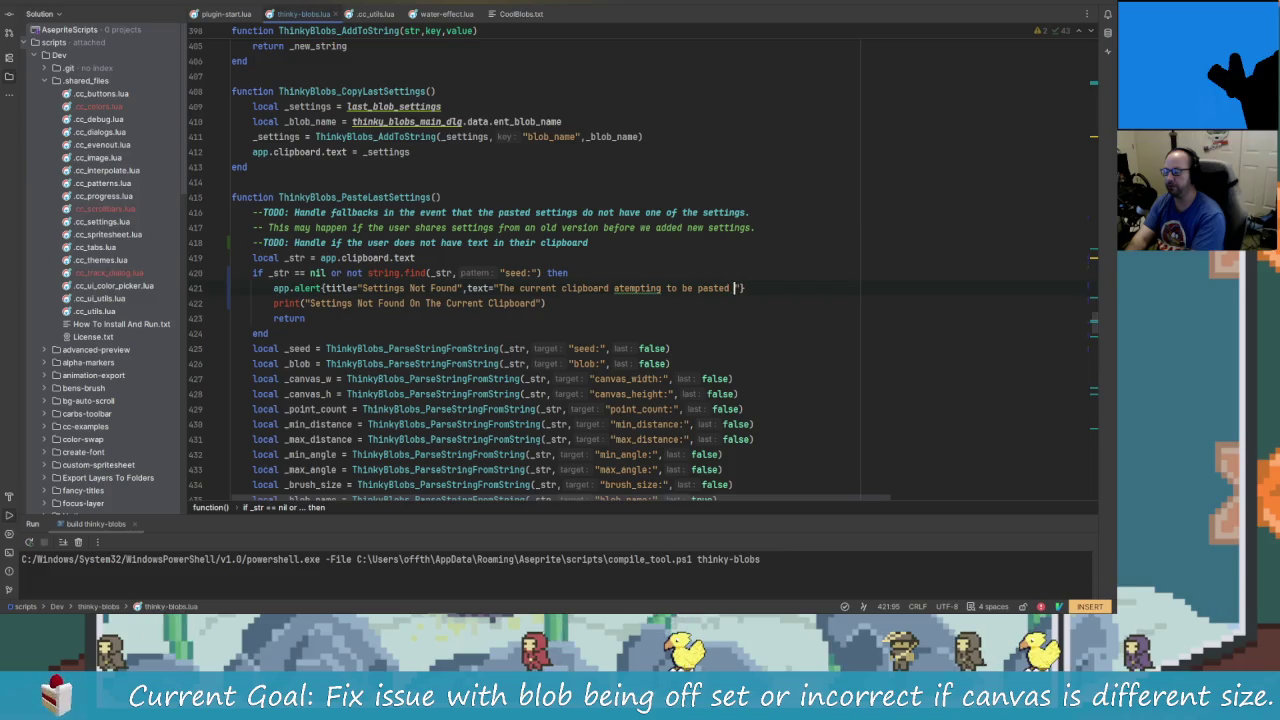
type(" does not")
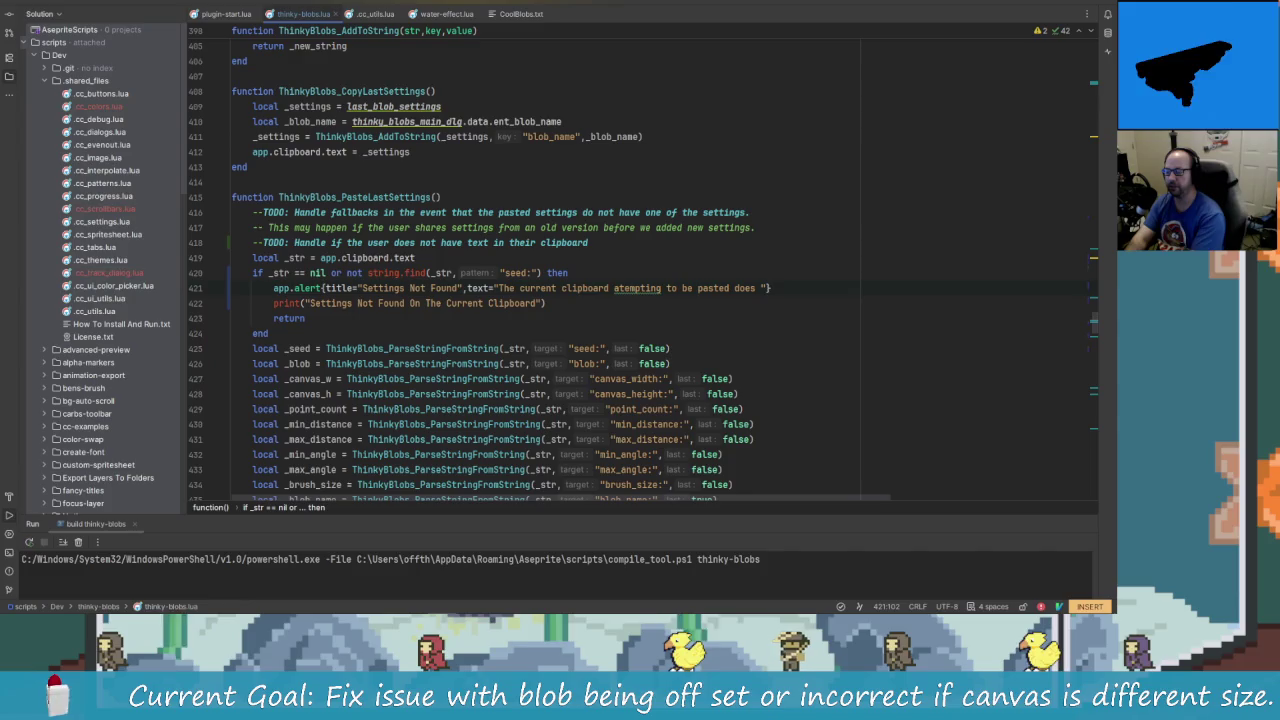
type("not contain ")
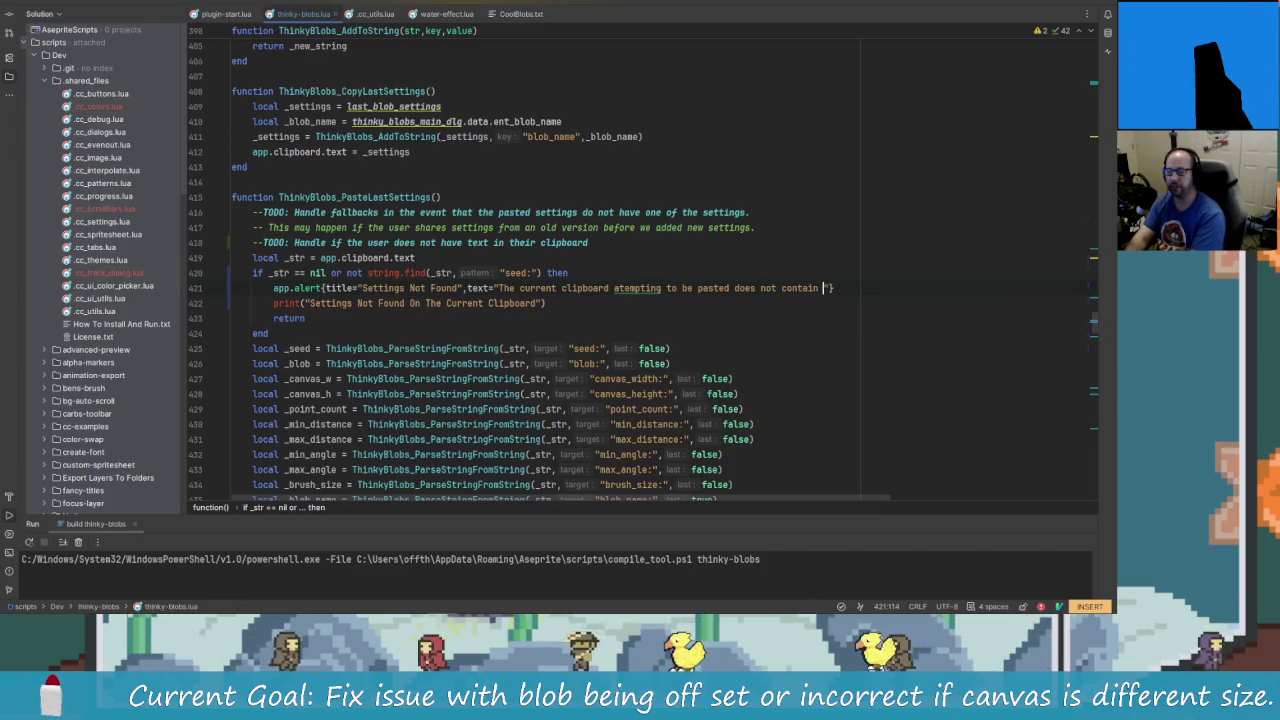
type("'")
type("Thinky Blob")
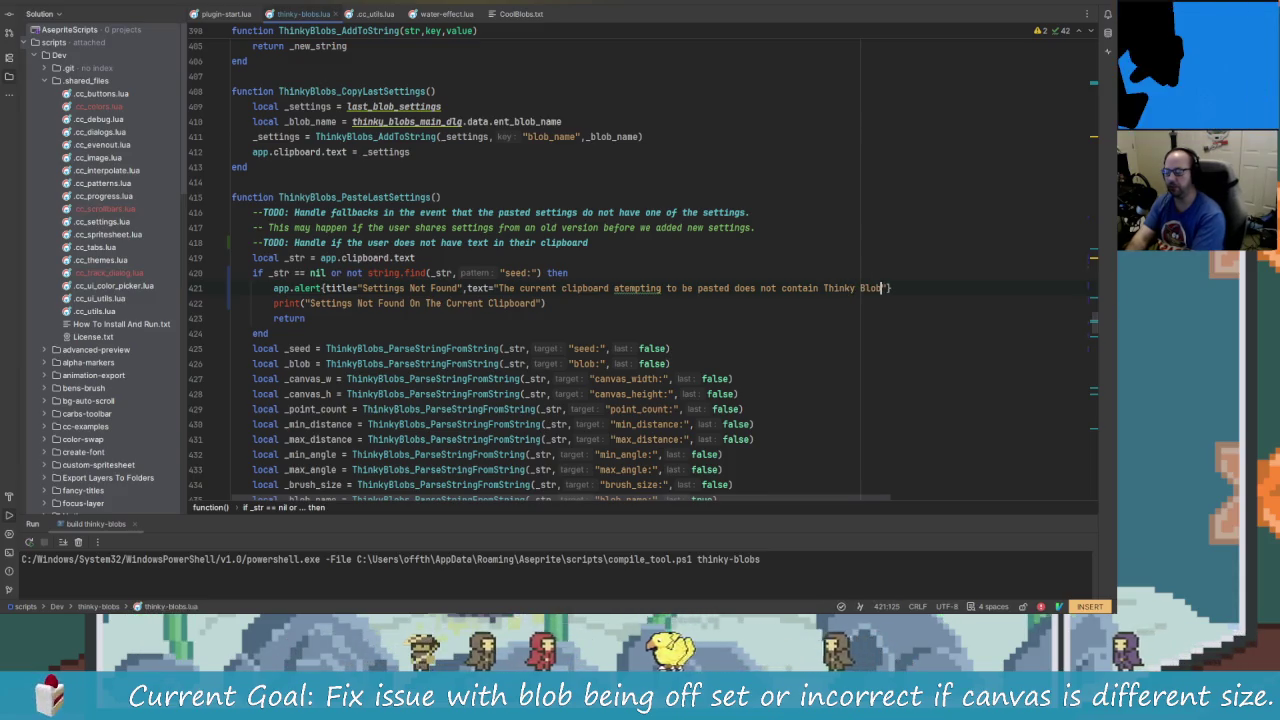
type(" sett")
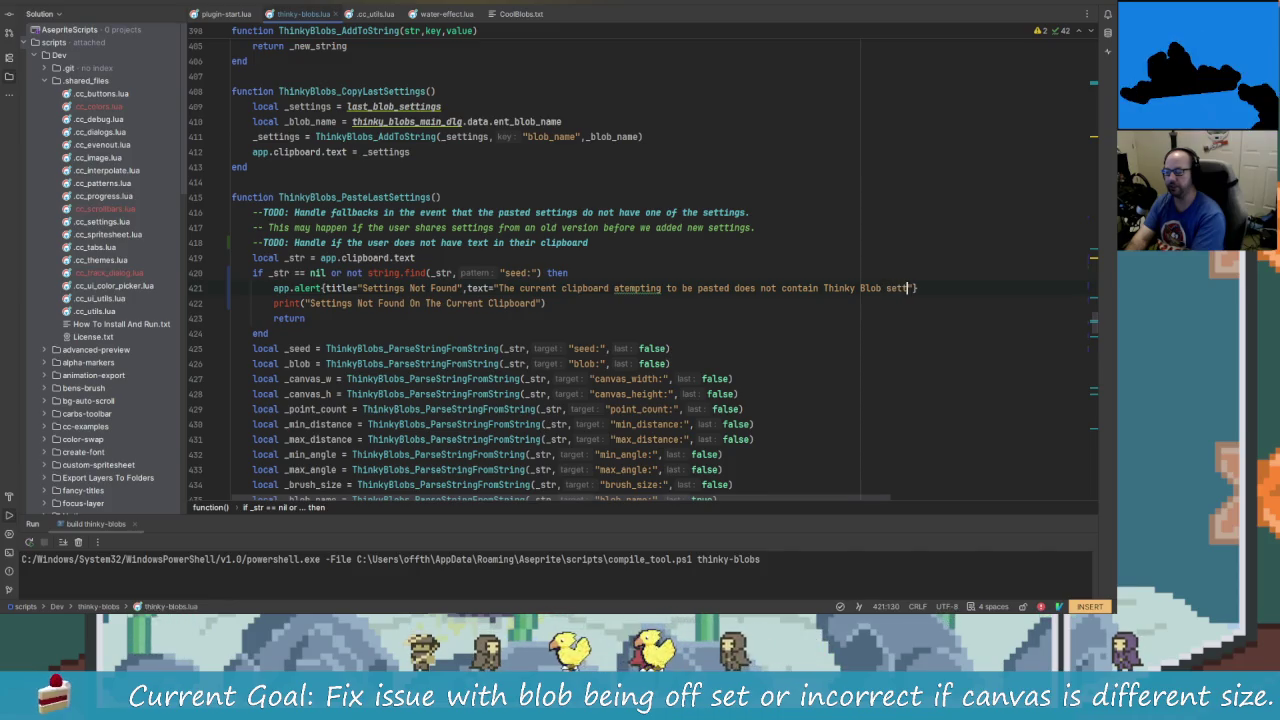
type("s")
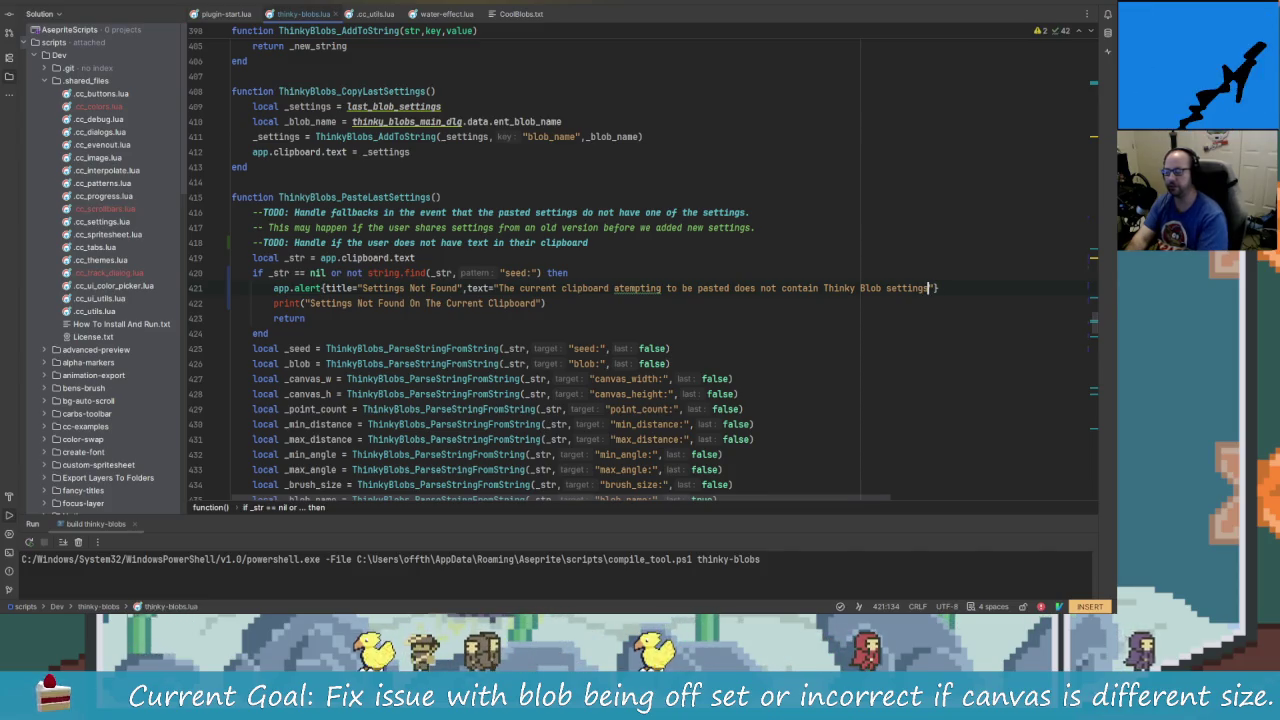
type("issing ")
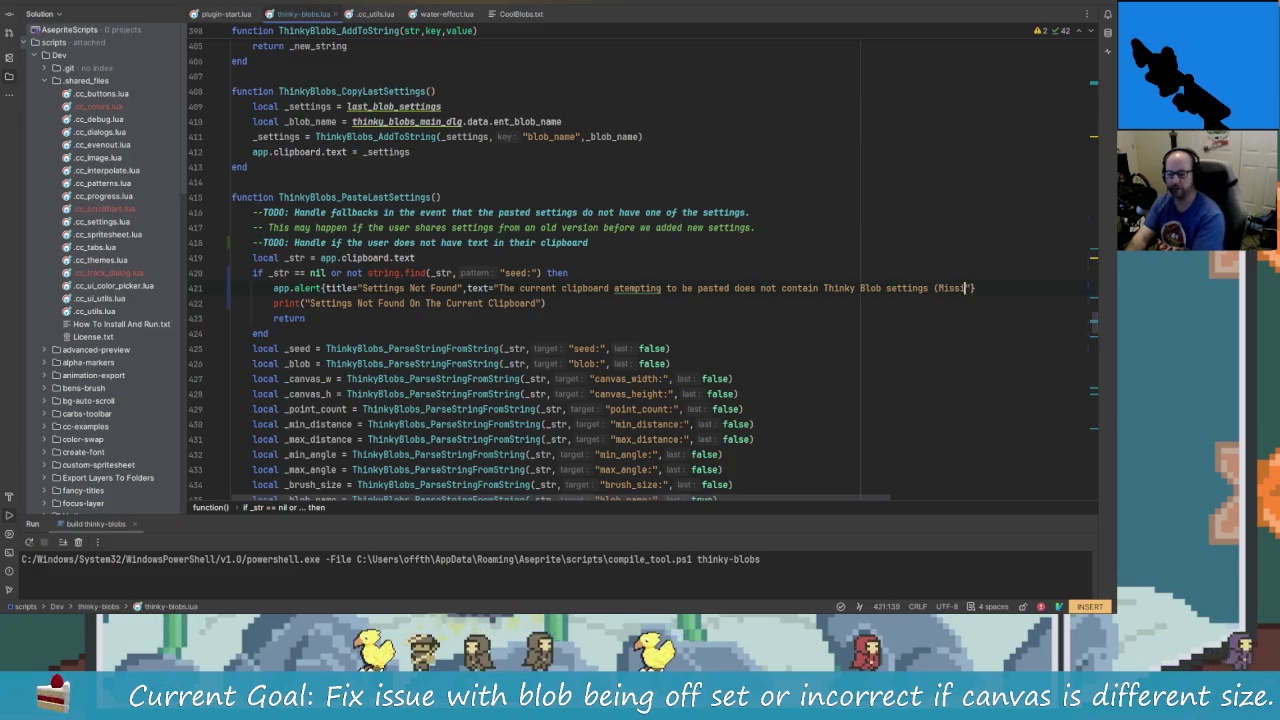
type("seed:")
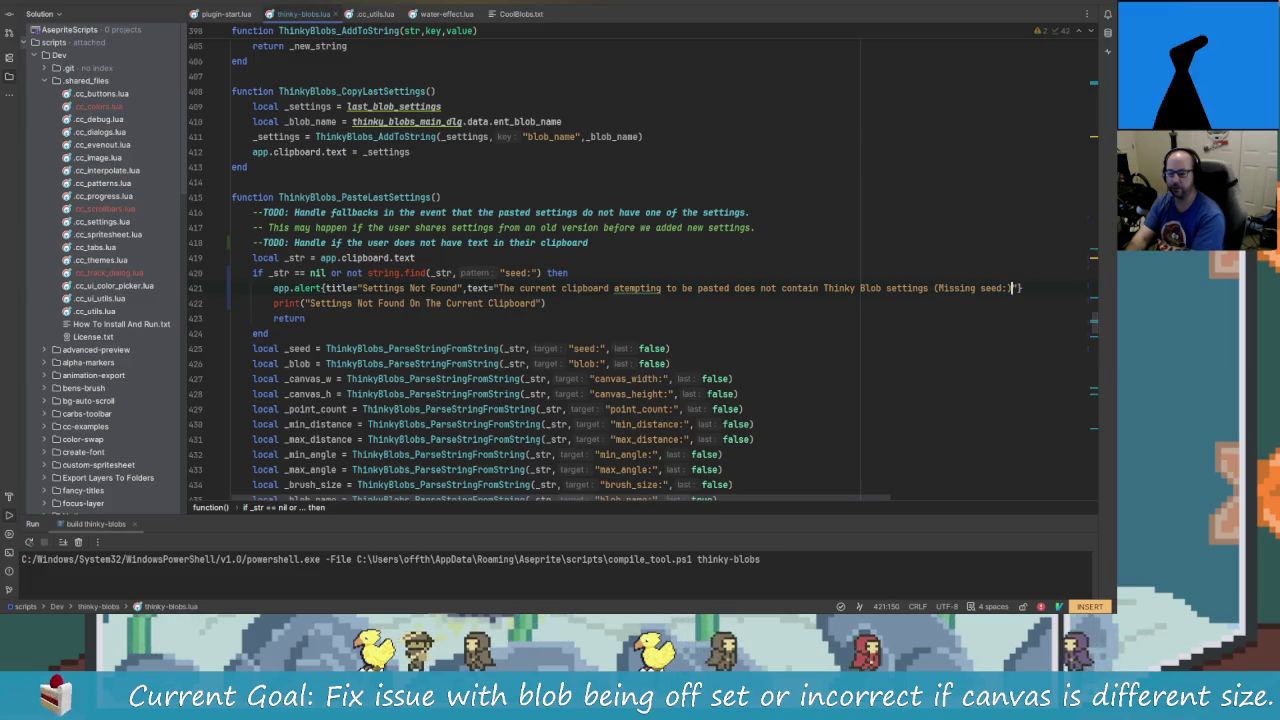
type(")")
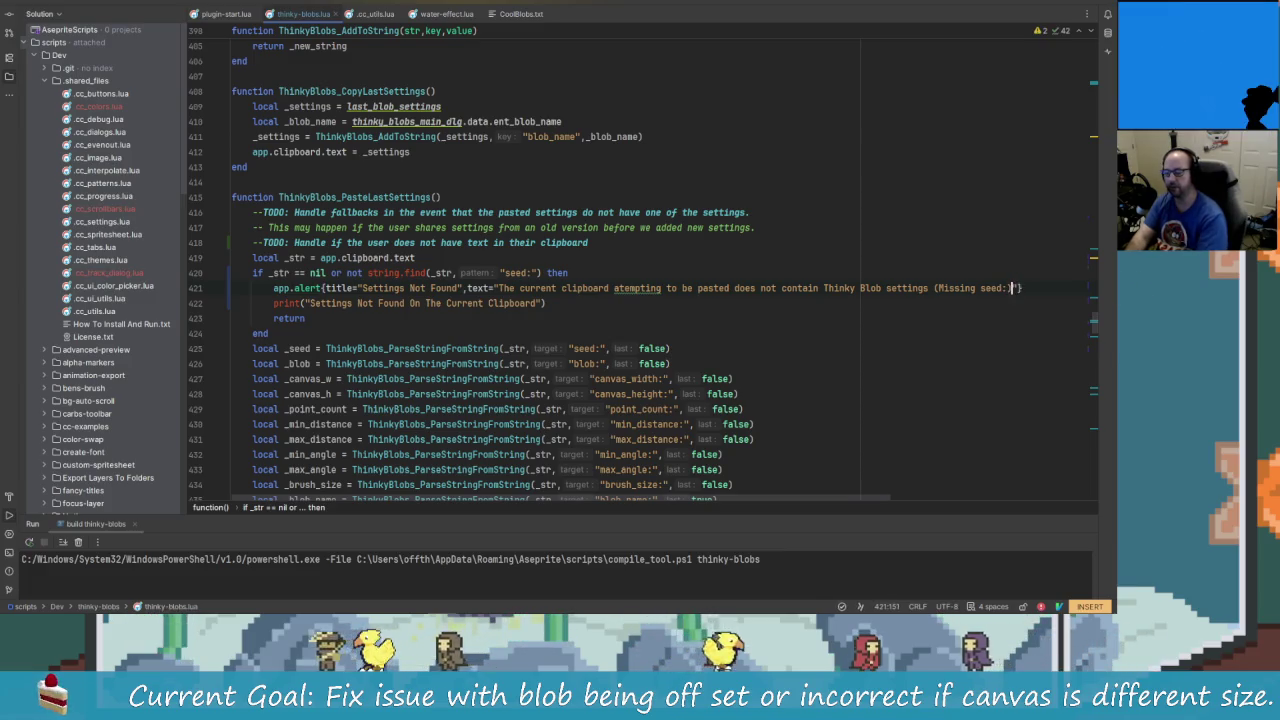
key("Left")
- Rebuild and reinstall the extension, closing Preferences and the outdated Thinky Blobs panel
key("shift+F10")
key("Return")
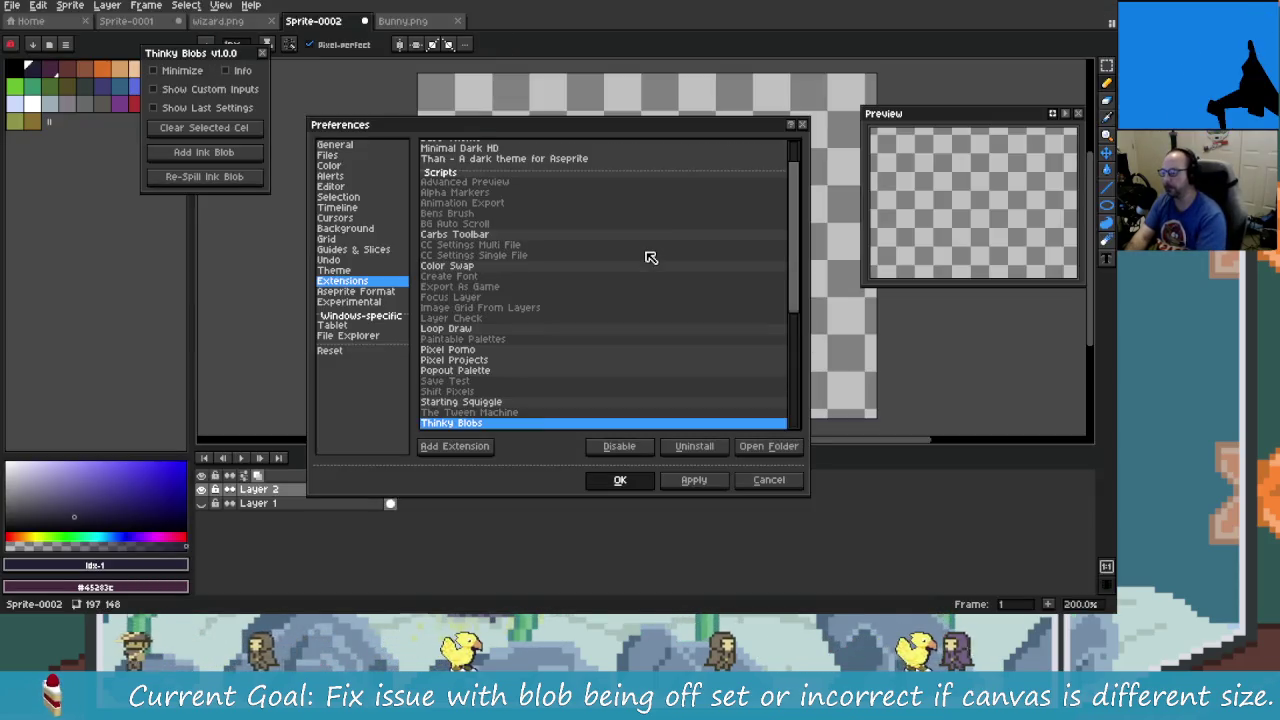
left_click(645, 480)
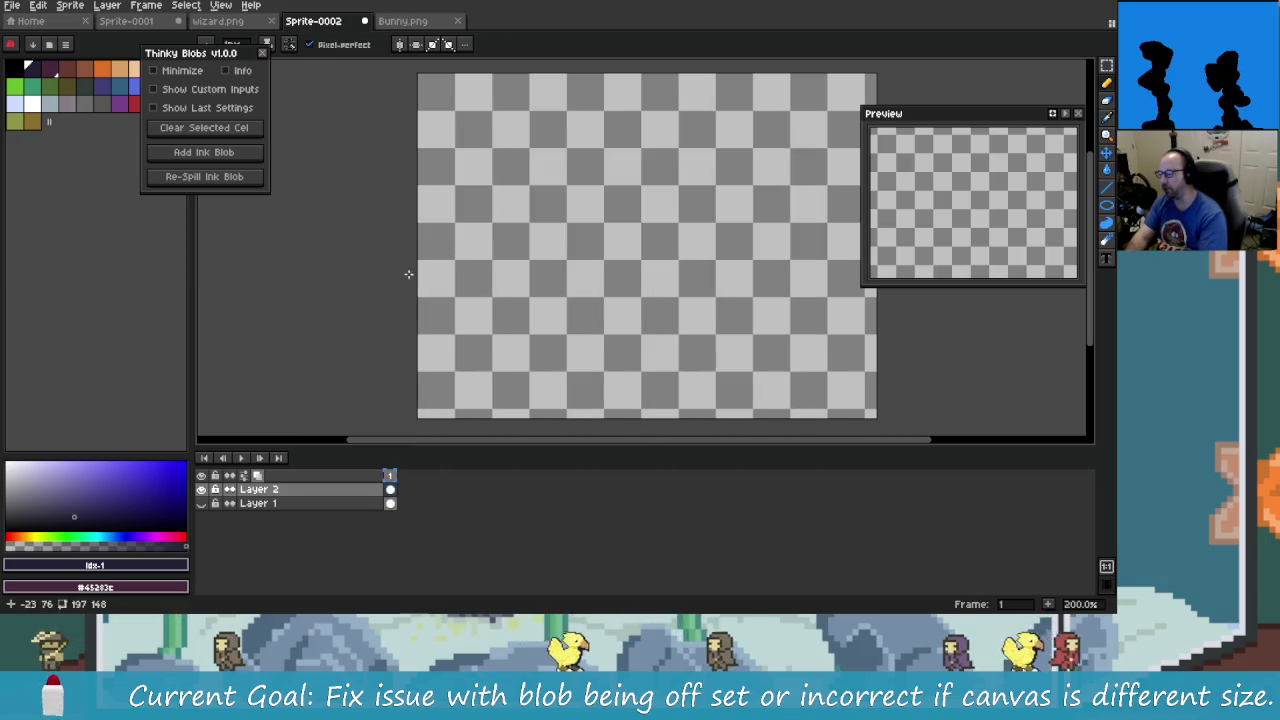
left_click(262, 52)
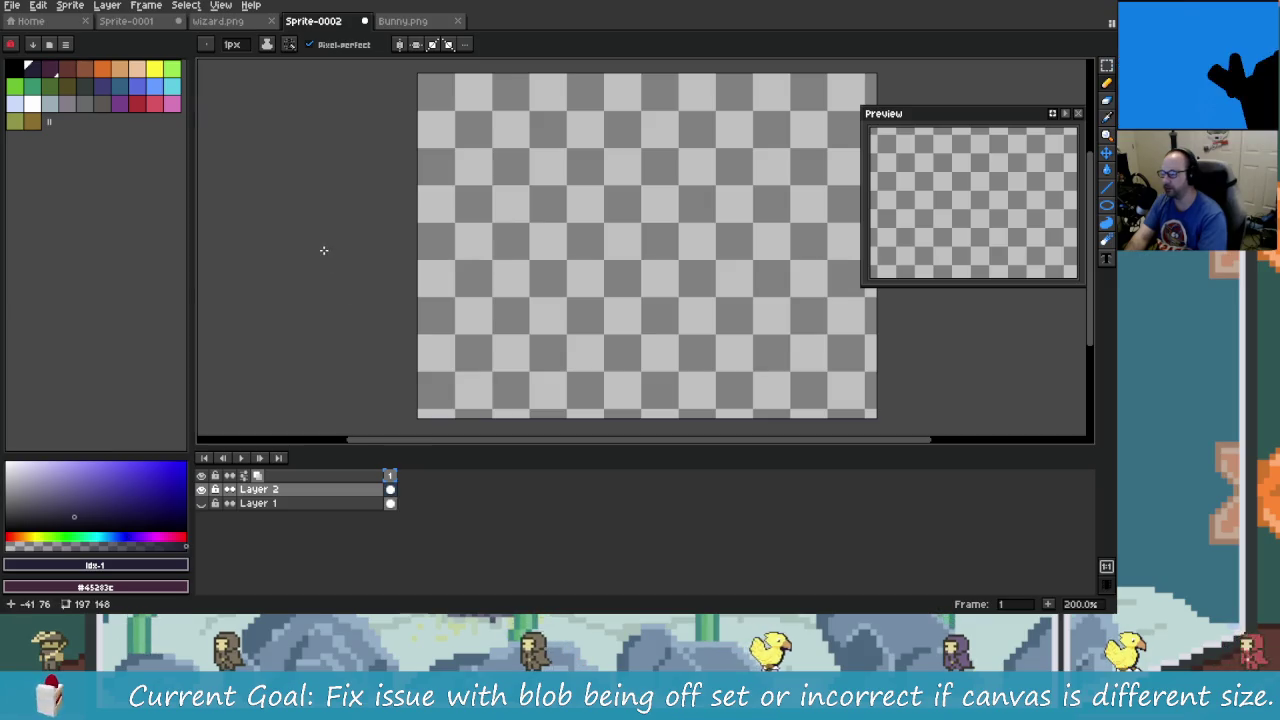
- Reopen Thinky Blobs, show last settings, and paste to trigger the Settings Not Found alert
key("ctrl+shift+b")
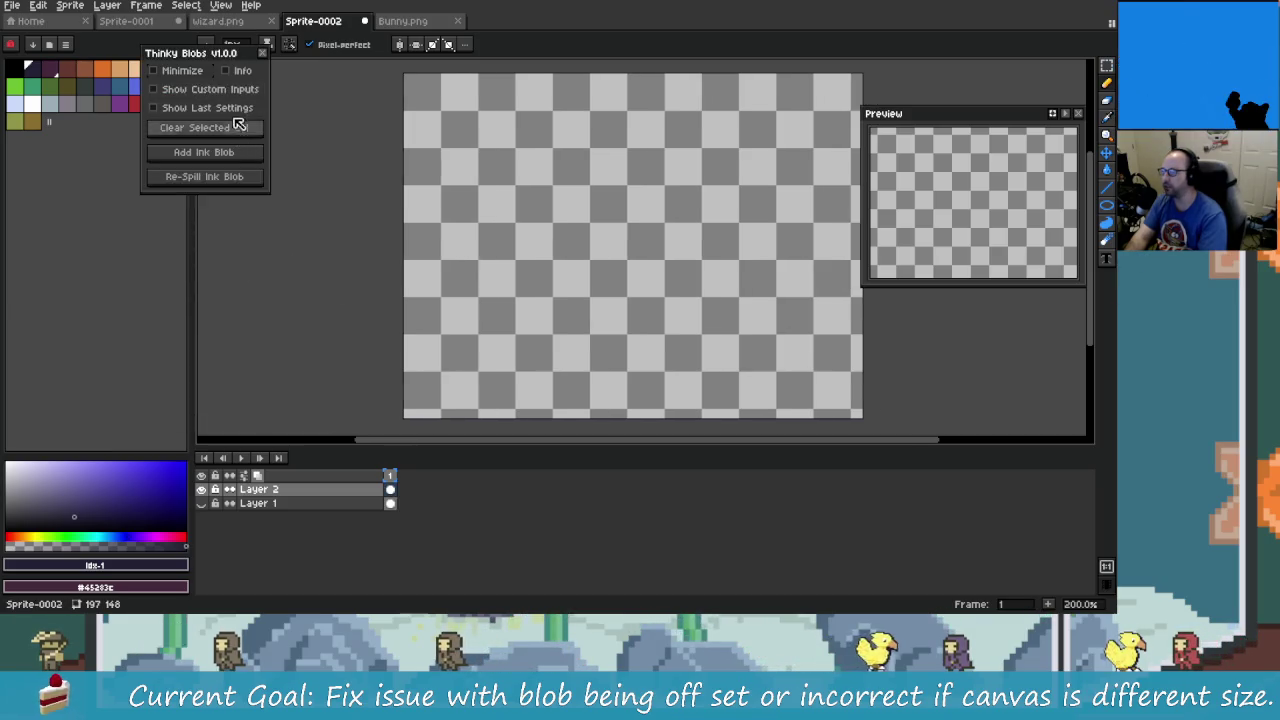
left_click_drag(225, 58, 284, 95)
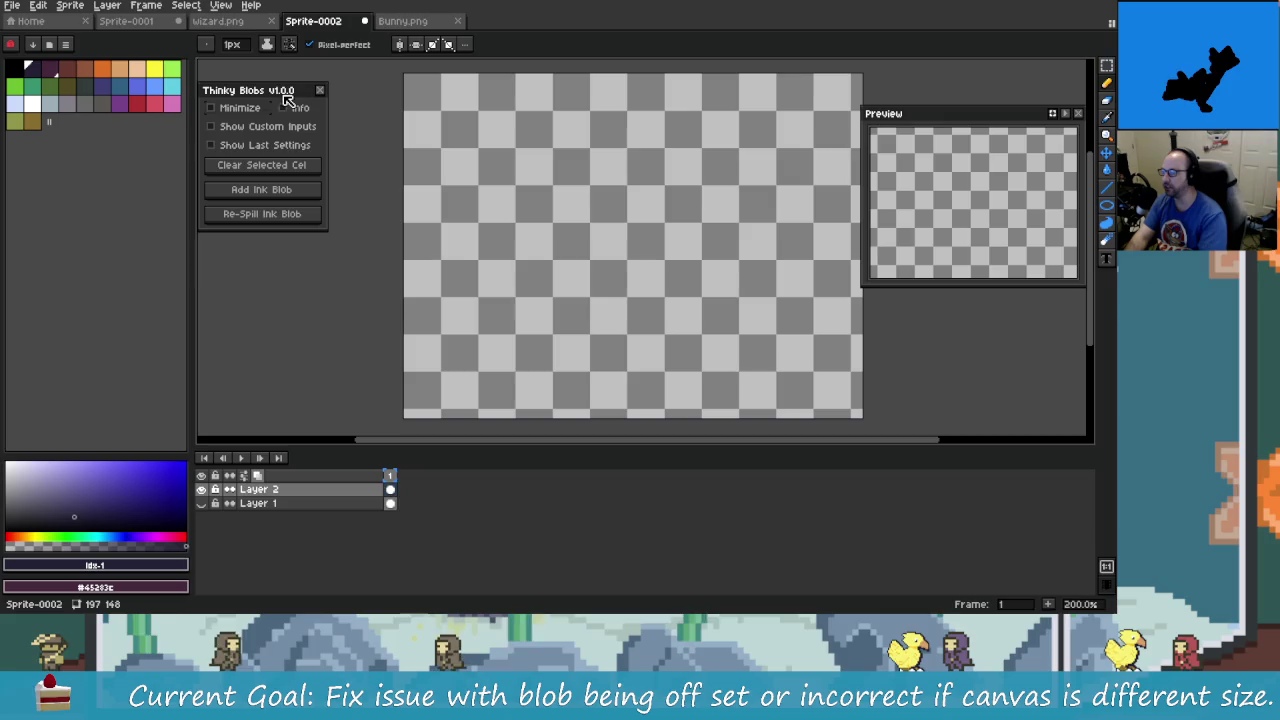
left_click(300, 146)
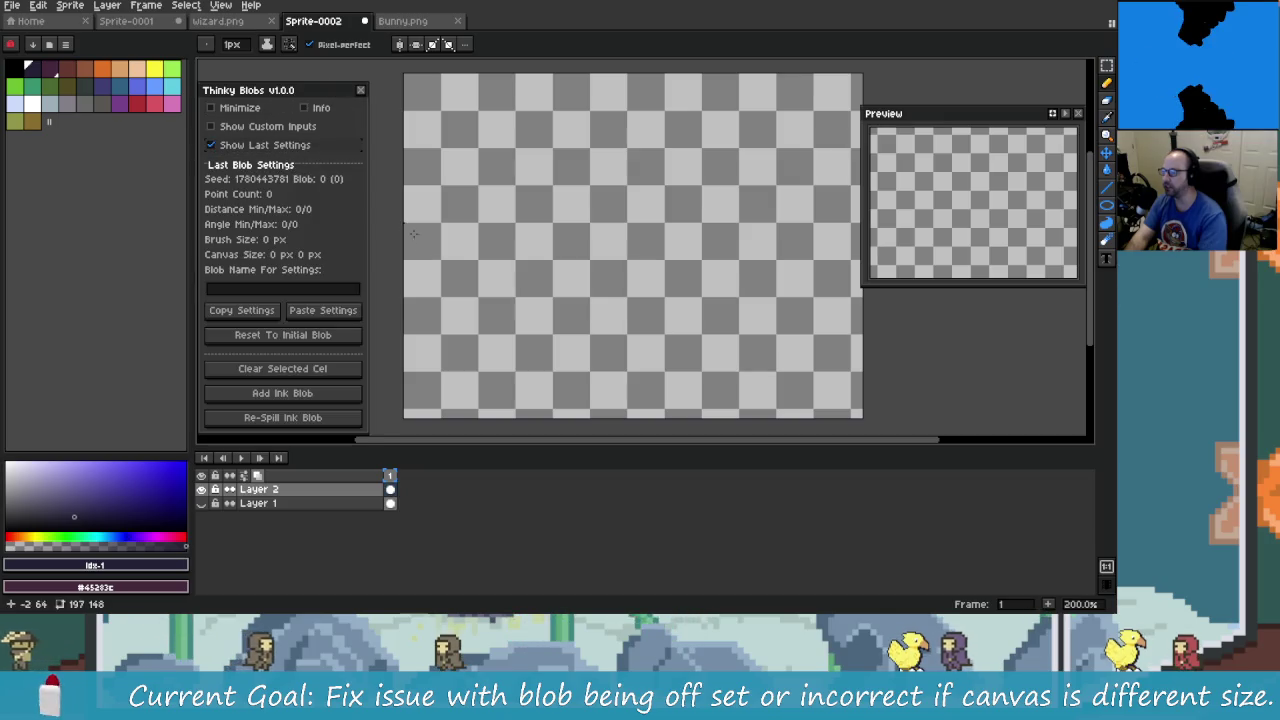
left_click(345, 311)
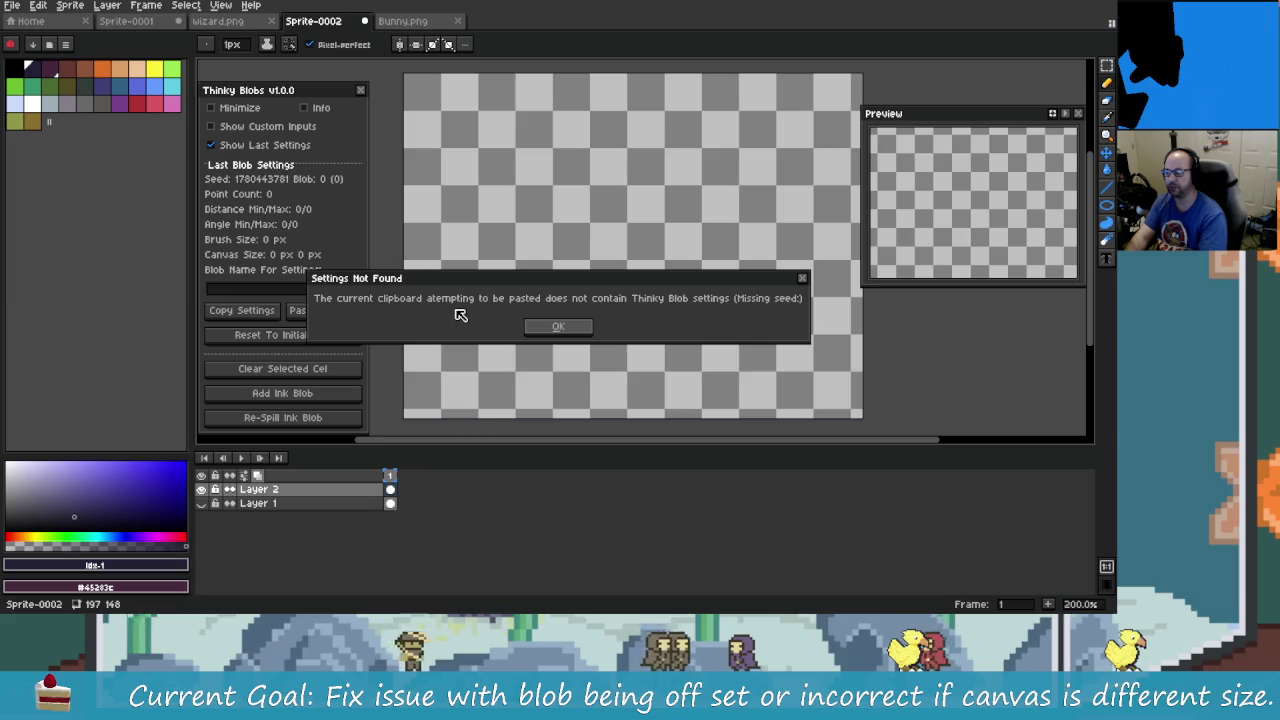
key("alt+Tab")
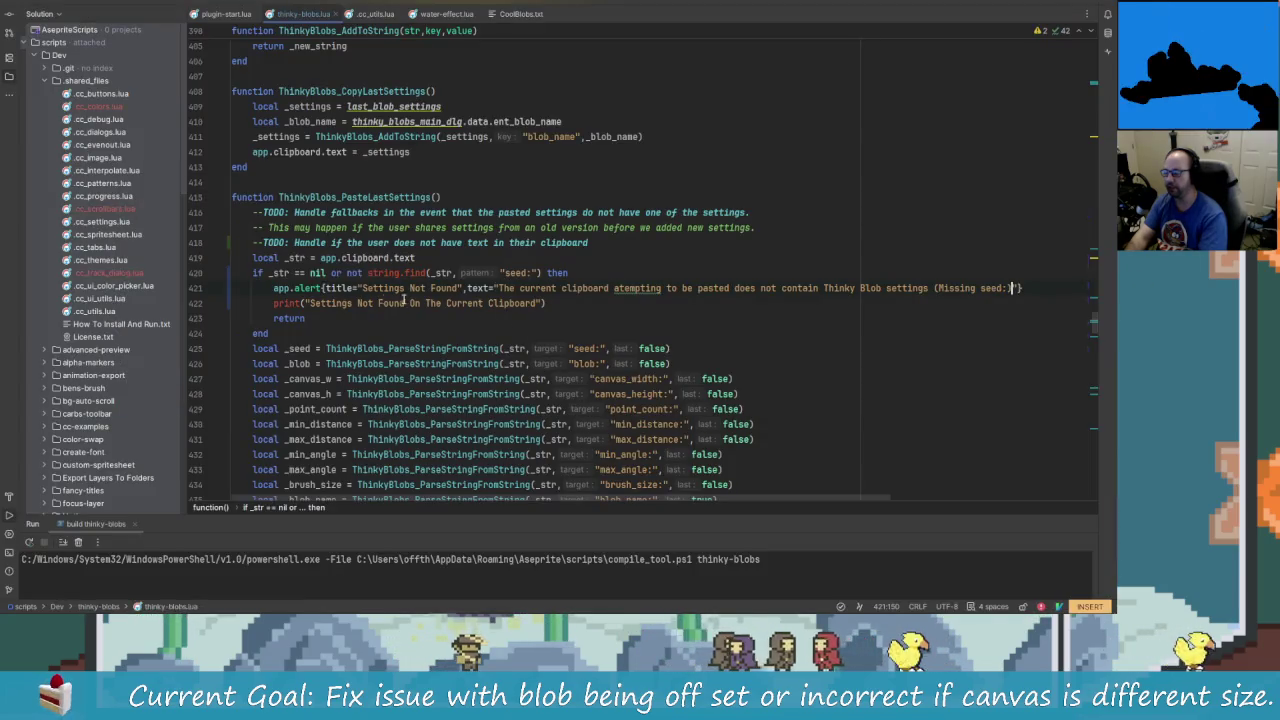
- Trim the not-found message wording and delete the redundant print line below the alert
left_click(543, 303)
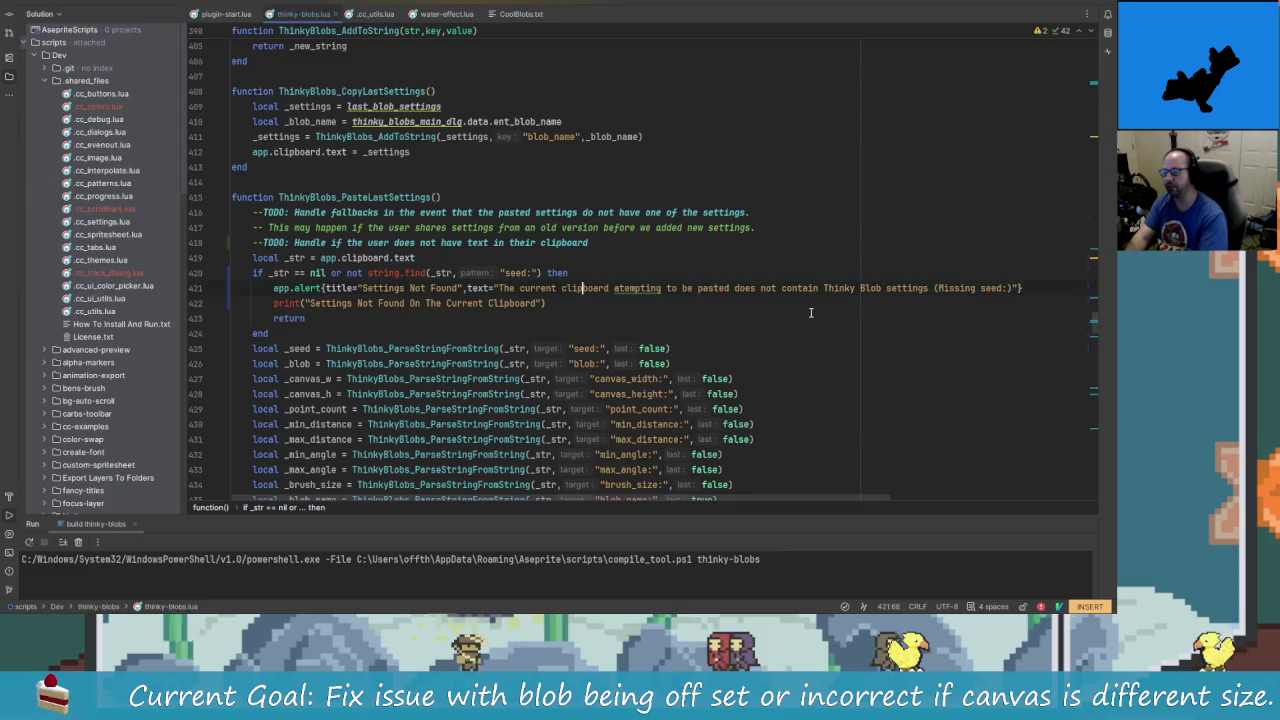
key("ctrl+Delete")
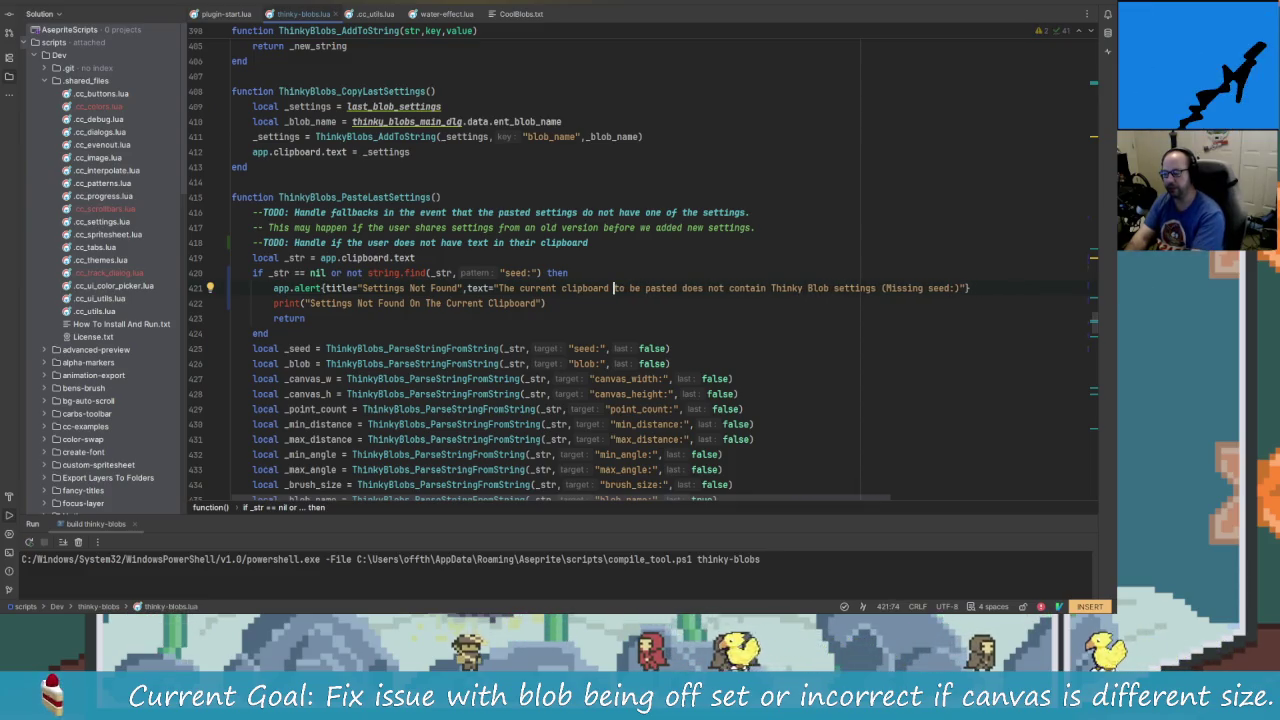
key("Delete")
key("Delete")
key("Delete")
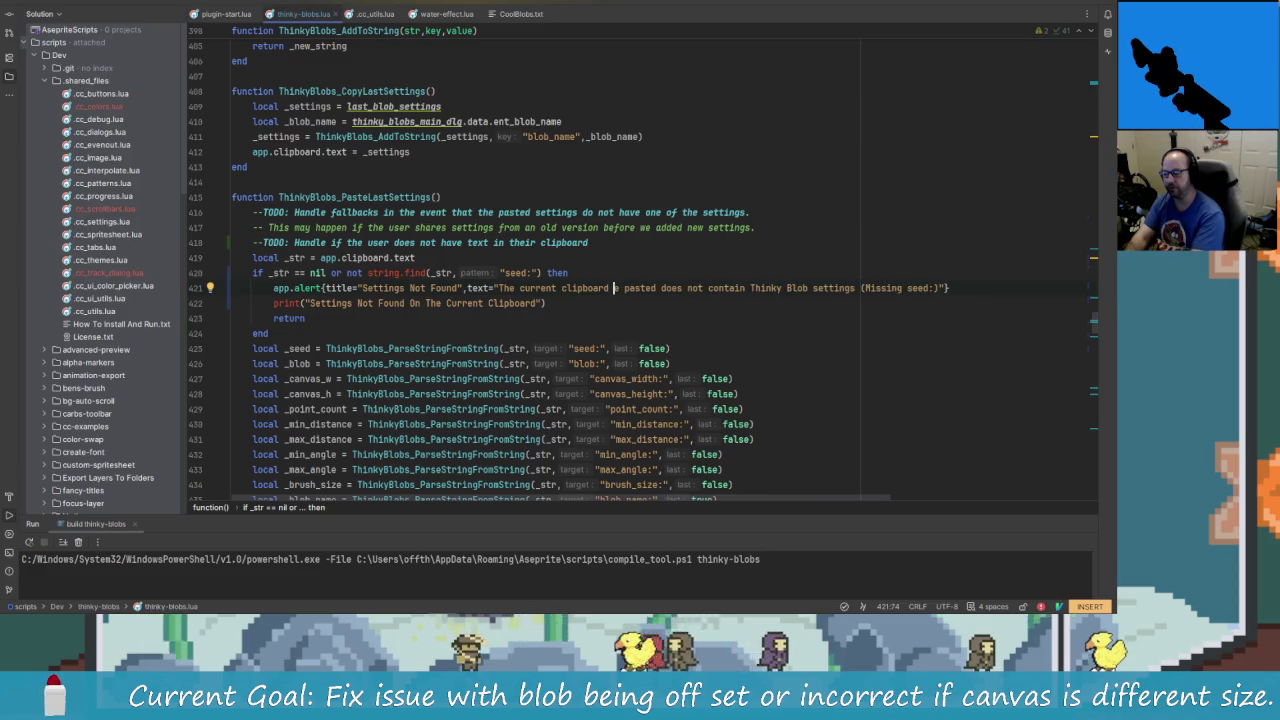
key("Delete")
key("ctrl+Delete")
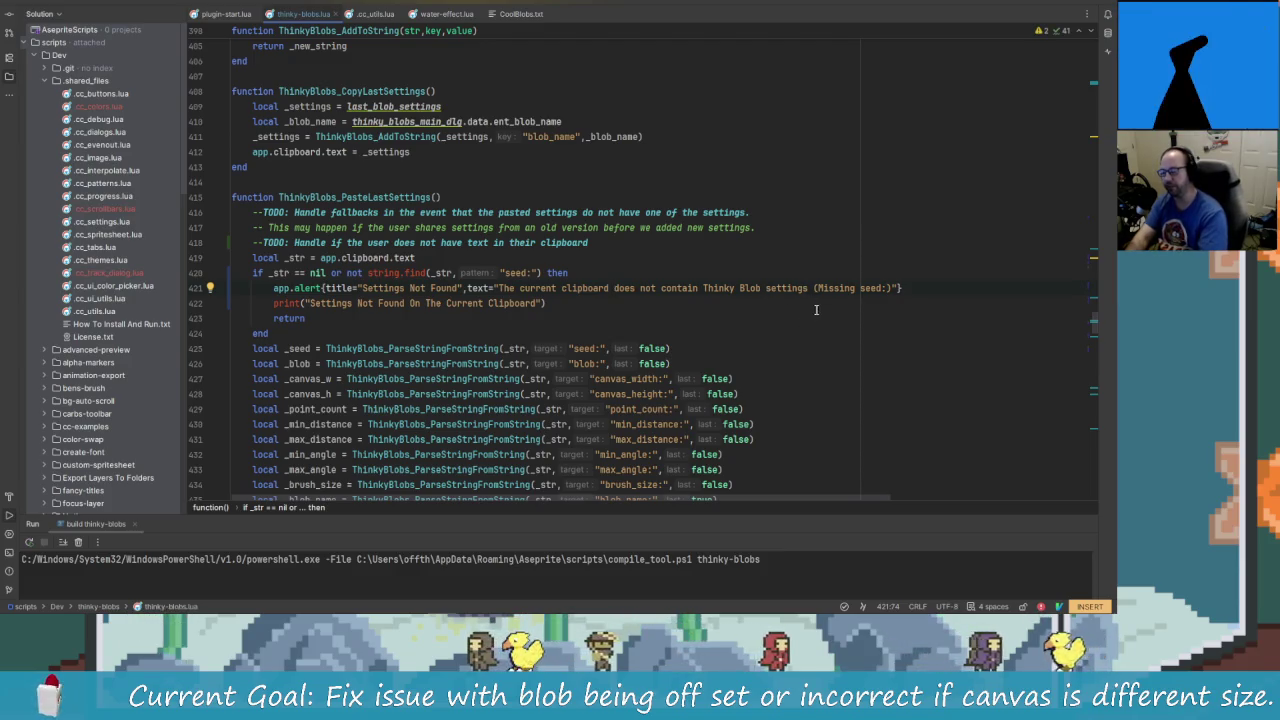
left_click(570, 304)
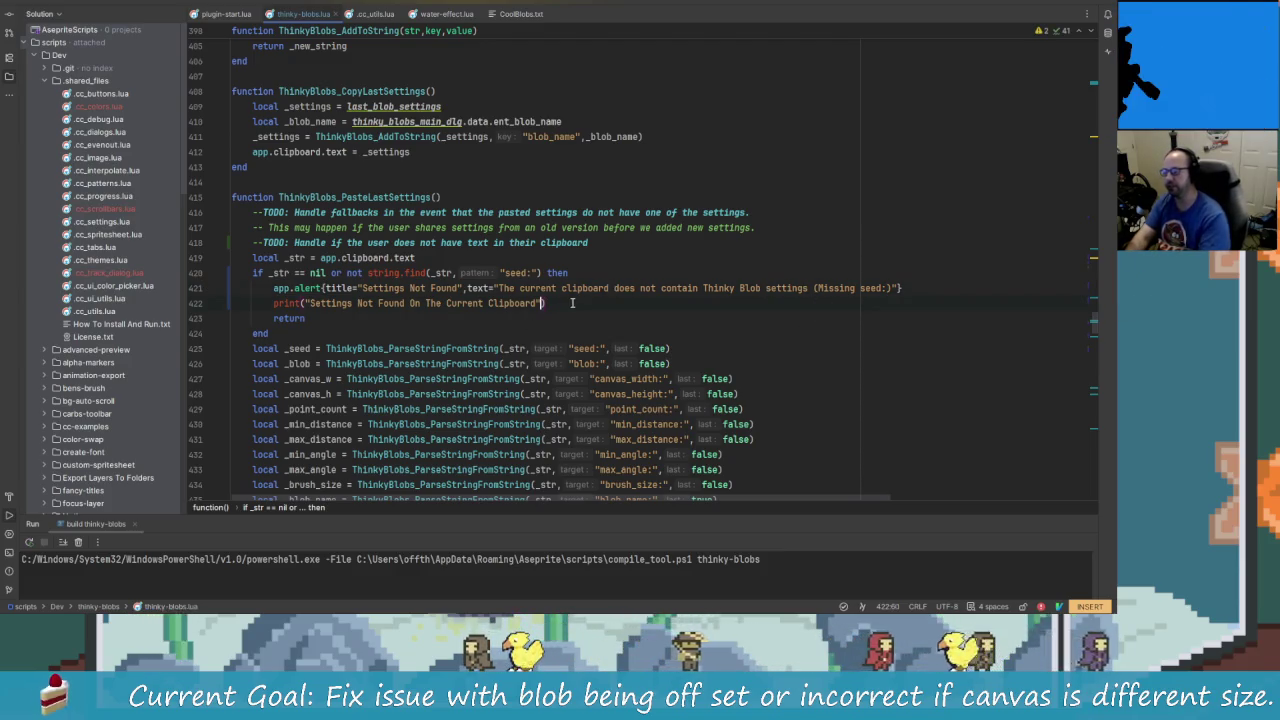
key("k")
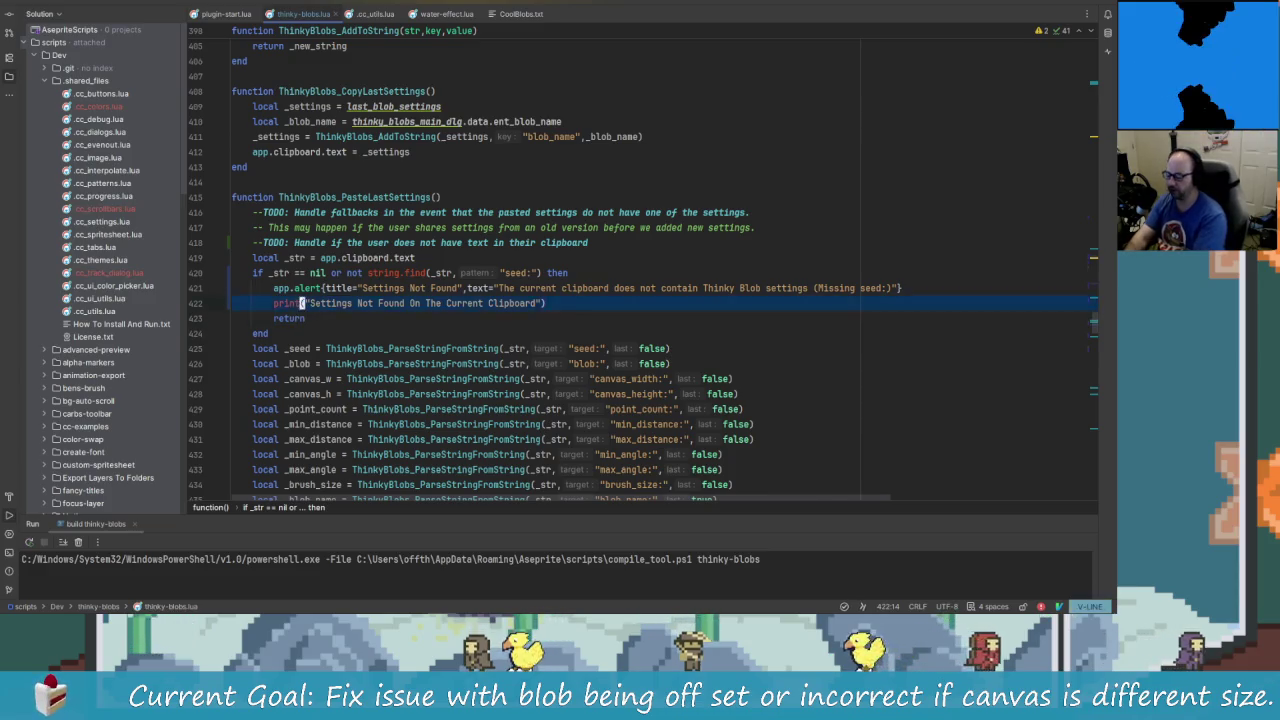
key("d")
key("d")
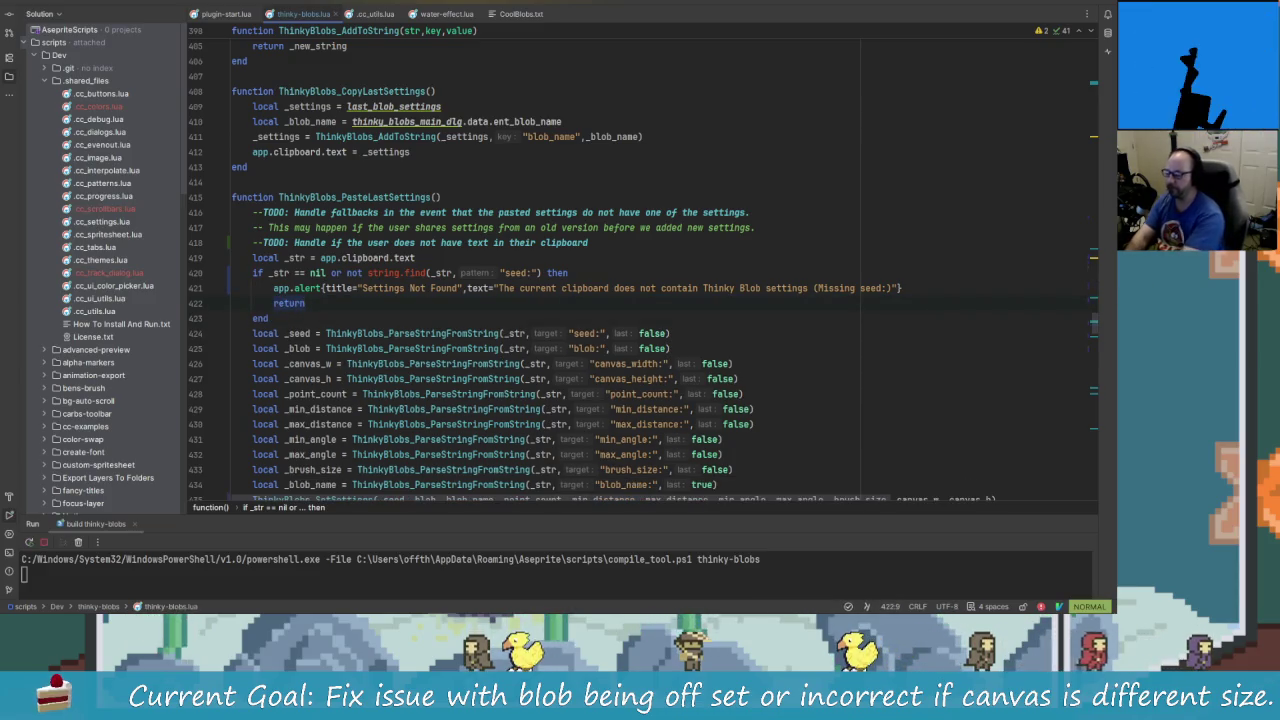
- Switch back to Aseprite and close the Thinky Blobs panel so it reloads
key("Return")
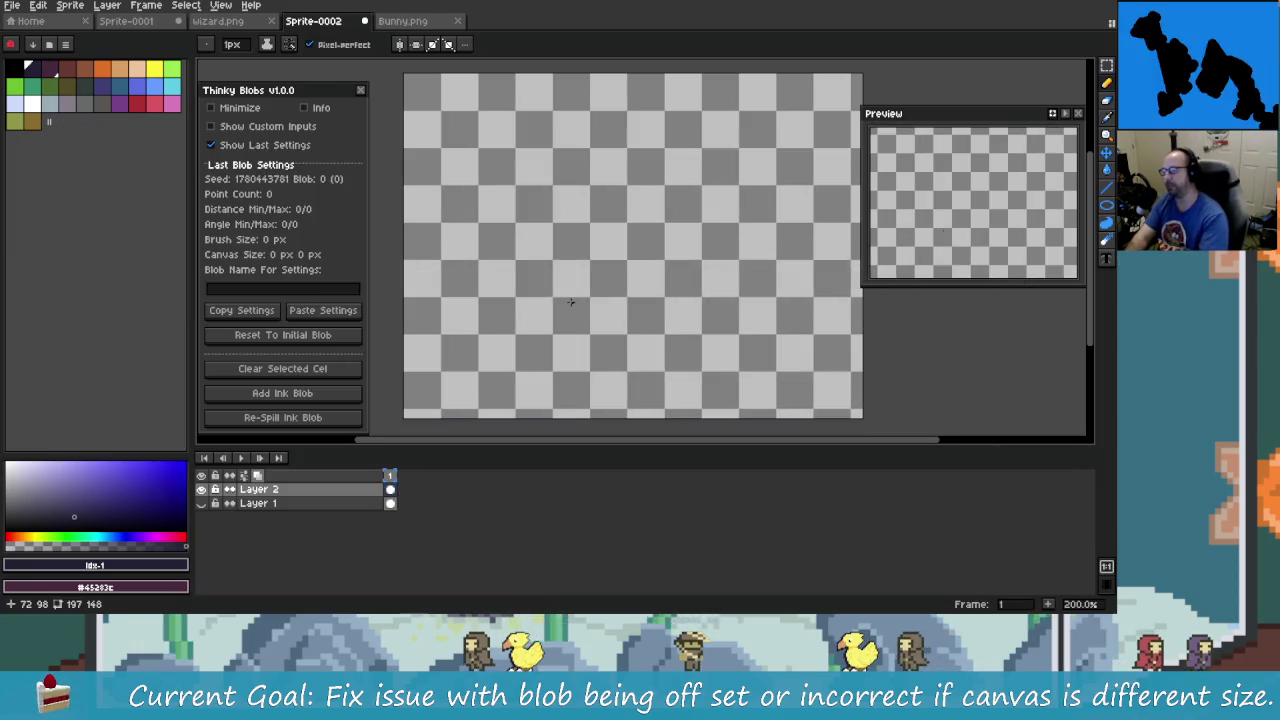
key("alt+Tab")
key("alt+Tab")
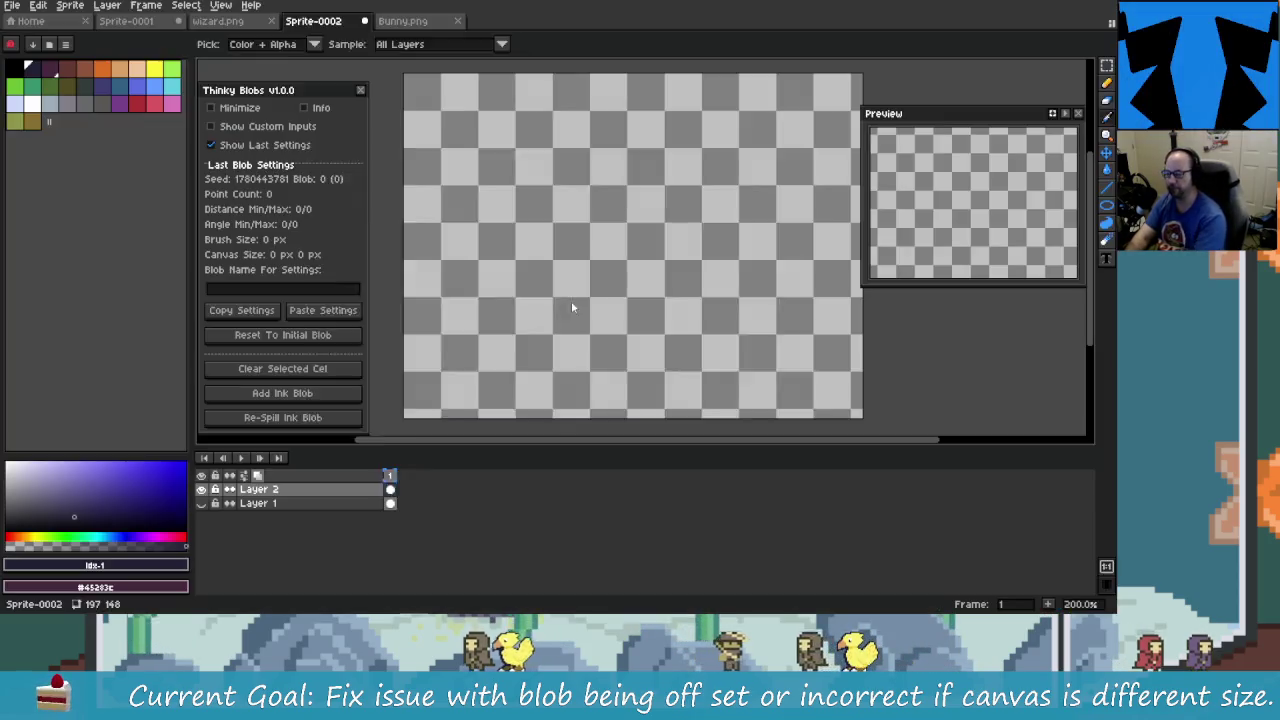
key("ctrl+k")
key("Escape")
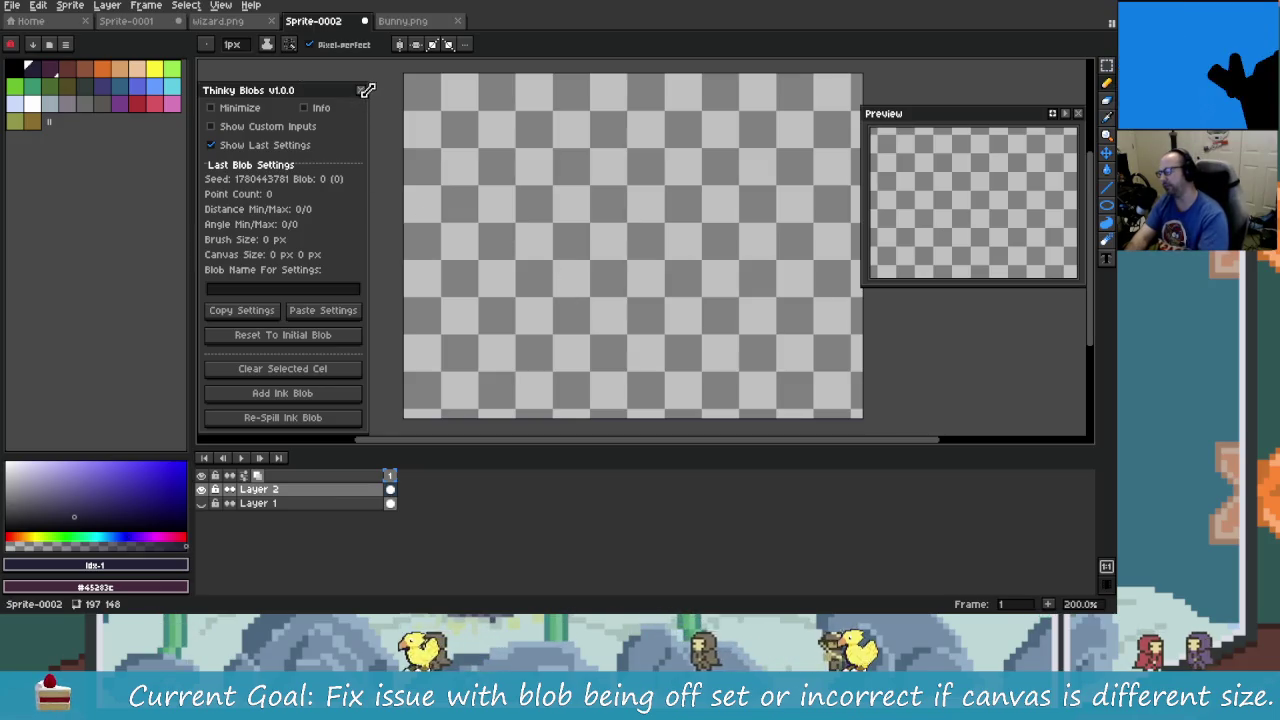
left_click(360, 90)
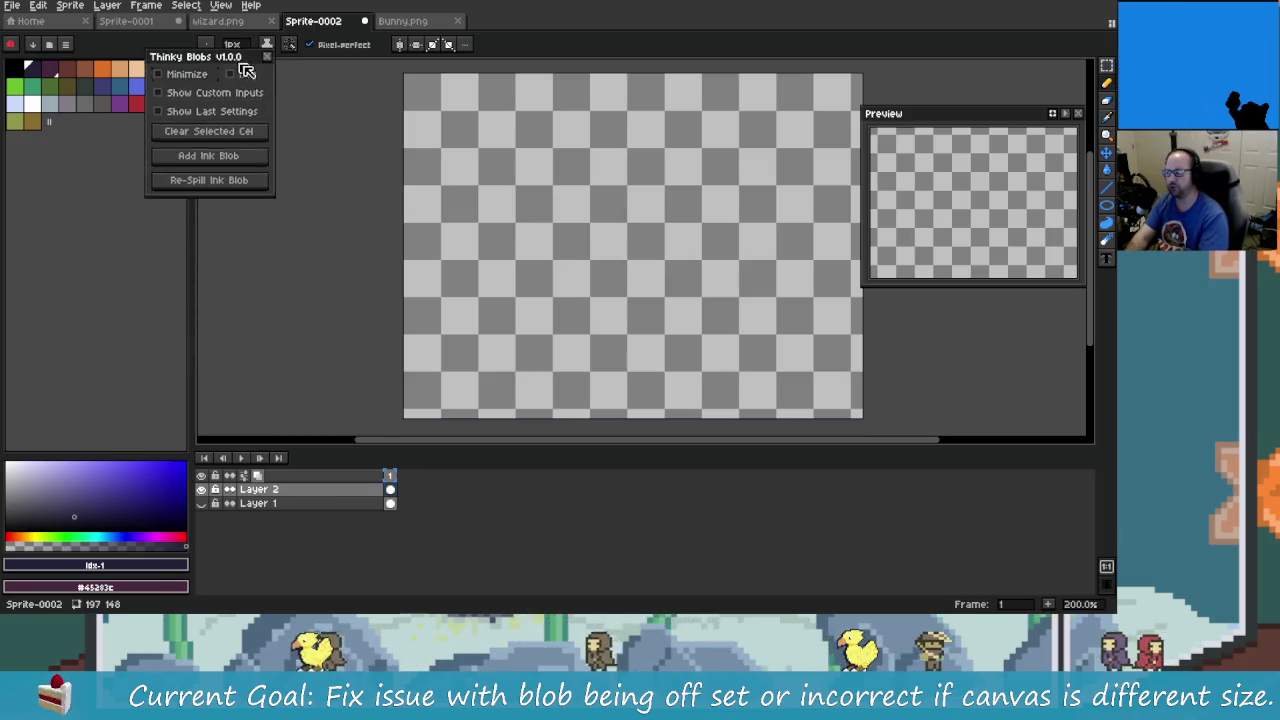
- Retest Paste Settings with Show Last Settings ticked, then place the caret in Rider's alert message
left_click_drag(243, 72, 307, 72)
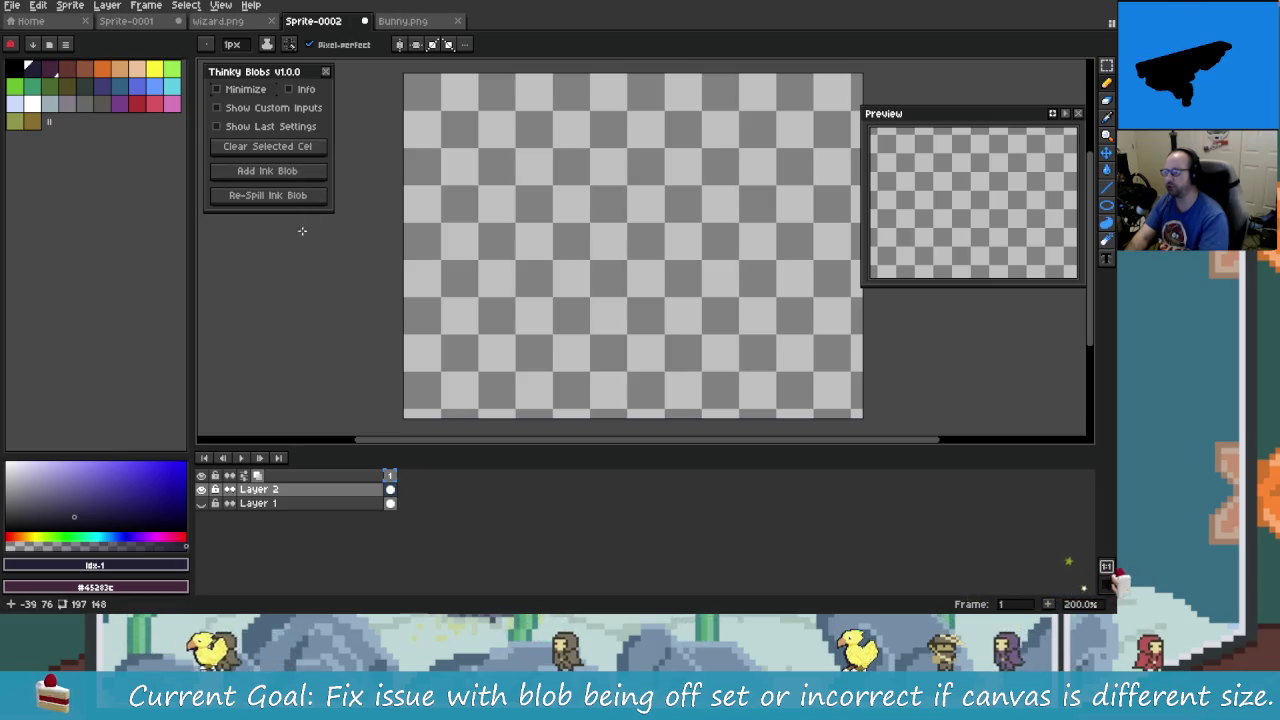
left_click(300, 127)
left_click(345, 292)
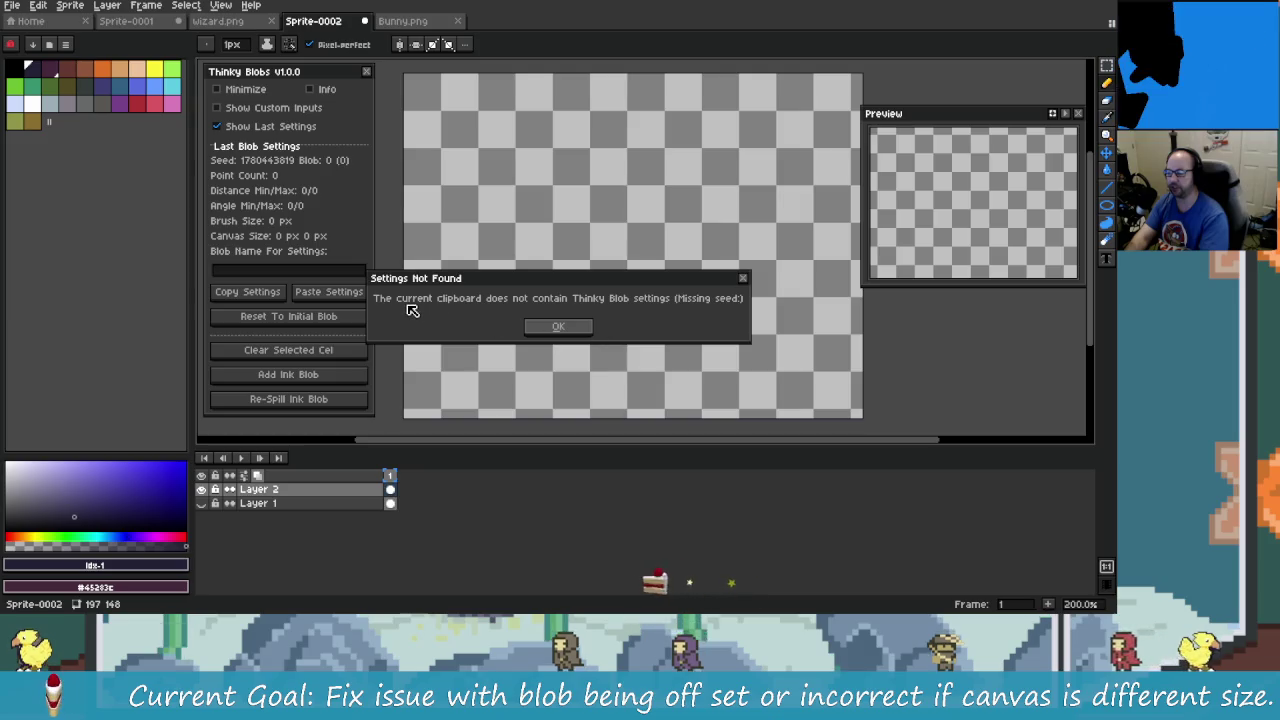
key("alt+Tab")
left_click(551, 288)
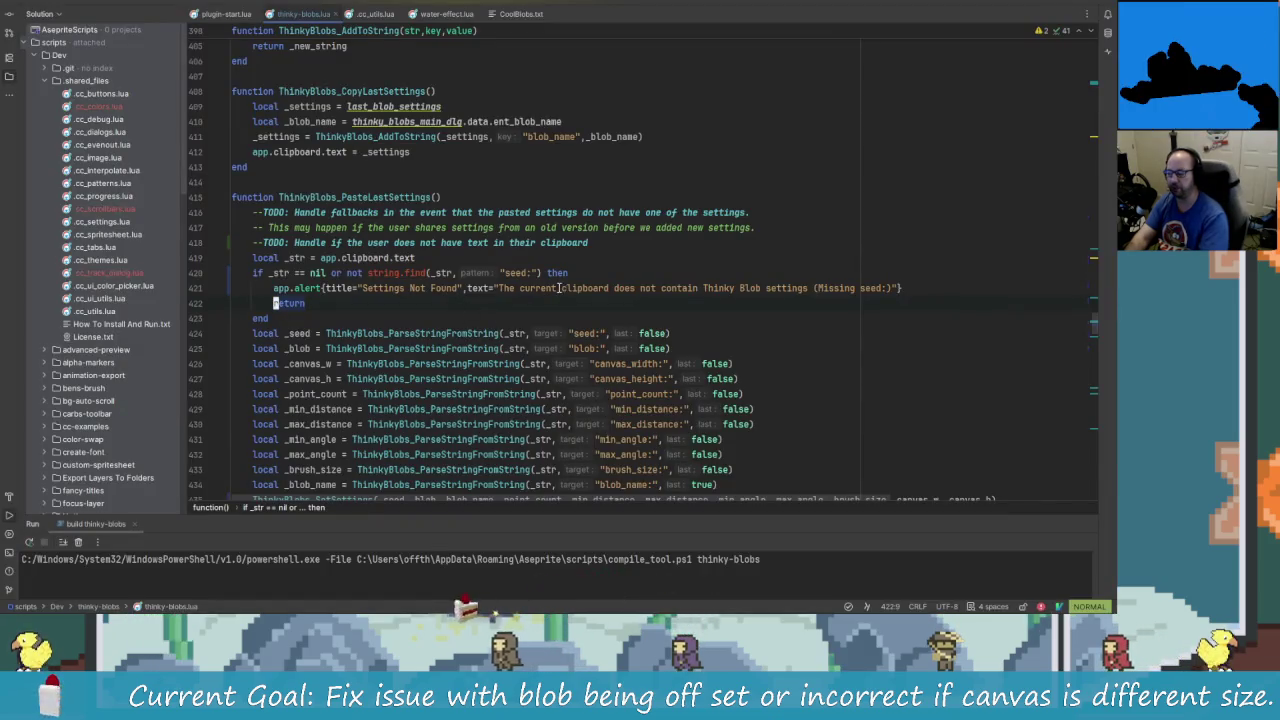
- Reword the alert's opening to 'Settings not found on the'
key("b")
key("b")
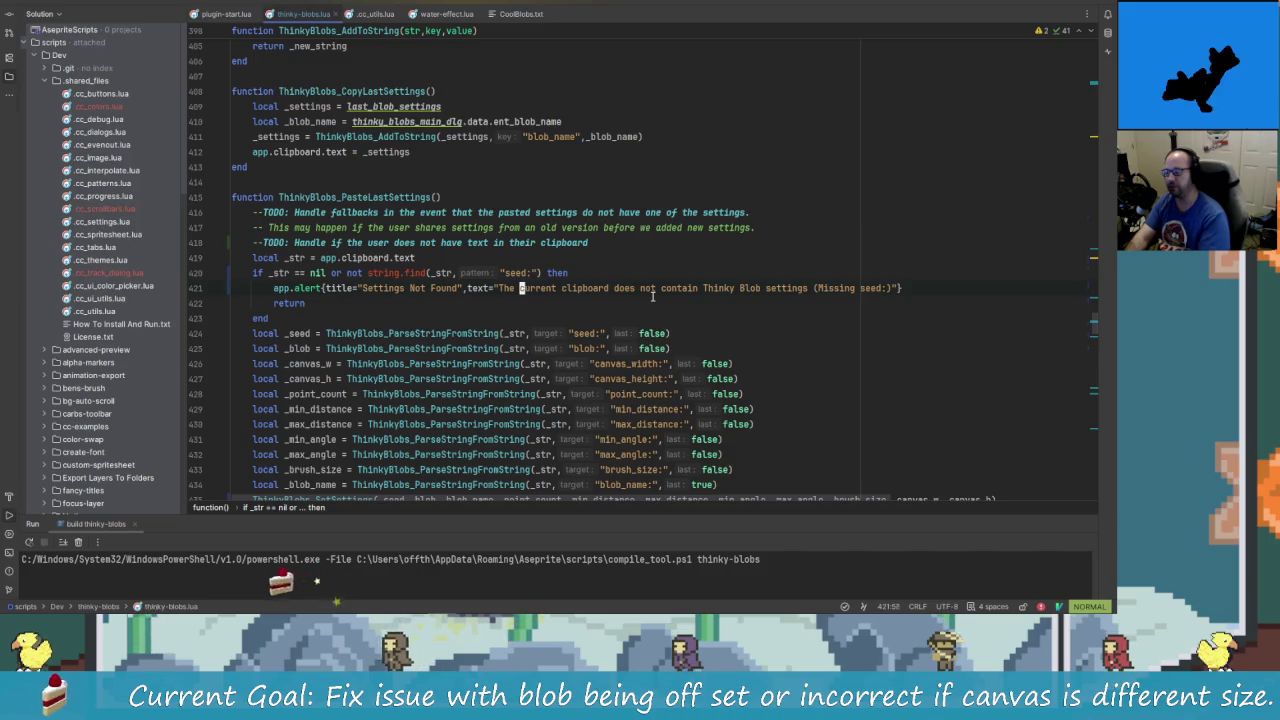
type("iNo")
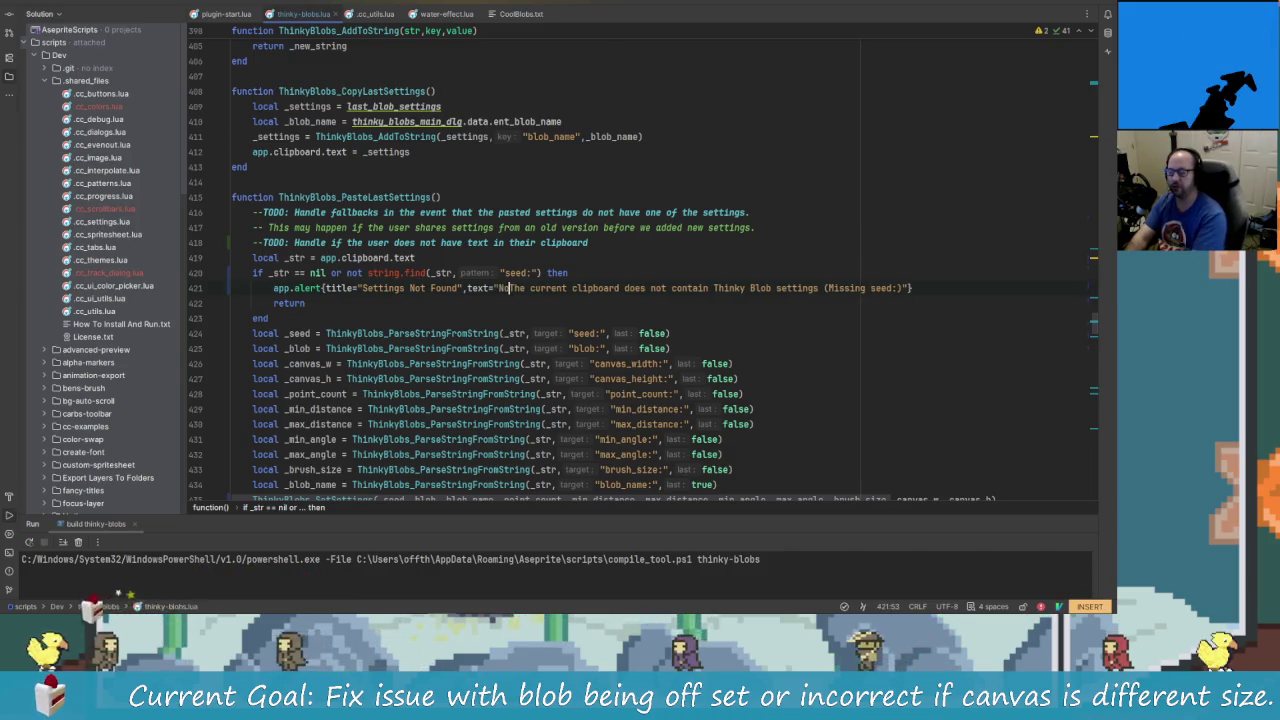
key("BackSpace")
key("BackSpace")
key("BackSpace")
type("Invalid")
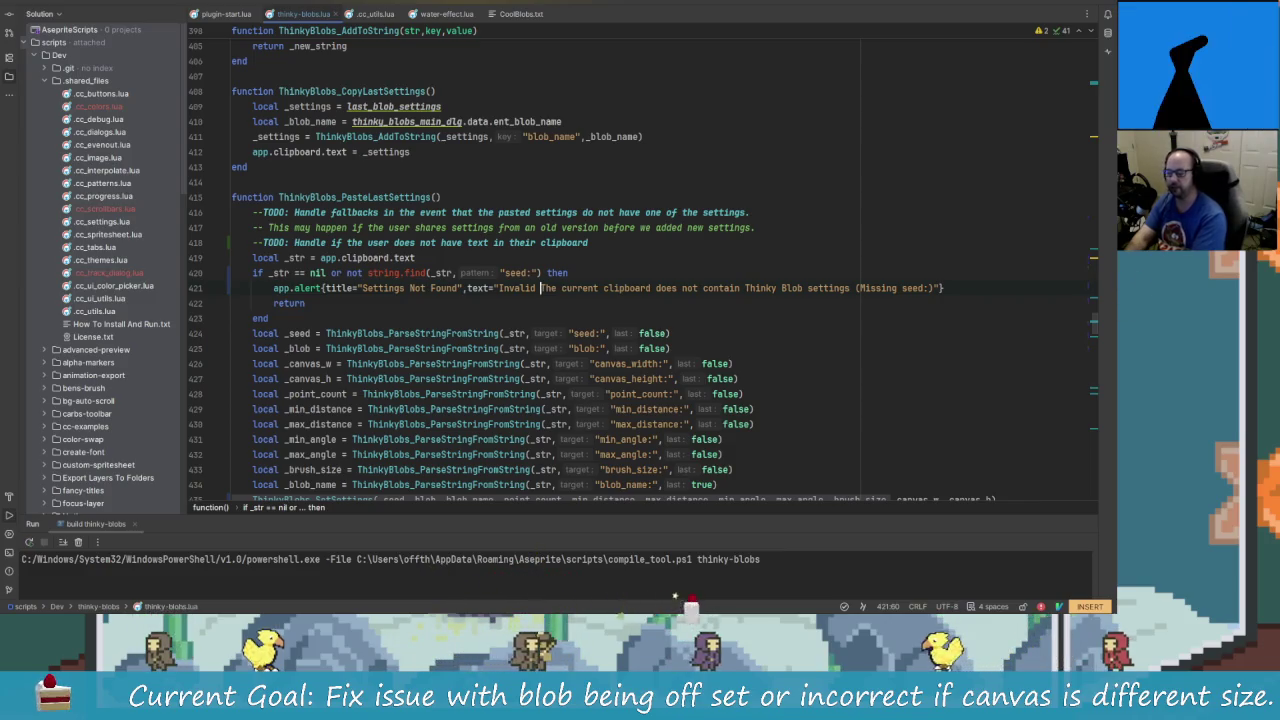
key("BackSpace")
key("BackSpace")
key("BackSpace")
key("BackSpace")
key("BackSpace")
key("BackSpace")
key("BackSpace")
key("BackSpace")
type("No")
key("BackSpace")
key("BackSpace")
key("BackSpace")
type("S")
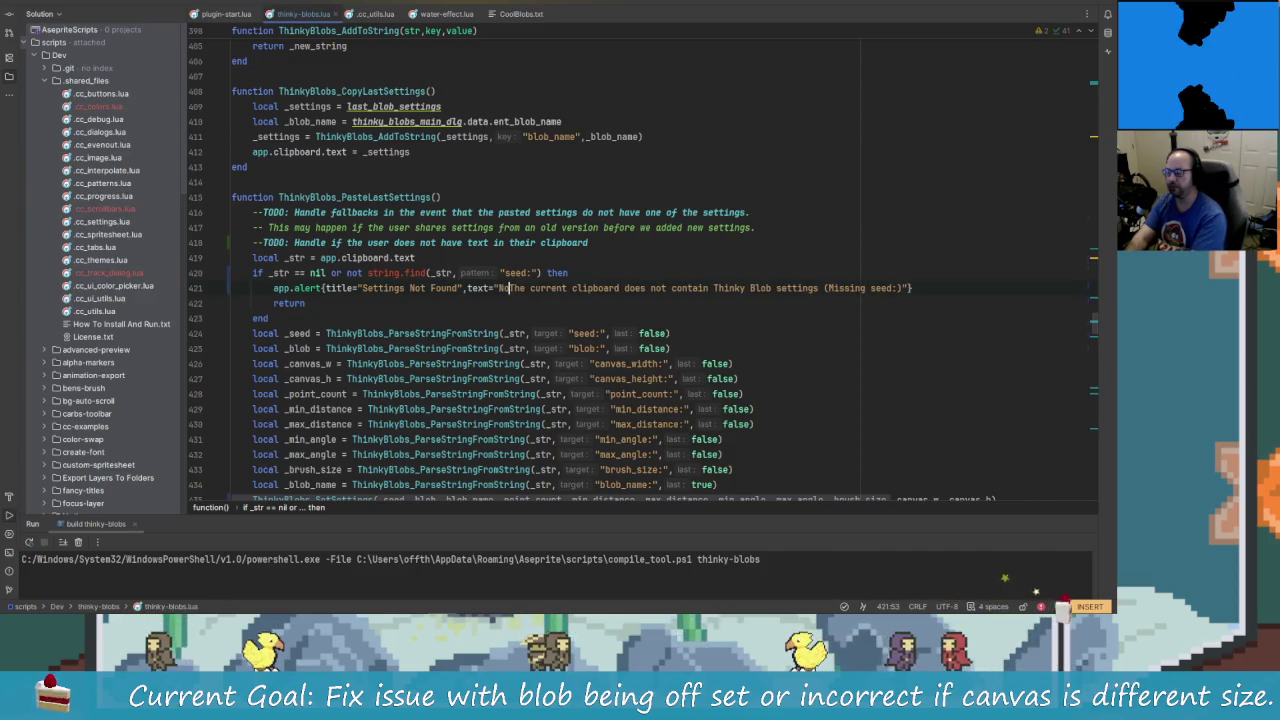
type("ettings nonot found on the")
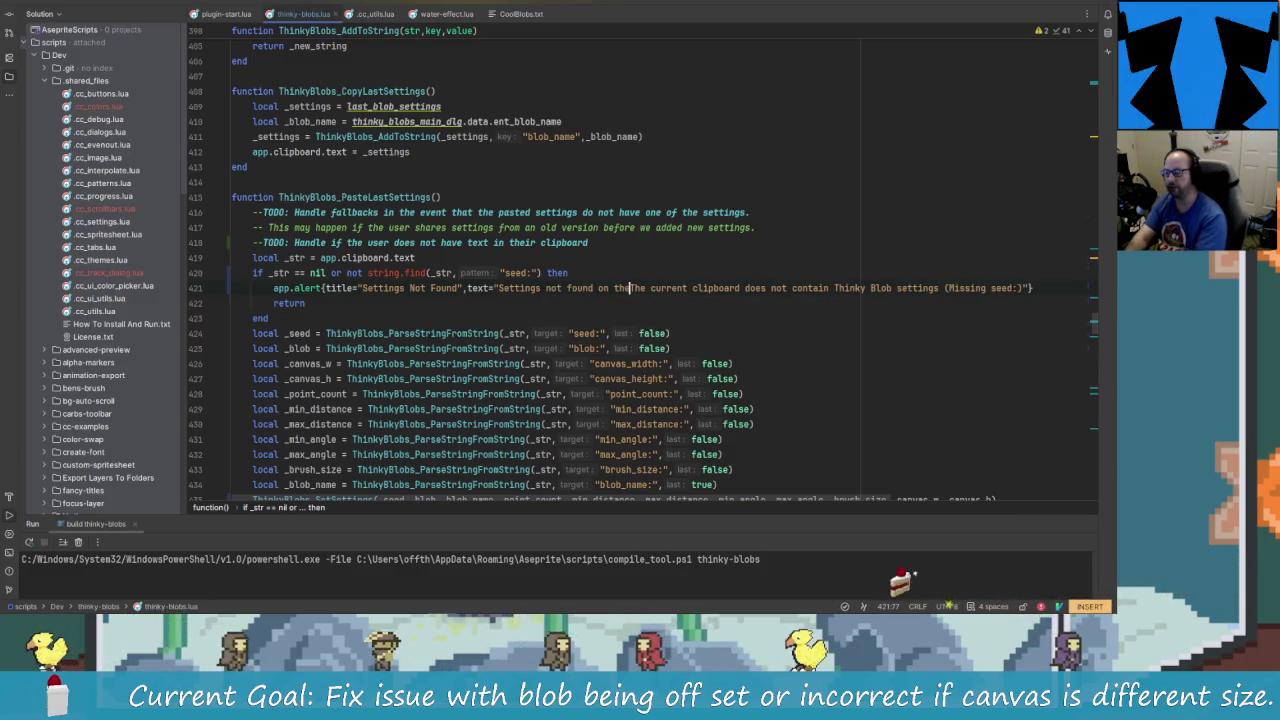
- Finish the alert as '...clipboard for Thinky Blobs (Missing seed:)'
key("Right")
key("Right")
key("Right")
key("Right")
key("Right")
key("Right")
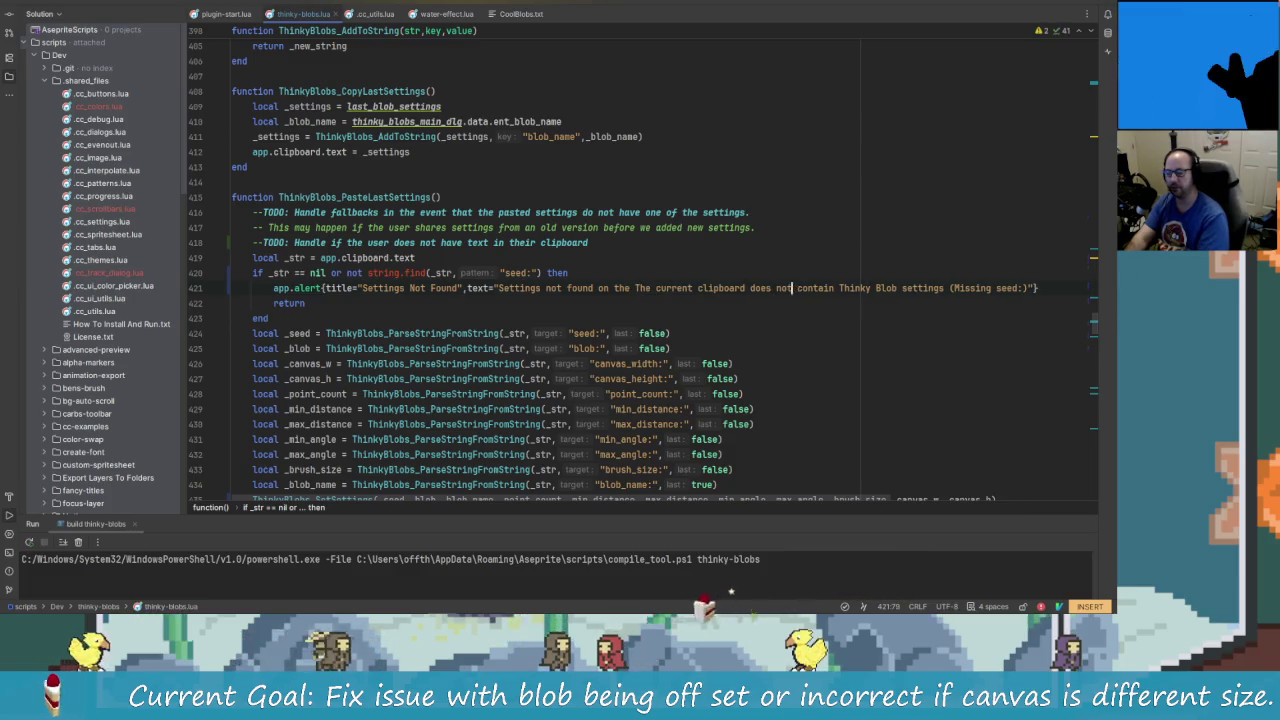
key("Right")
key("Right")
key("Right")
key("Right")
key("Right")
key("Right")
key("Right")
key("Right")
key("BackSpace")
key("BackSpace")
key("BackSpace")
key("BackSpace")
key("BackSpace")
key("BackSpace")
key("BackSpace")
key("BackSpace")
key("BackSpace")
key("BackSpace")
key("BackSpace")
key("BackSpace")
key("BackSpace")
key("BackSpace")
key("BackSpace")
type("clipboard")
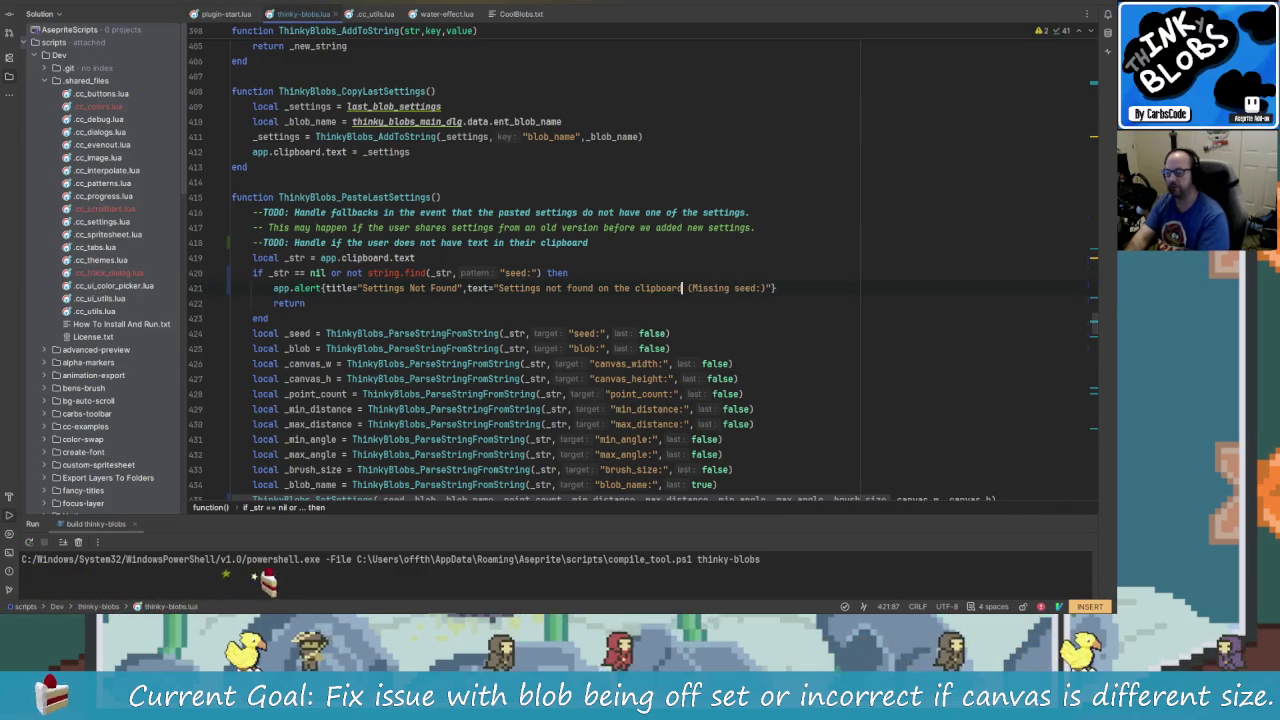
key("Right")
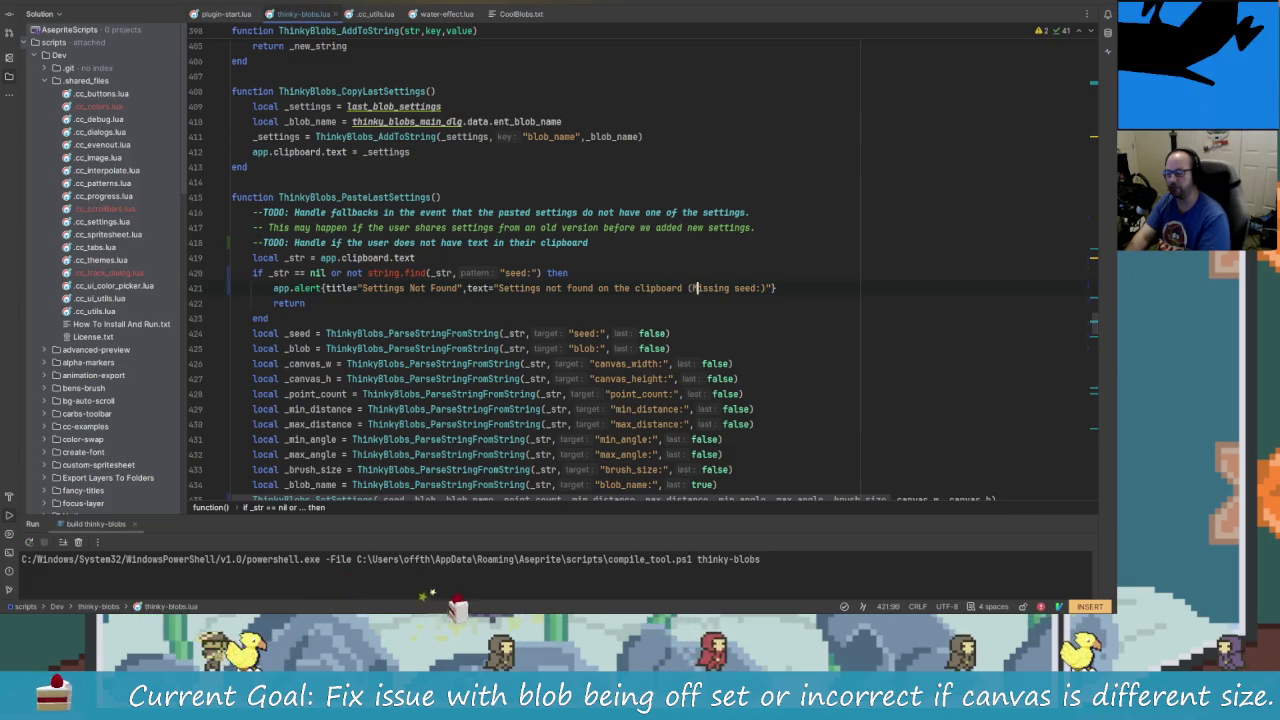
type("for thi")
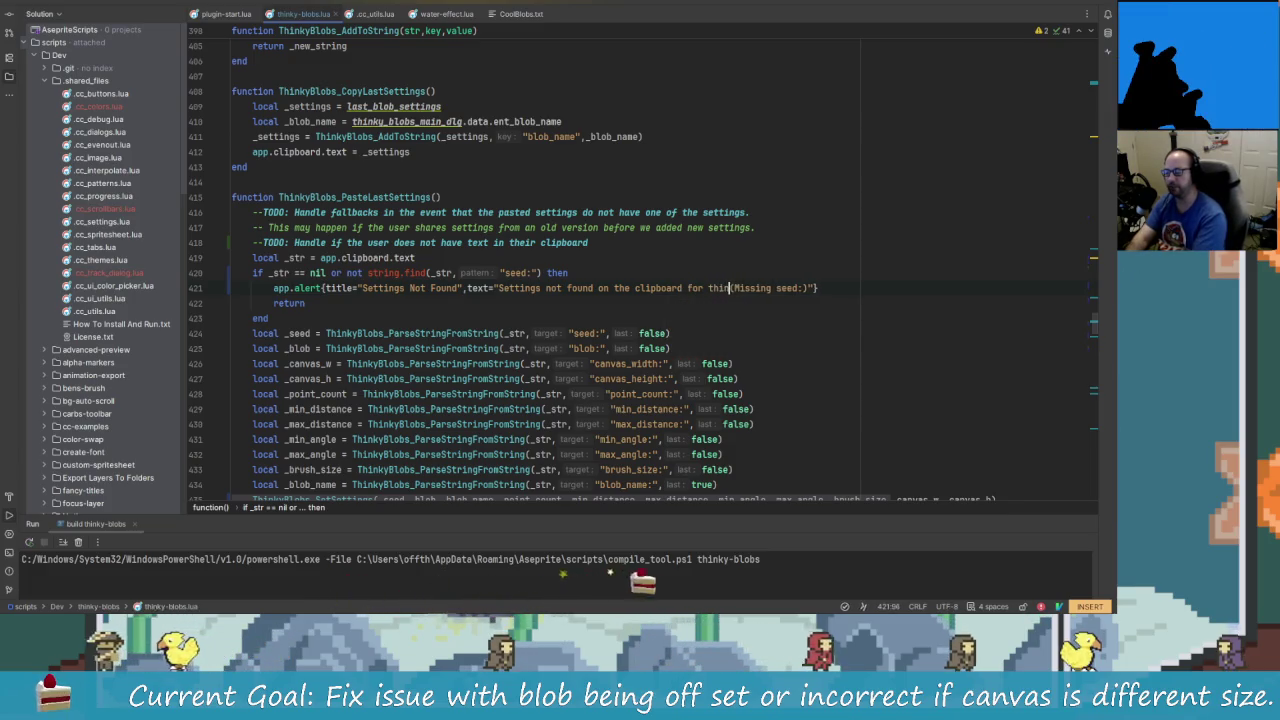
type("nk")
key("ctrl+BackSpace")
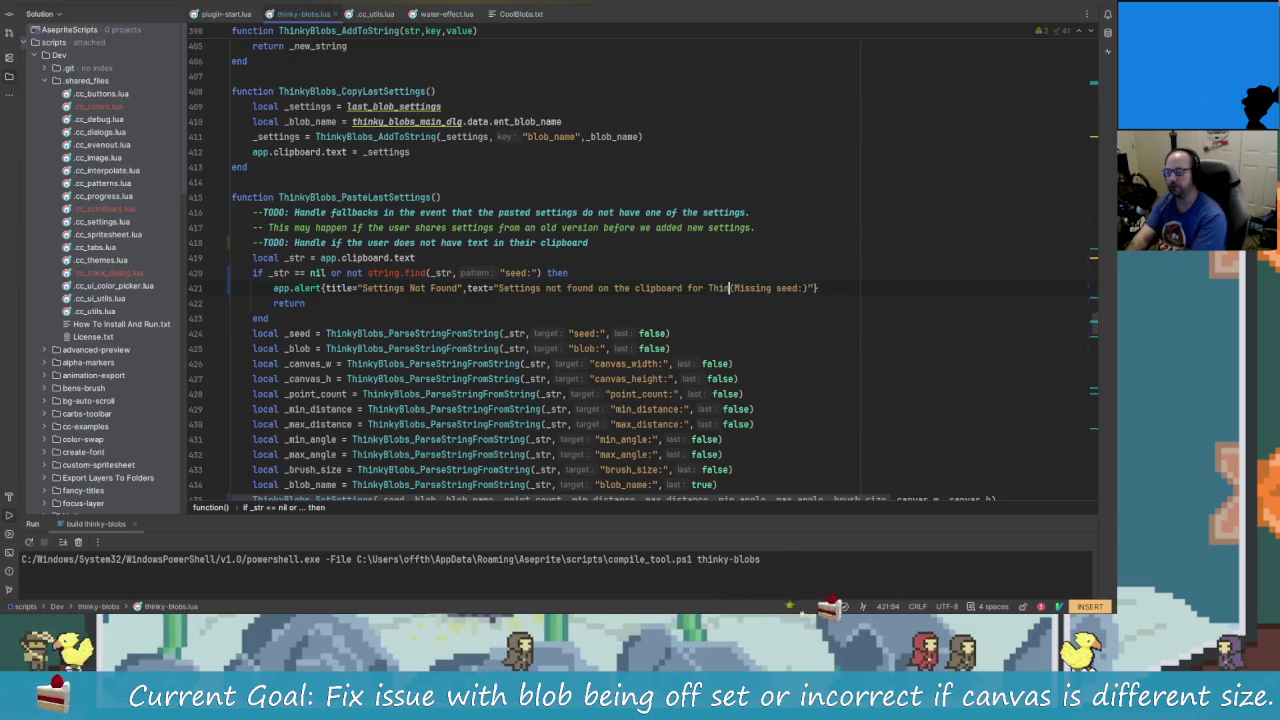
type("Thinky Blobs")
key("Right")
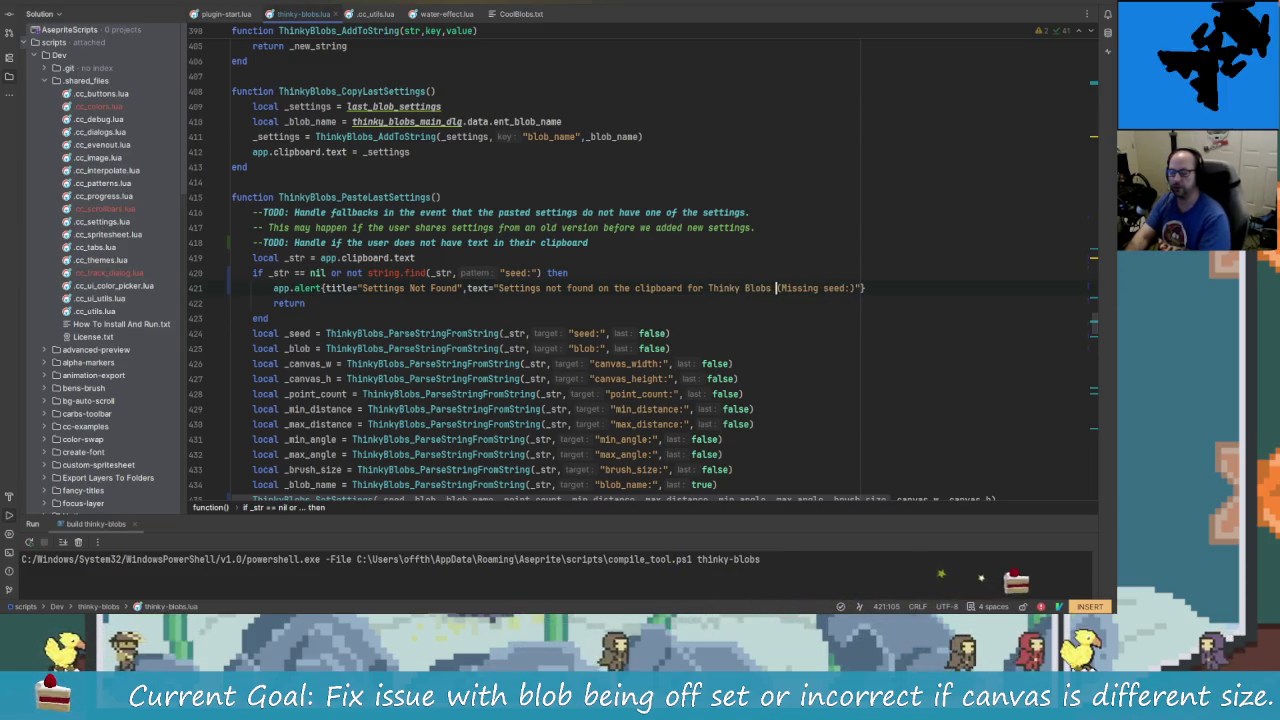
key("Right")
key("Right")
key("Right")
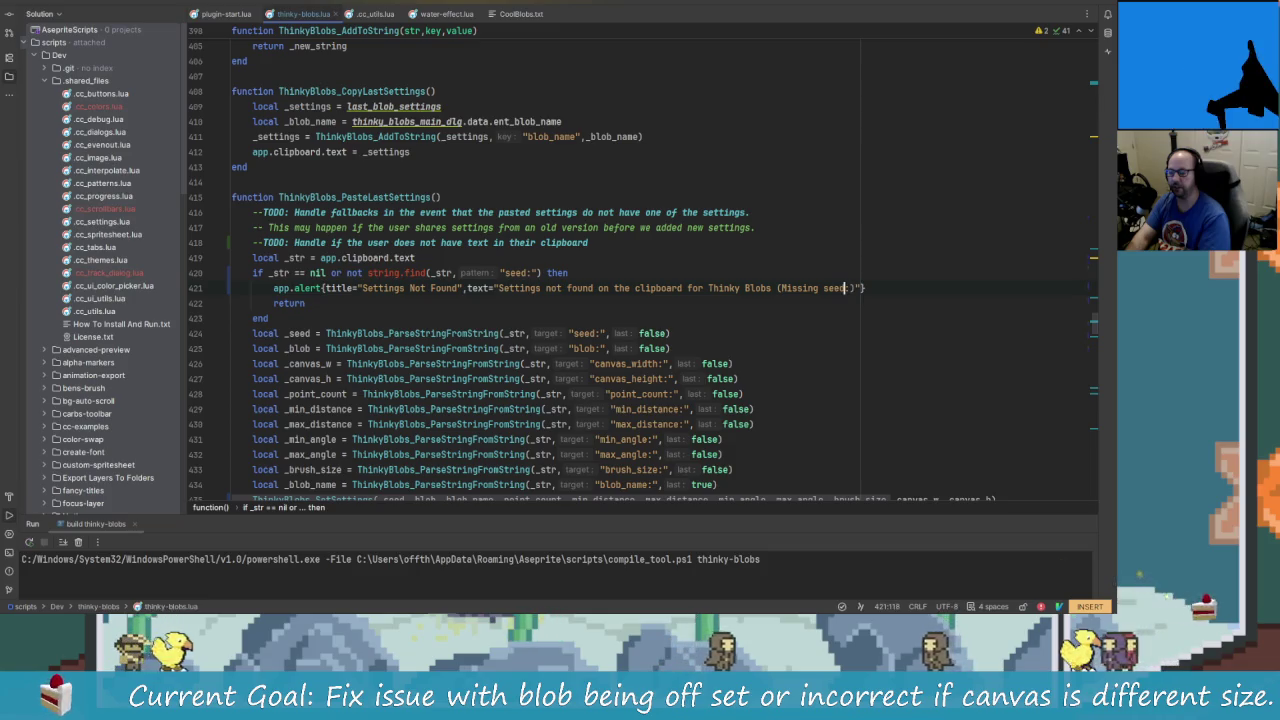
key("alt+Tab")
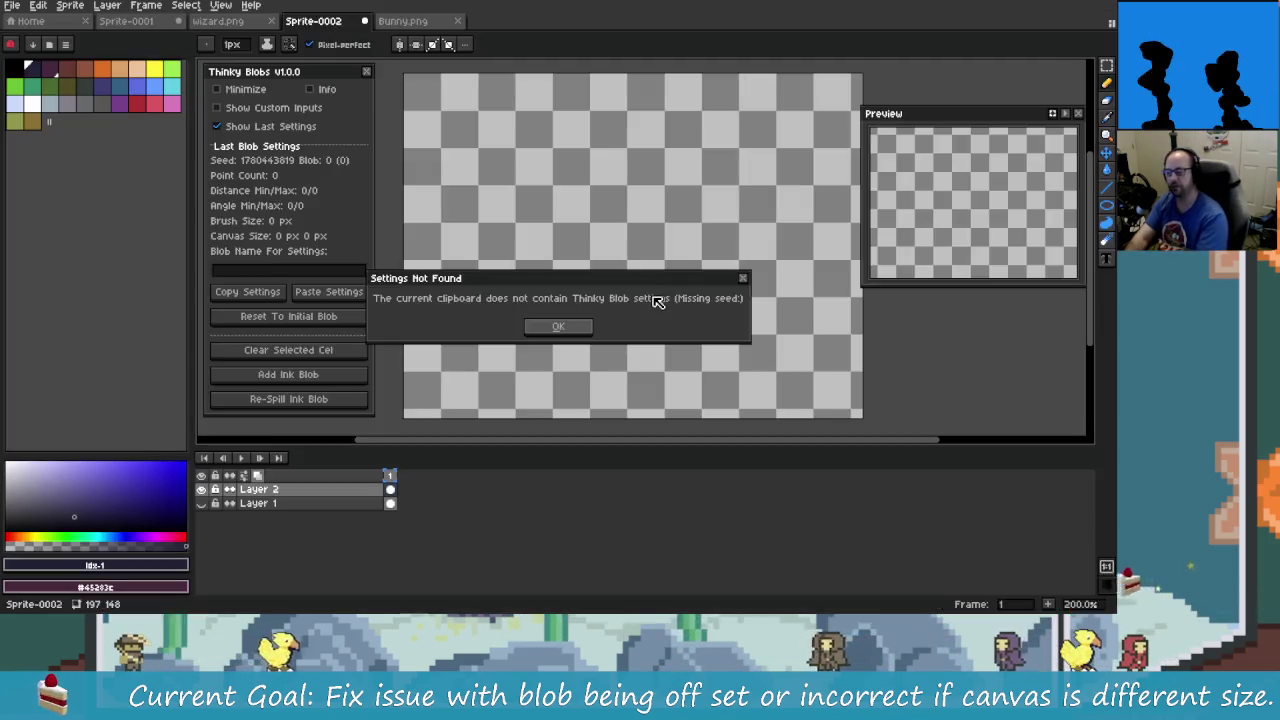
- Reload Thinky Blobs, paste settings, and dismiss the Settings Not Found alert still showing old wording
key("Return")
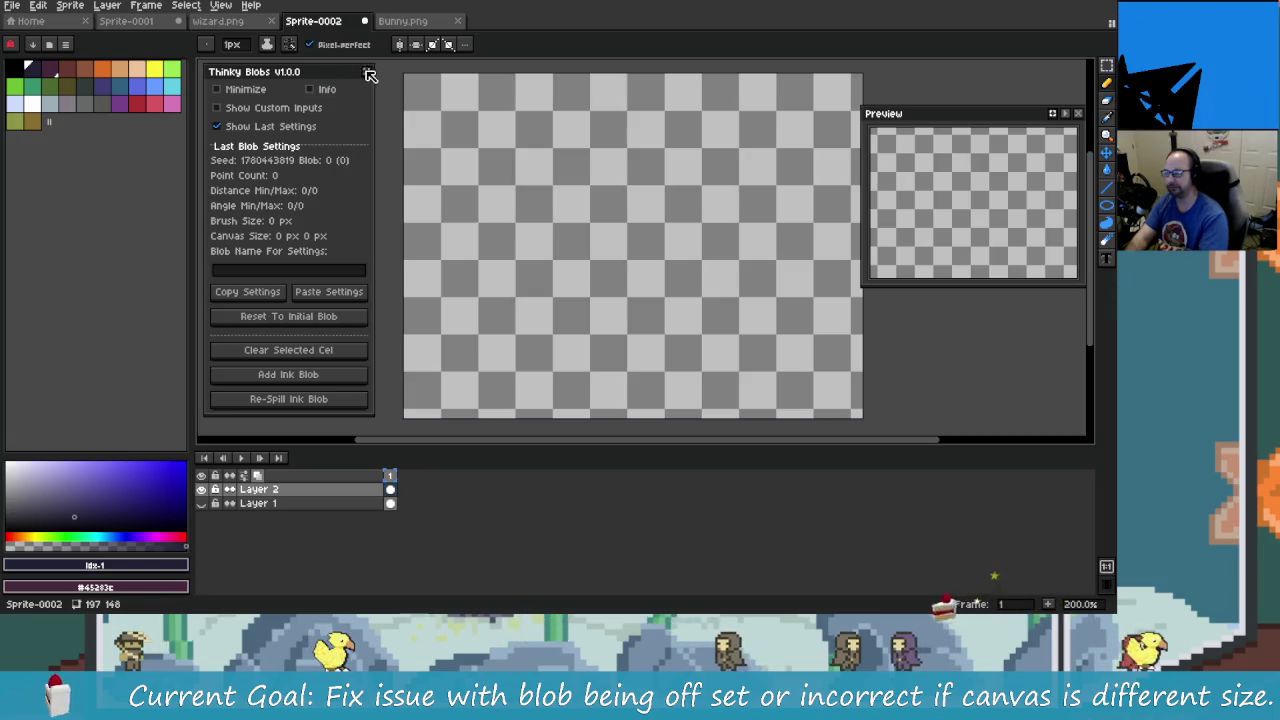
key("F5")
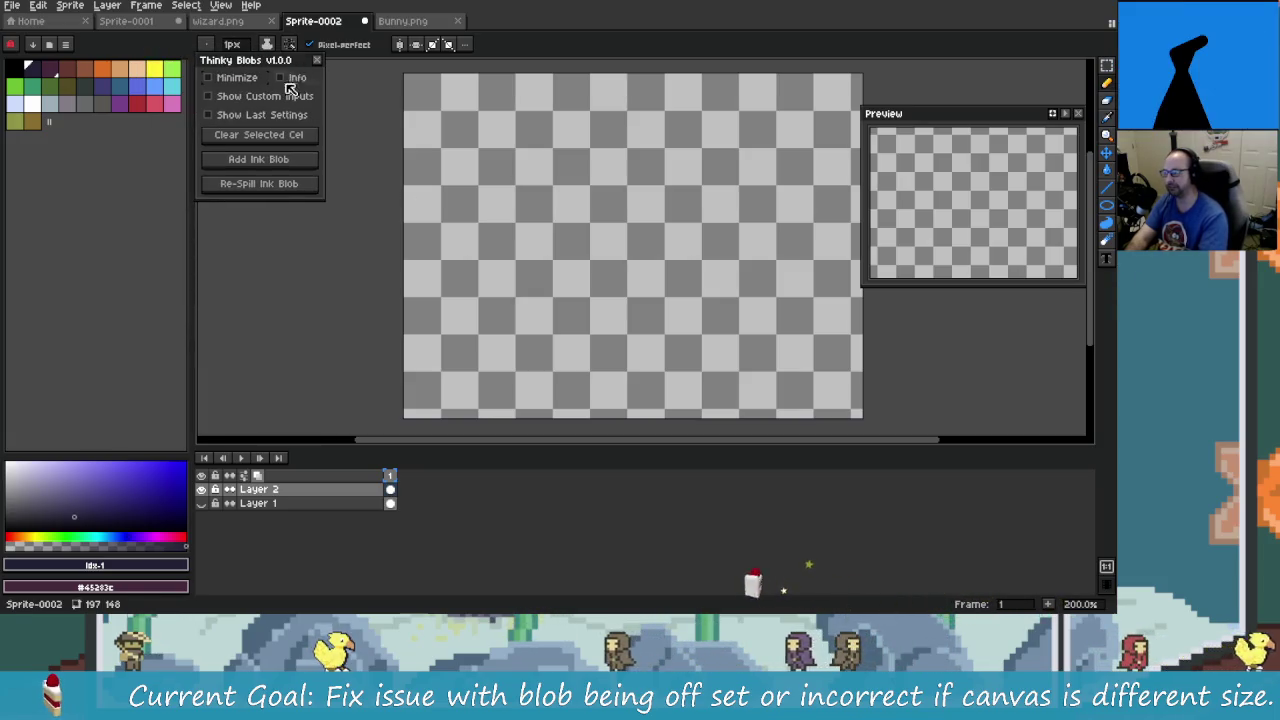
left_click(320, 280)
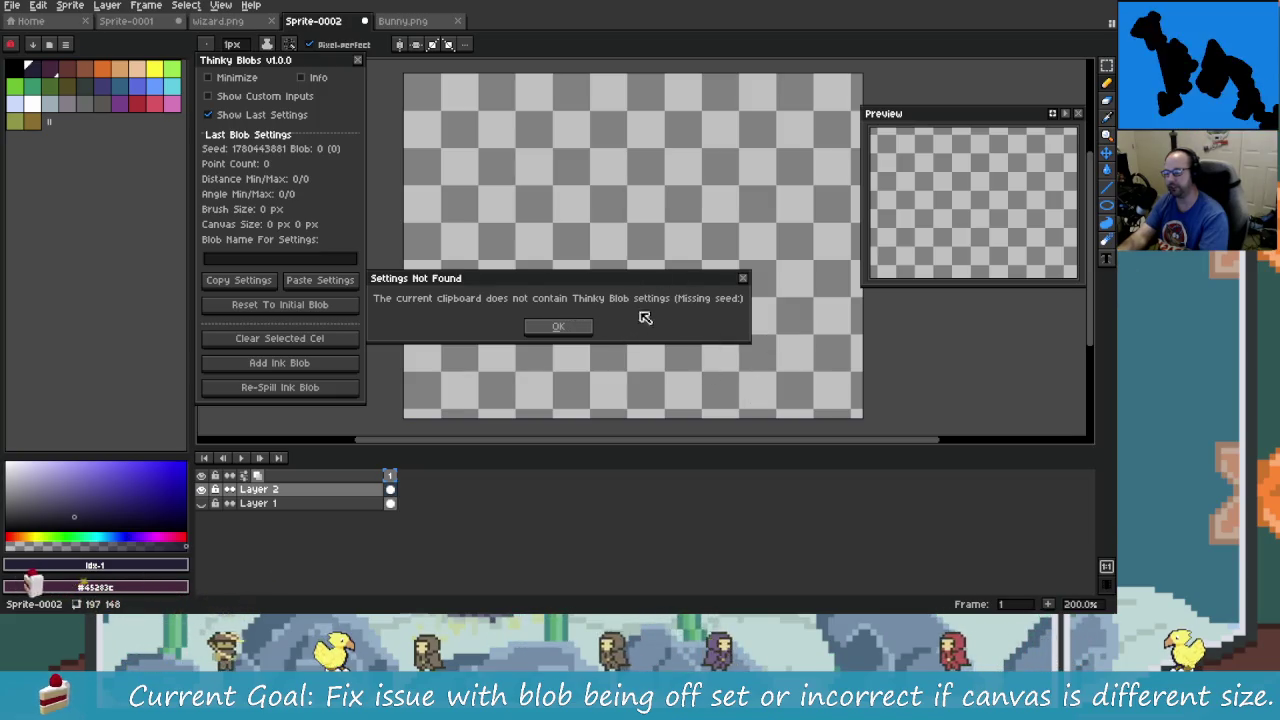
left_click(552, 326)
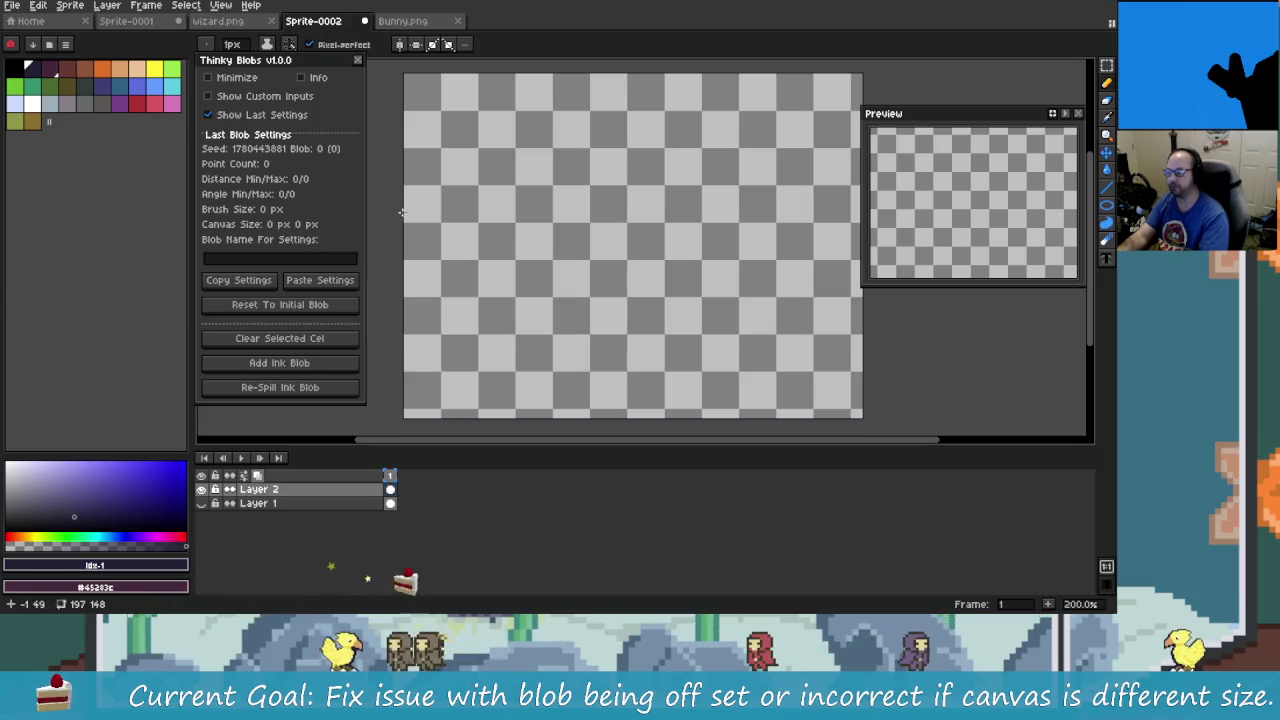
key("alt+Tab")
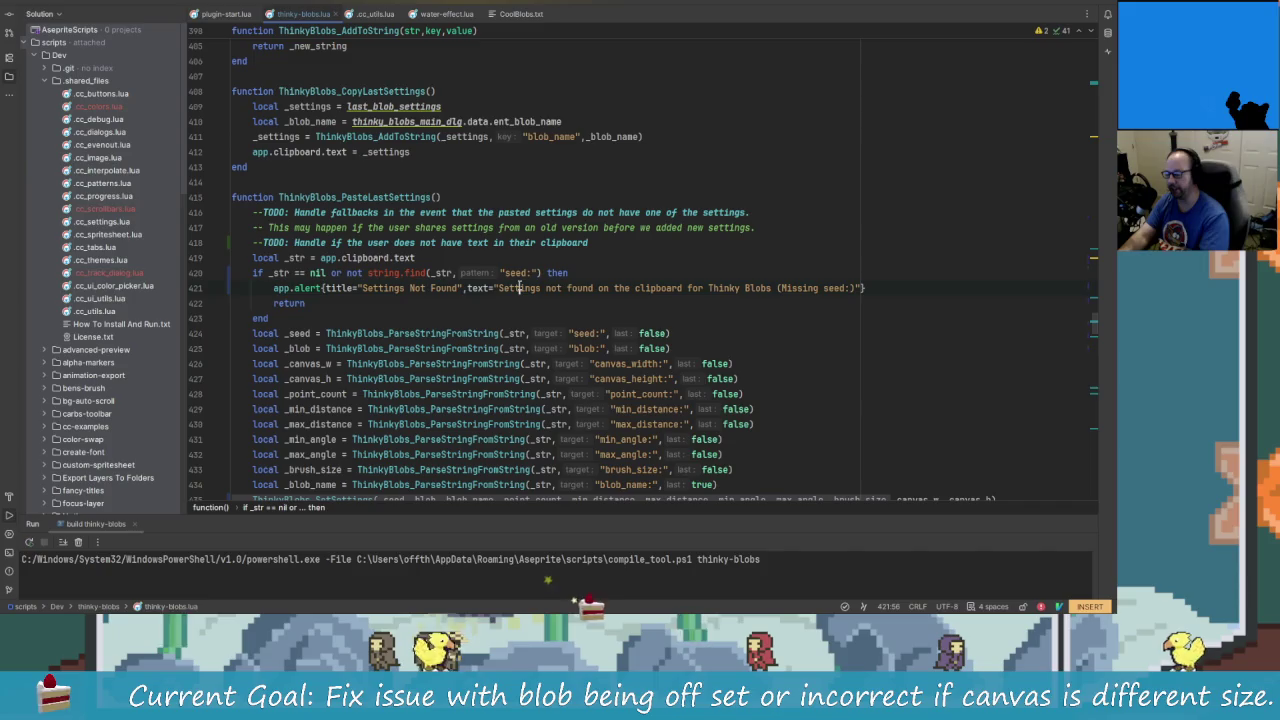
- Copy the DoggoTrophy settings line from CoolBlobs.txt to the clipboard
key("alt+Tab")
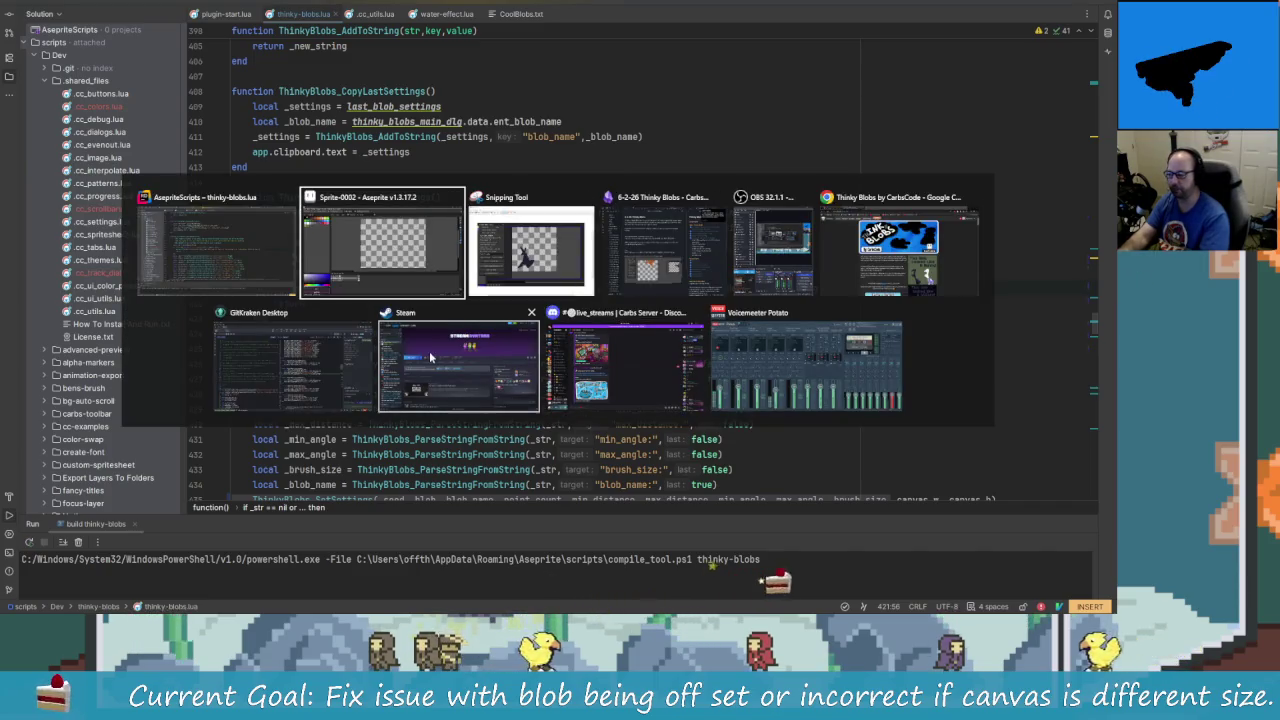
left_click(350, 370)
key("alt+Tab")
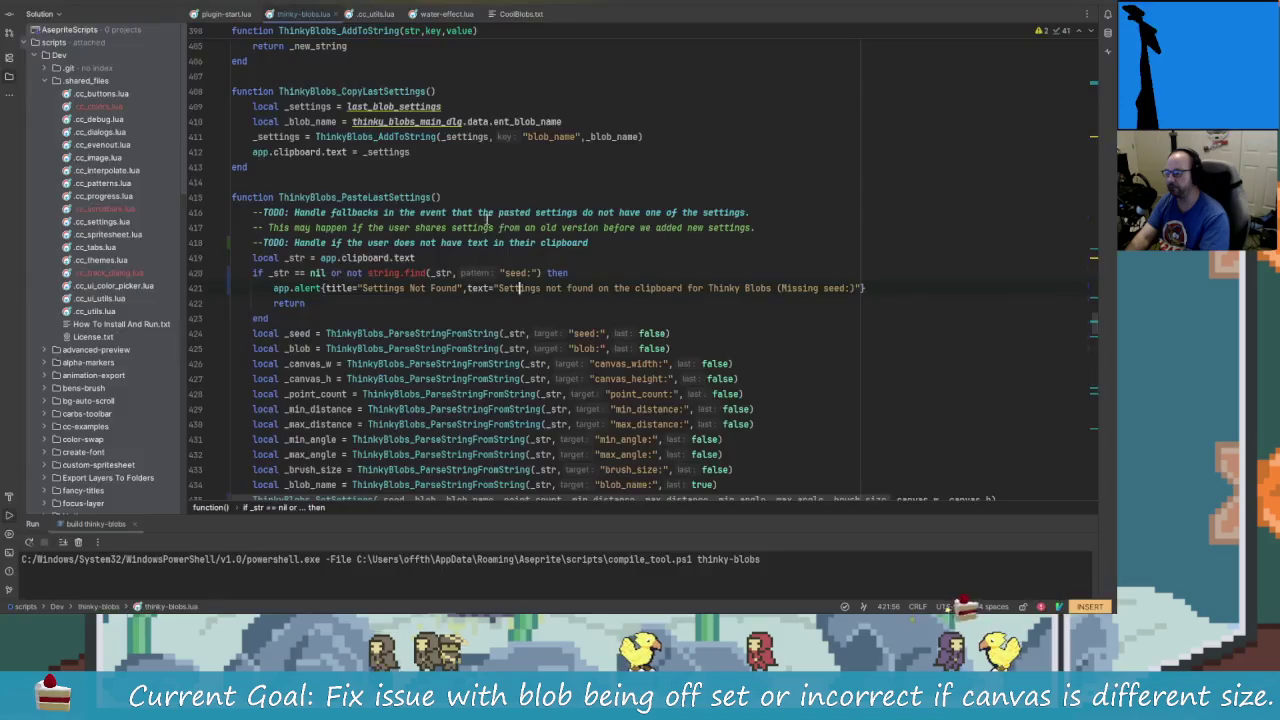
left_click(520, 13)
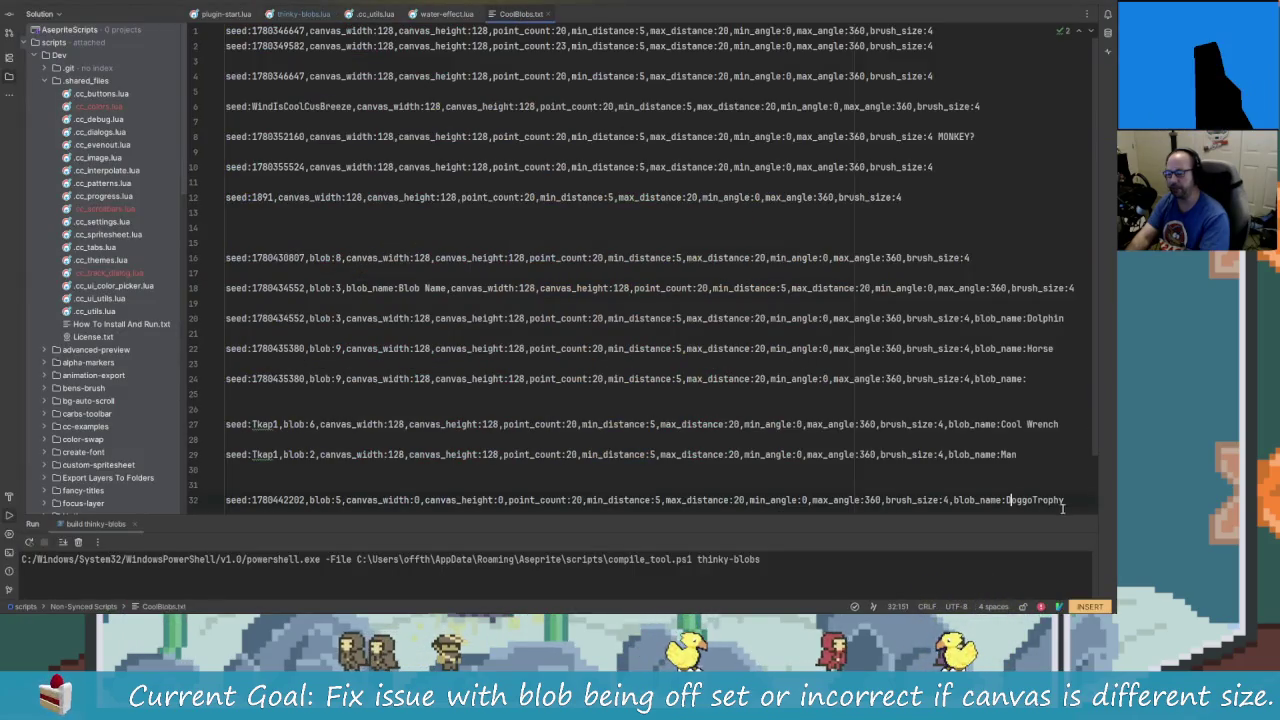
left_click_drag(1065, 500, 227, 500)
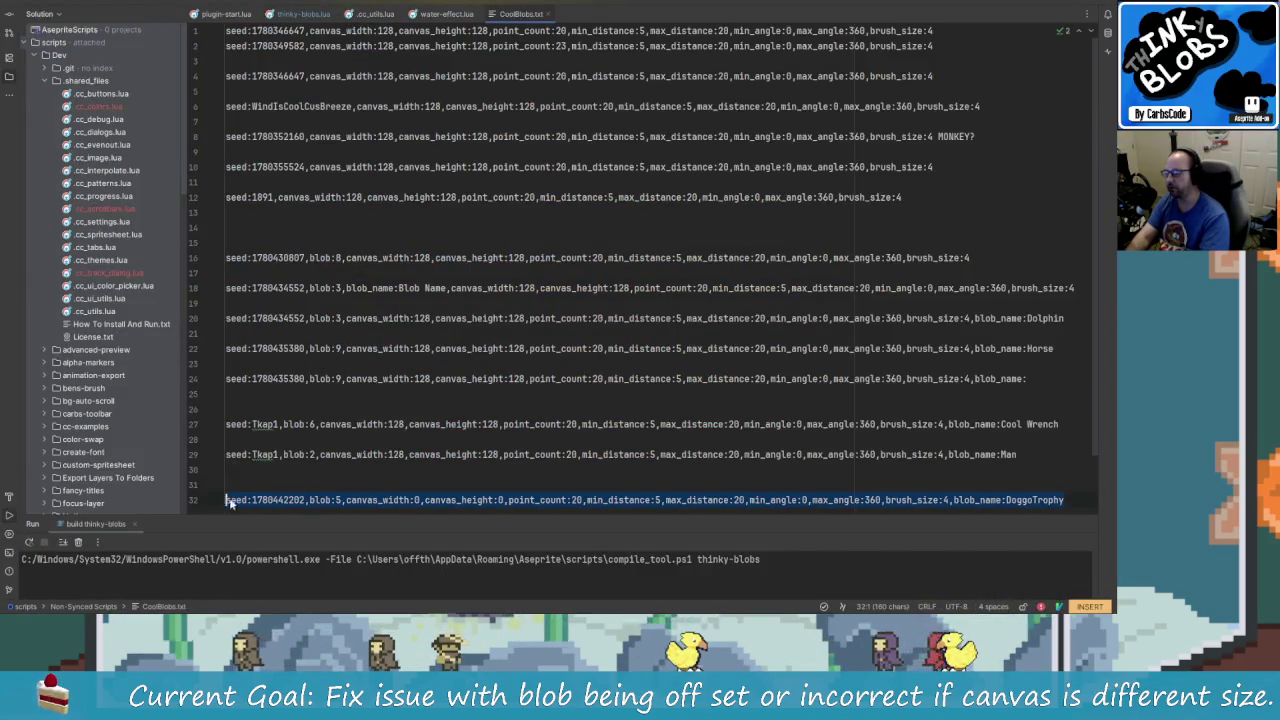
right_click(229, 503)
left_click(255, 286)
key("alt+Tab")
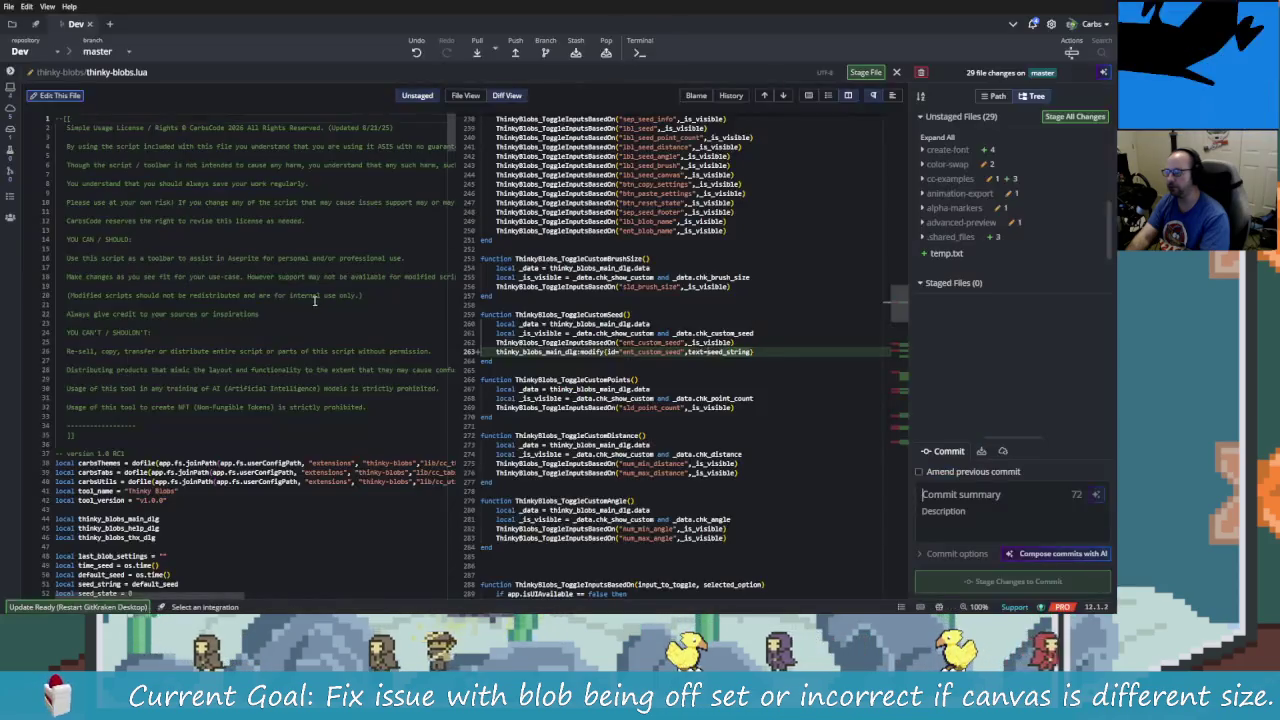
key("alt+Tab")
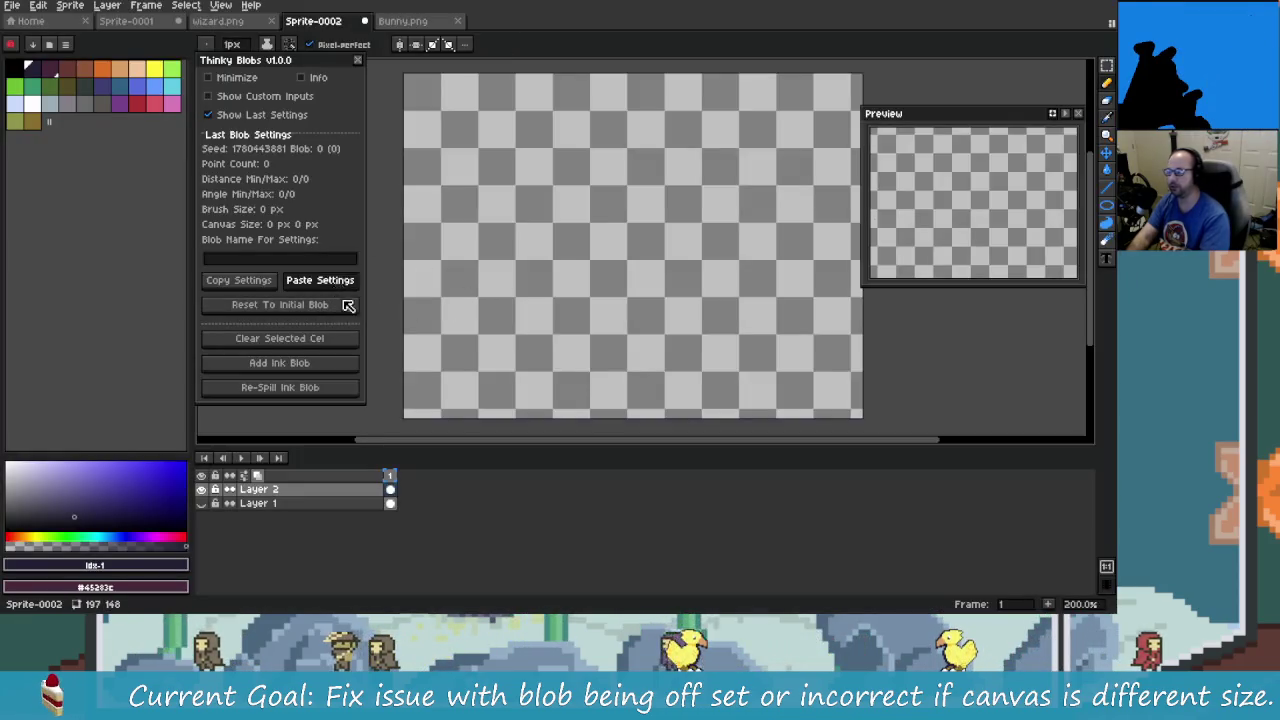
- Paste the DoggoTrophy settings and add a new ink blob from them
left_click(335, 282)
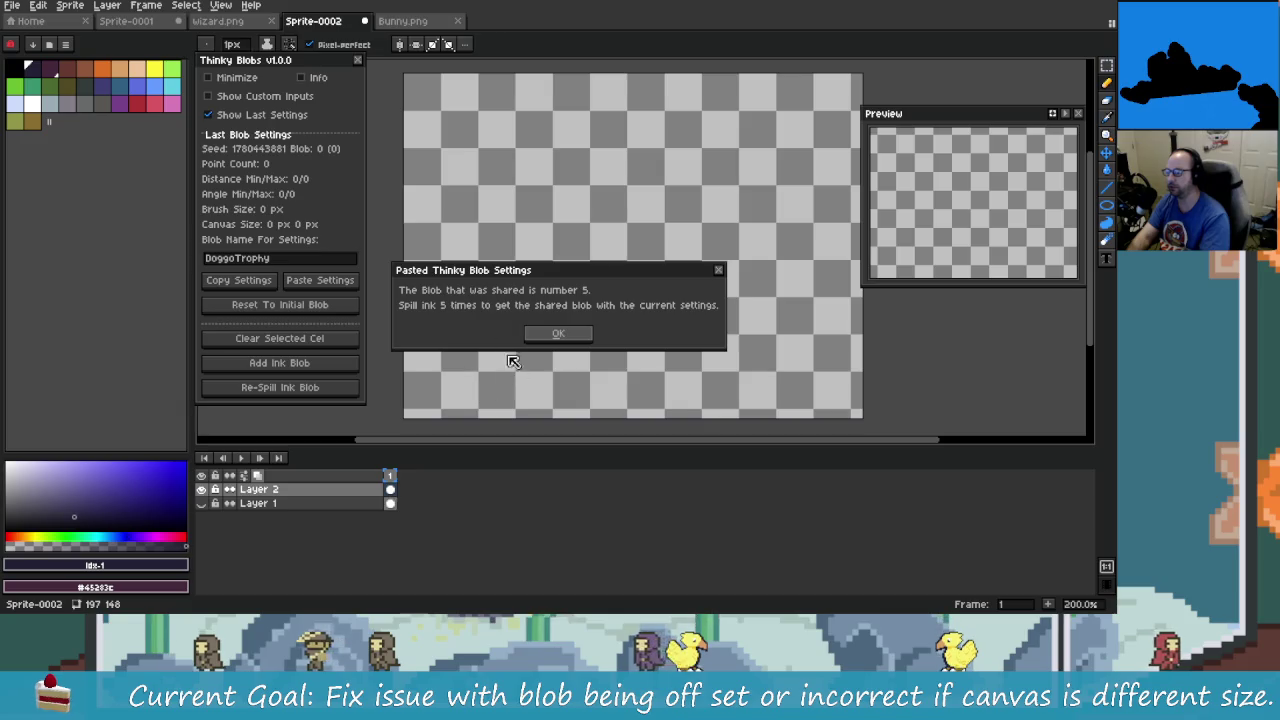
left_click(559, 335)
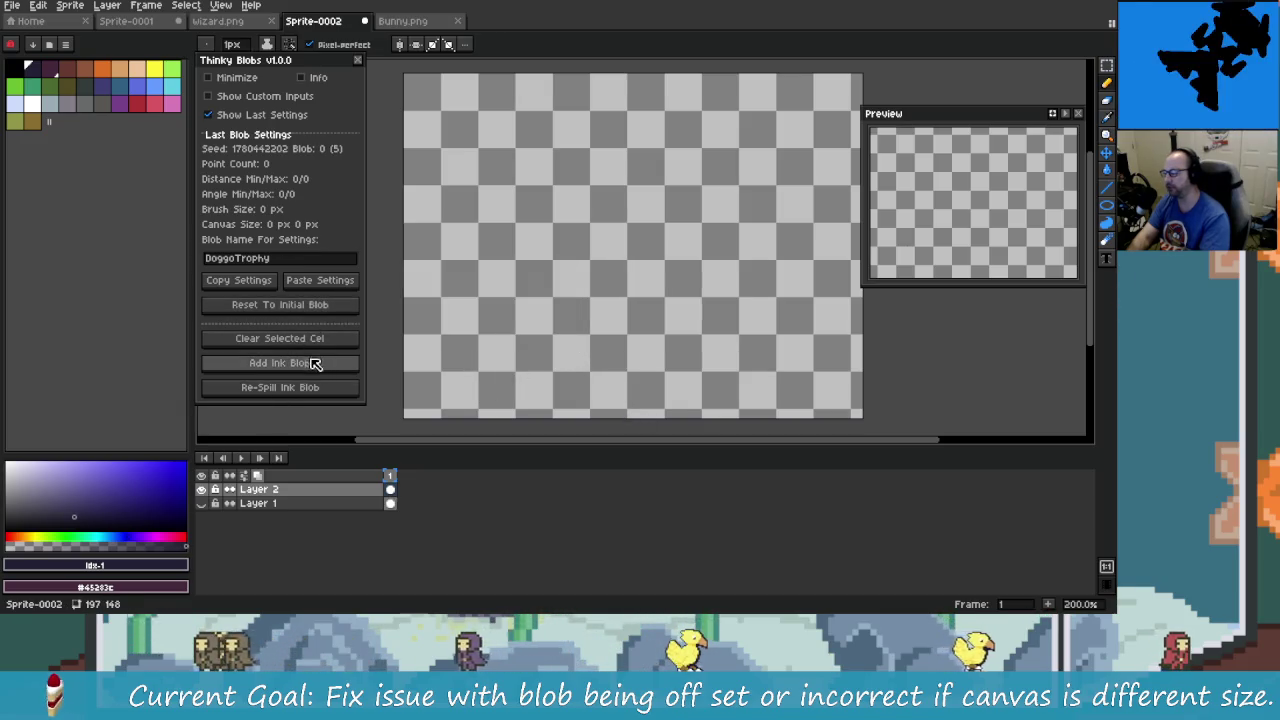
left_click(310, 373)
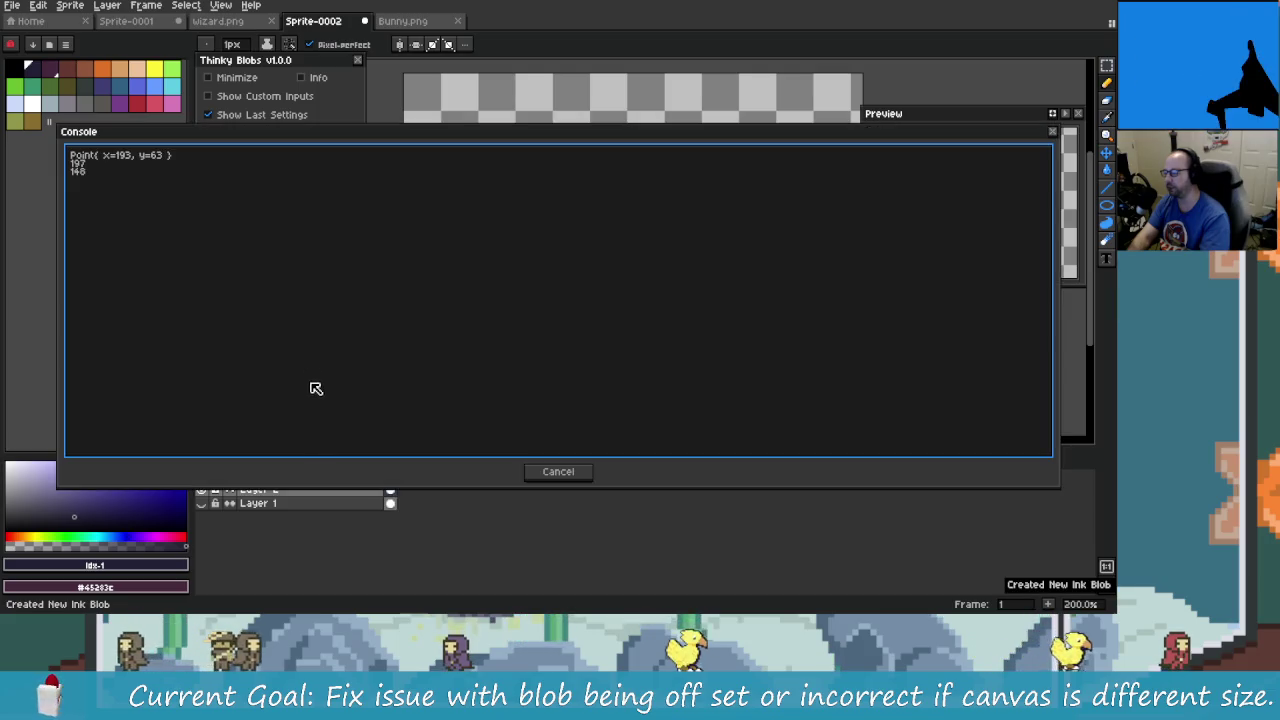
mouse_move(60, 286)
left_mouse_down()
mouse_move(628, 336)
mouse_move(898, 336)
left_mouse_up()
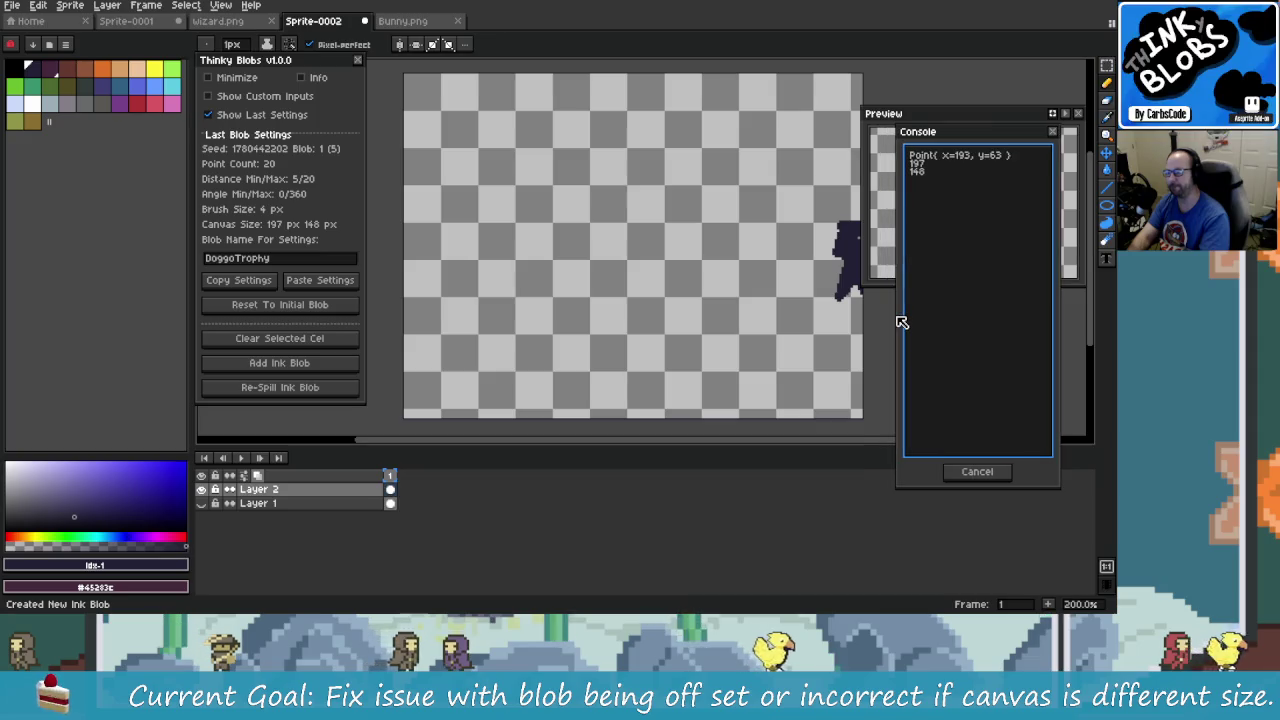
- Re-spill the ink blob four times to reach blob 5 on the 197×148 canvas
left_click(310, 390)
left_click(310, 390)
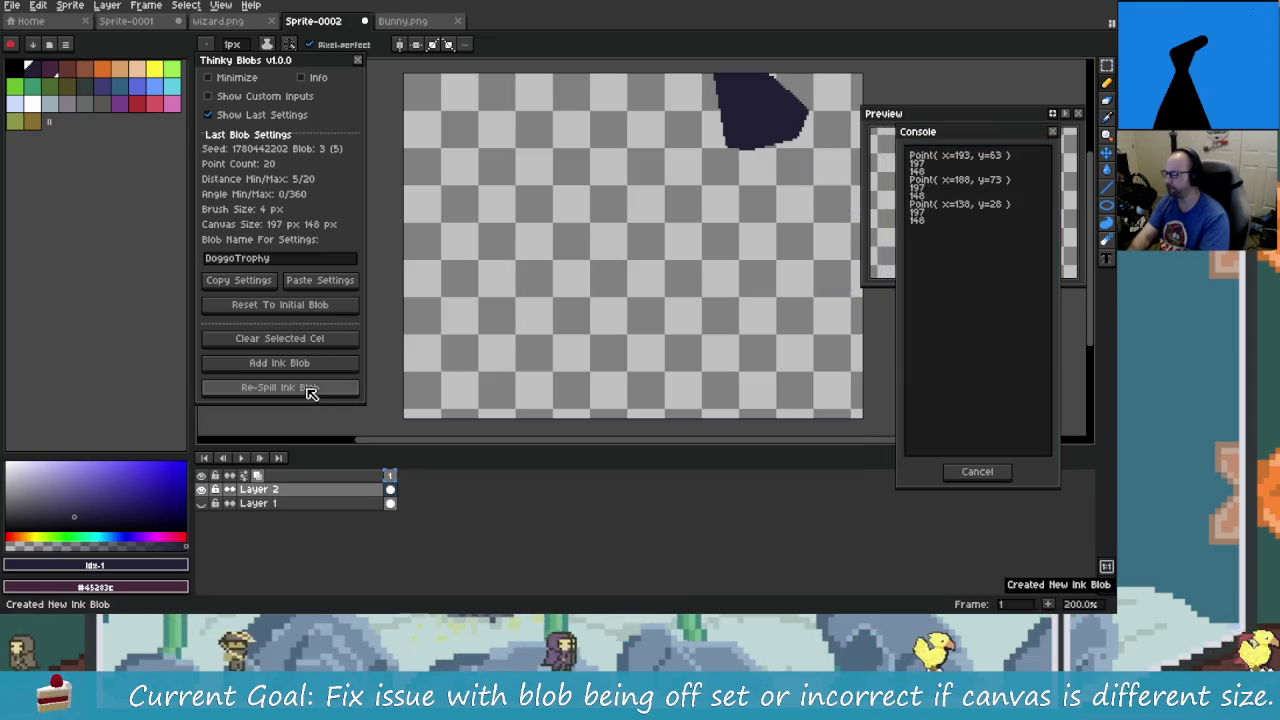
left_click(310, 390)
left_click(310, 390)
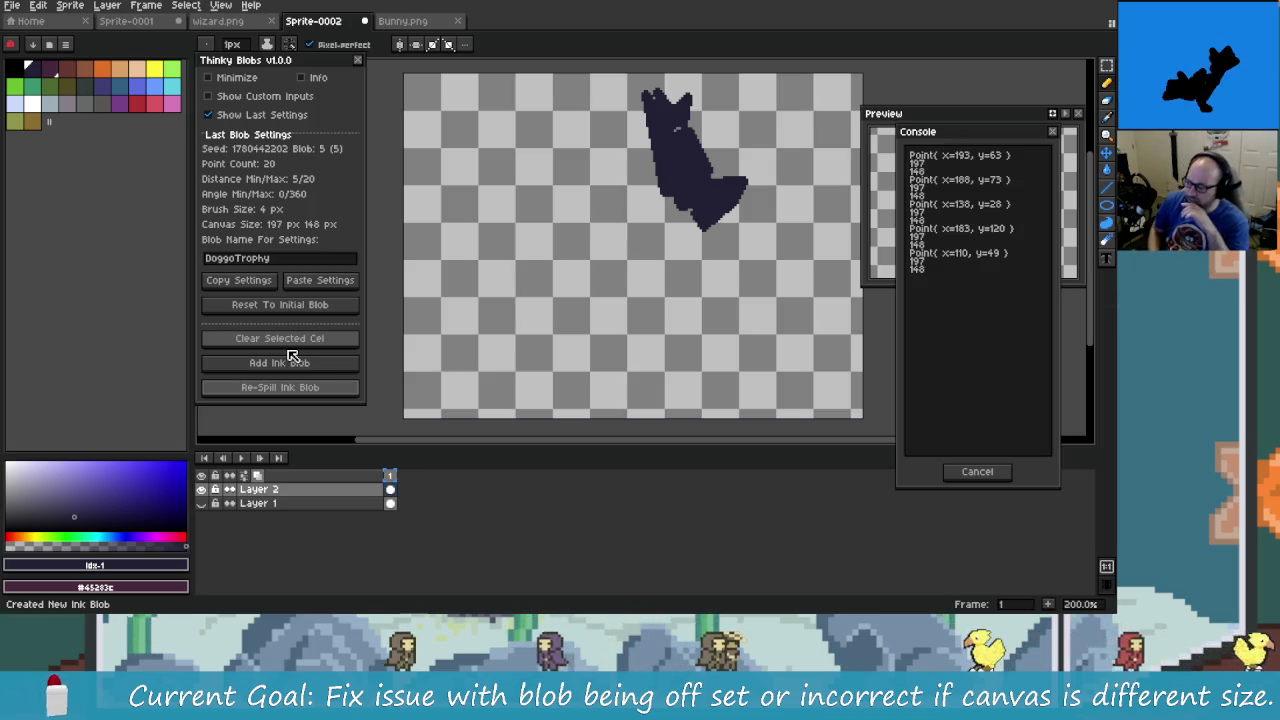
key("alt+Tab")
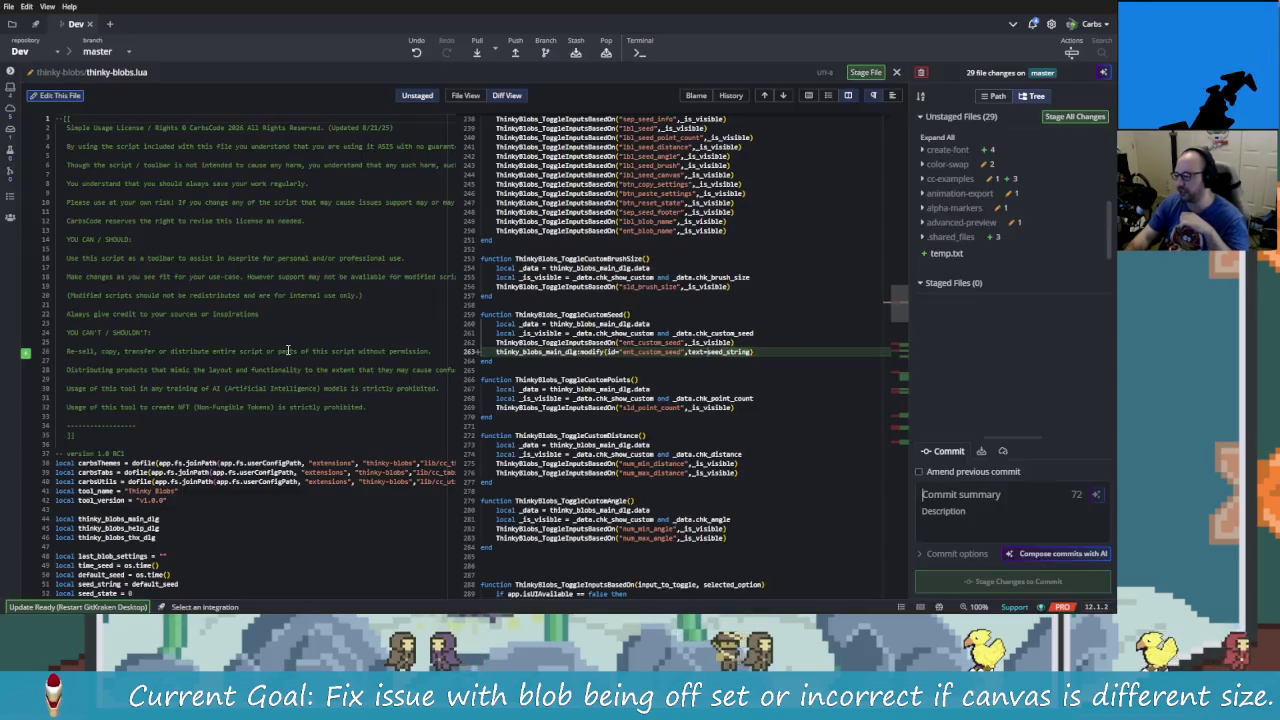
- Cycle through Rider and GitKraken back to Aseprite's blob 5 canvas
key("alt+Tab")
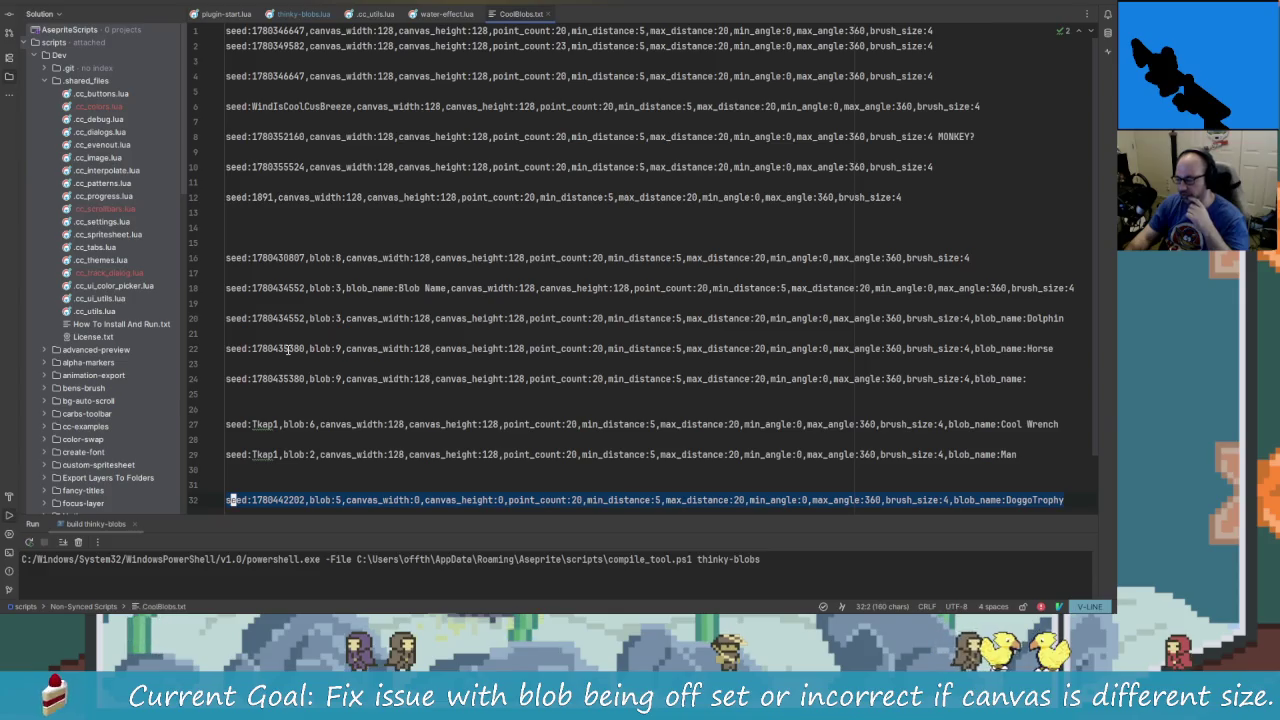
key("alt+Tab")
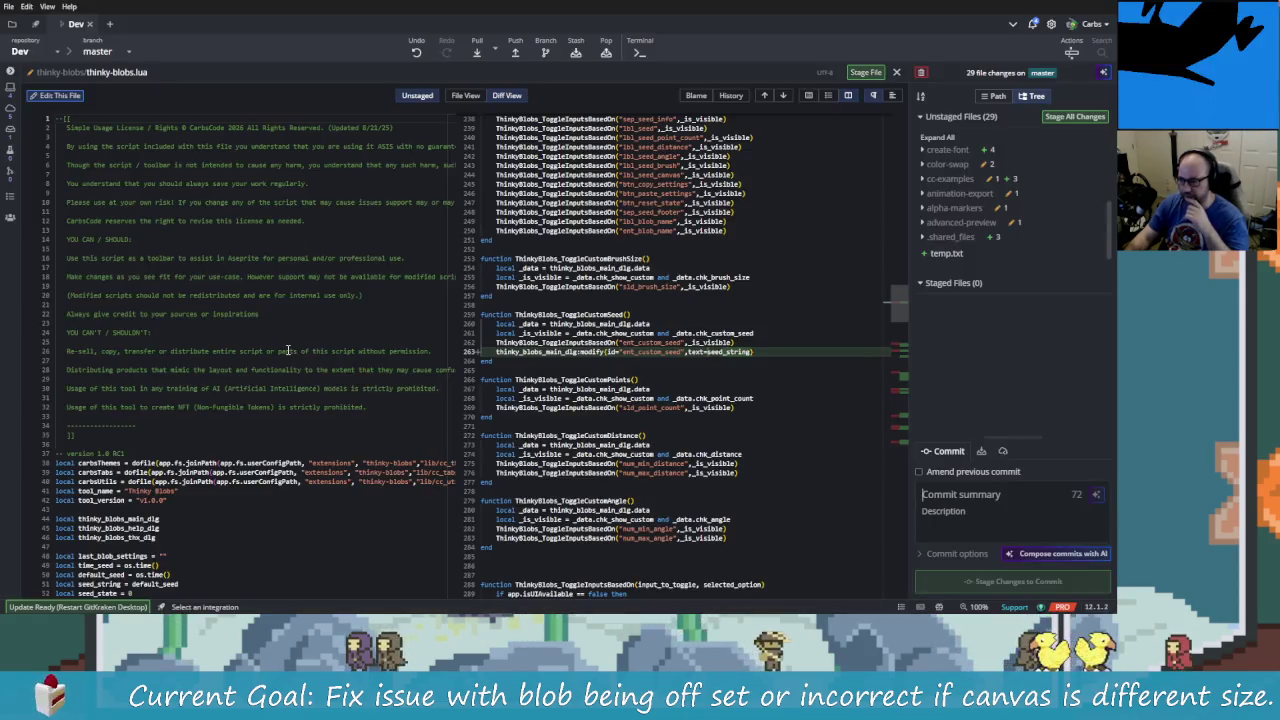
key("alt+Tab")
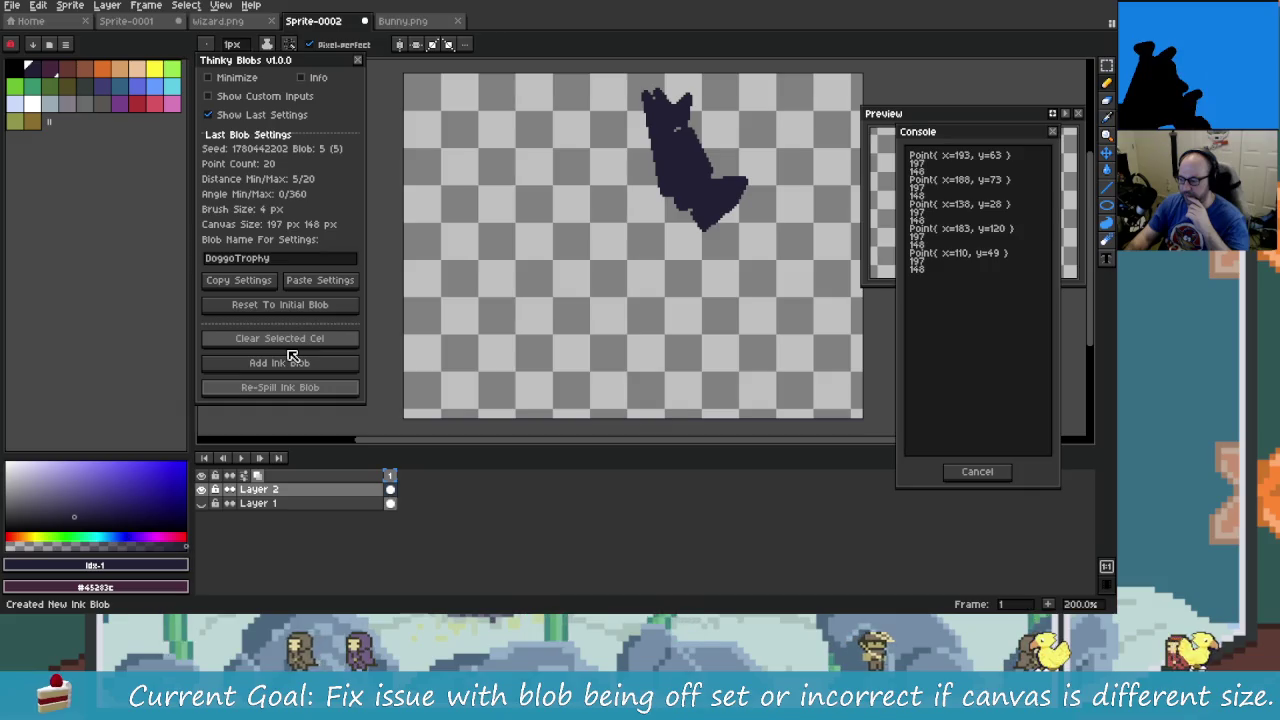
- Close Thinky Blobs and enlarge the canvas to 404×246: Left 122, Top 78, Right 85, Bottom 20
left_click(358, 61)
left_click_drag(618, 268, 492, 265)
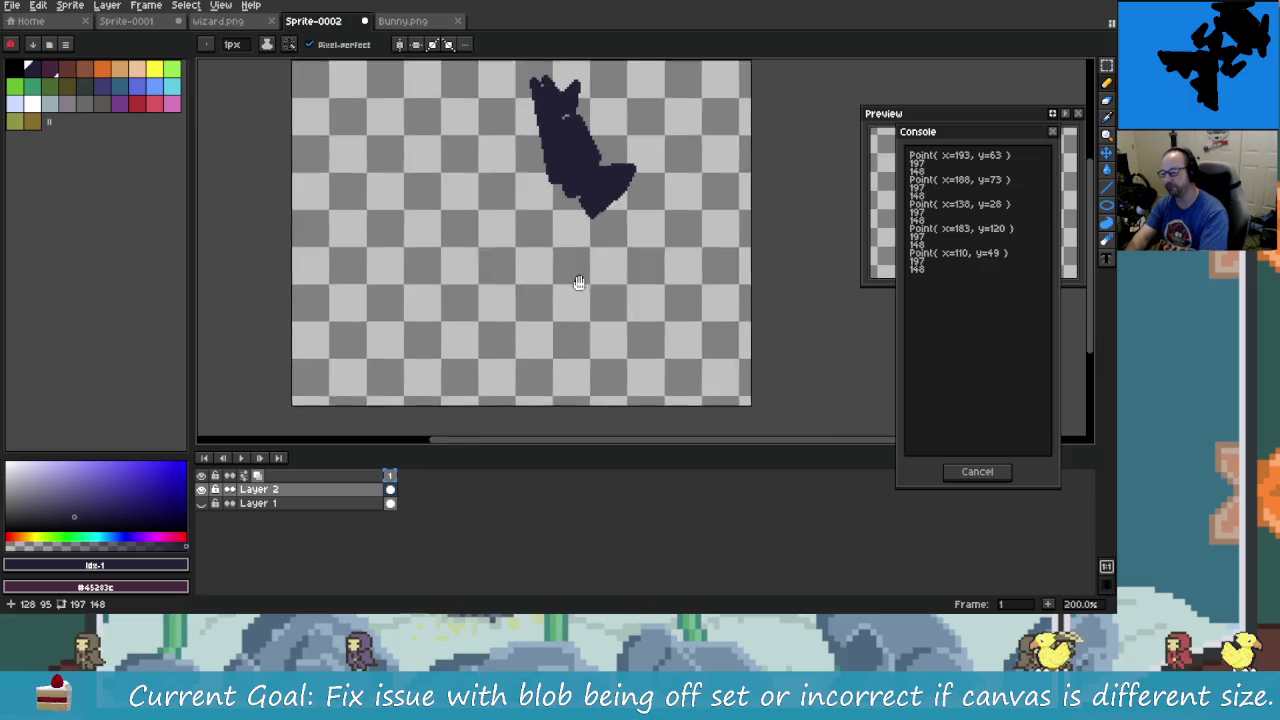
key("ctrl+alt+c")
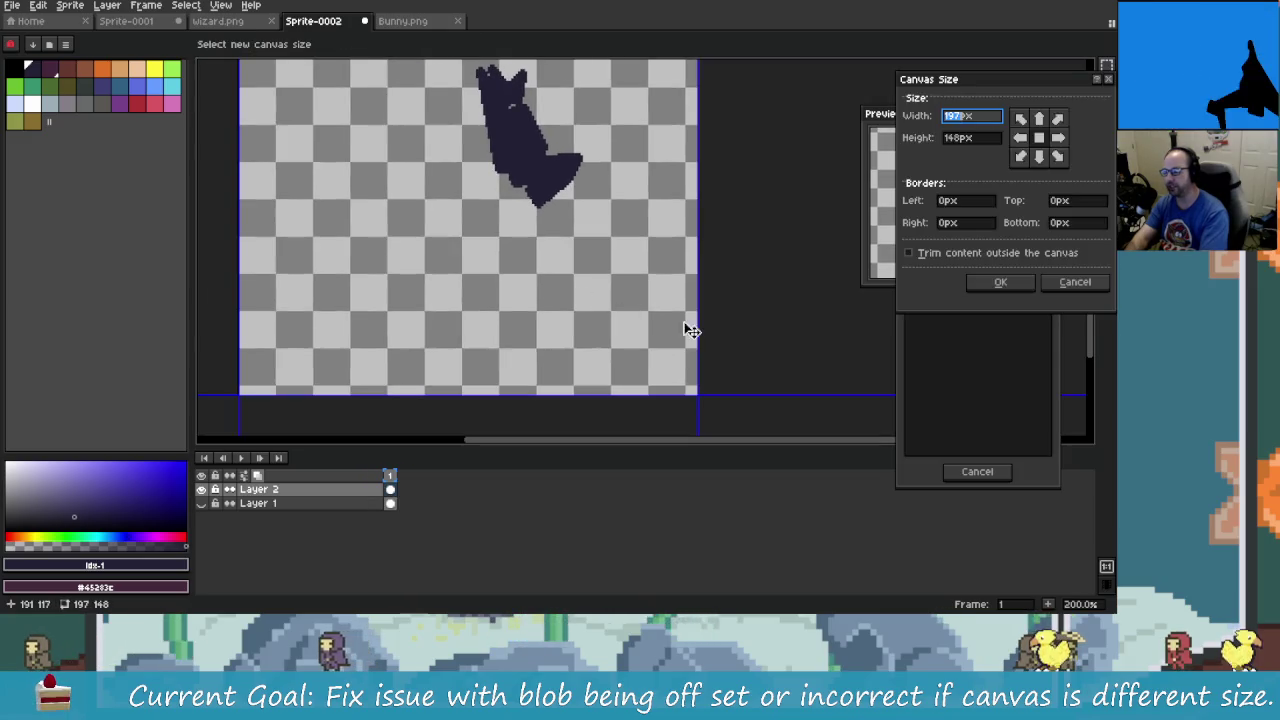
left_click_drag(696, 317, 750, 320)
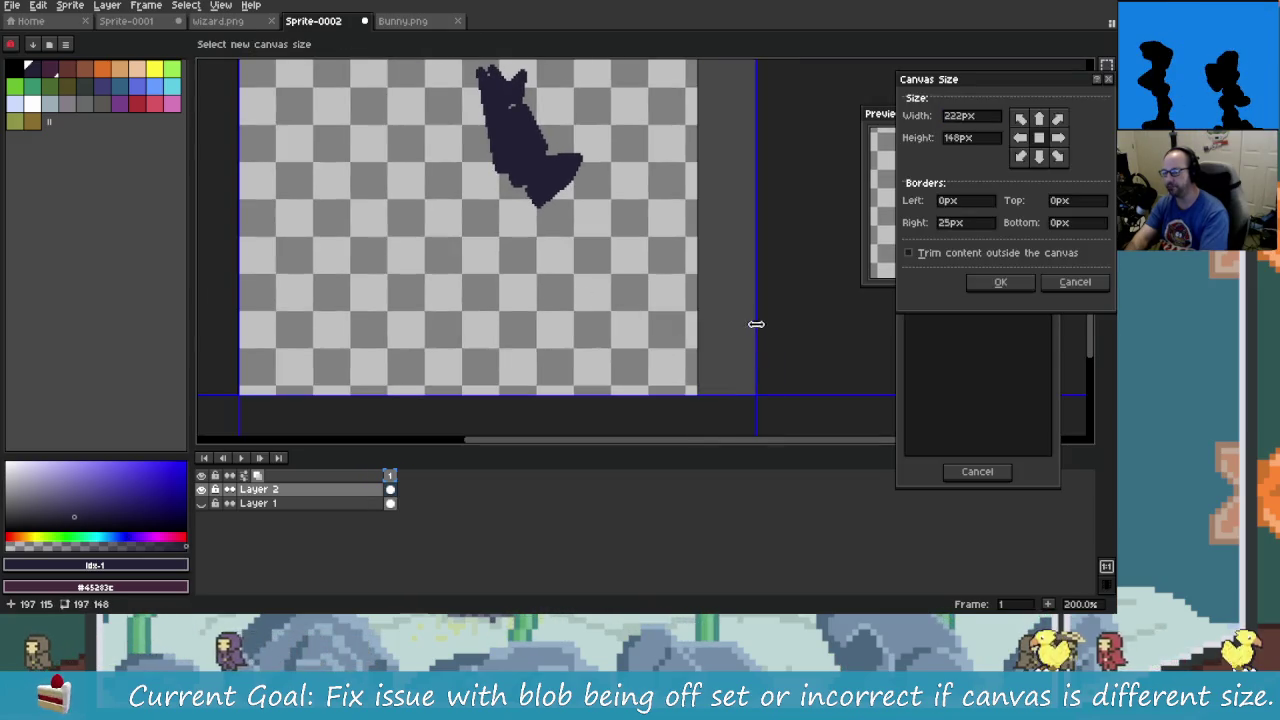
scroll(714, 381, "down", 1)
scroll(712, 384, "down", 1)
scroll(705, 386, "up", 1)
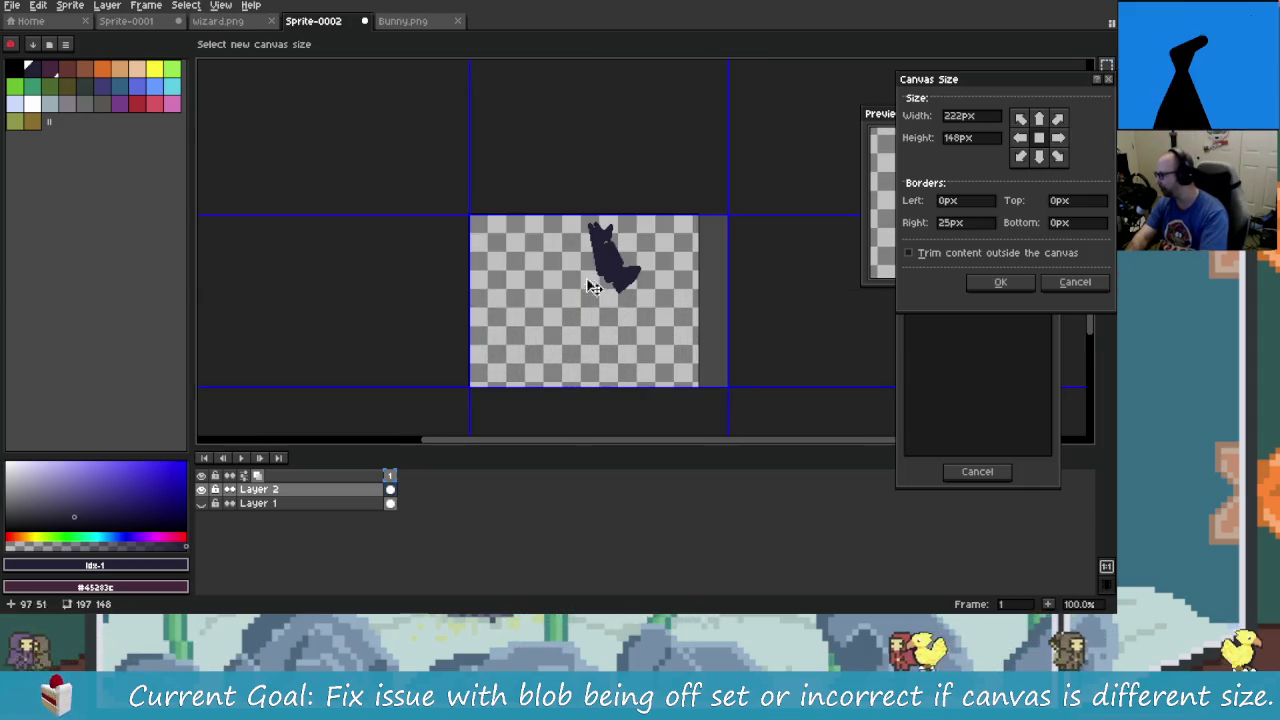
mouse_move(706, 388)
left_mouse_down()
mouse_move(707, 434)
mouse_move(709, 410)
mouse_move(797, 372)
left_mouse_up()
left_click_drag(470, 246, 328, 246)
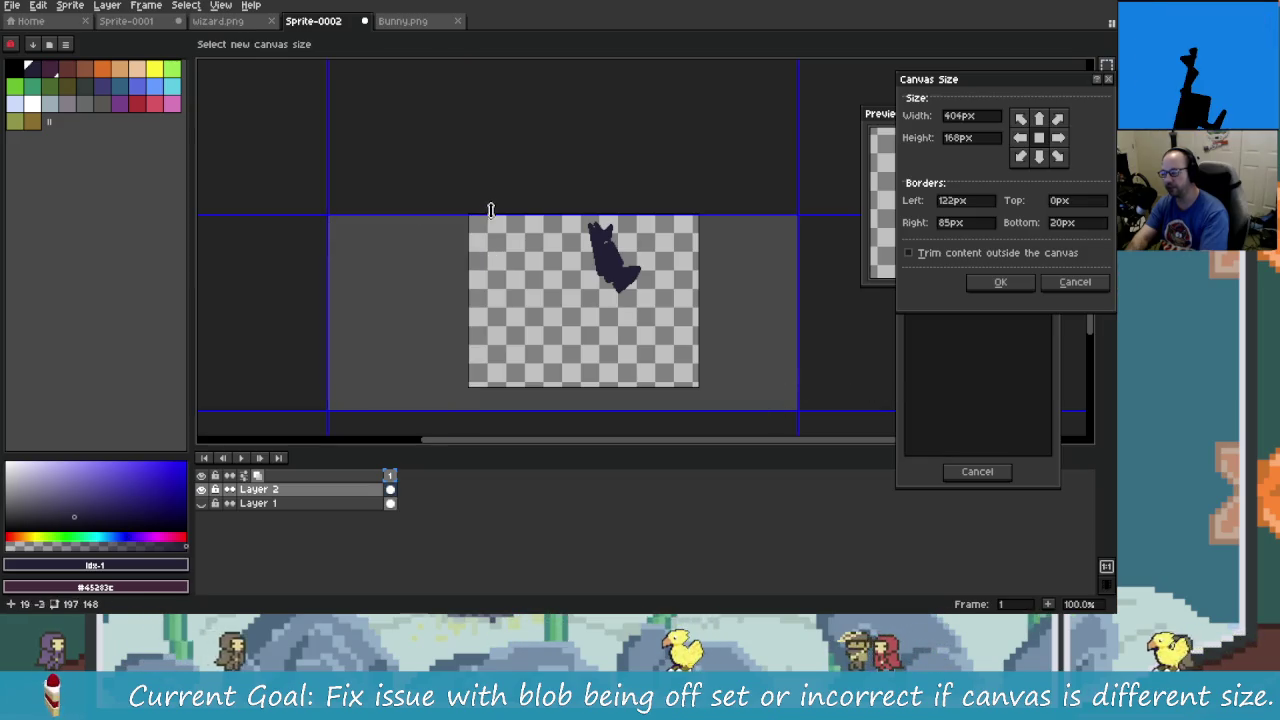
left_click_drag(489, 214, 489, 124)
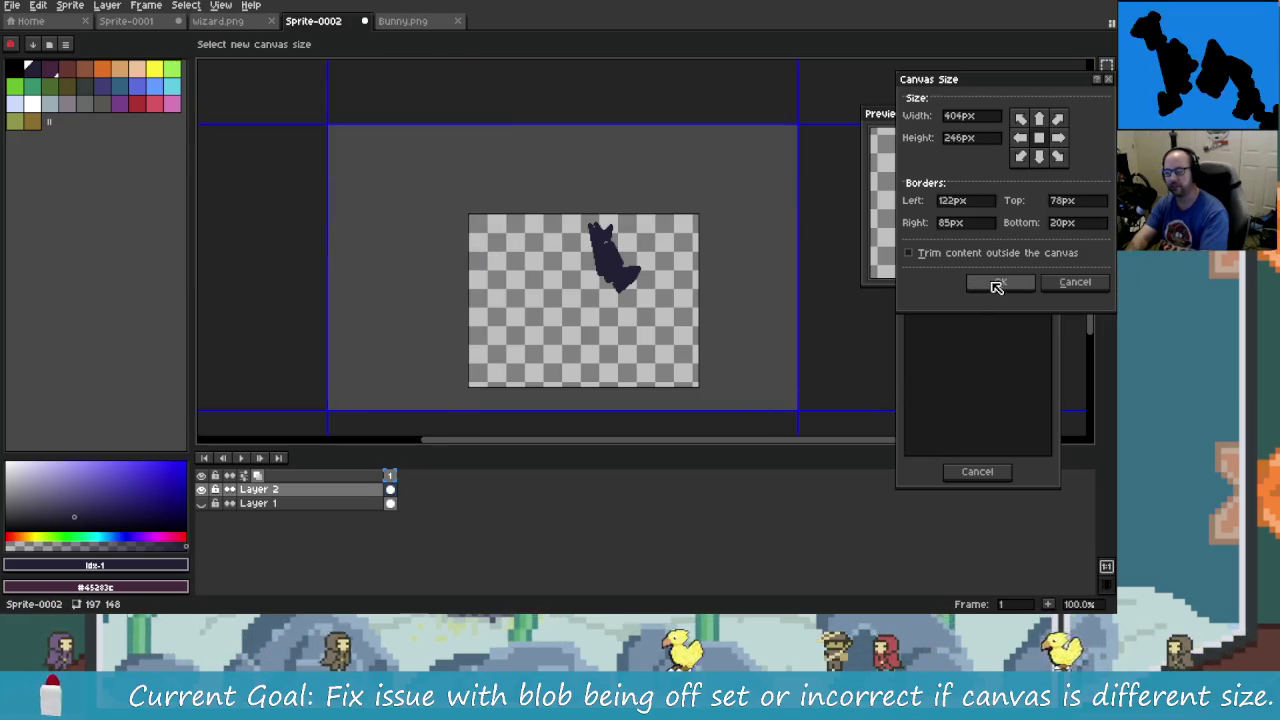
left_click(997, 284)
scroll(571, 206, "down", 1)
scroll(572, 206, "up", 1)
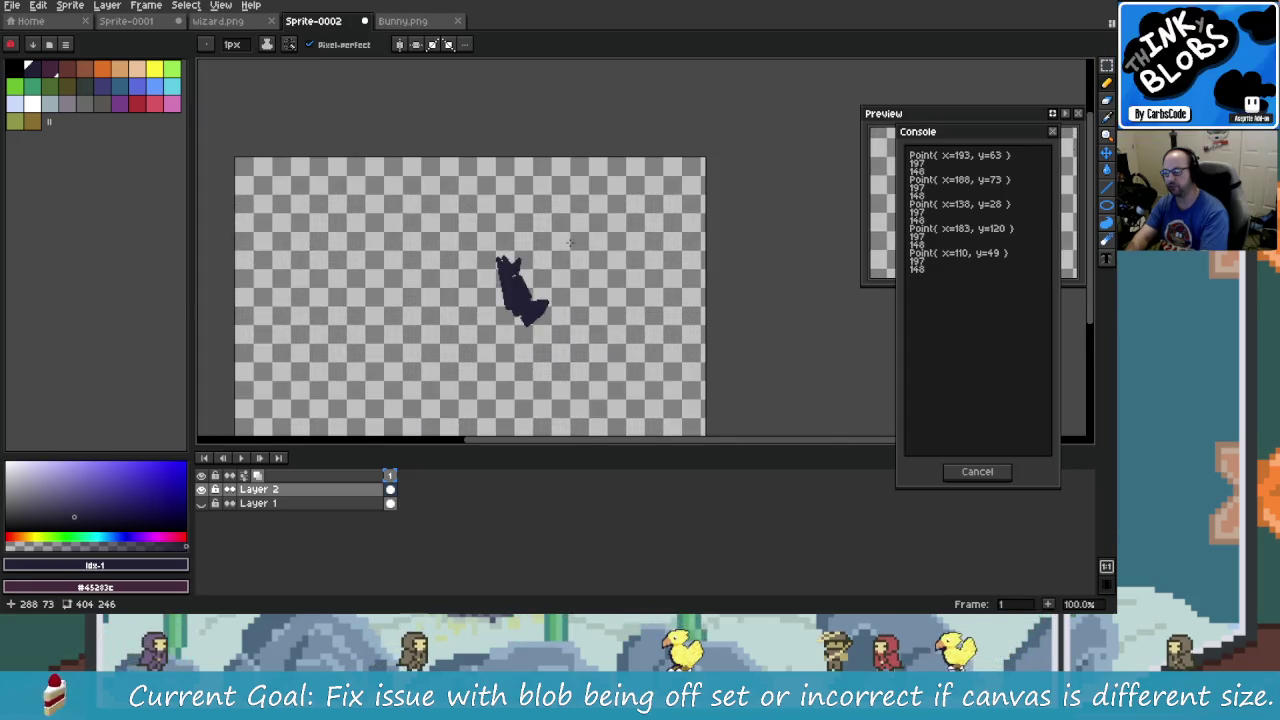
- Hide Layer 2 and add a new Layer 3 above it
scroll(572, 206, "up", 1)
left_click(201, 489)
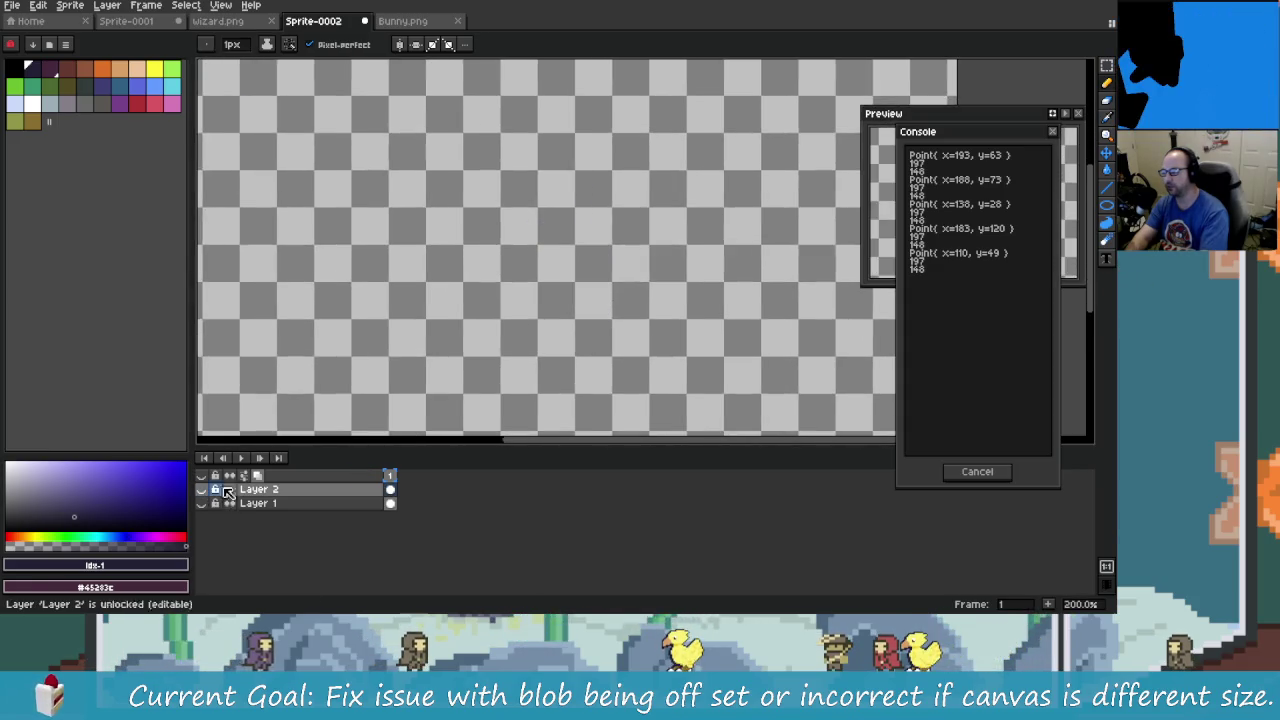
right_click(268, 490)
left_click(385, 519)
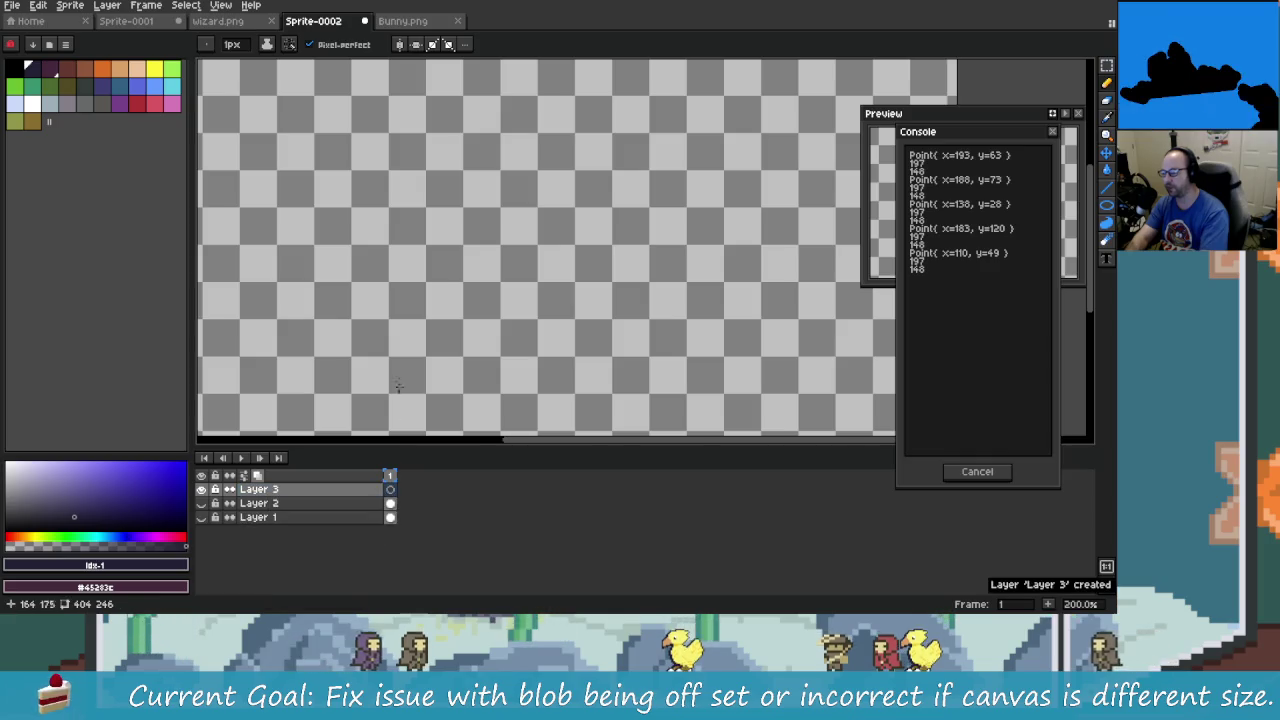
scroll(443, 354, "down", 1)
scroll(472, 331, "up", 1)
scroll(480, 337, "down", 1)
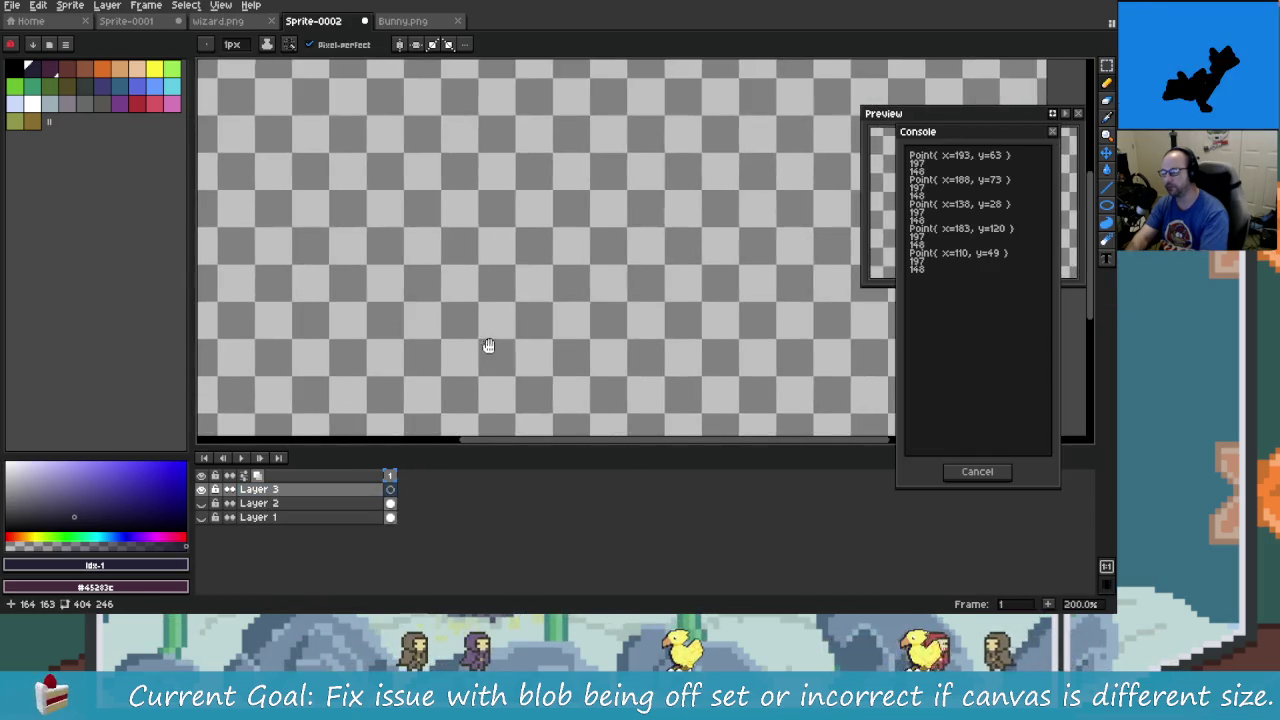
scroll(486, 343, "up", 1)
- Reopen Thinky Blobs, paste the DoggoTrophy settings, and add a new ink blob
left_click(558, 365)
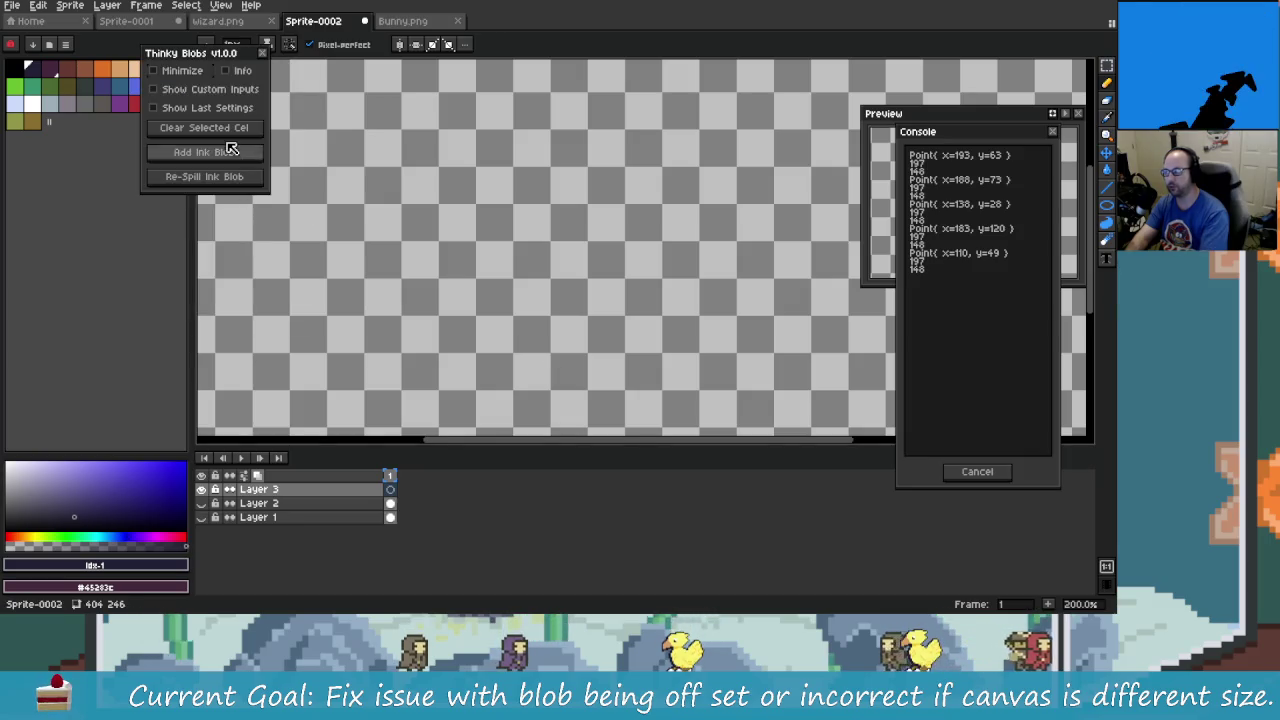
left_click(208, 107)
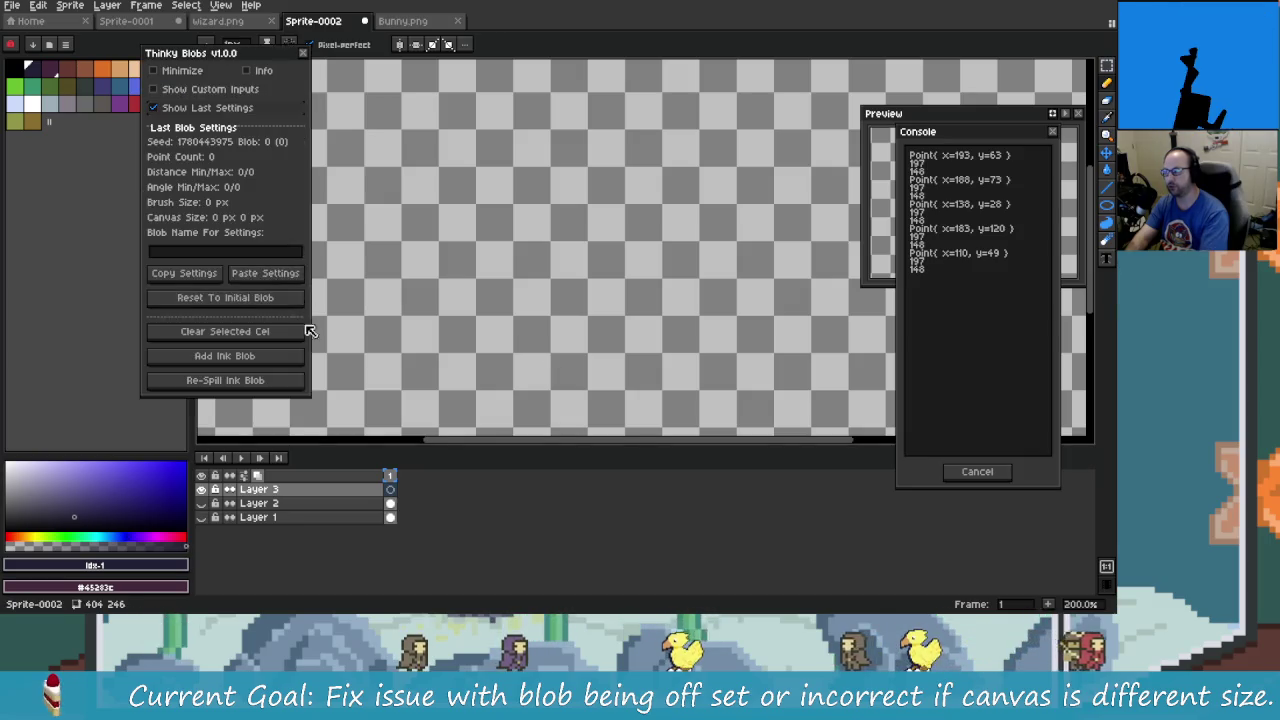
left_click(288, 276)
left_click(572, 336)
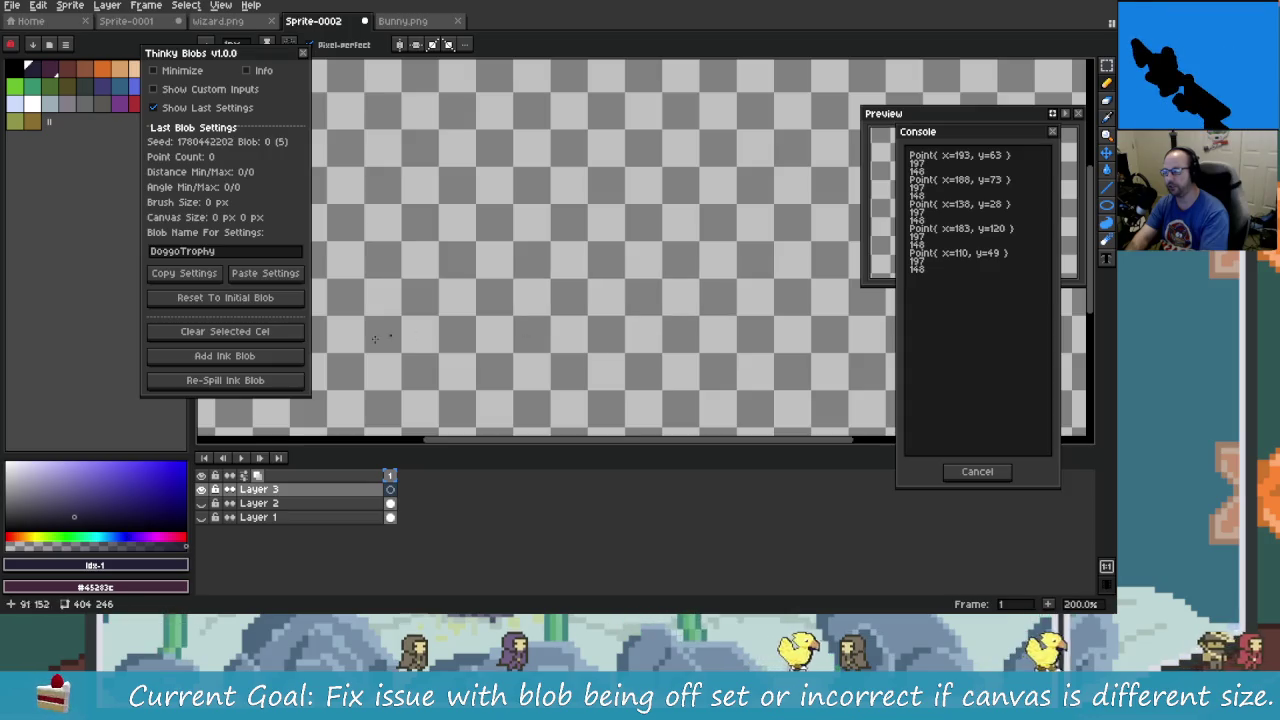
left_click(262, 358)
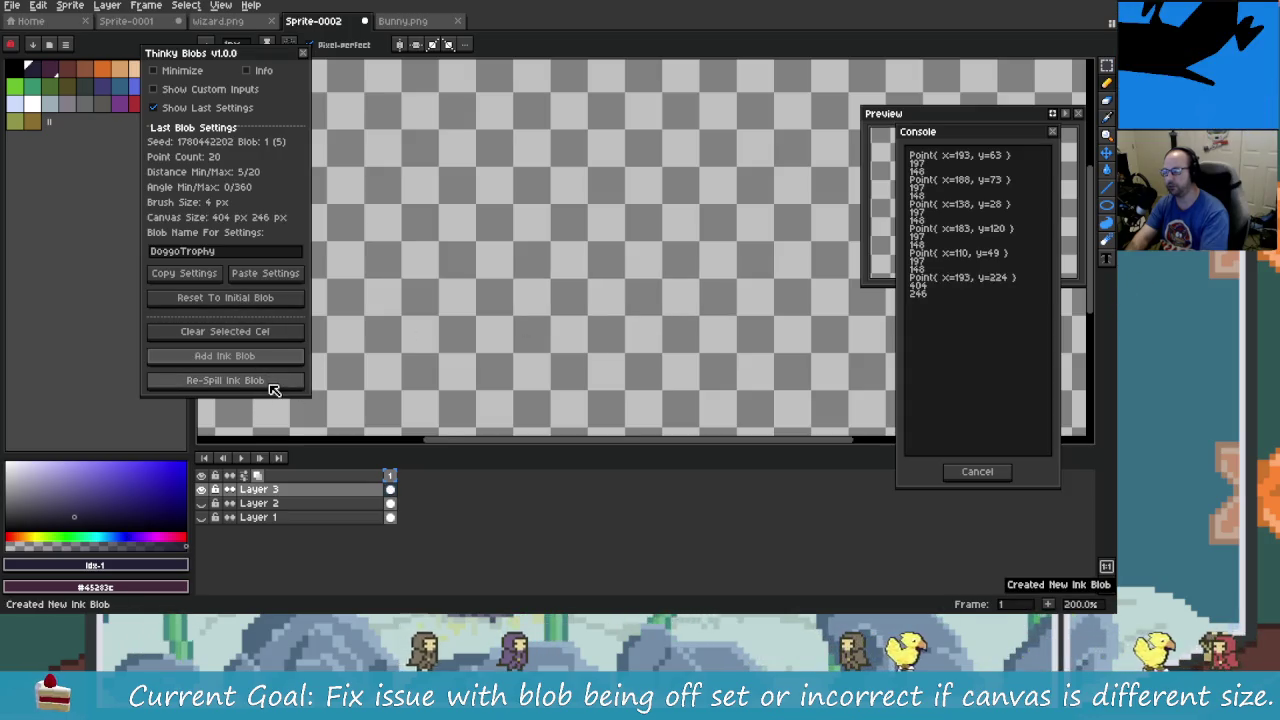
- Re-spill the ink blob until blob 5 appears near the 404×246 canvas's upper left
left_click(225, 380)
scroll(560, 360, "down", 1)
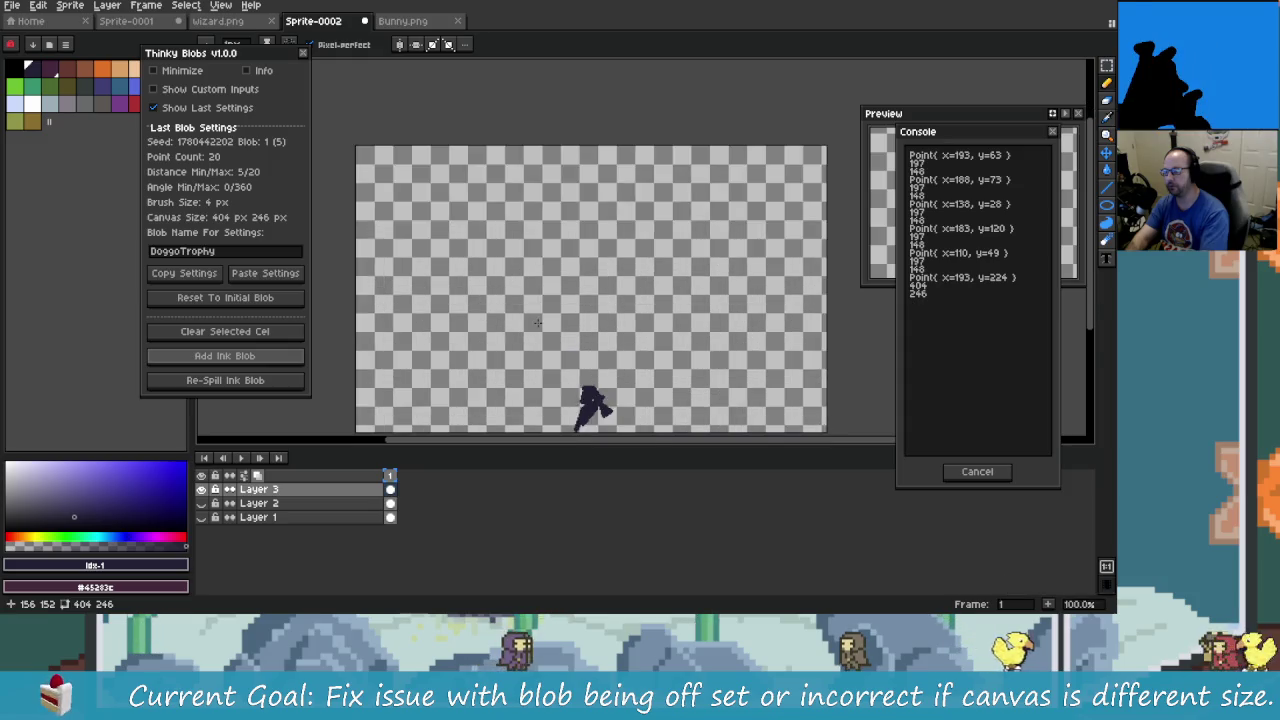
left_click(255, 381)
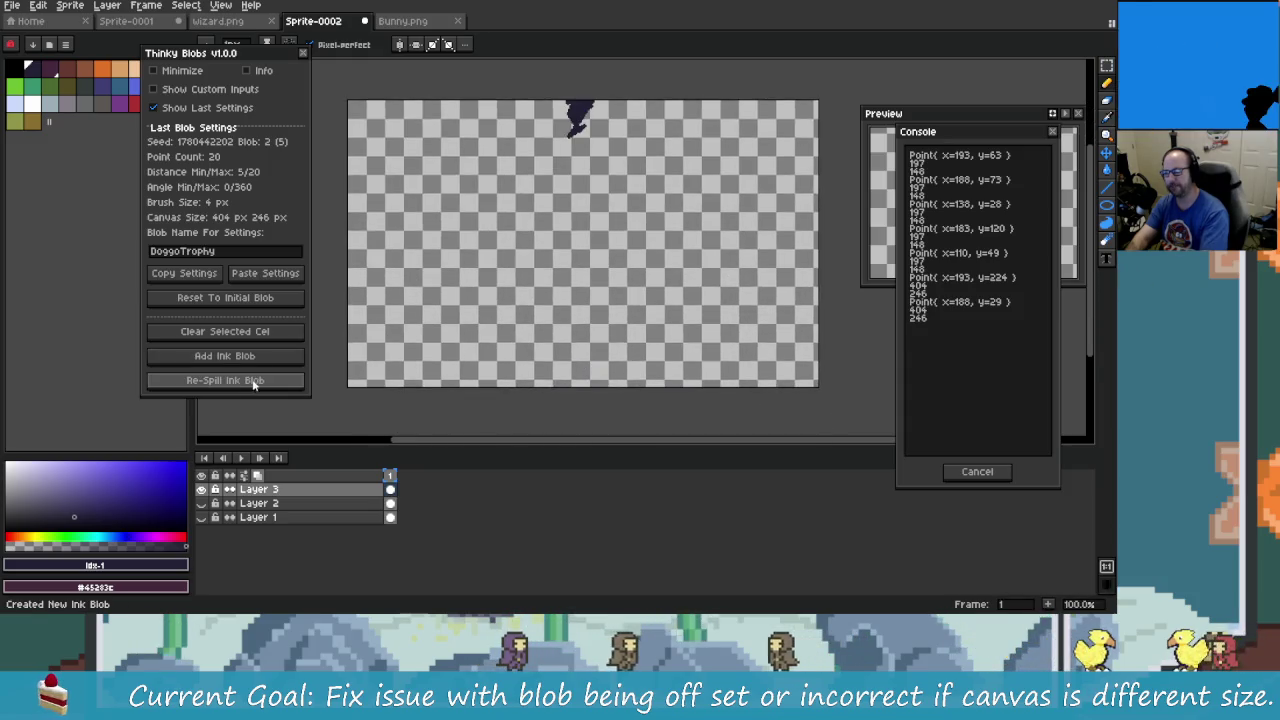
left_click(255, 381)
left_click(256, 382)
left_click(257, 384)
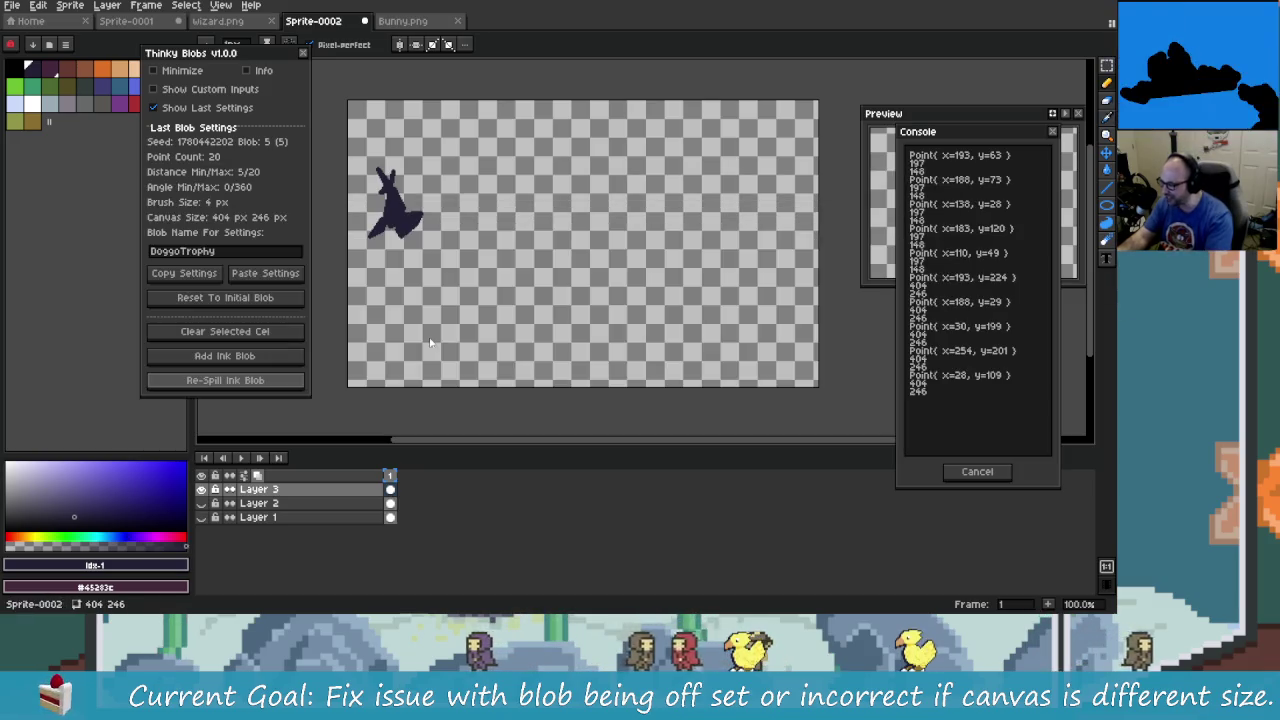
- Copy the DoggoTrophy settings line in CoolBlobs.txt again and return to Aseprite
key("alt+Tab")
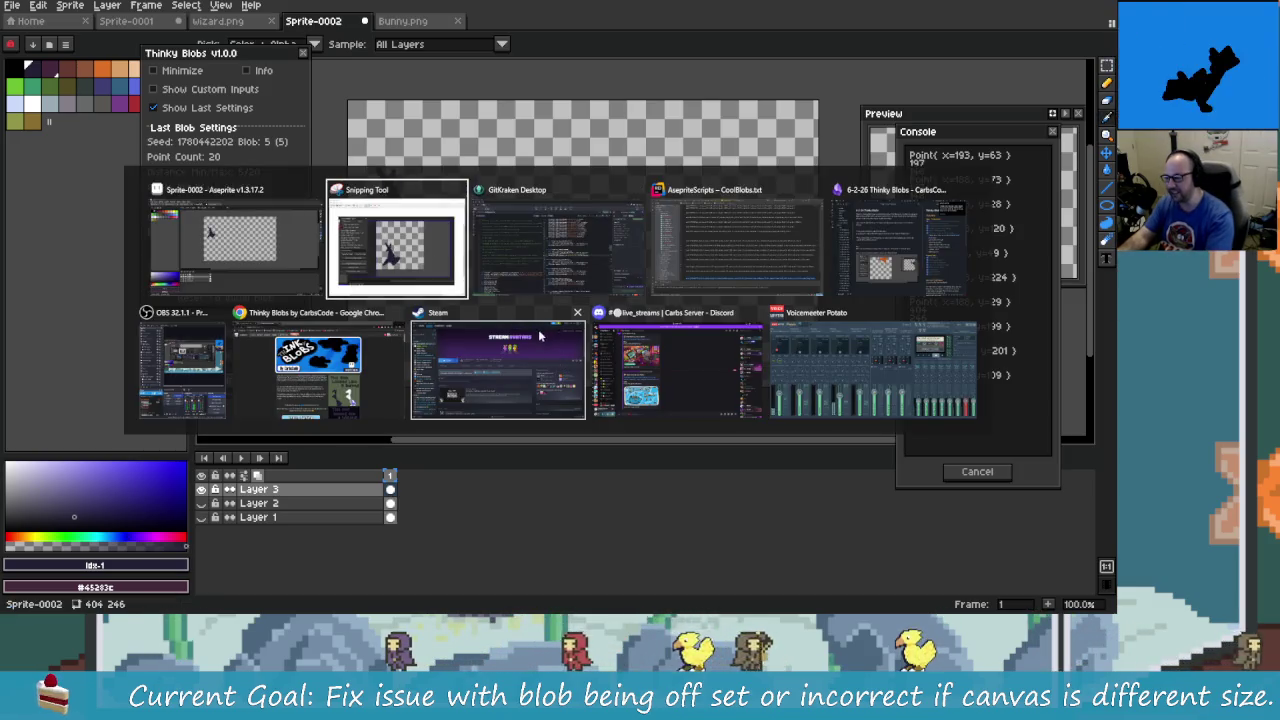
left_click(735, 245)
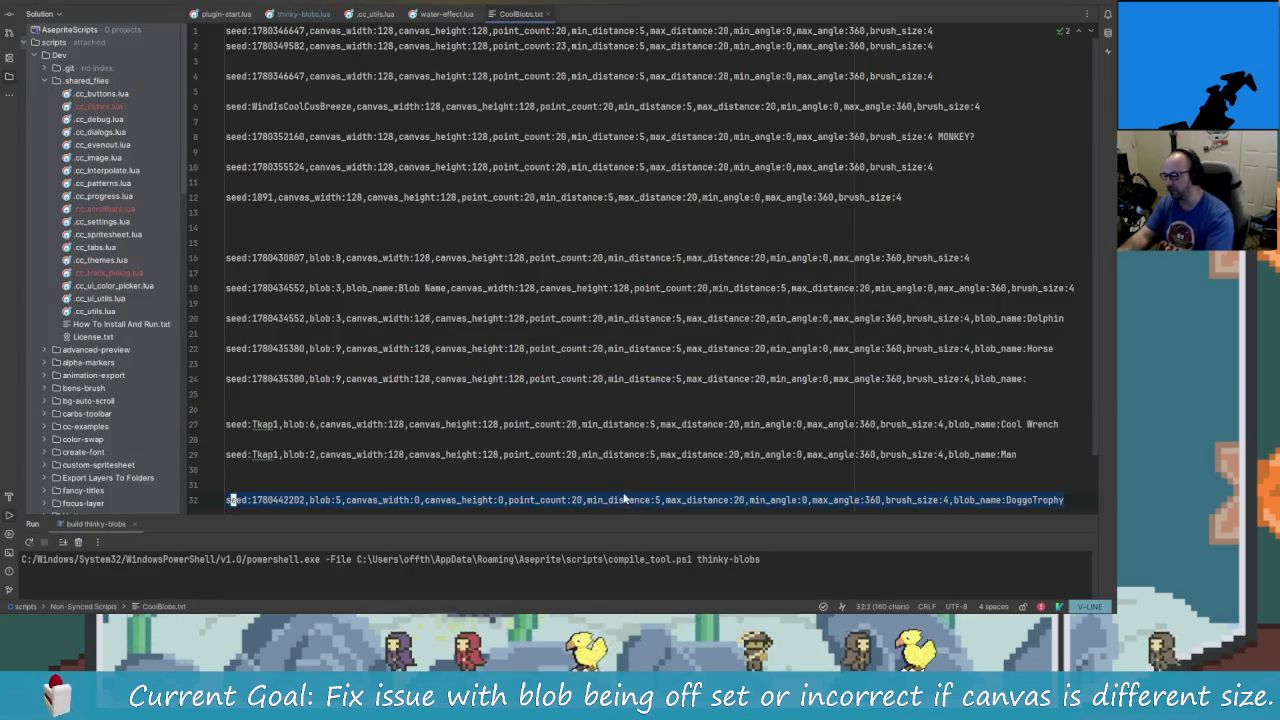
right_click(624, 460)
left_click(706, 287)
key("alt+Tab")
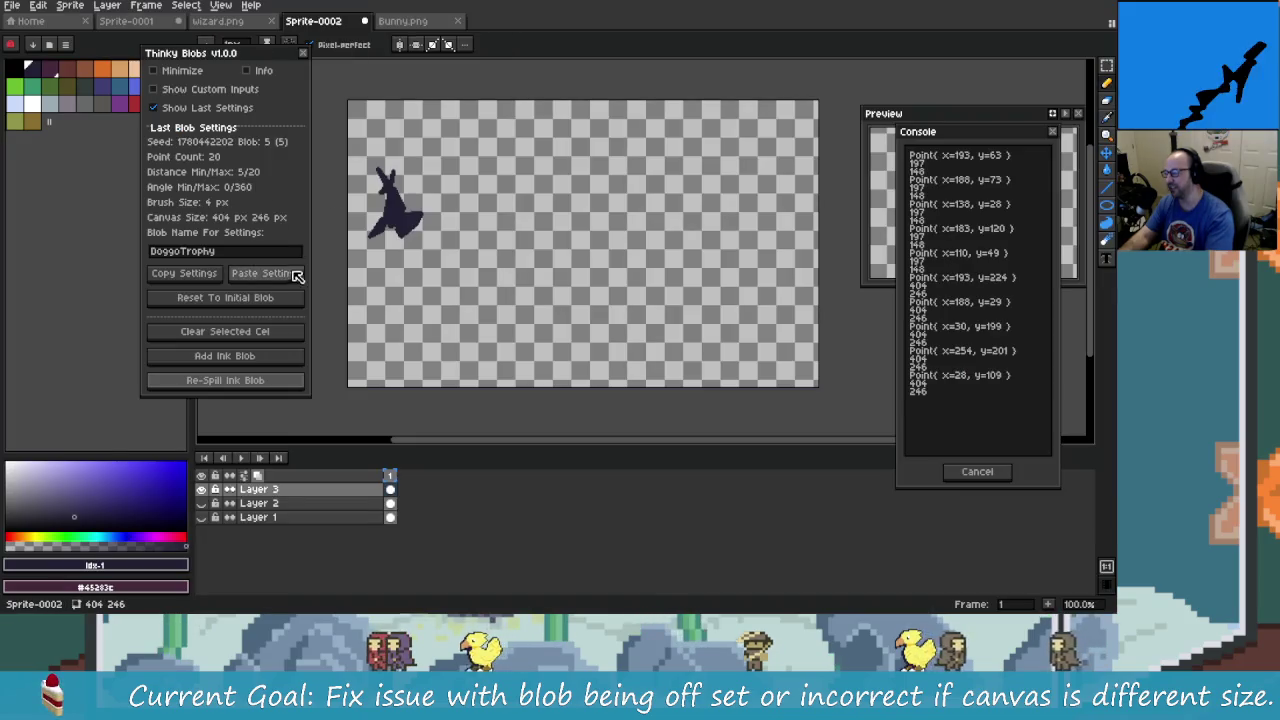
- Clear the selected cel and paste the copied DoggoTrophy blob settings
left_click(280, 333)
left_click(291, 276)
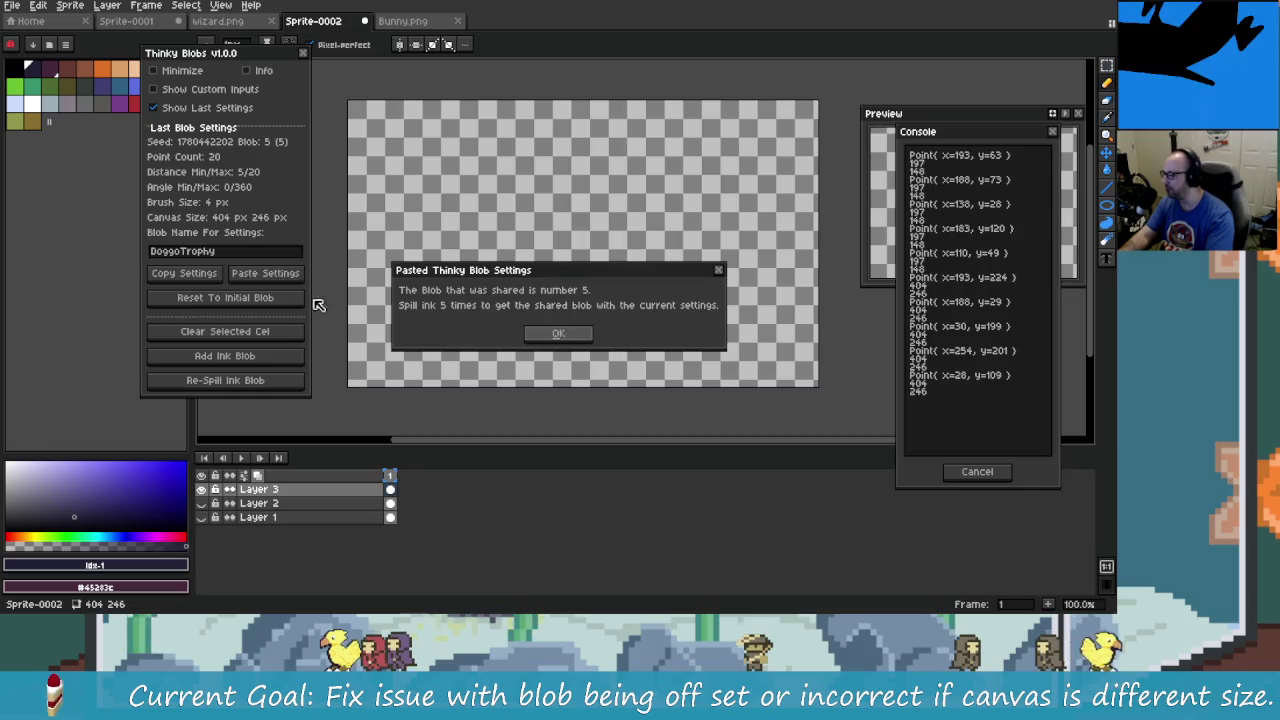
left_click(548, 335)
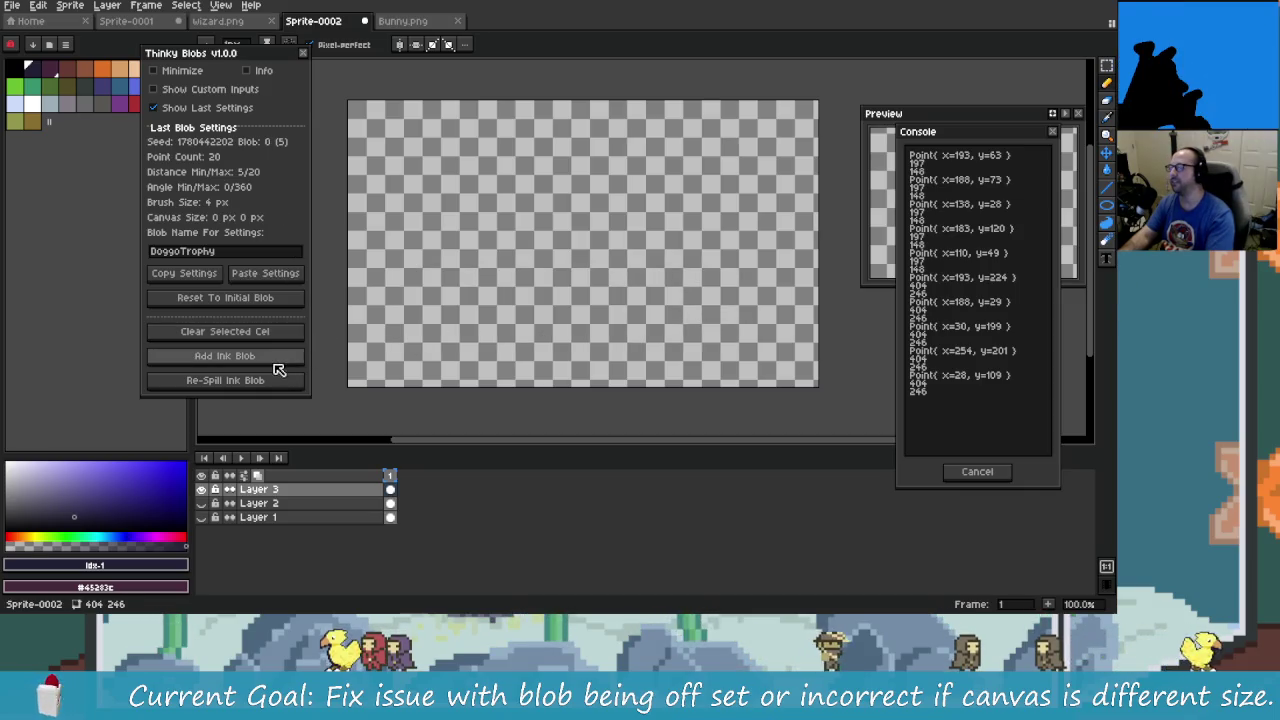
- Add an ink blob and re-spill it until the Blob counter reads 5
left_click(277, 376)
left_click(278, 381)
left_click(278, 383)
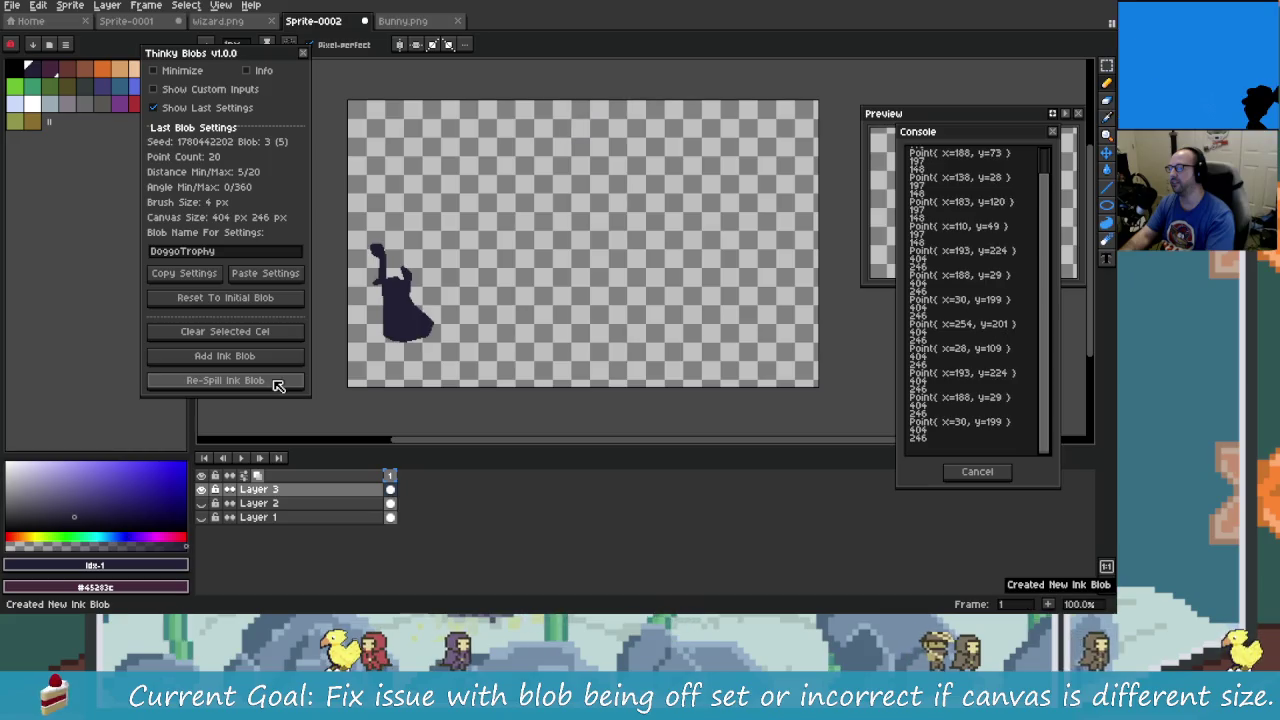
left_click(278, 384)
left_click(279, 385)
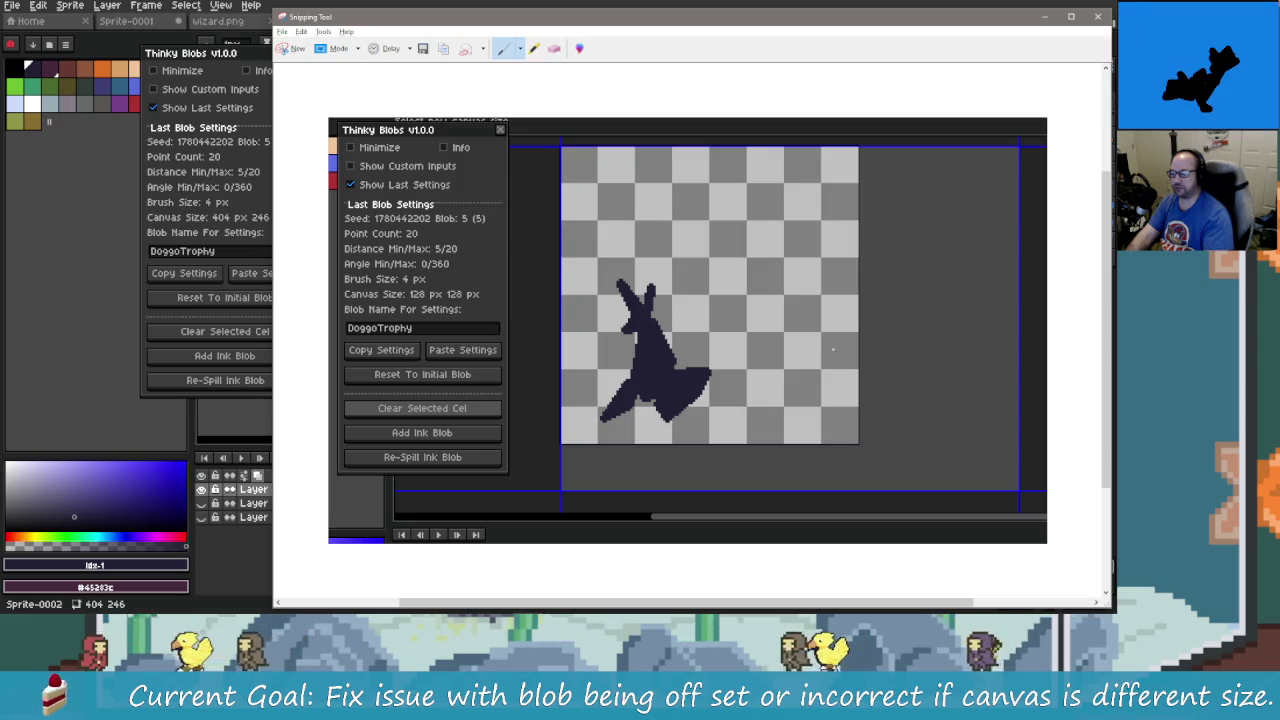
- Sketch a guide line around the blob, compare it with the old 128×128 capture, then close the capture
left_click_drag(726, 26, 645, 373)
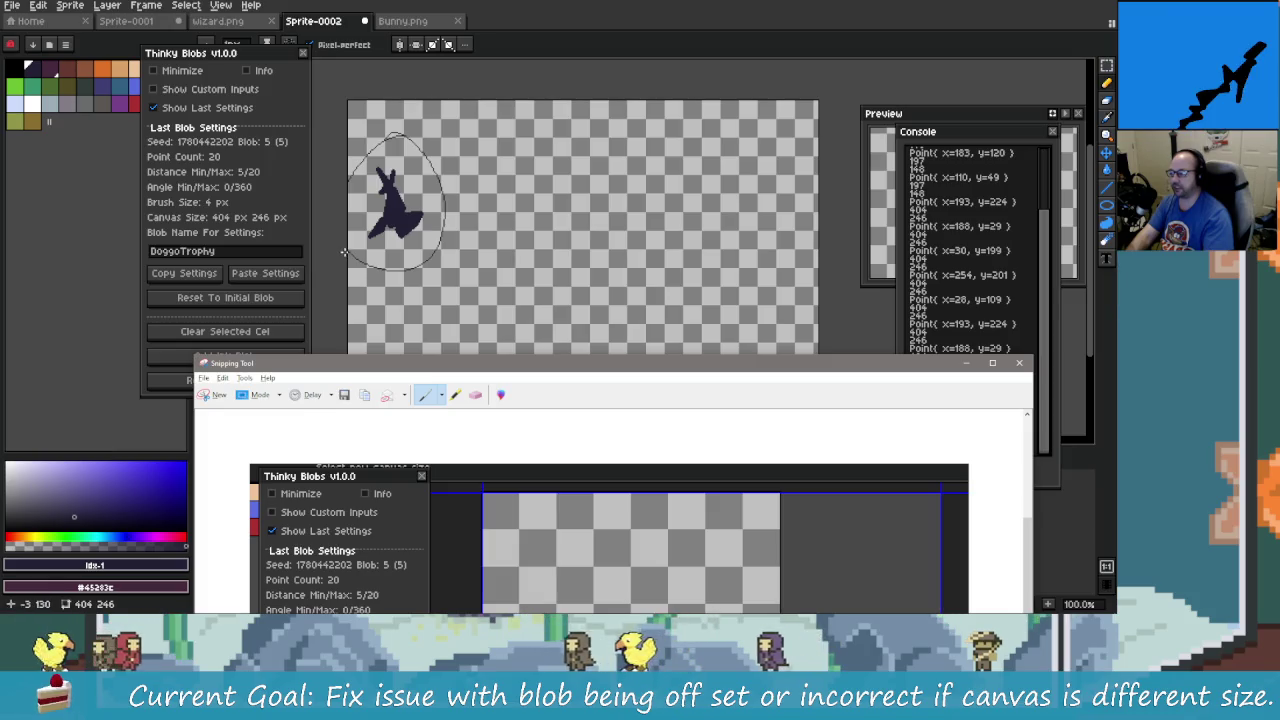
left_click_drag(340, 250, 518, 105)
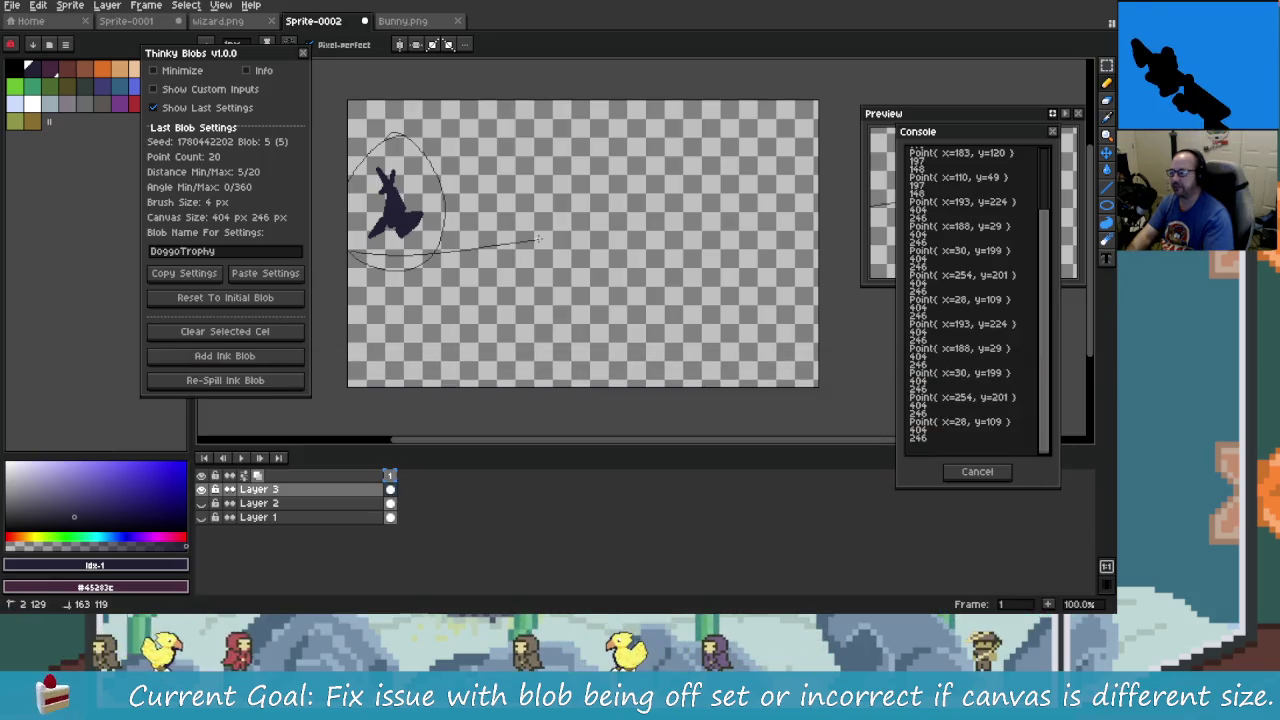
key("Escape")
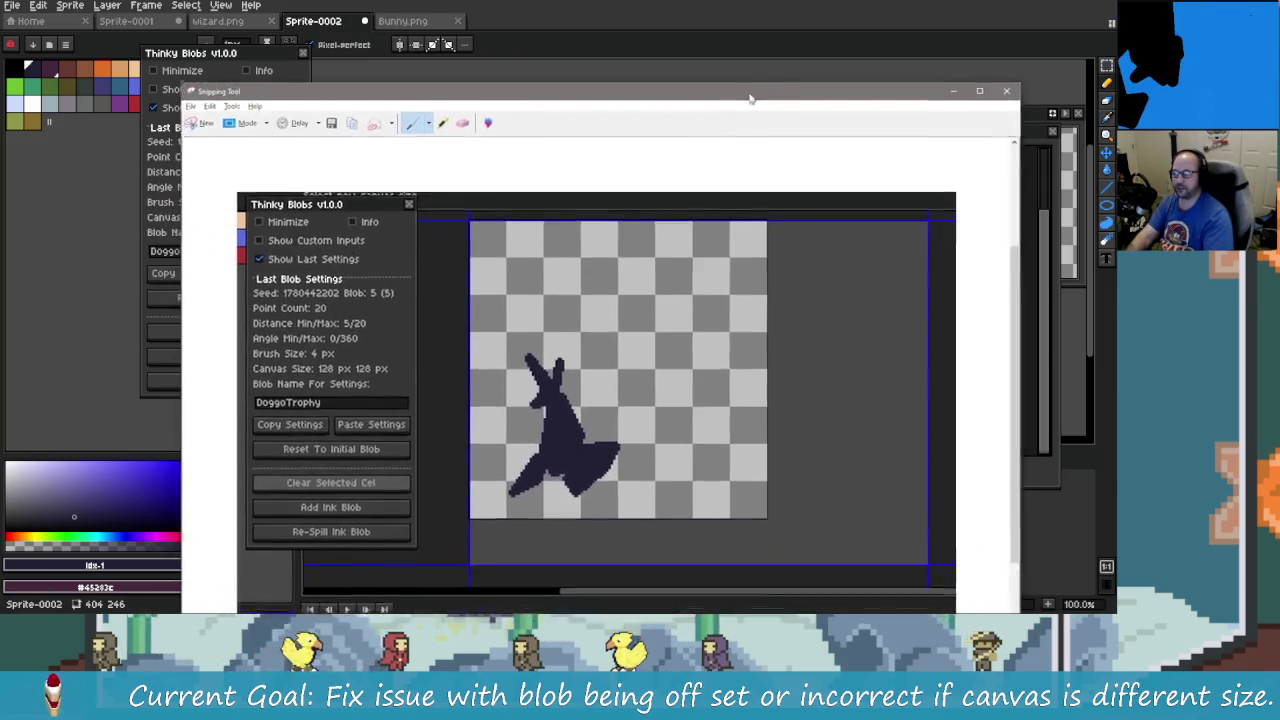
left_click_drag(751, 98, 750, 86)
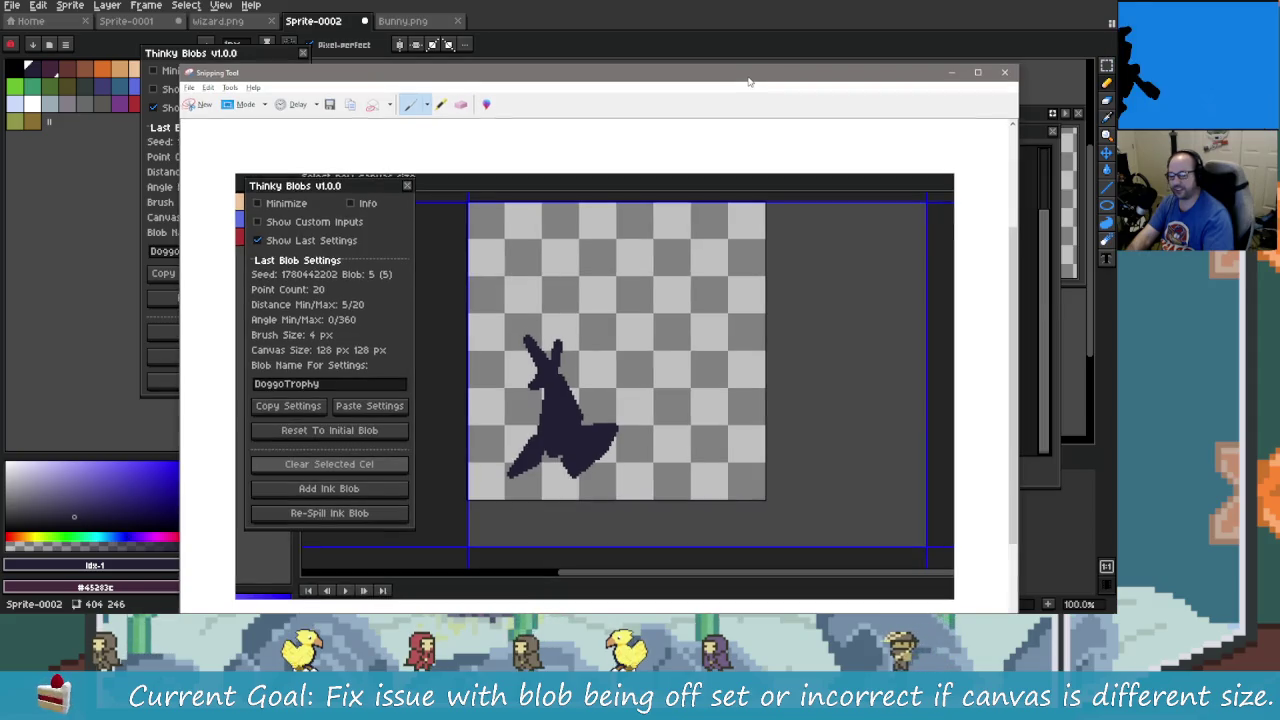
left_click_drag(751, 86, 746, 110)
left_click(916, 97)
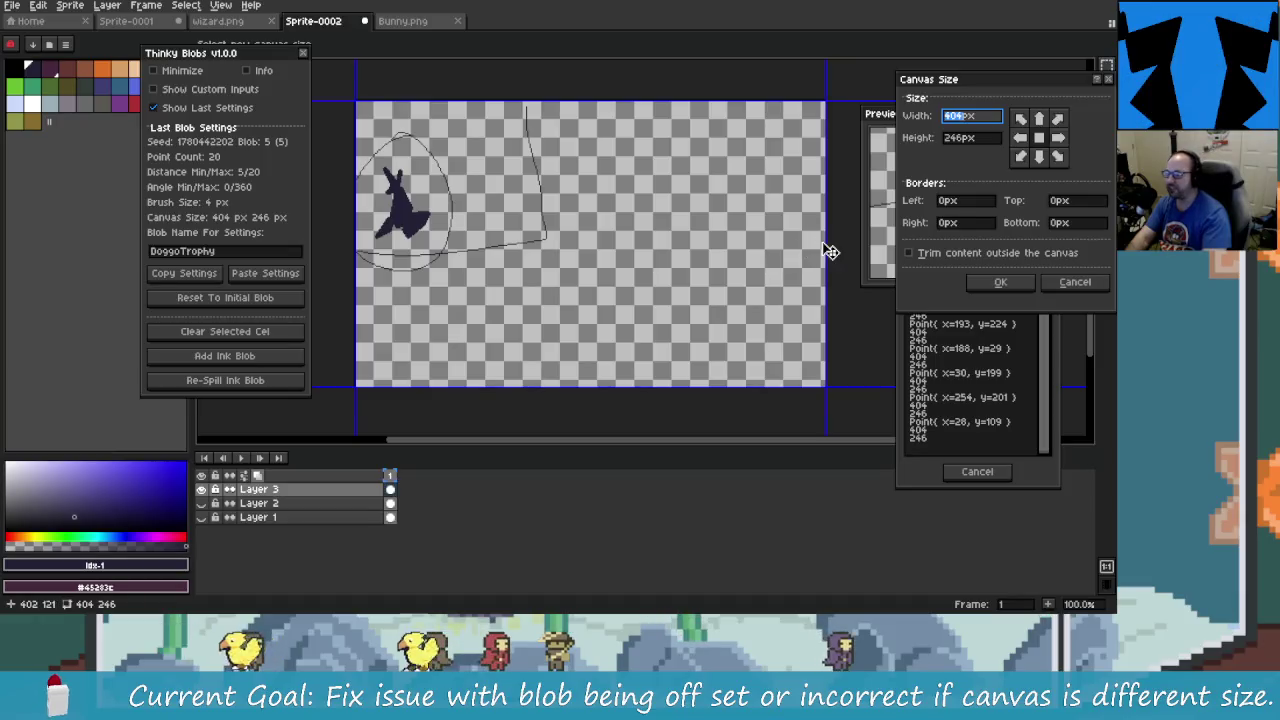
- Resize the canvas to 229 px wide and reopen Thinky Blobs with last settings shown
left_click(1000, 282)
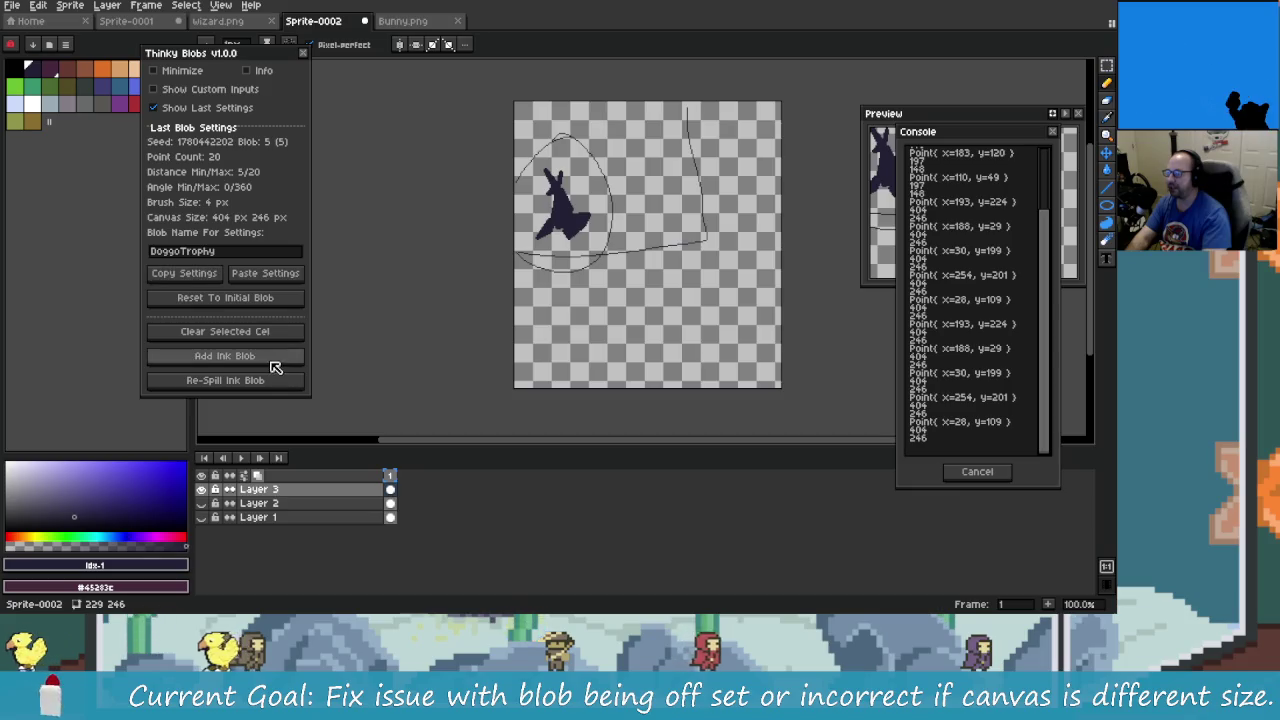
left_click(303, 52)
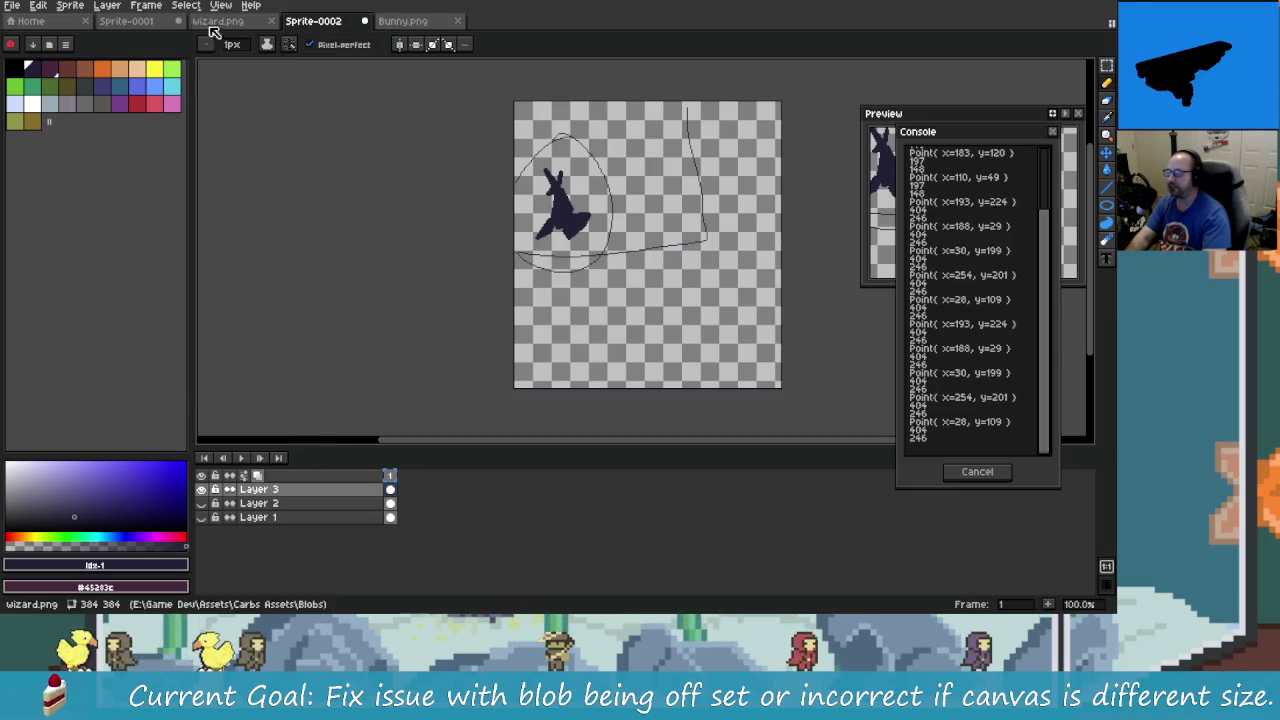
left_click(146, 5)
left_click(192, 59)
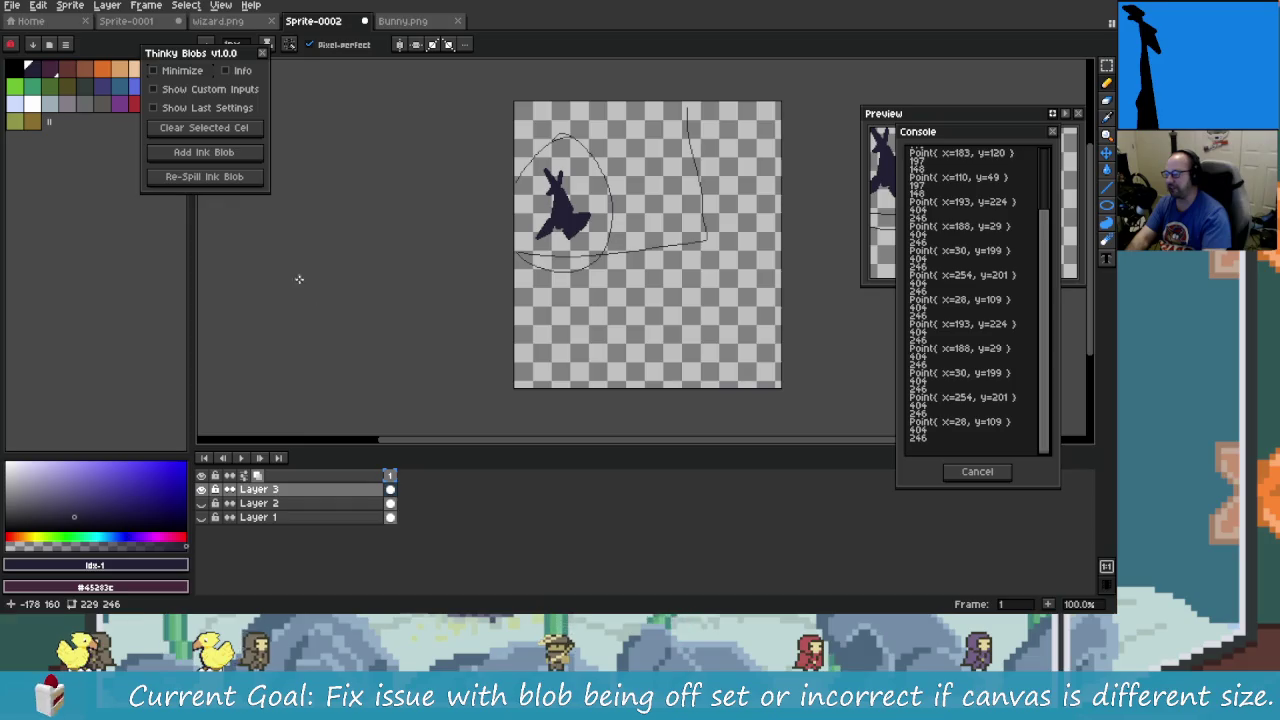
left_click(200, 108)
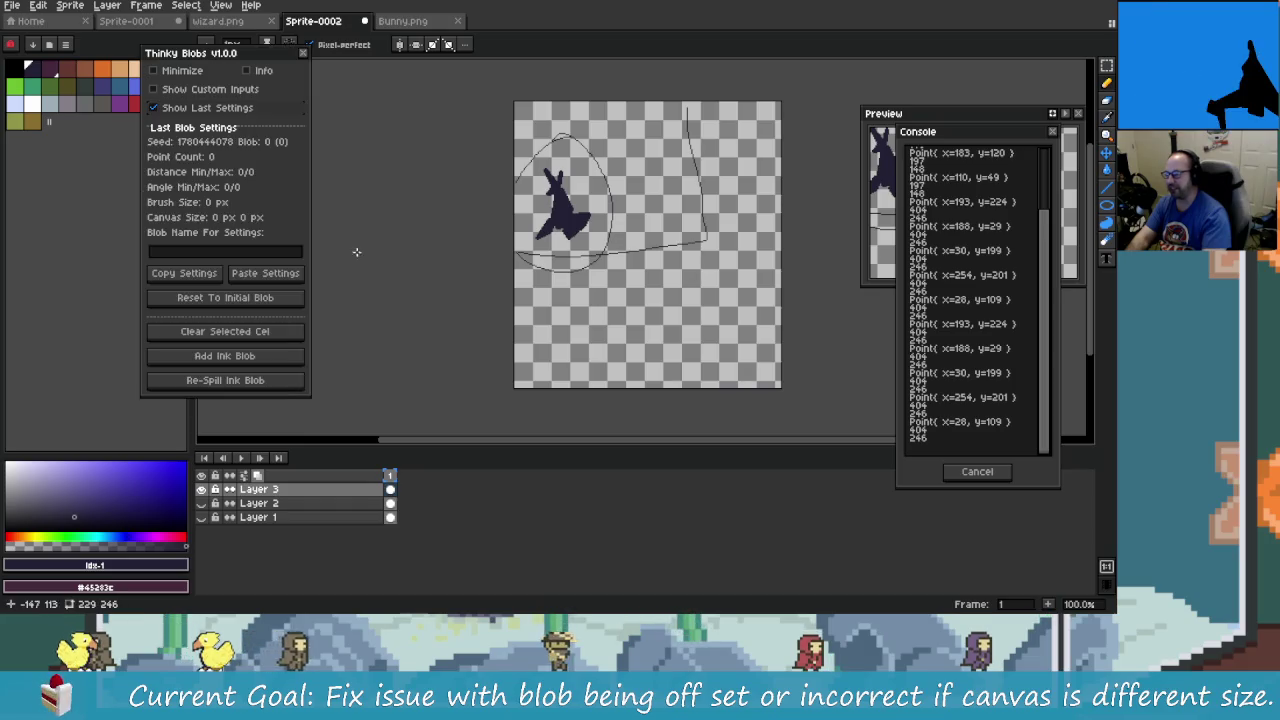
- Clear the cel, paste the DoggoTrophy settings, and re-spill the ink blob to blob 5
left_click(260, 331)
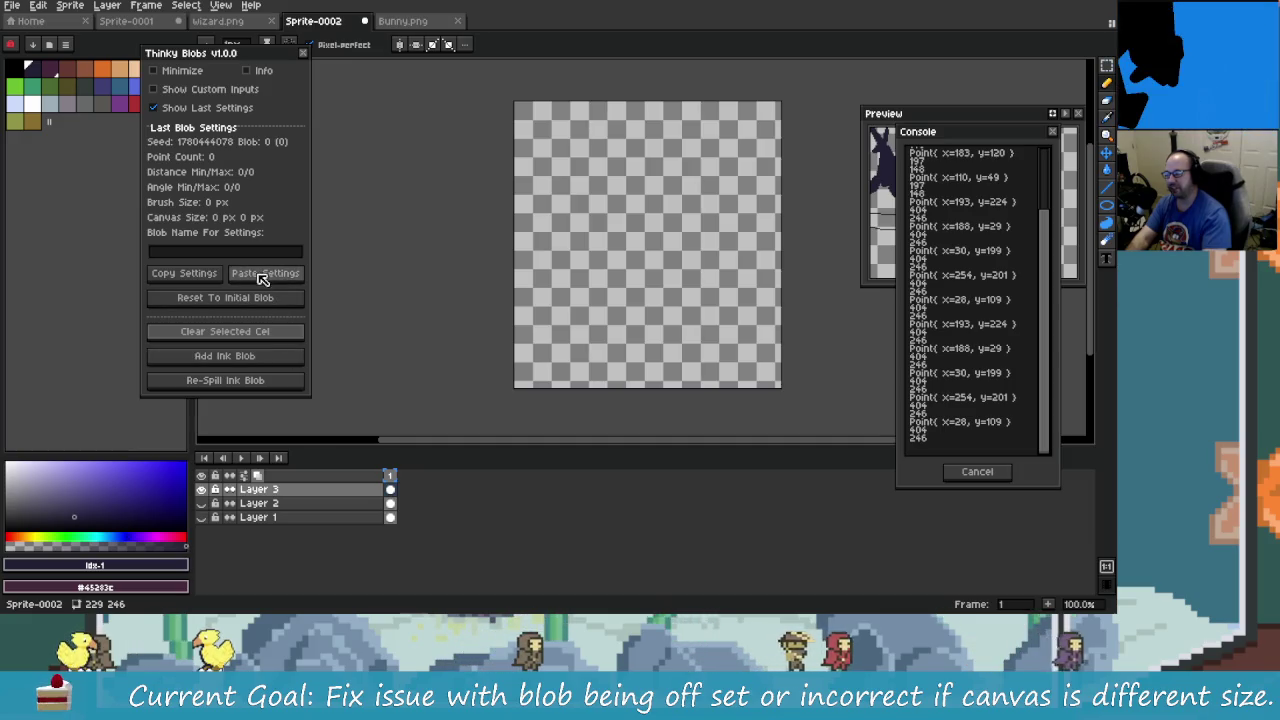
left_click(278, 274)
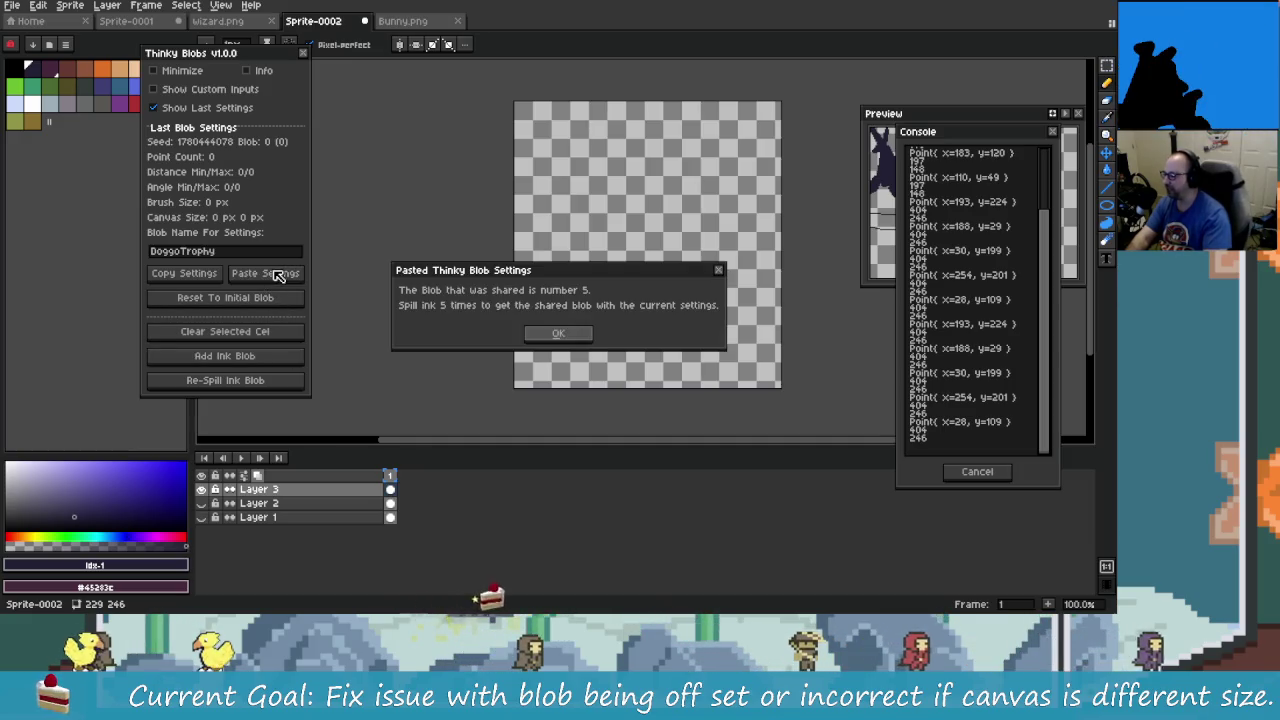
left_click(580, 335)
left_click(255, 356)
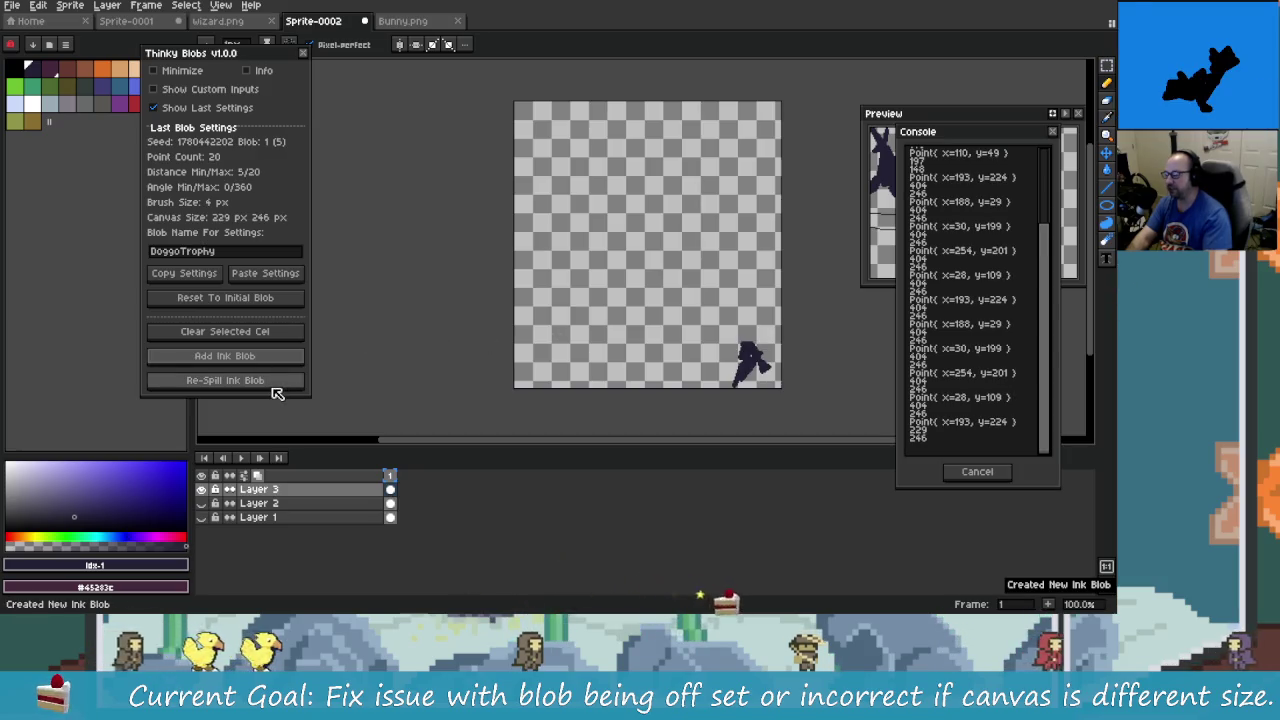
left_click(274, 377)
left_click(272, 384)
left_click(272, 384)
left_click(272, 384)
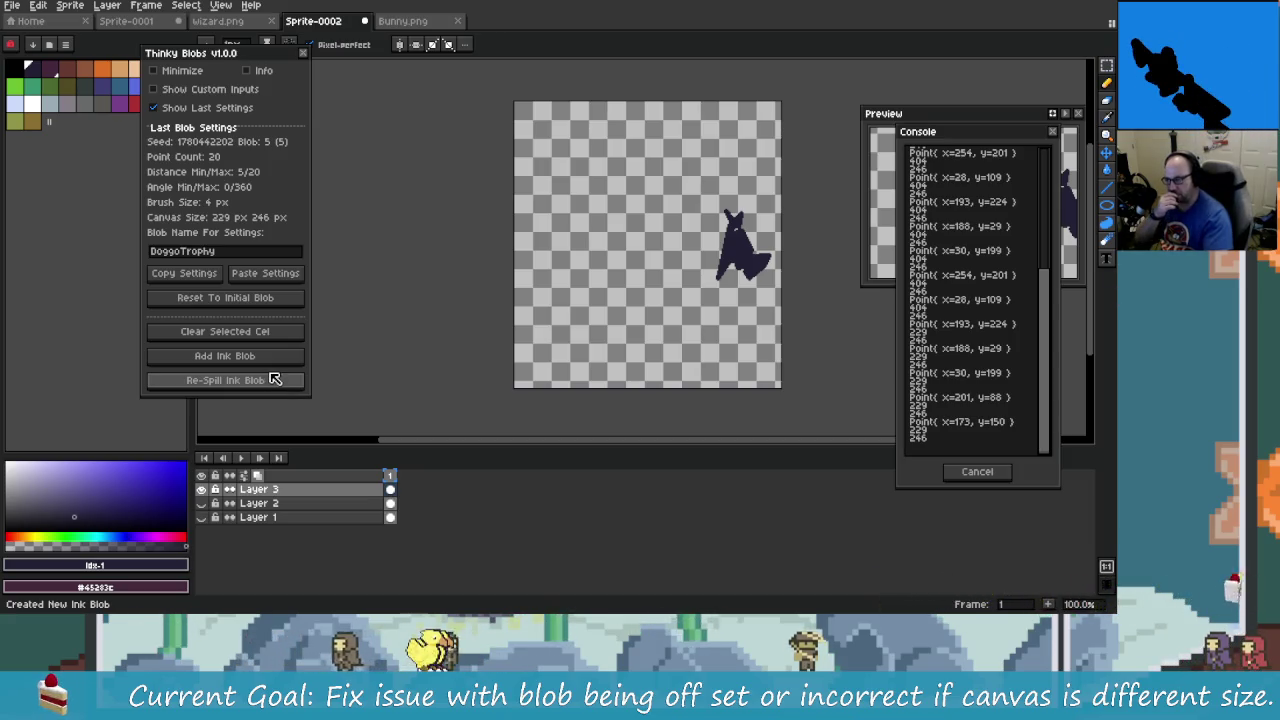
- Toggle Layer 3 and Layer 2 visibility to compare, leaving Layer 3 visible
left_click(201, 489)
left_click(203, 503)
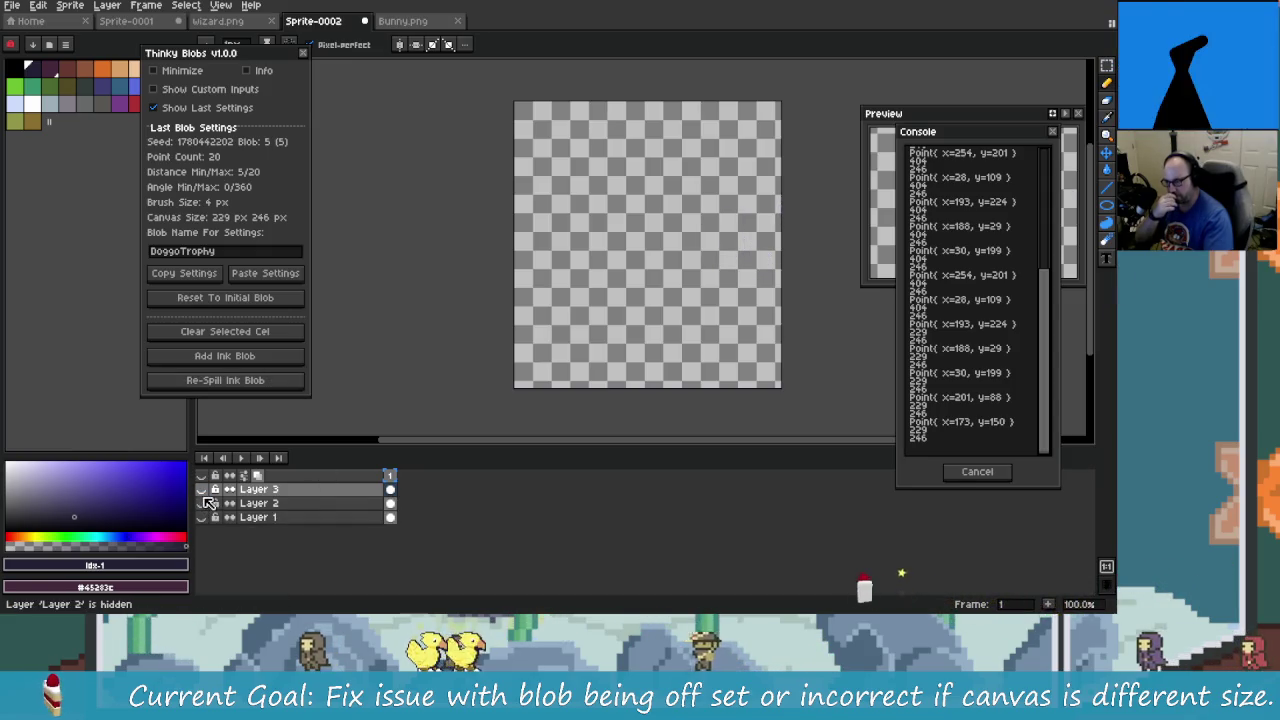
left_click(202, 490)
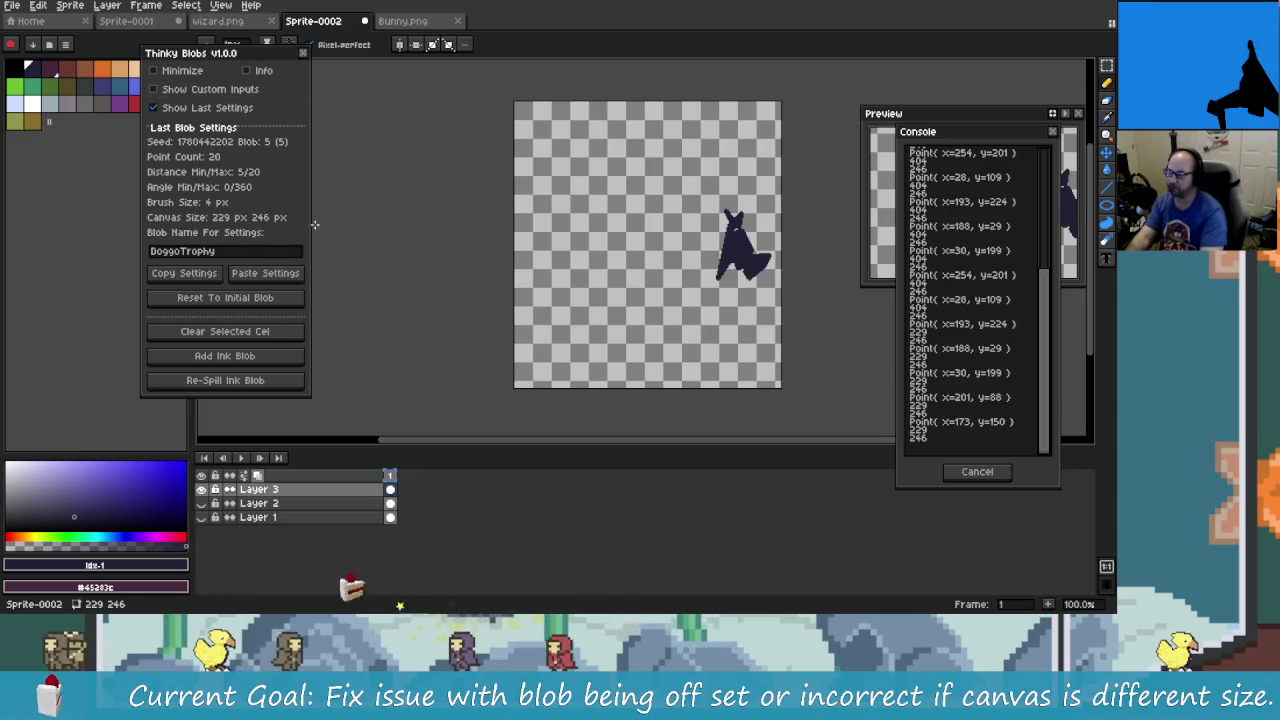
- Switch to the CoolBlobs.txt file in JetBrains Rider with Alt+Tab
key("alt+Tab")
key("Tab")
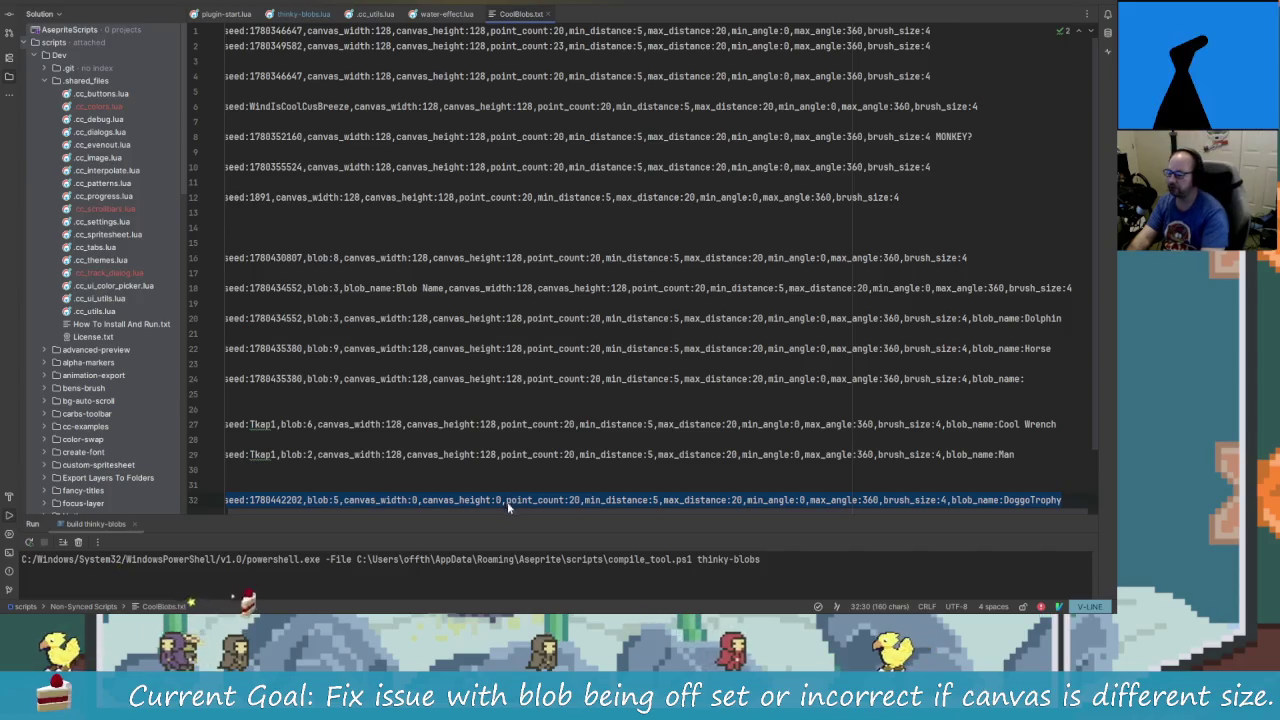
- Inspect canvas_width and canvas_height on the DoggoTrophy line, then return to Aseprite's Sprite-0002
left_click(409, 508)
left_click(475, 500)
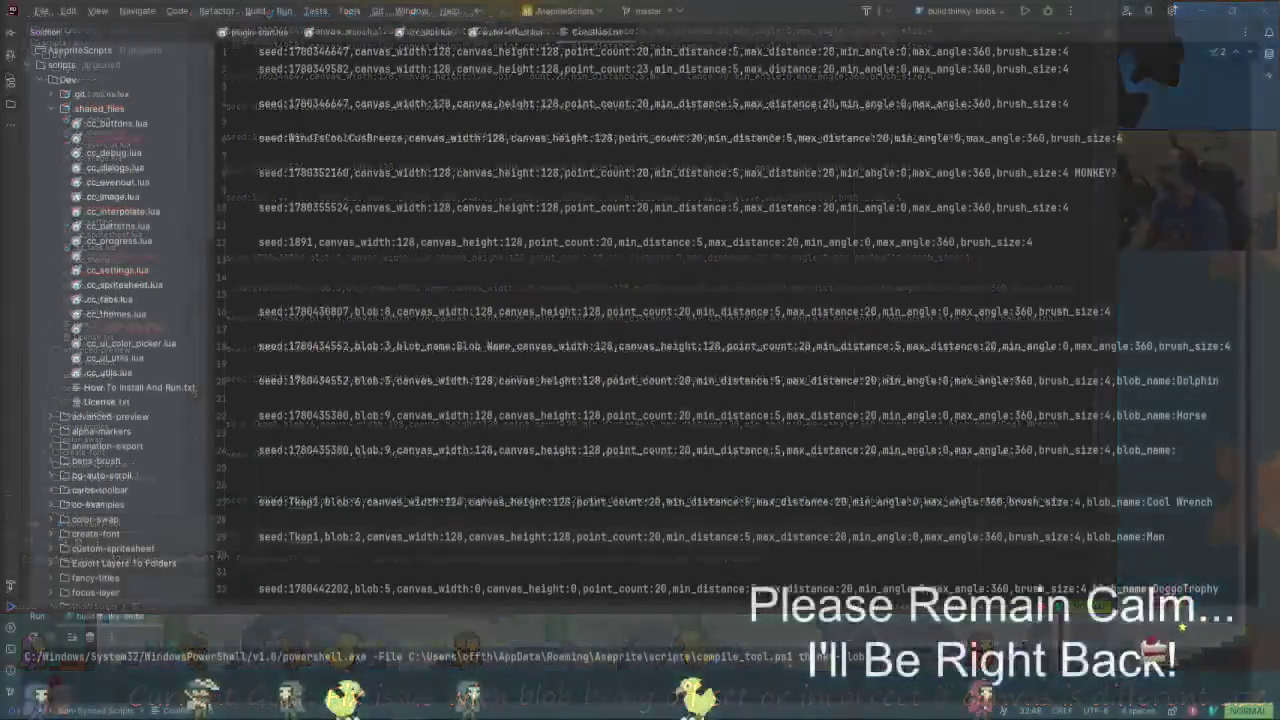
key("alt+Tab")
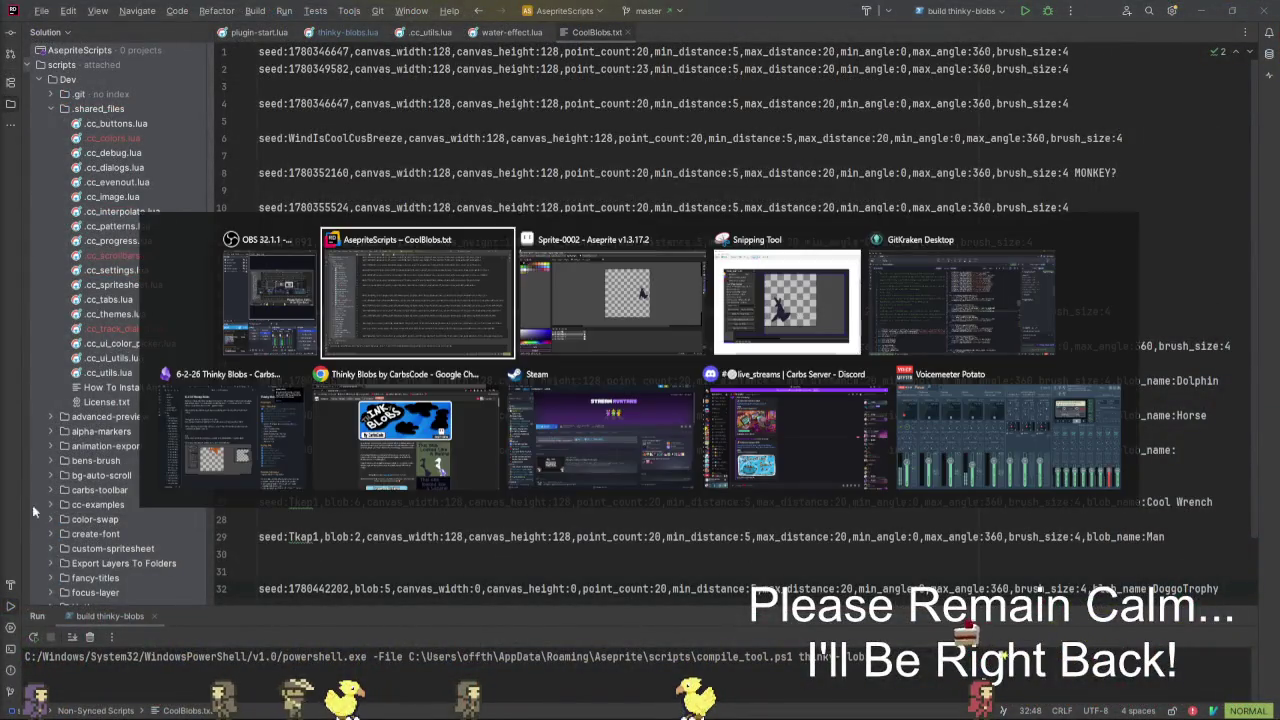
left_click(605, 332)
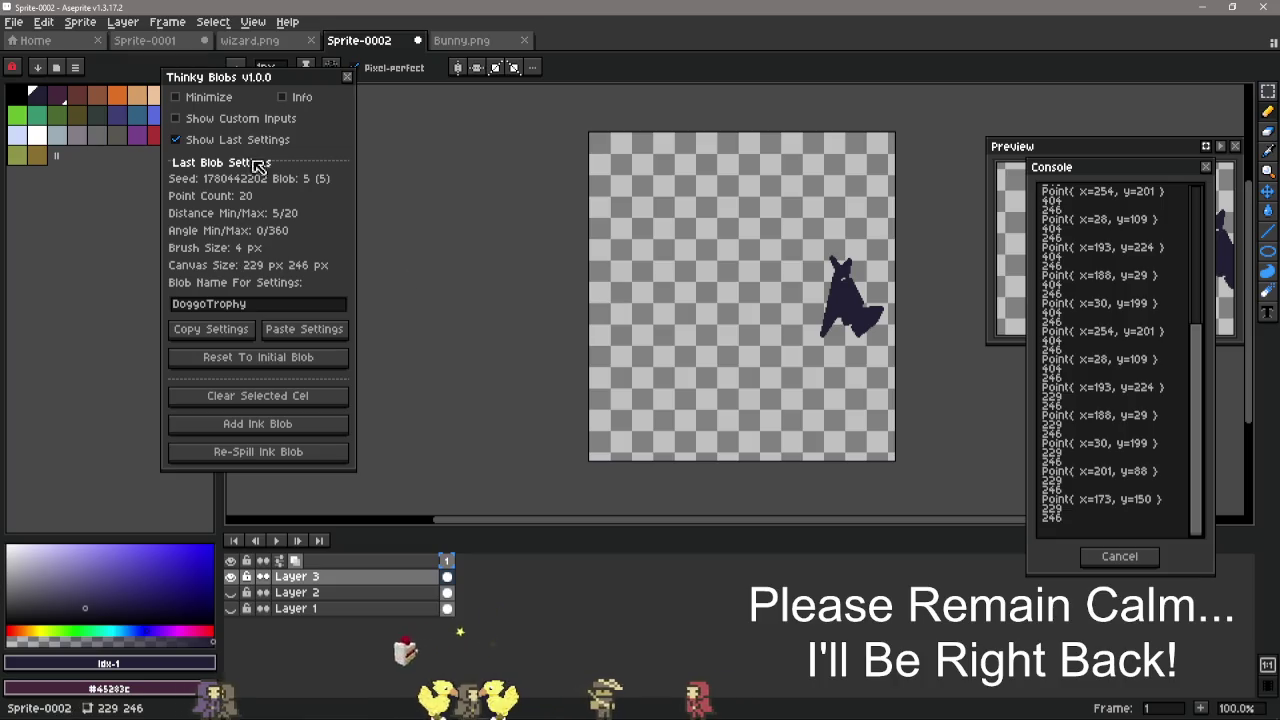
- Hide the last blob settings and zoom in on the dog's head in Sprite-0001
left_click(237, 139)
left_click(144, 40)
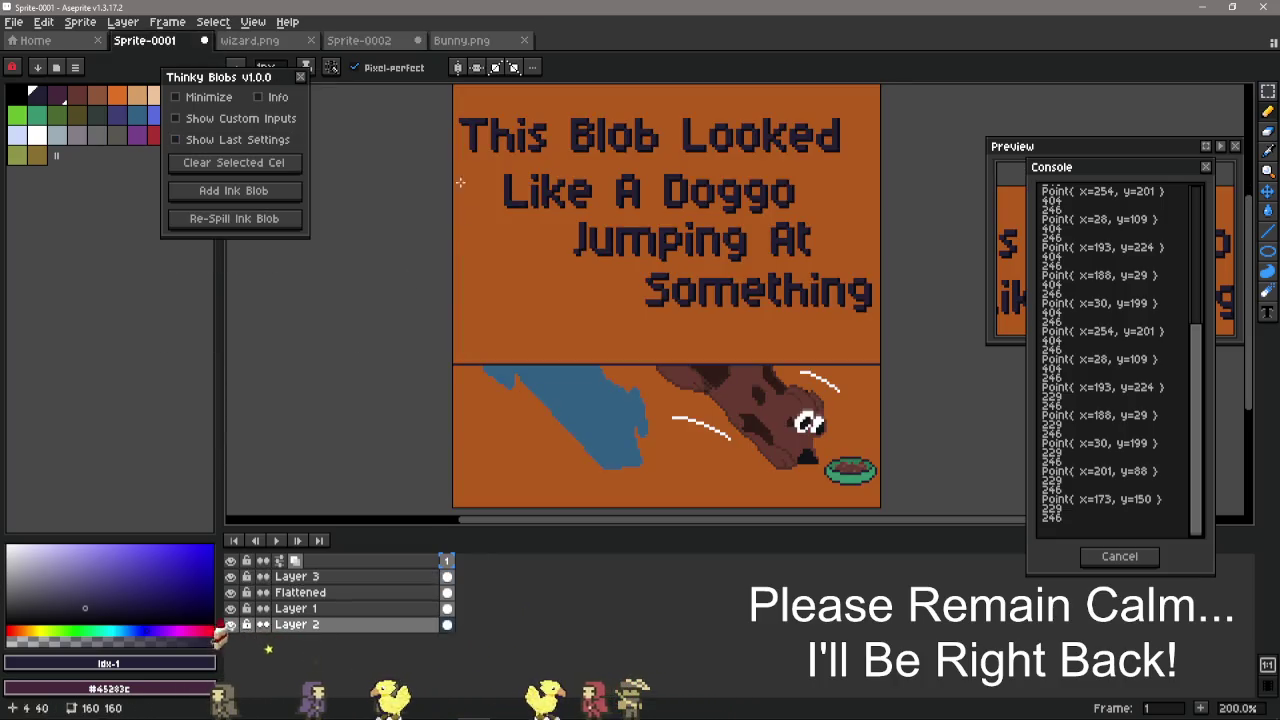
scroll(680, 313, "up", 2)
left_click_drag(798, 527, 650, 332)
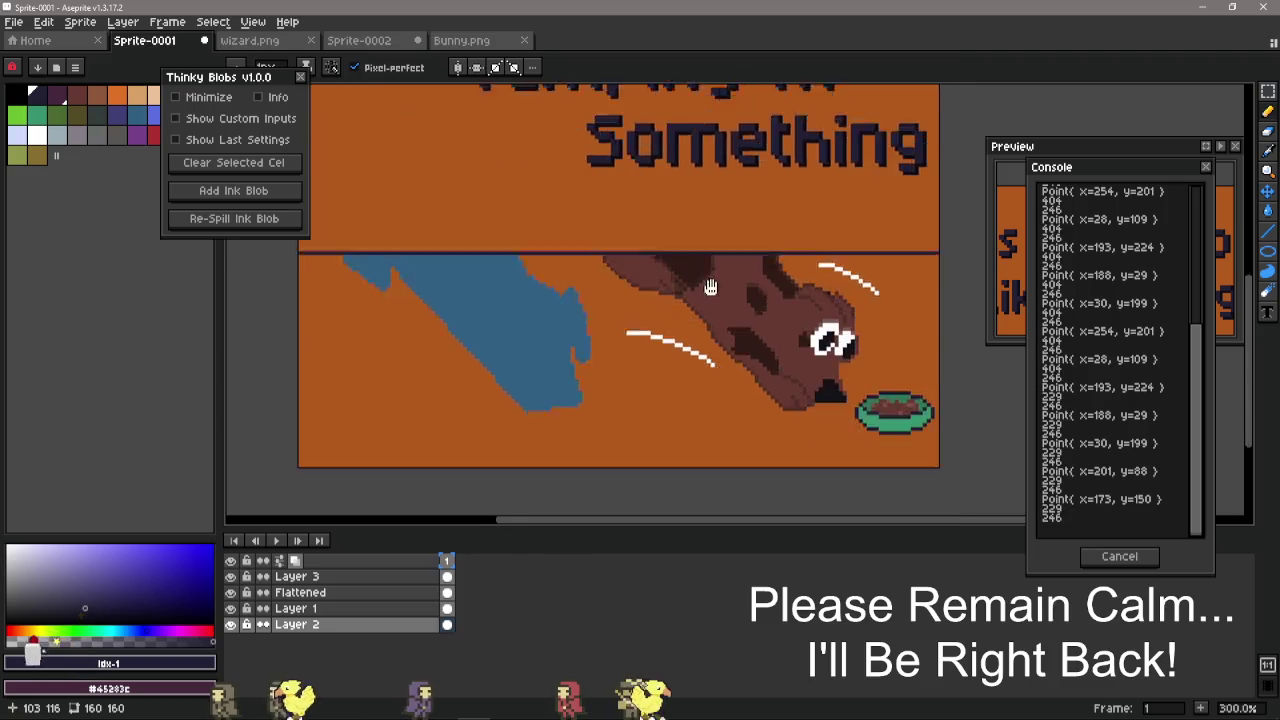
scroll(650, 332, "up", 1)
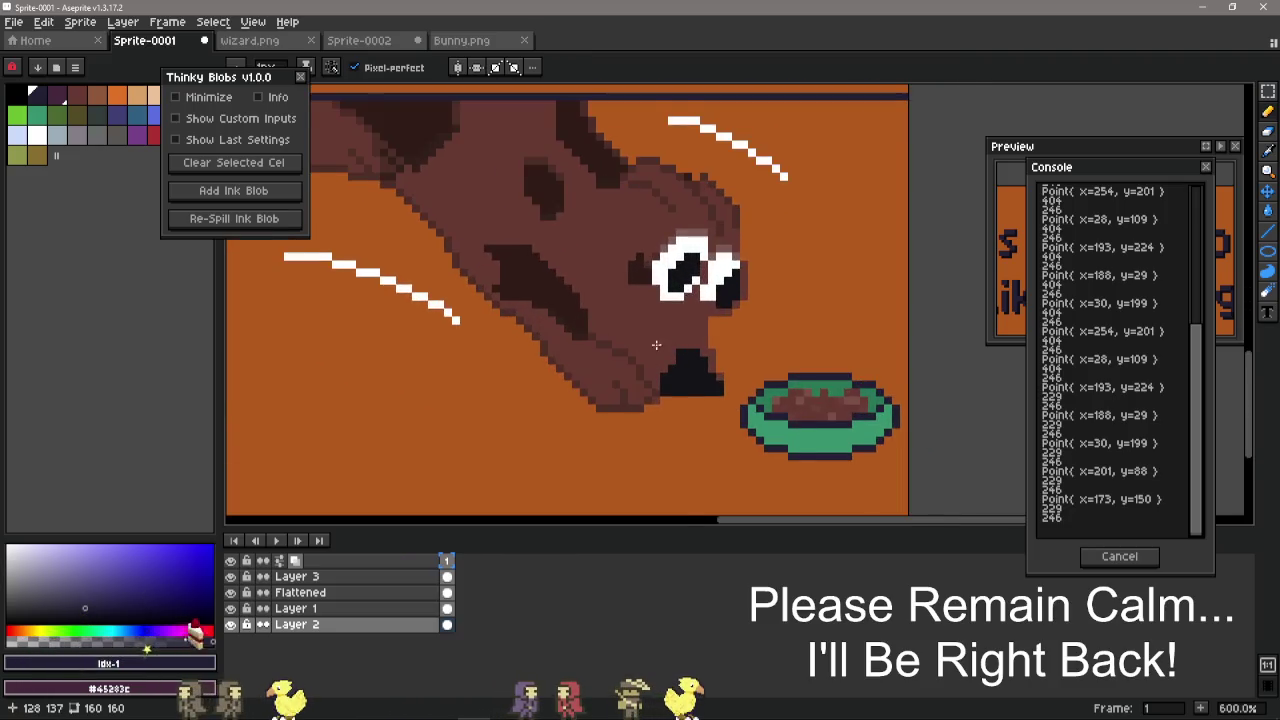
scroll(715, 379, "up", 1)
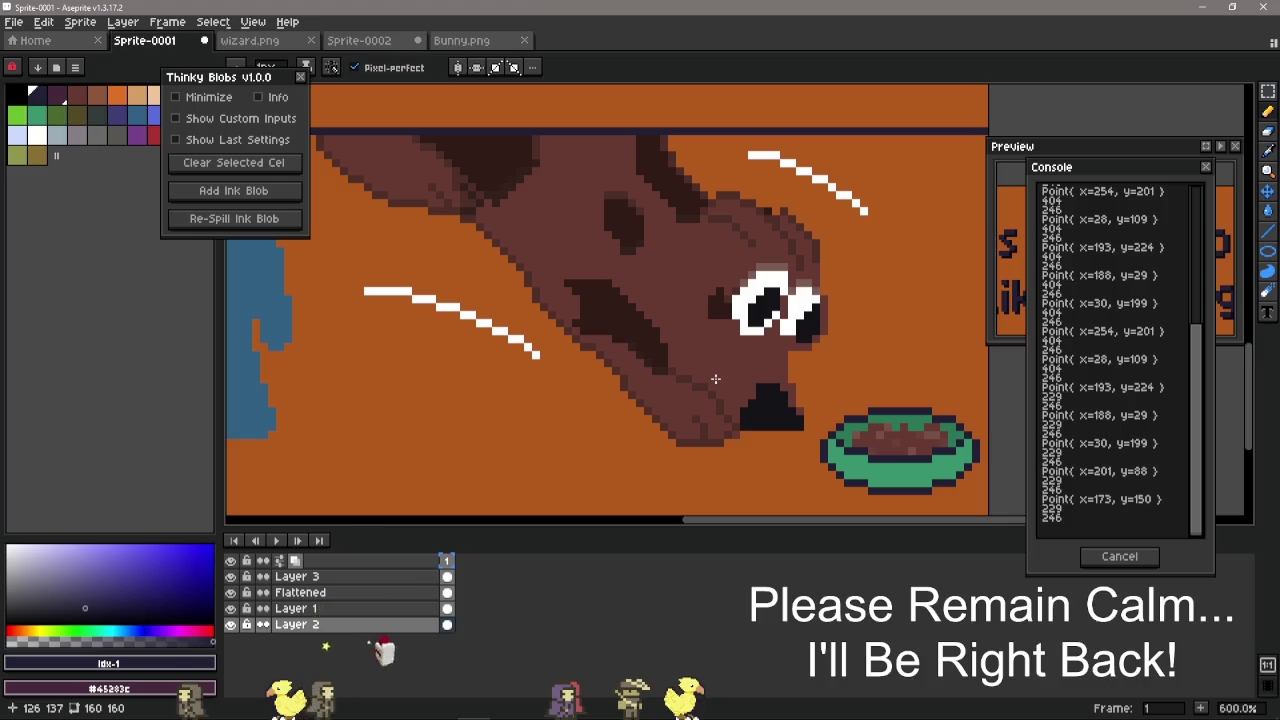
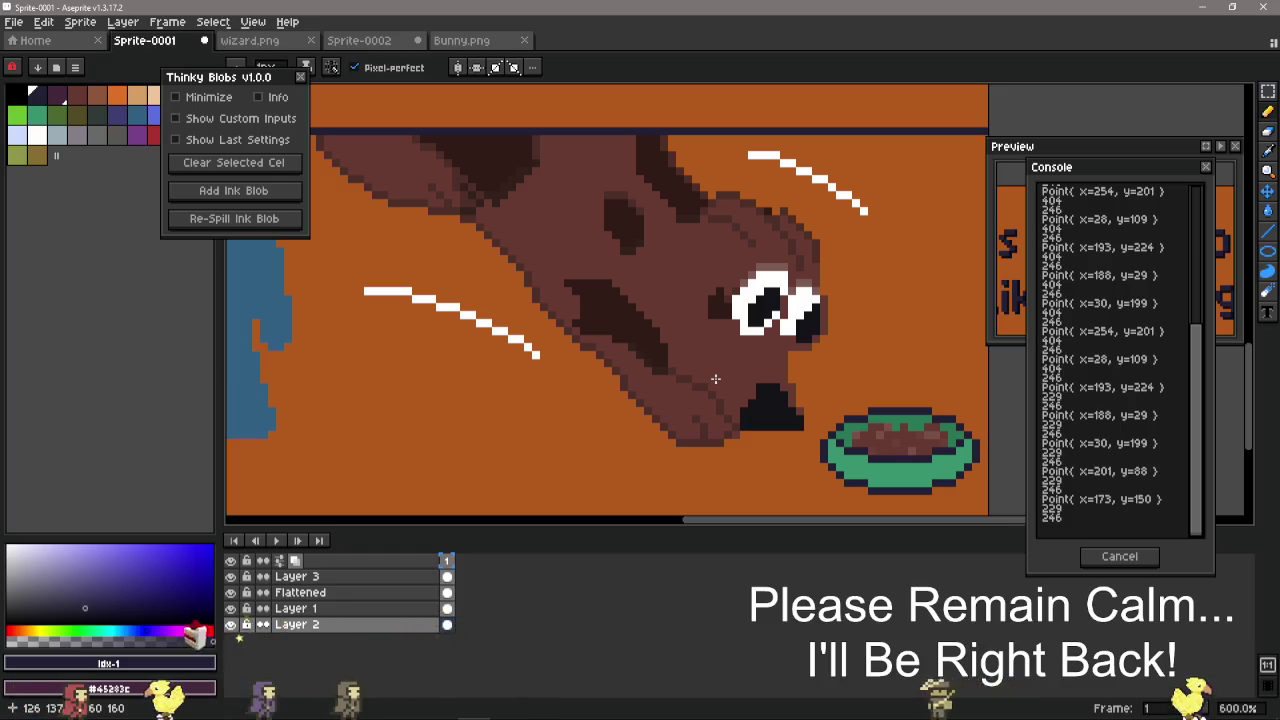
- Change DoggoTrophy's canvas width and height on line 32 of CoolBlobs.txt from 0 to 128
left_click_drag(95, 630, 128, 630)
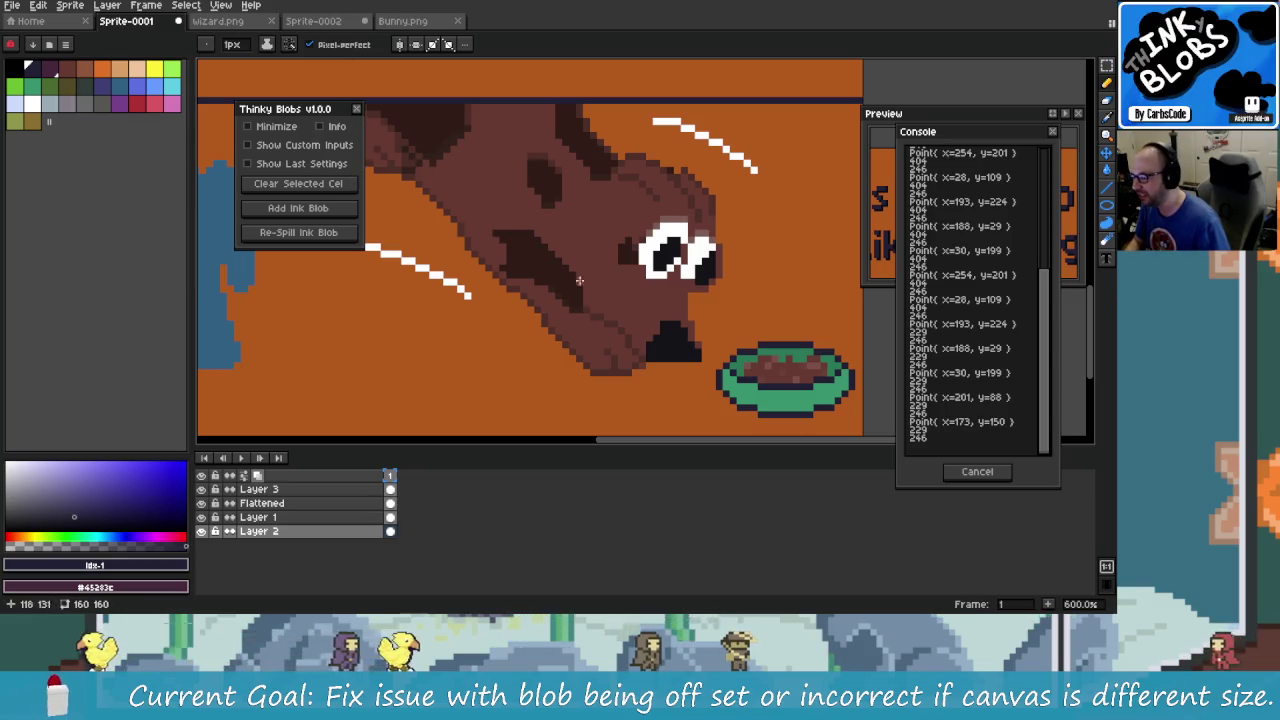
key("alt+Tab")
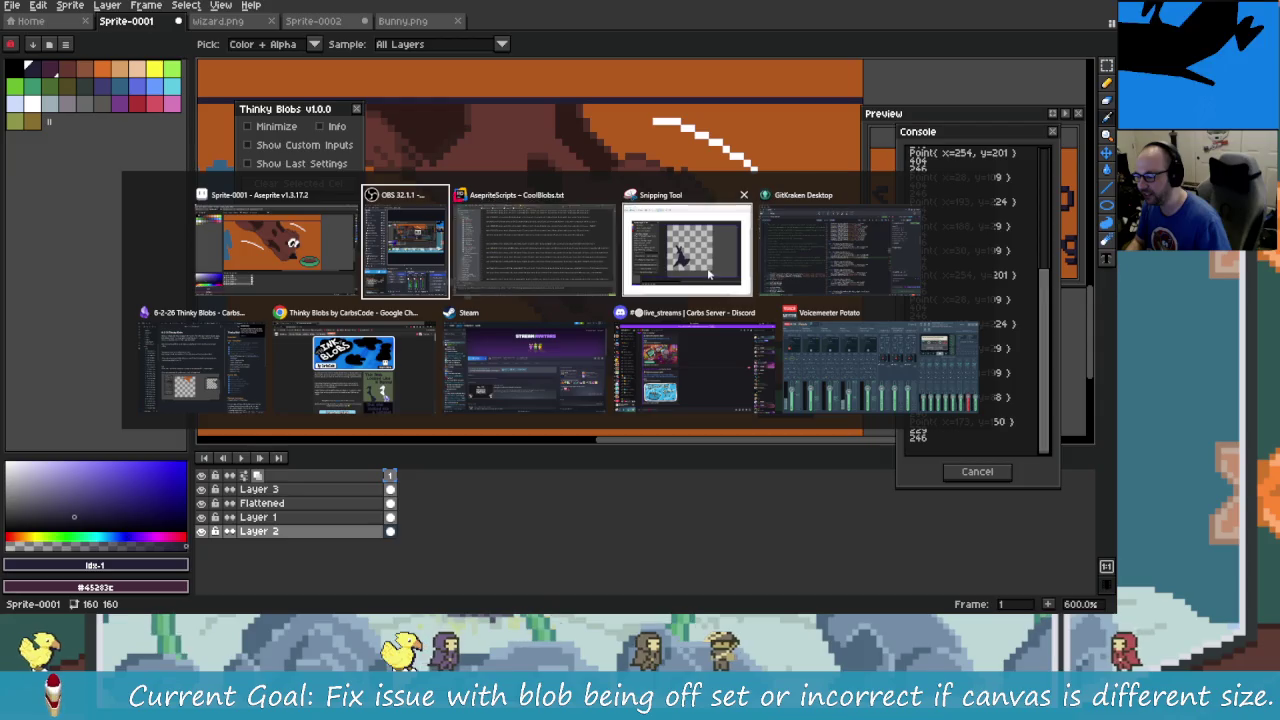
left_click(564, 284)
left_click_drag(508, 500, 354, 500)
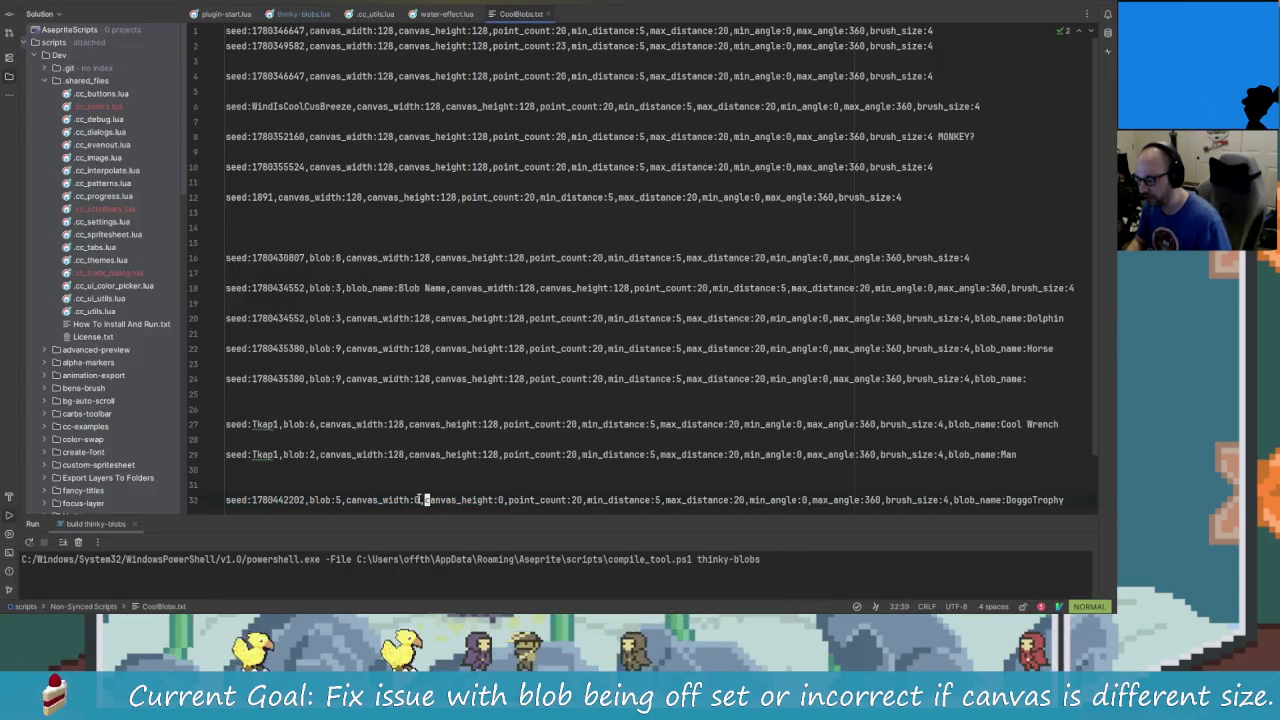
left_click(413, 500)
key("i")
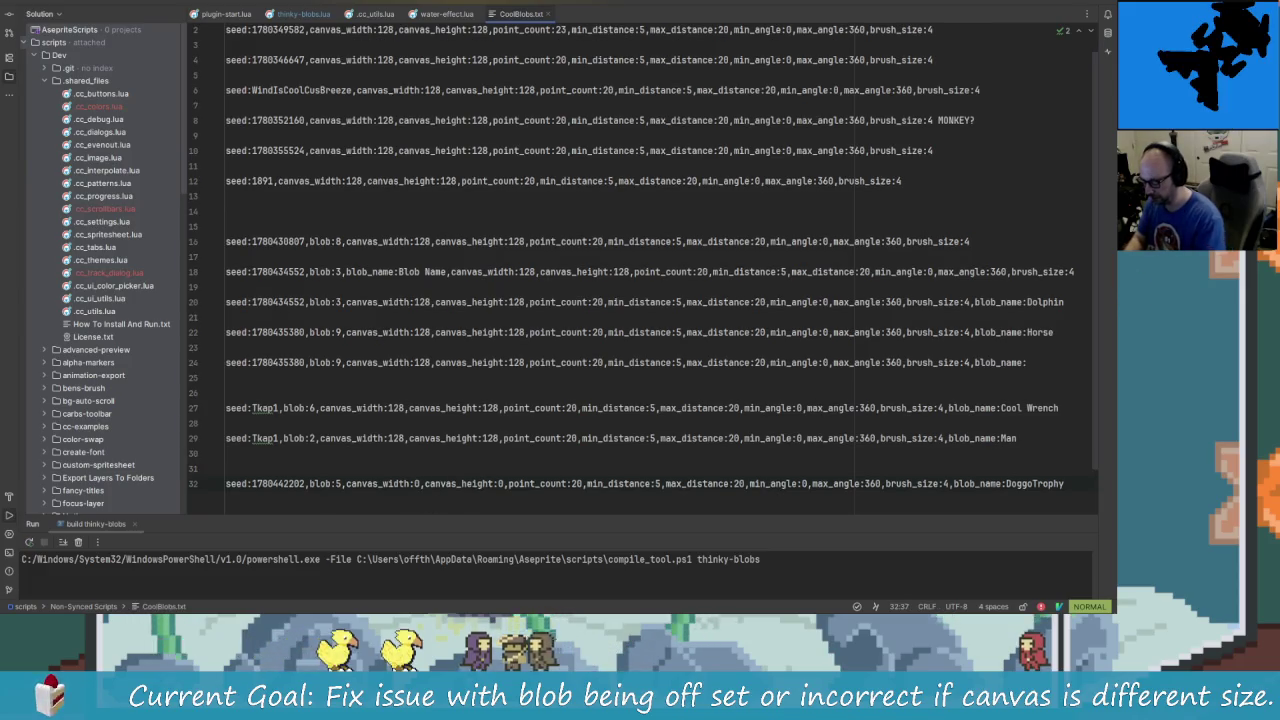
type("128")
key("Delete")
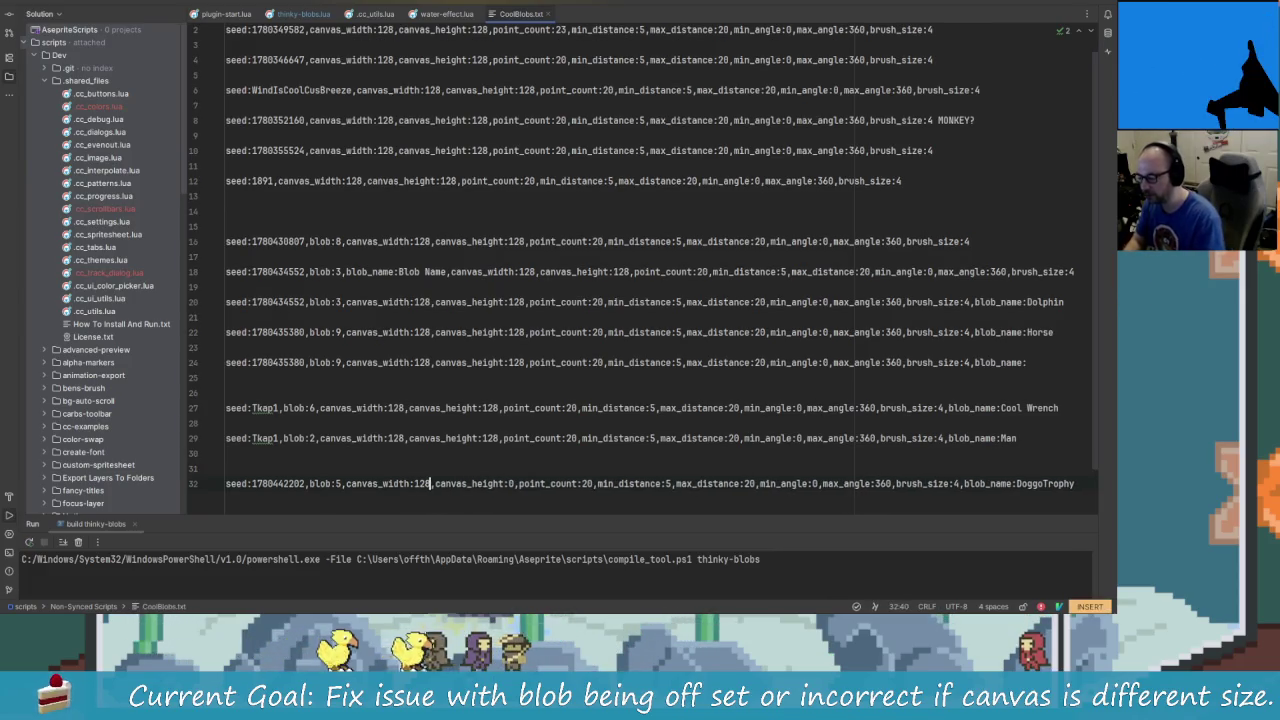
key("Right")
key("Right")
key("Right")
key("Delete")
type("128")
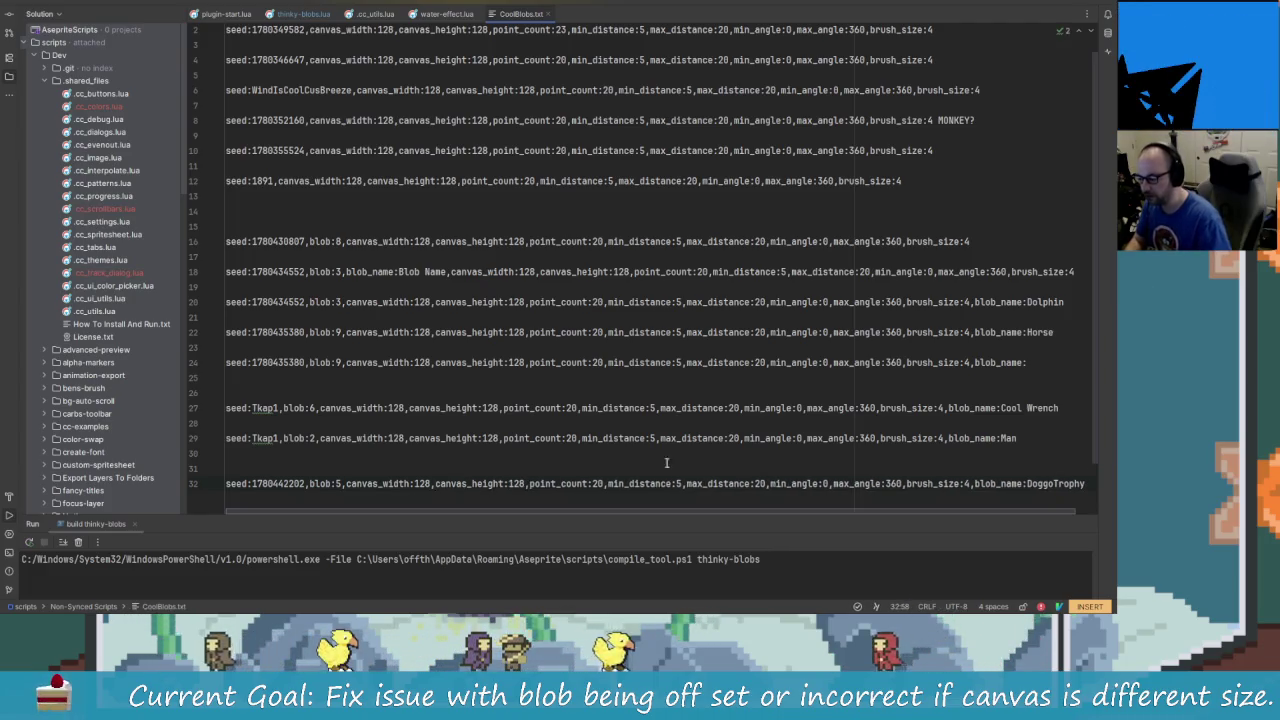
- Copy the whole DoggoTrophy settings line and return to Aseprite
left_click_drag(1090, 485, 211, 490)
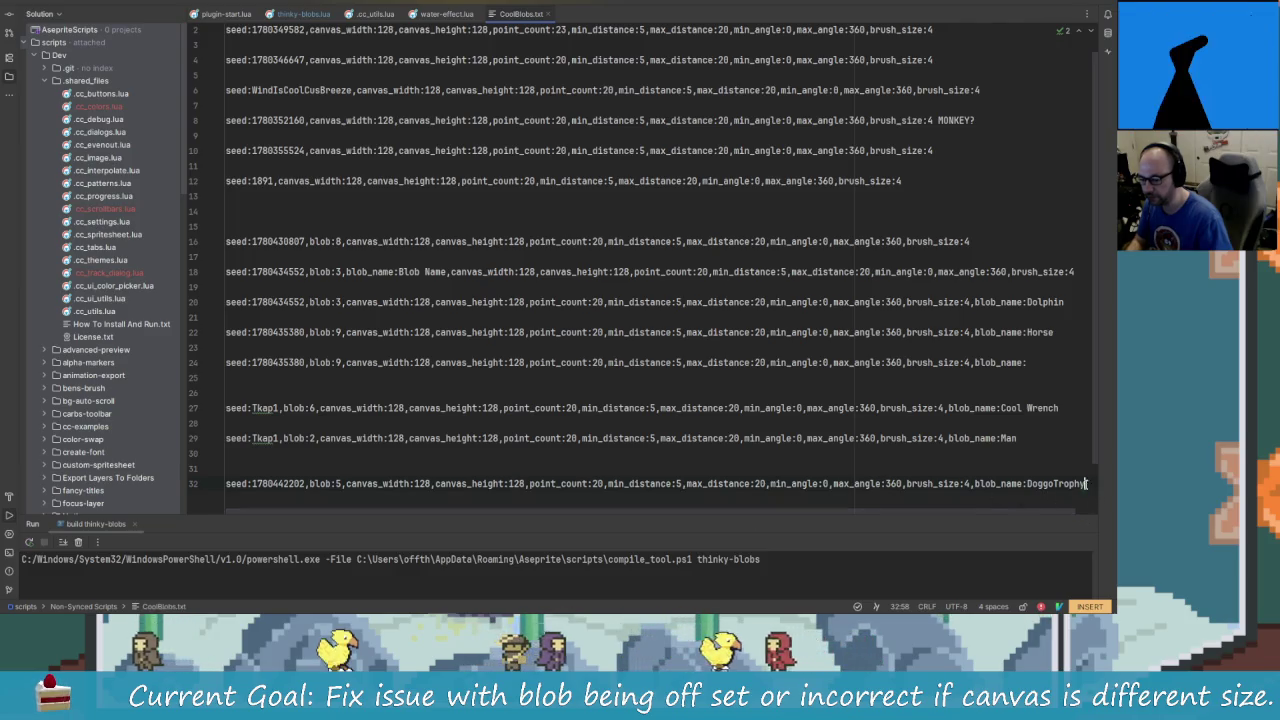
right_click(234, 483)
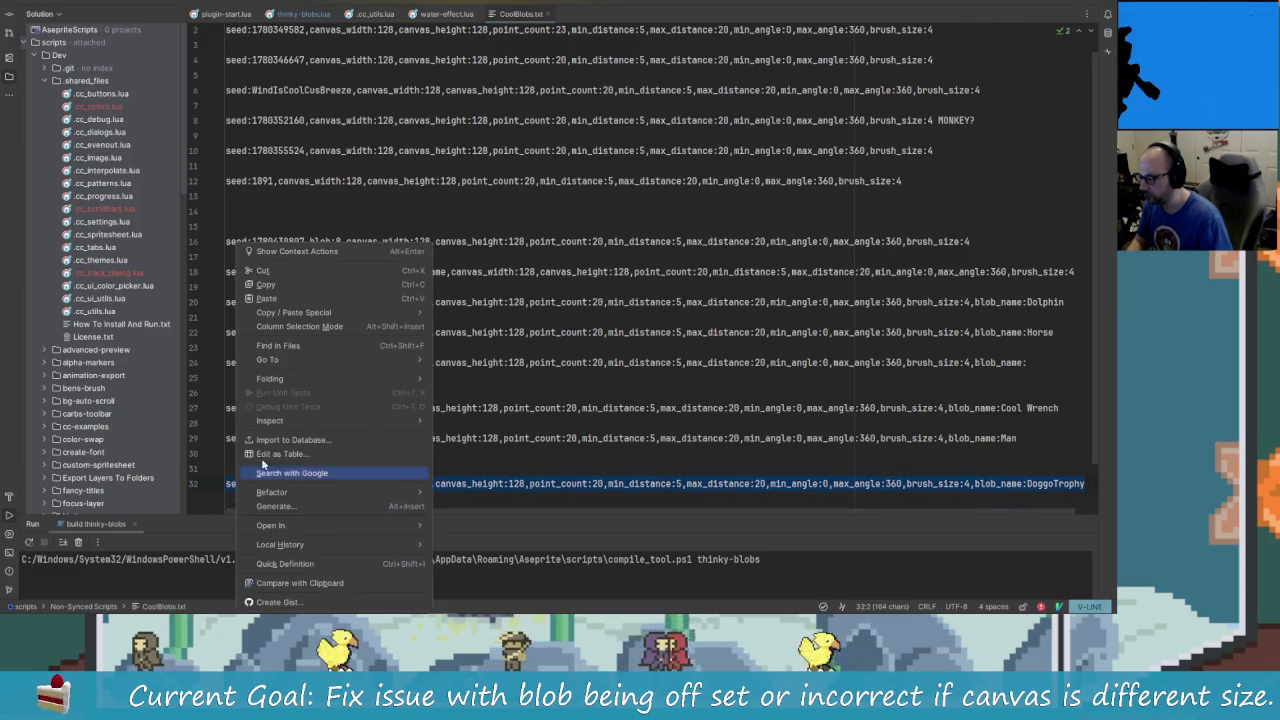
left_click(297, 284)
key("alt+Tab")
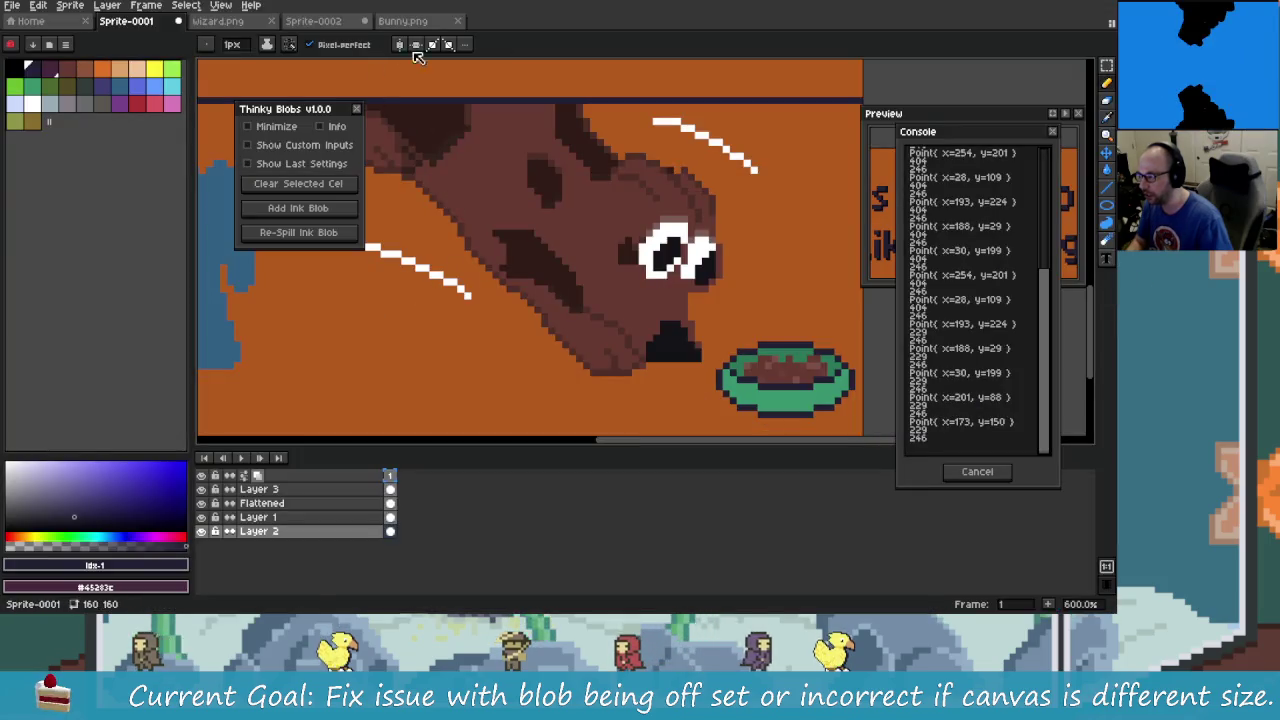
- On Sprite-0002, show Thinky Blobs' last settings and paste the copied DoggoTrophy settings
left_click(313, 20)
scroll(502, 285, "up", 1)
left_click(310, 164)
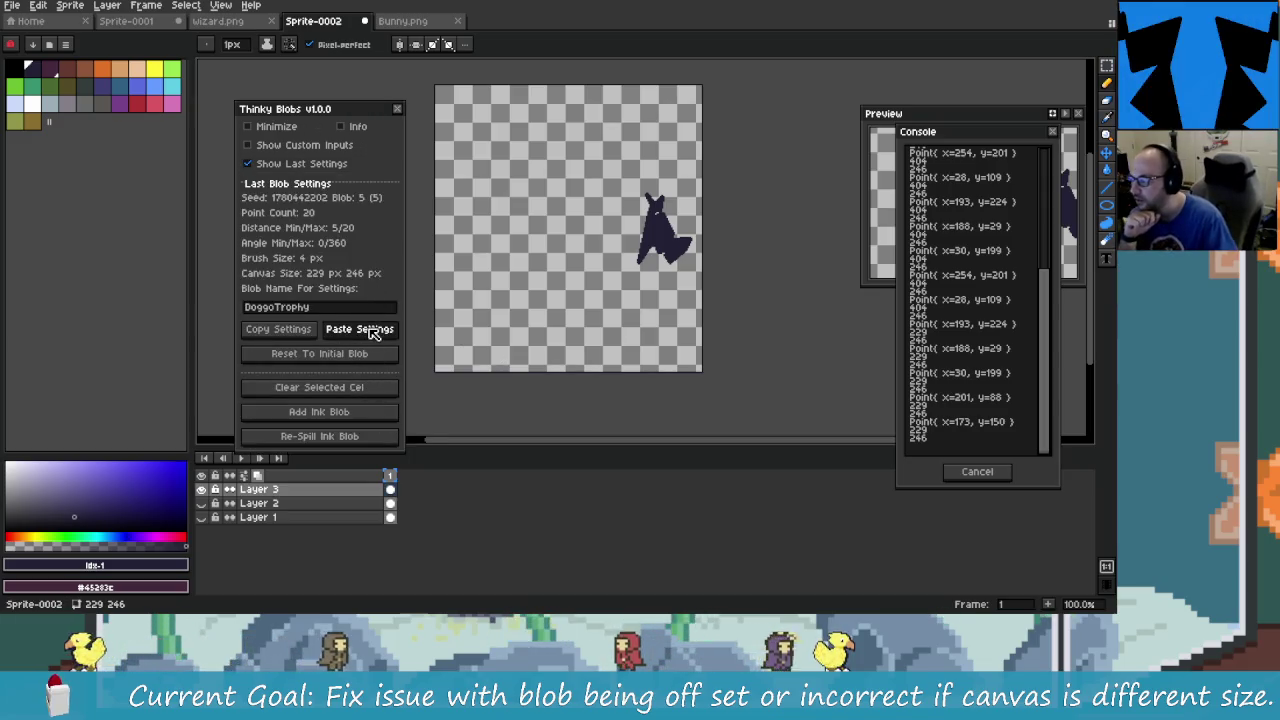
left_click(371, 333)
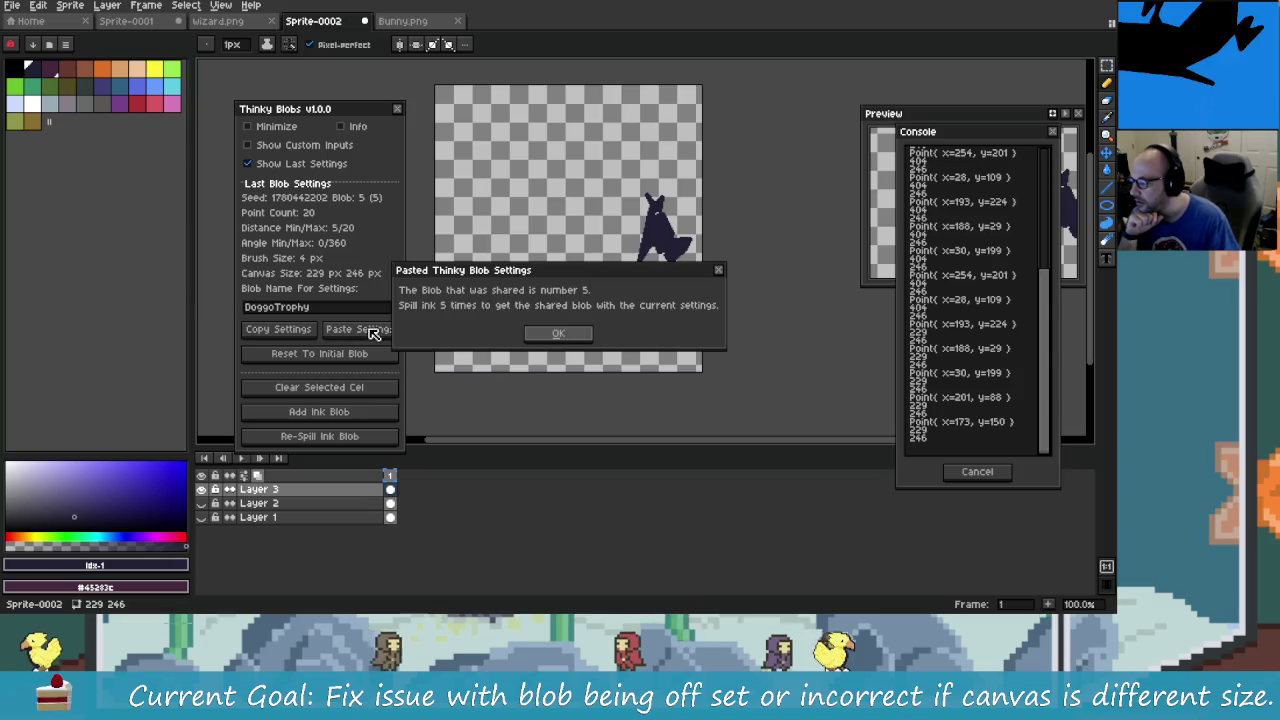
left_click(558, 336)
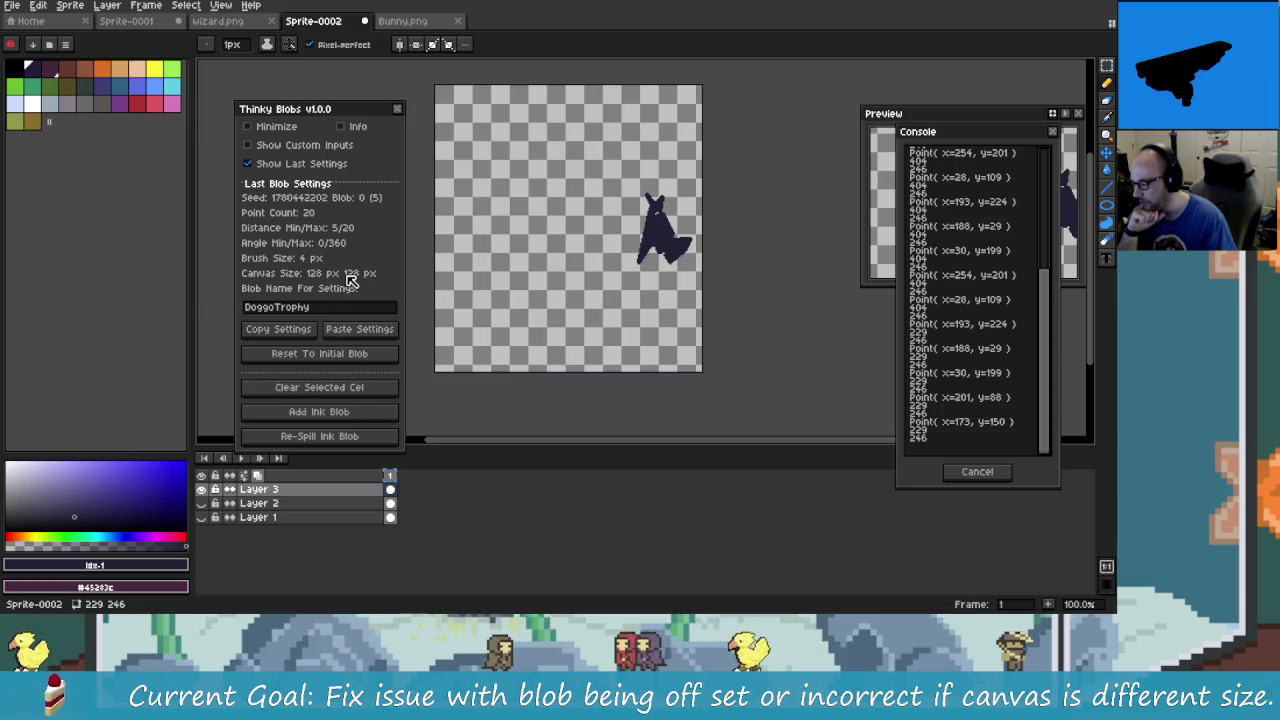
- Clear the cel, add a new ink blob, and re-spill it four times to blob 5
left_click(330, 392)
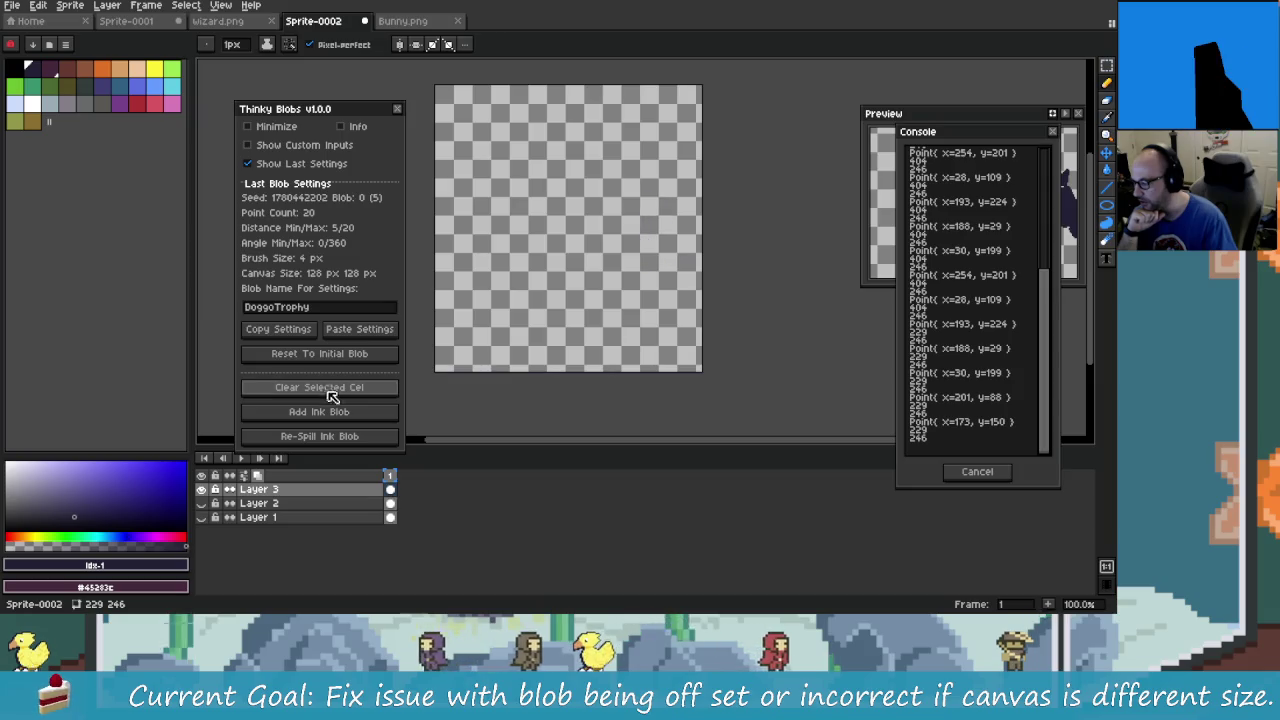
left_click(340, 412)
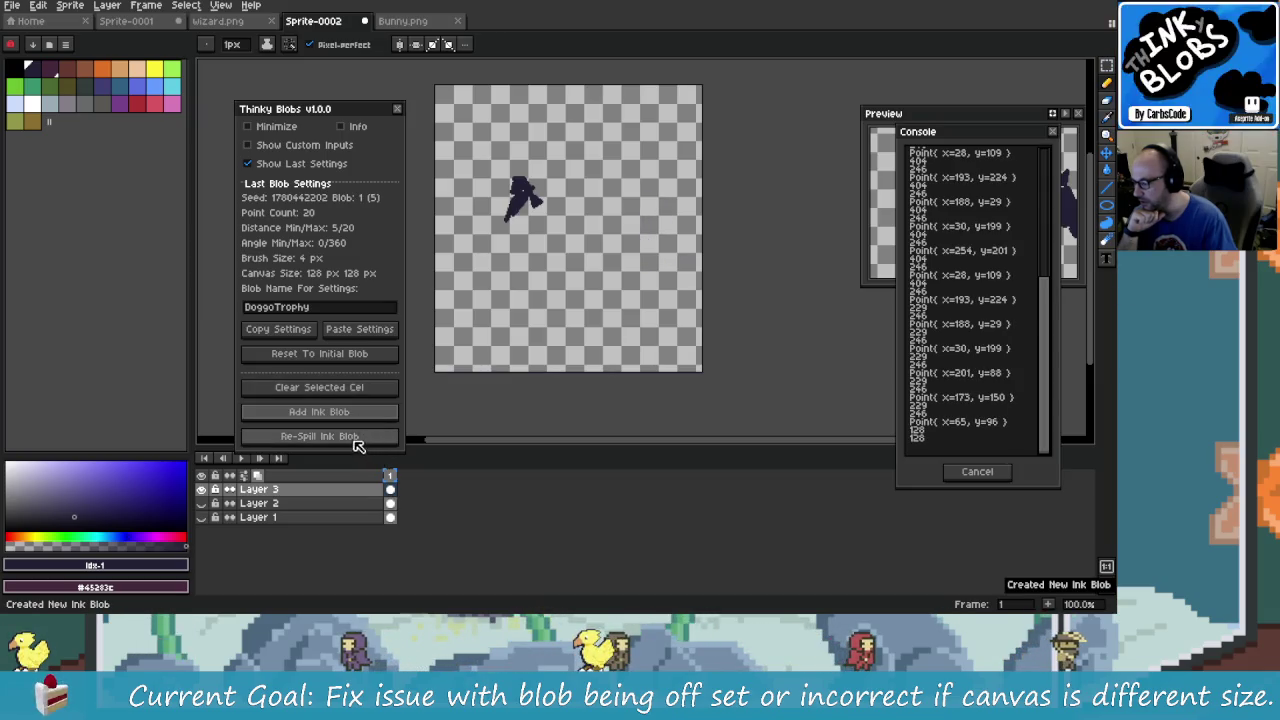
left_click(352, 437)
left_click(352, 438)
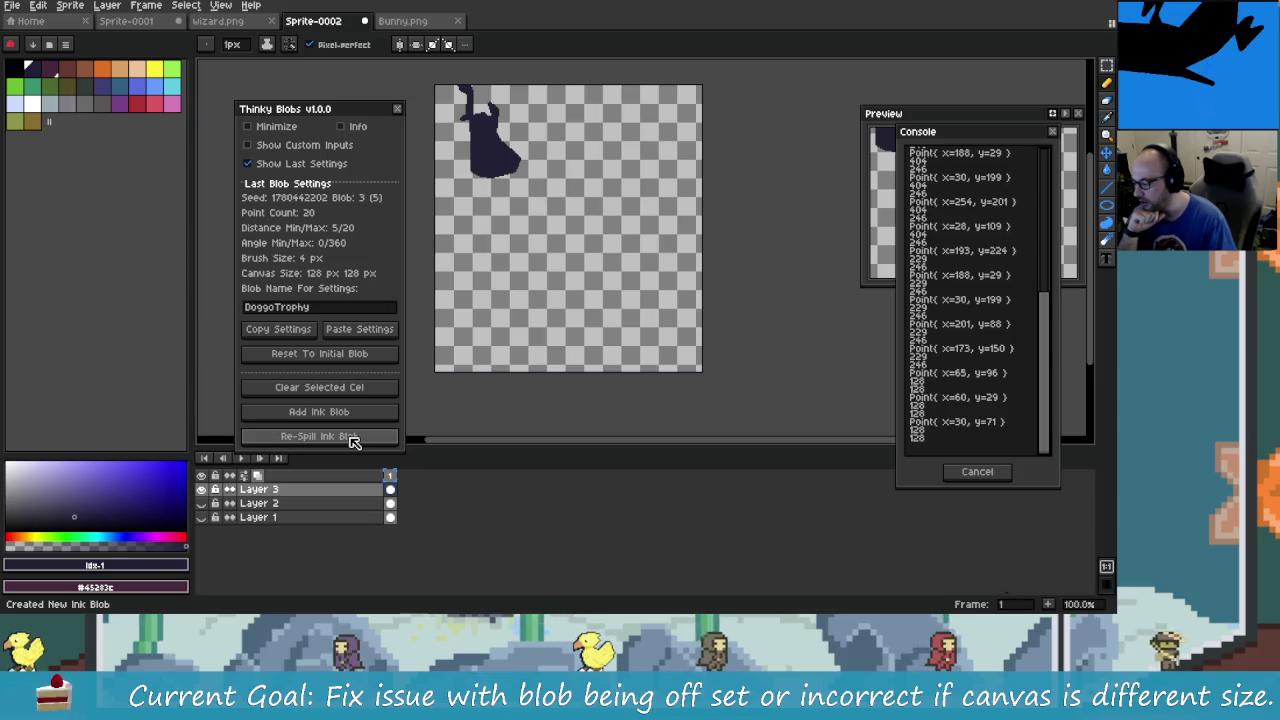
left_click(352, 437)
left_click(352, 437)
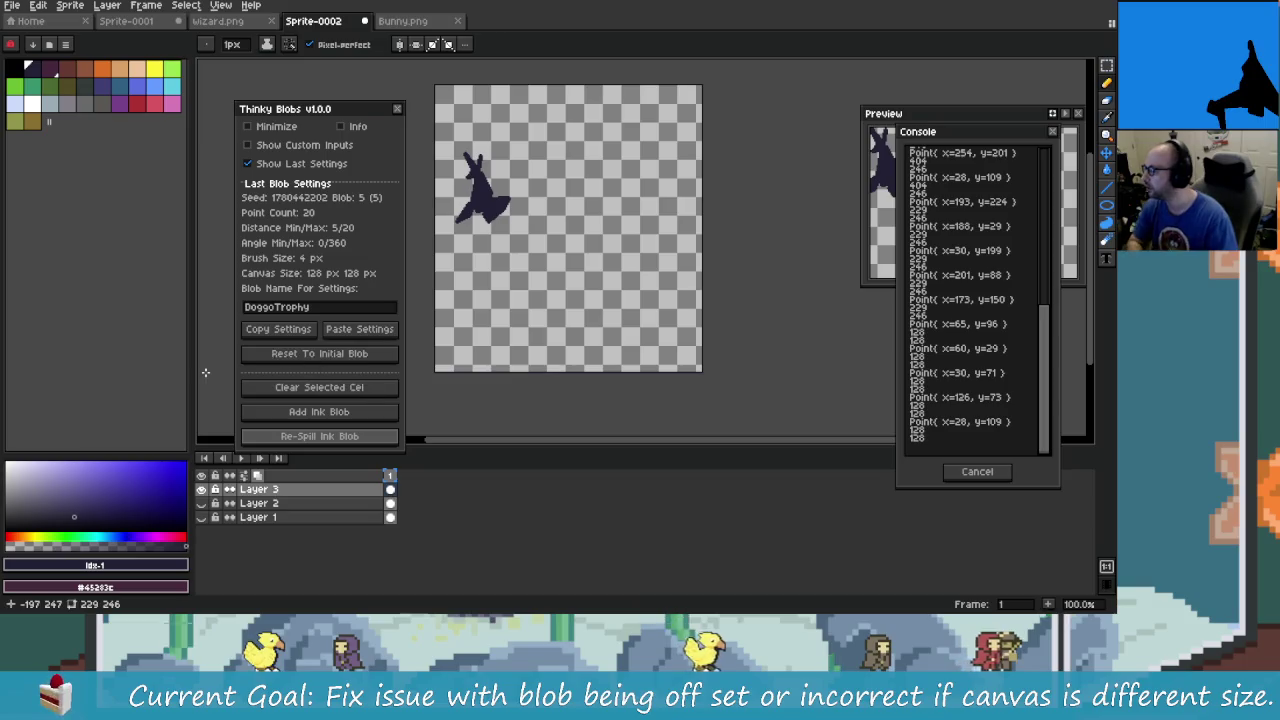
key("alt+Tab")
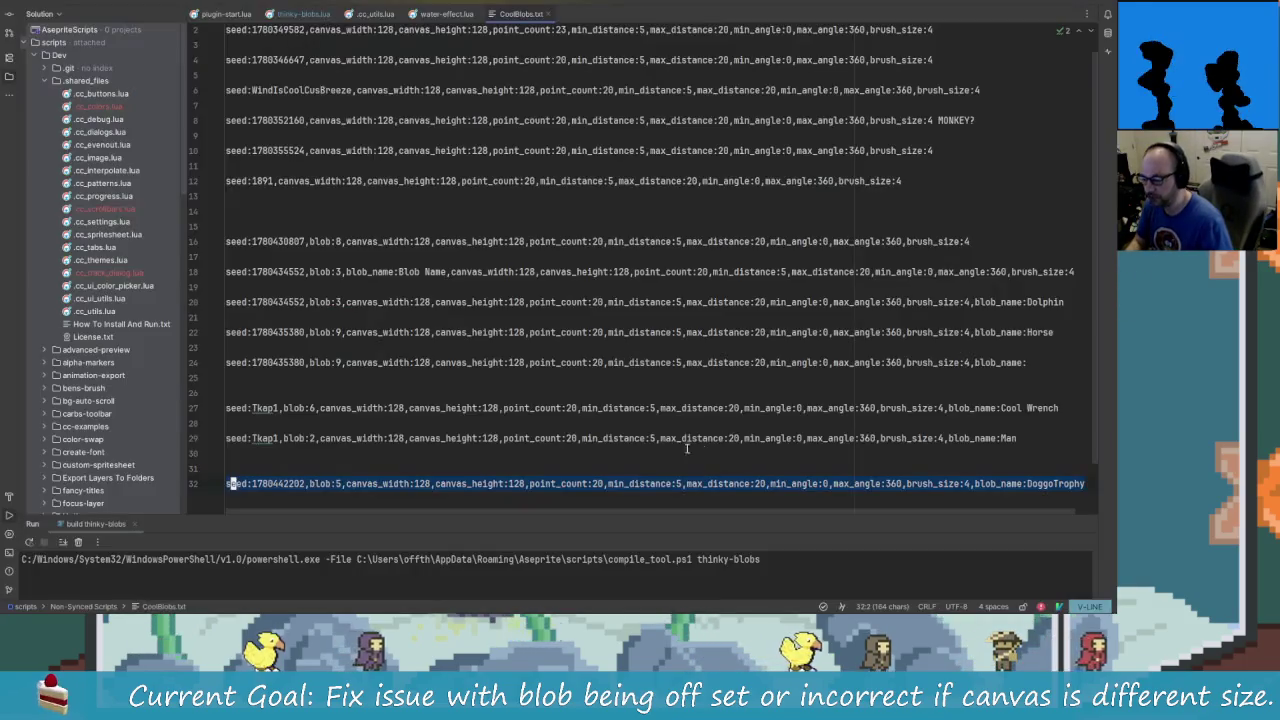
key("alt+Tab")
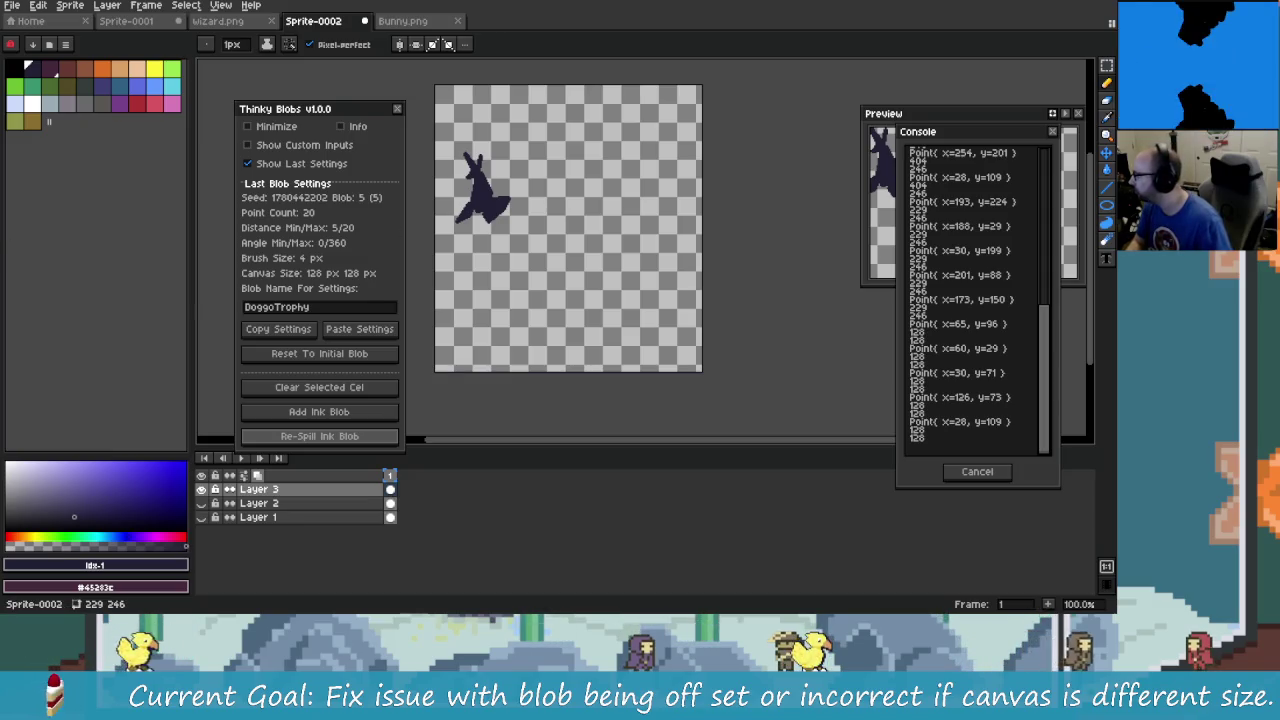
left_click_drag(2, 104, 407, 260)
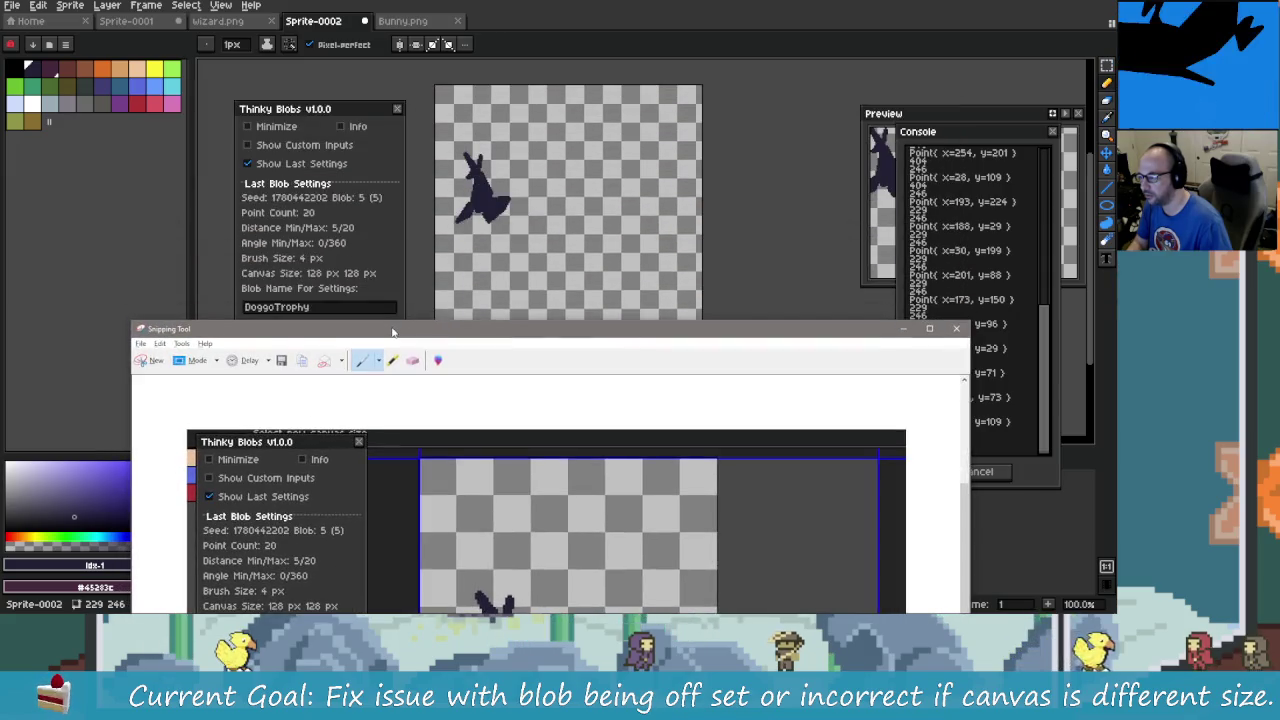
mouse_move(408, 261)
left_mouse_down()
mouse_move(367, 153)
mouse_move(423, 352)
mouse_move(488, 117)
mouse_move(450, 280)
mouse_move(464, 251)
mouse_move(846, 100)
mouse_move(661, 80)
mouse_move(341, 150)
left_mouse_up()
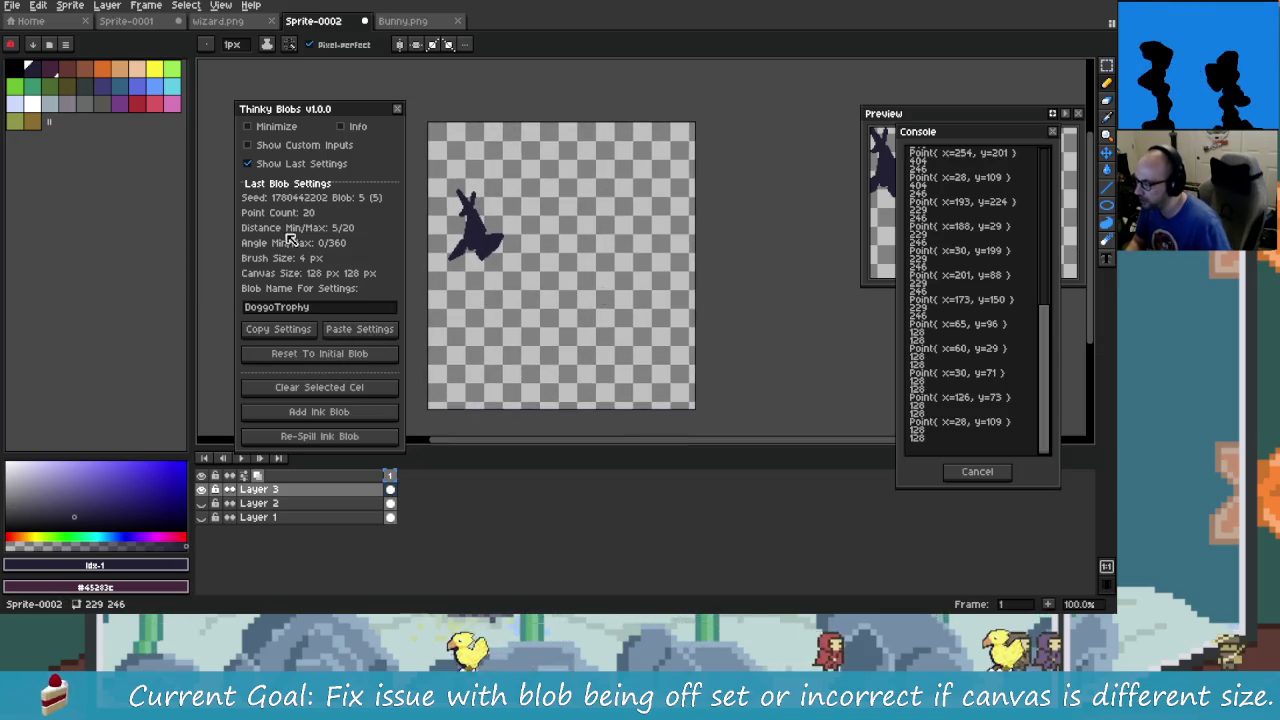
- Resize the Sprite-0002 canvas to 388×400 px by dragging its right and top edges
left_click_drag(594, 322, 613, 320)
key("ctrl+alt+c")
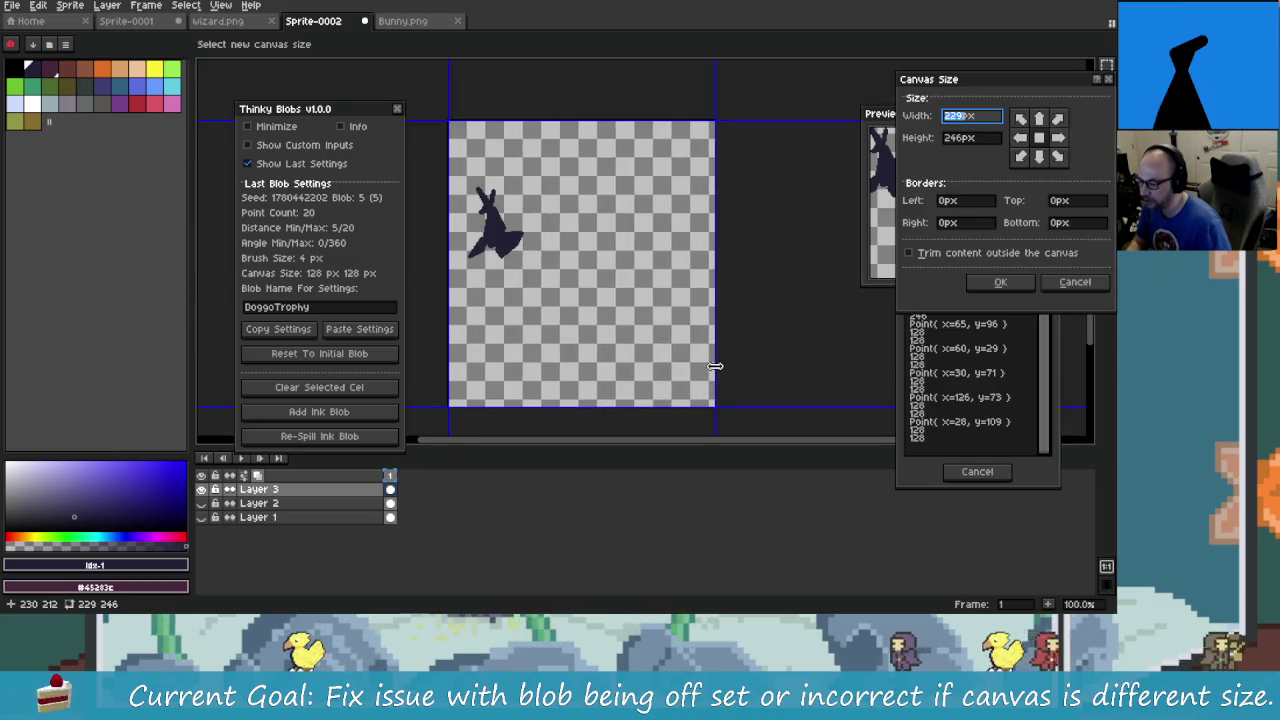
left_click_drag(718, 375, 899, 375)
scroll(729, 371, "down", 1)
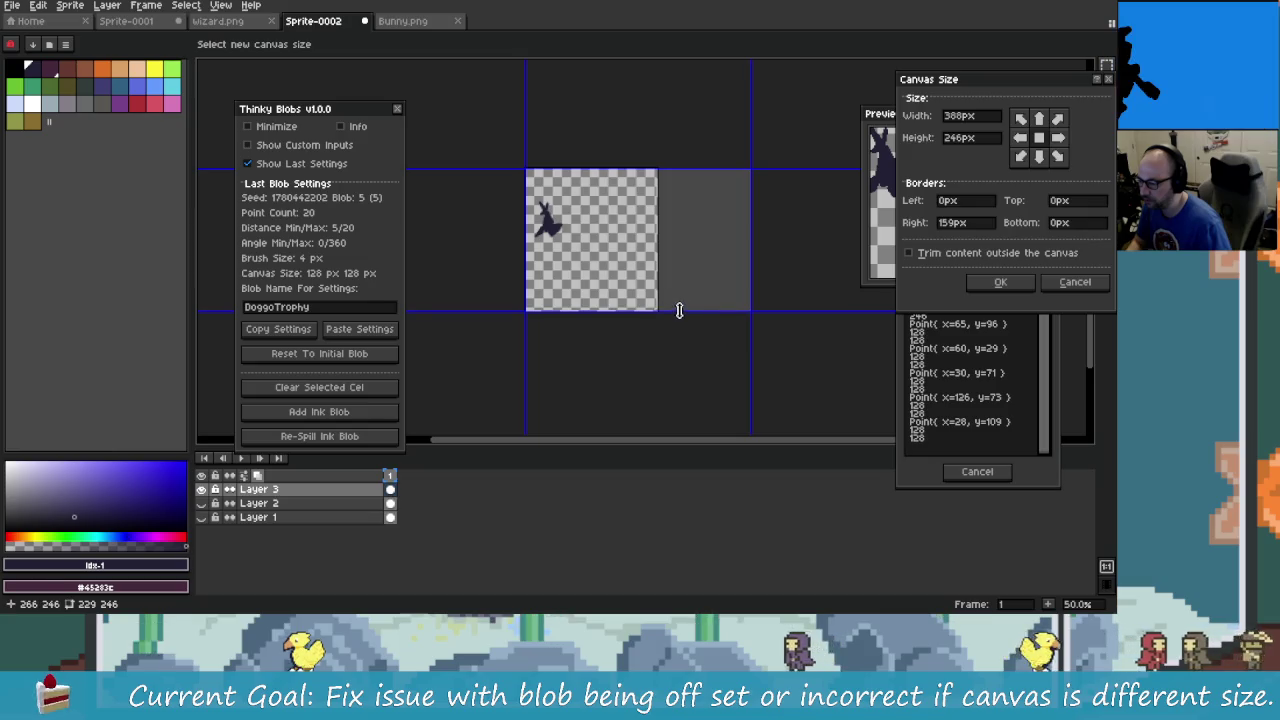
left_click_drag(660, 181, 660, 104)
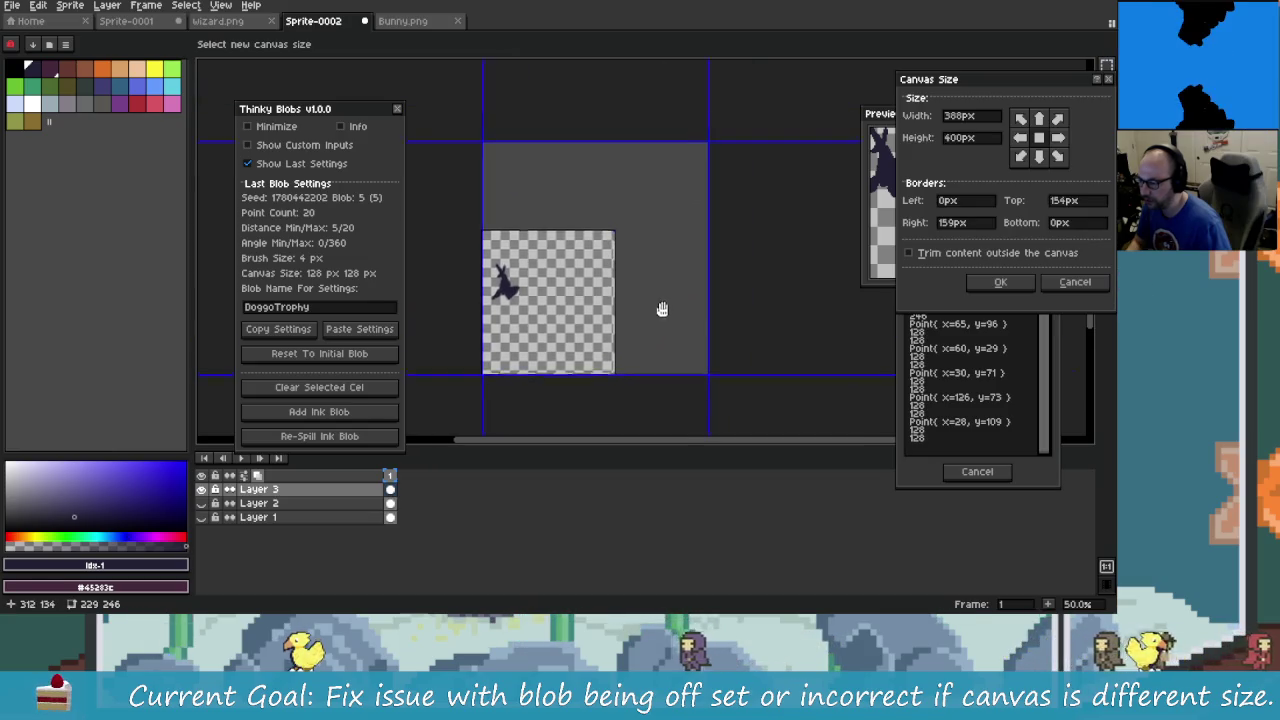
left_click(1001, 284)
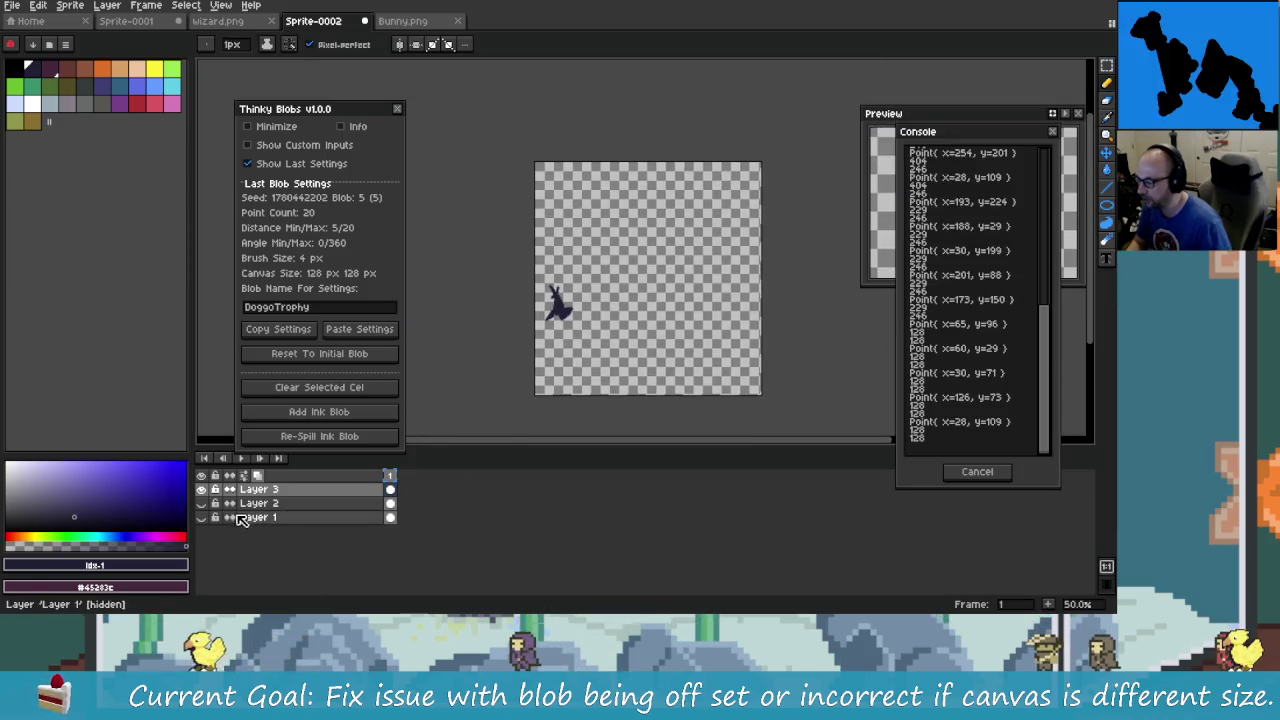
- Hide Layer 3 and add a new empty Layer 4 above it
left_click(201, 489)
right_click(287, 497)
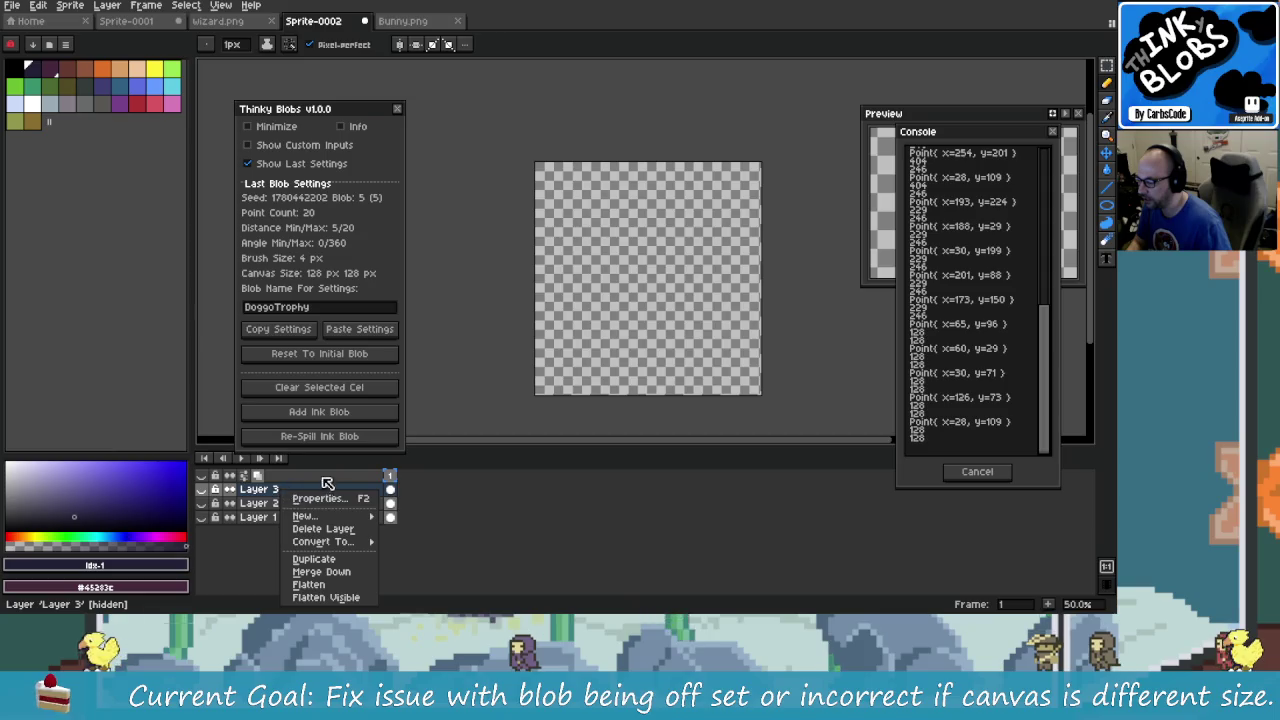
left_click(405, 514)
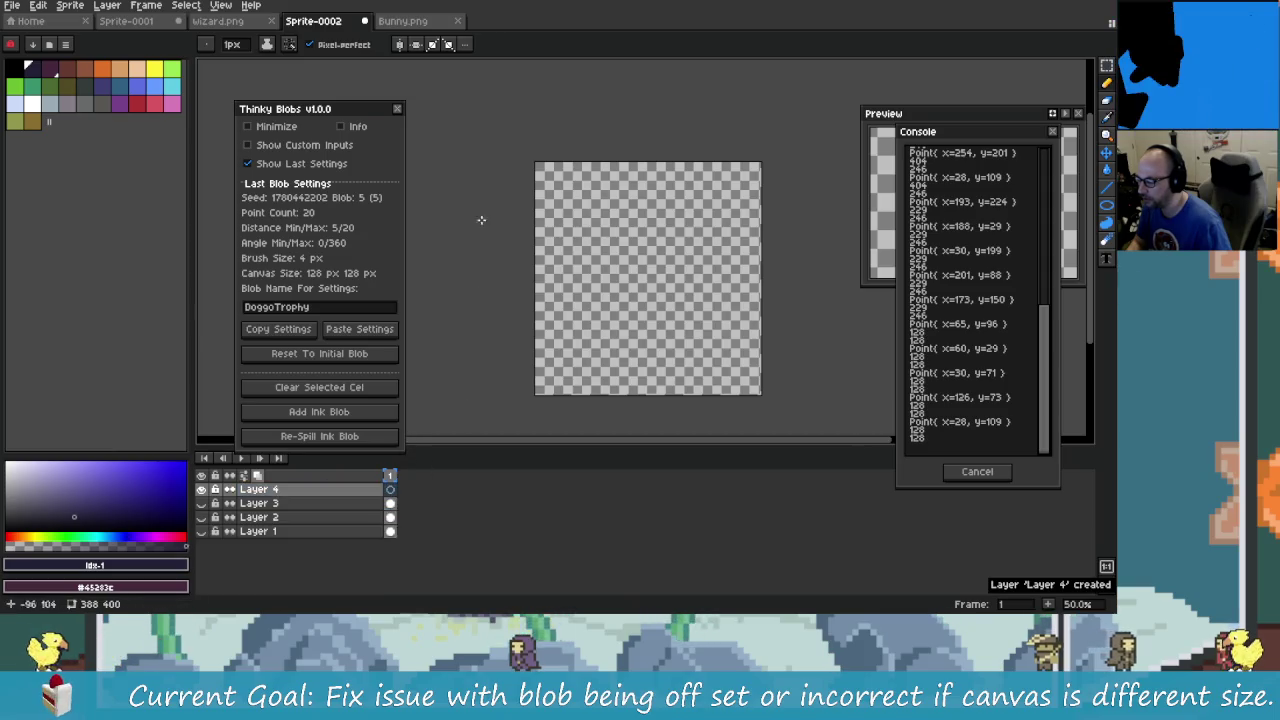
- Reopen the Thinky Blobs panel with last settings shown and try pasting settings, dismissing the not-found warning
left_click(397, 108)
left_click(146, 5)
left_click(178, 60)
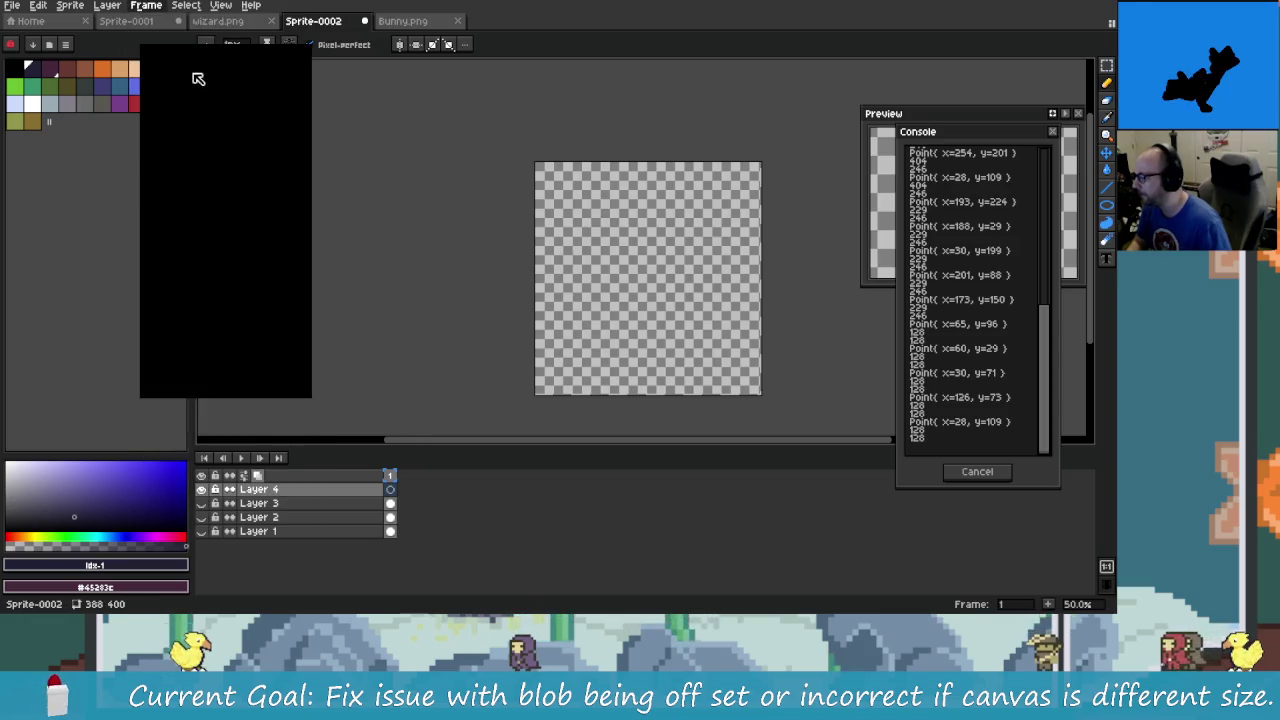
left_click(200, 108)
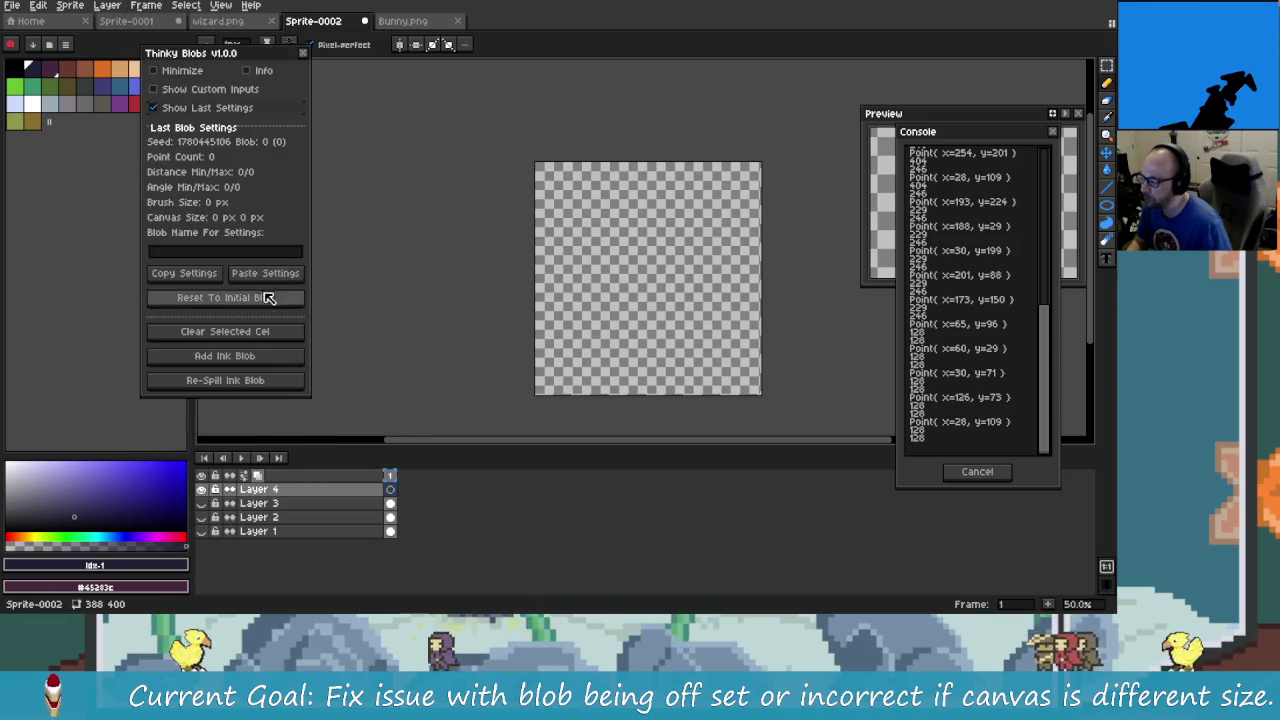
left_click(290, 274)
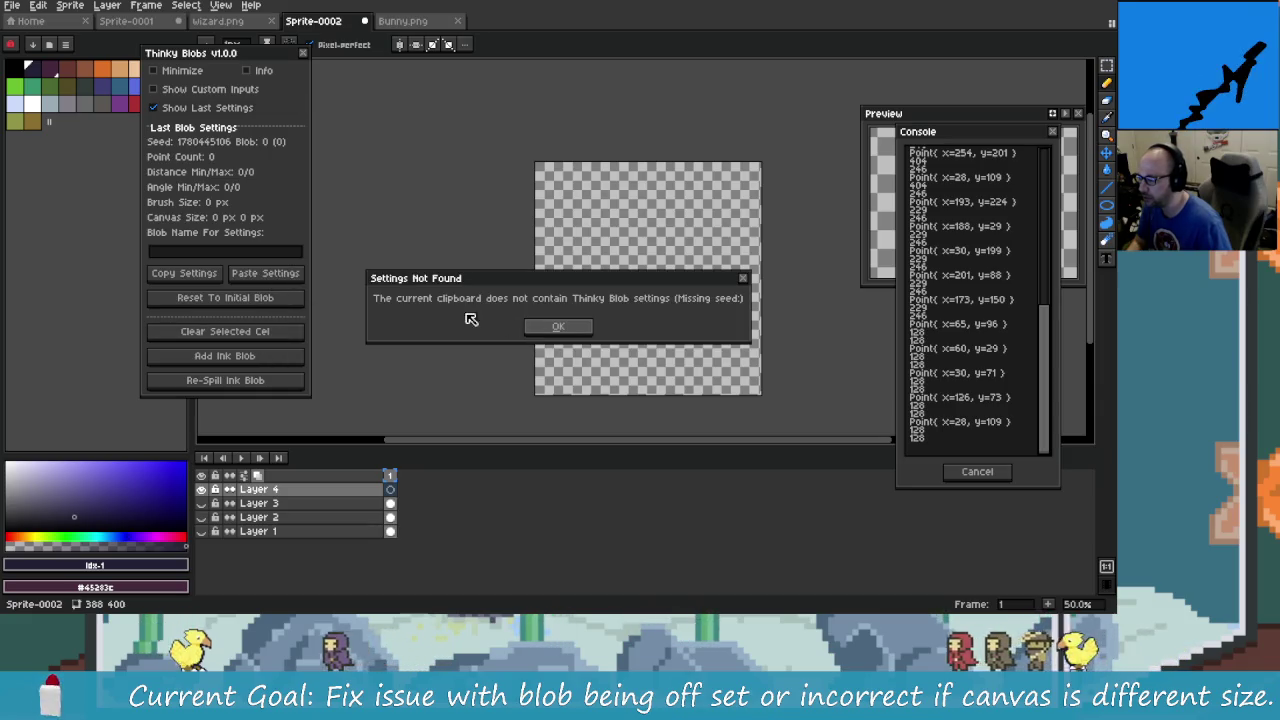
left_click(562, 326)
- Paste the DoggoTrophy settings (128 px canvas) and add a new ink blob
key("alt+Tab")
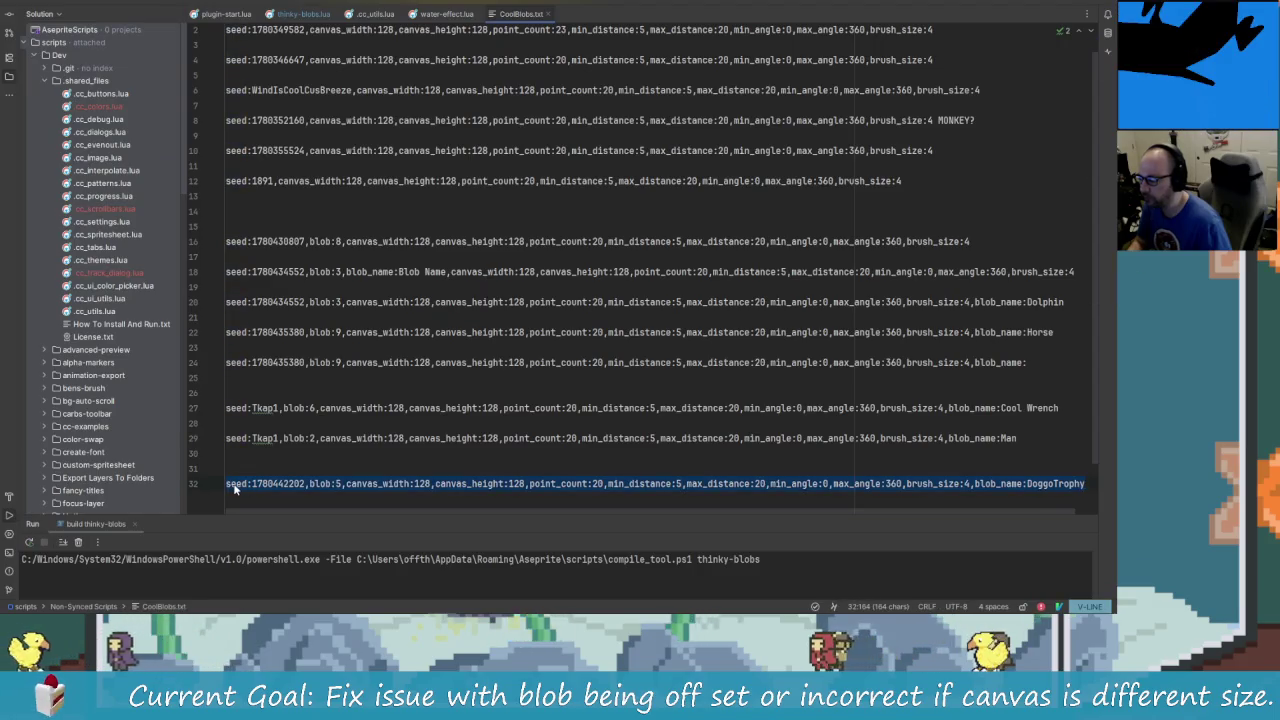
key("alt+Tab")
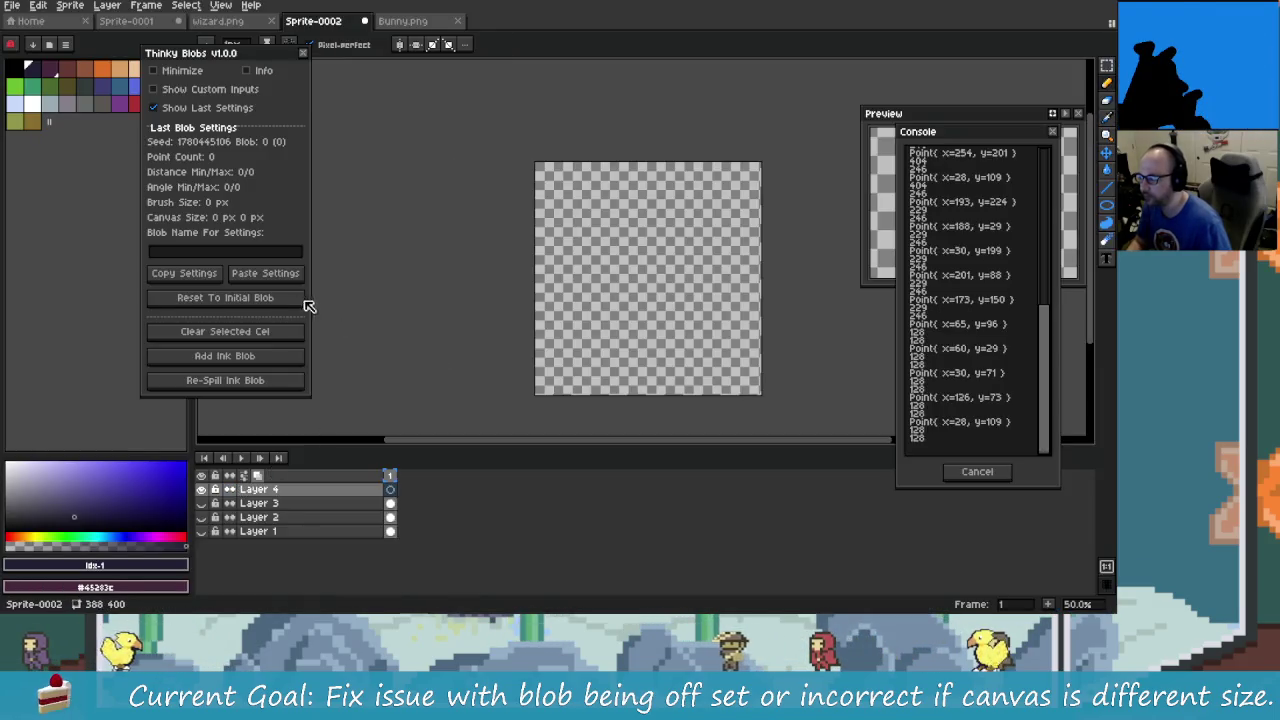
left_click(265, 273)
left_click(562, 332)
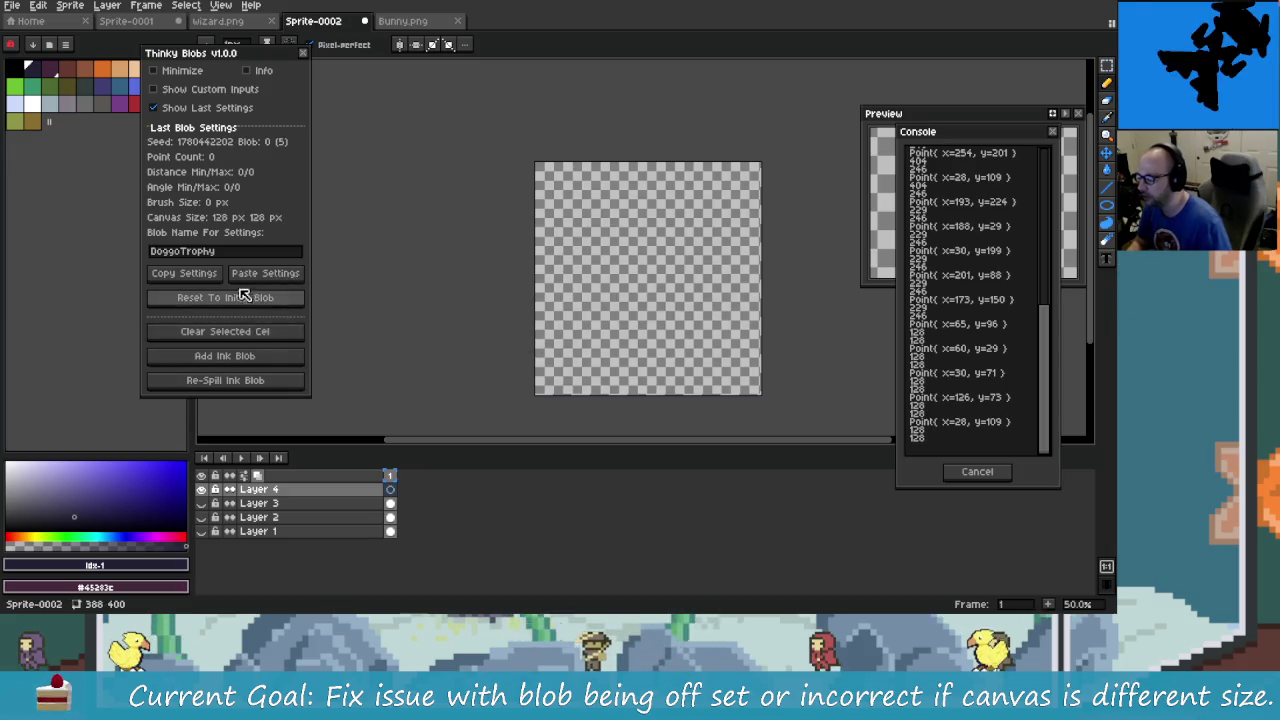
left_click(252, 355)
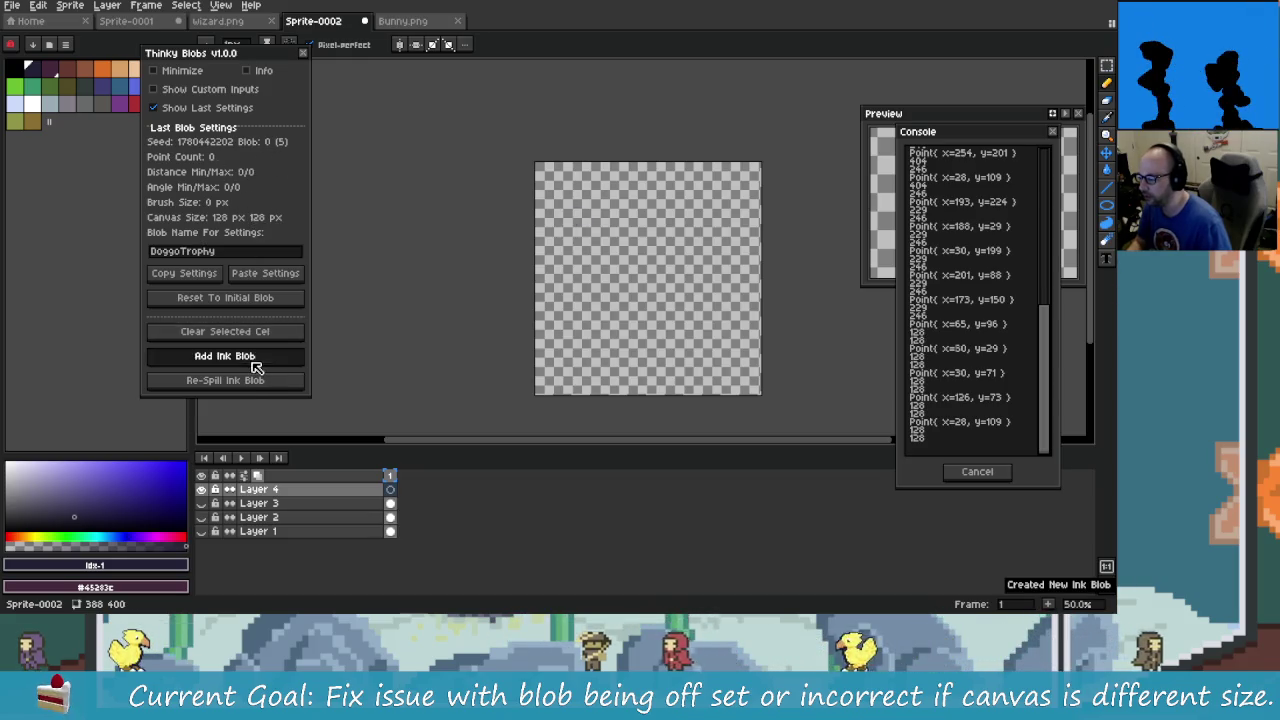
- Re-spill the ink blob to finish drawing the DoggoTrophy blob
left_click(258, 385)
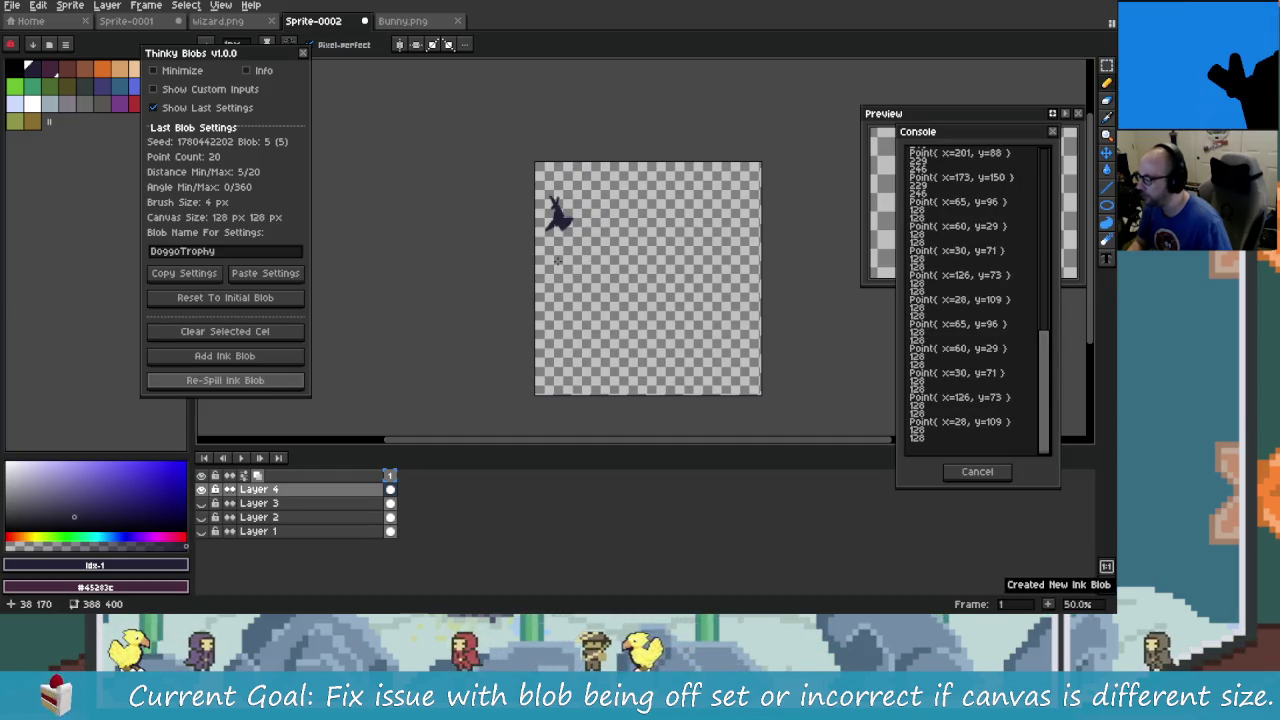
scroll(528, 209, "up", 3)
scroll(528, 209, "down", 1)
scroll(500, 280, "down", 1)
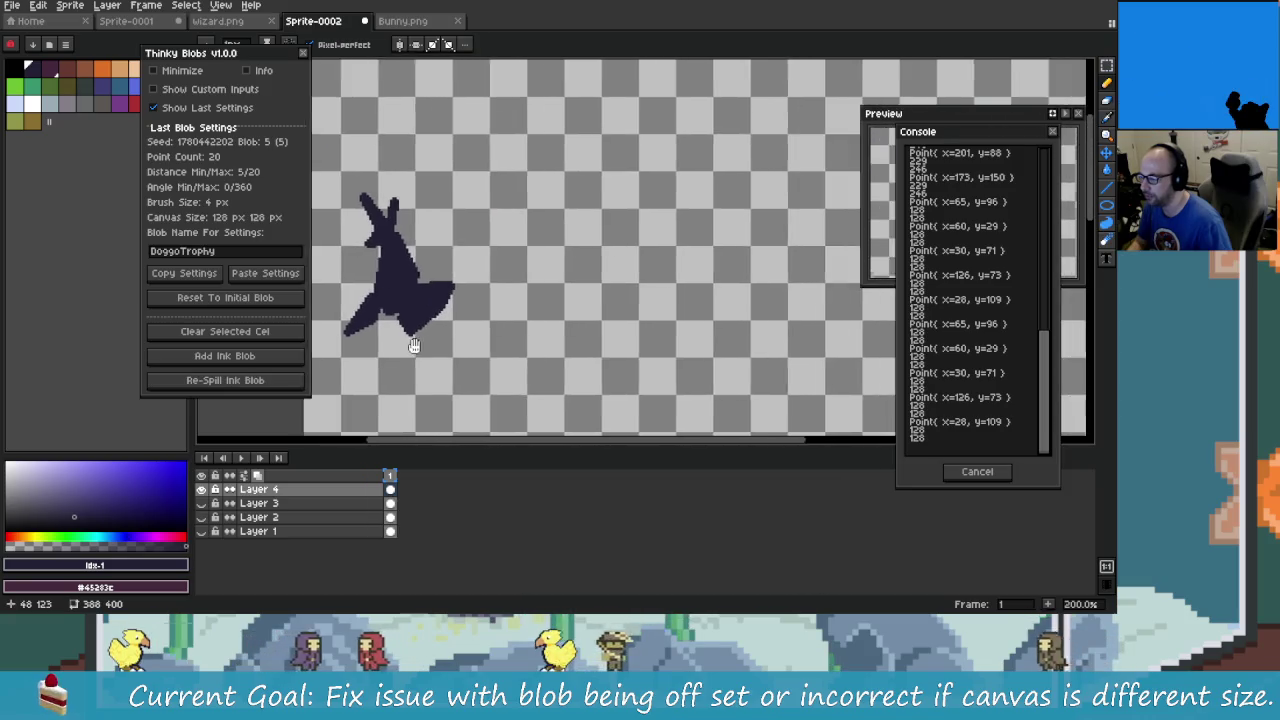
scroll(471, 343, "down", 1)
mouse_move(436, 311)
left_mouse_down()
mouse_move(633, 163)
mouse_move(617, 294)
left_mouse_up()
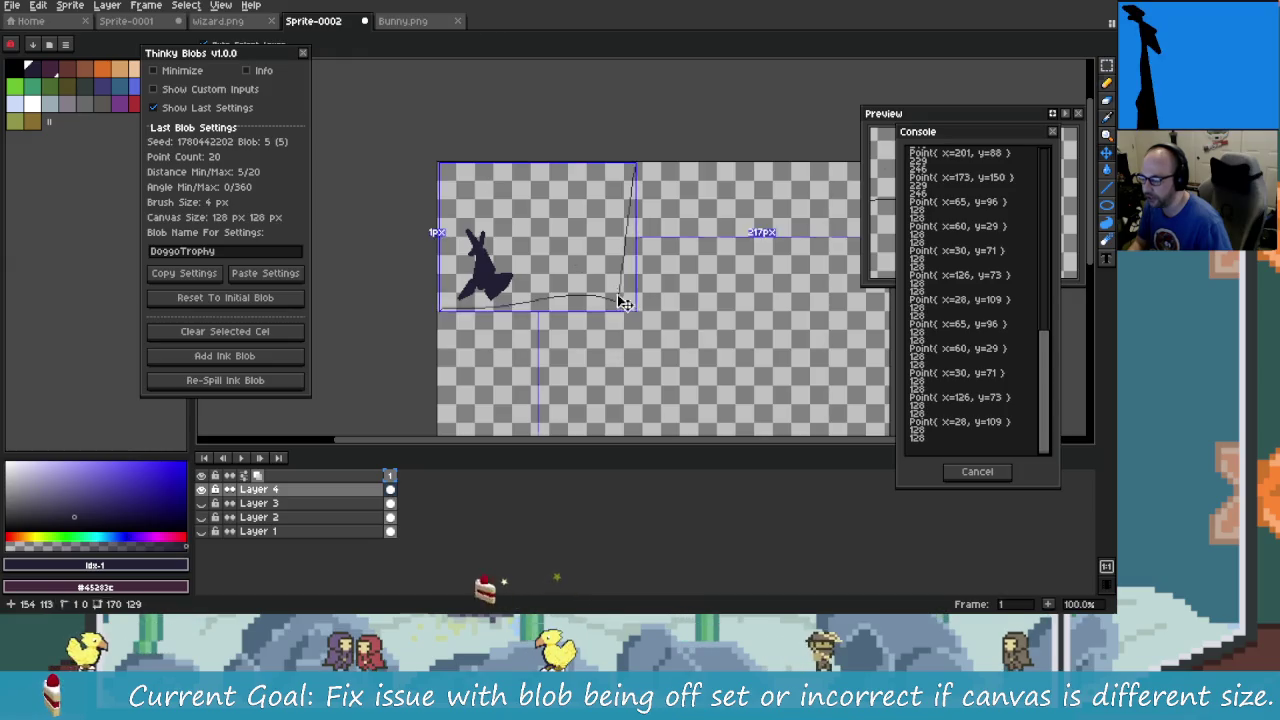
scroll(561, 281, "down", 1)
scroll(561, 281, "up", 1)
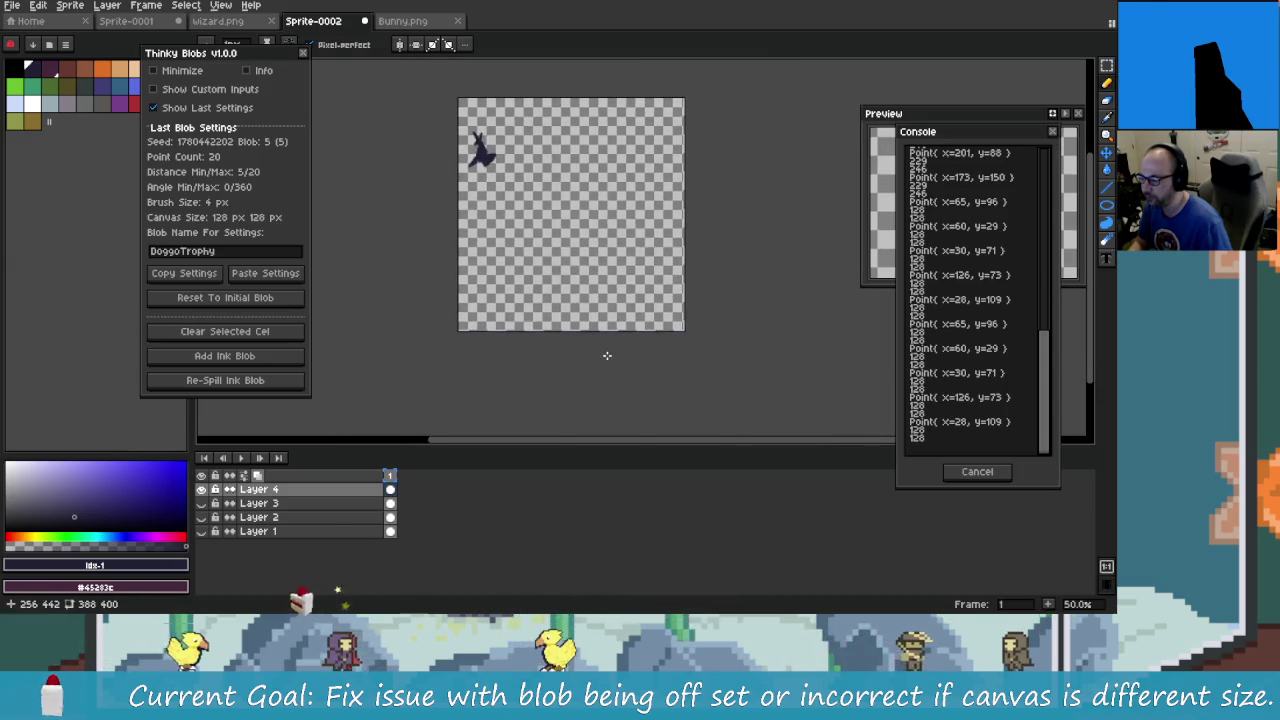
scroll(580, 330, "up", 1)
scroll(521, 316, "down", 2)
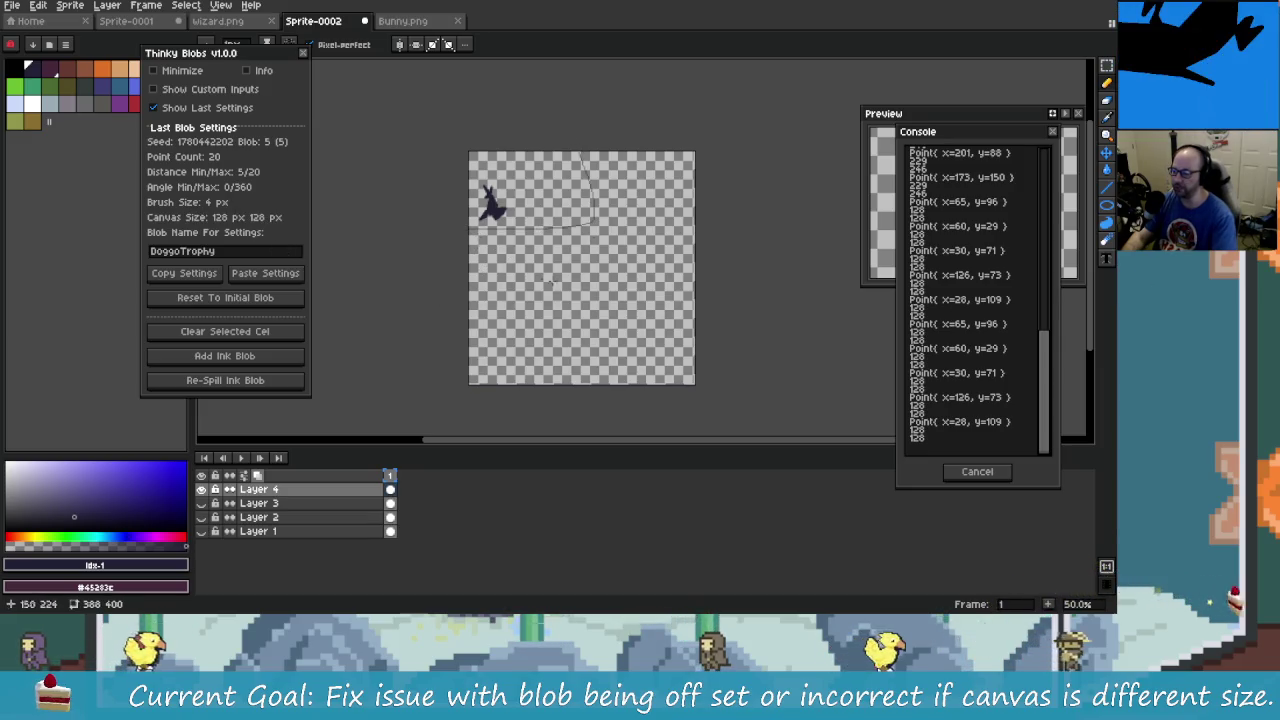
- Move the DoggoTrophy blob about 85 px lower, then return to the pencil tool
key("v")
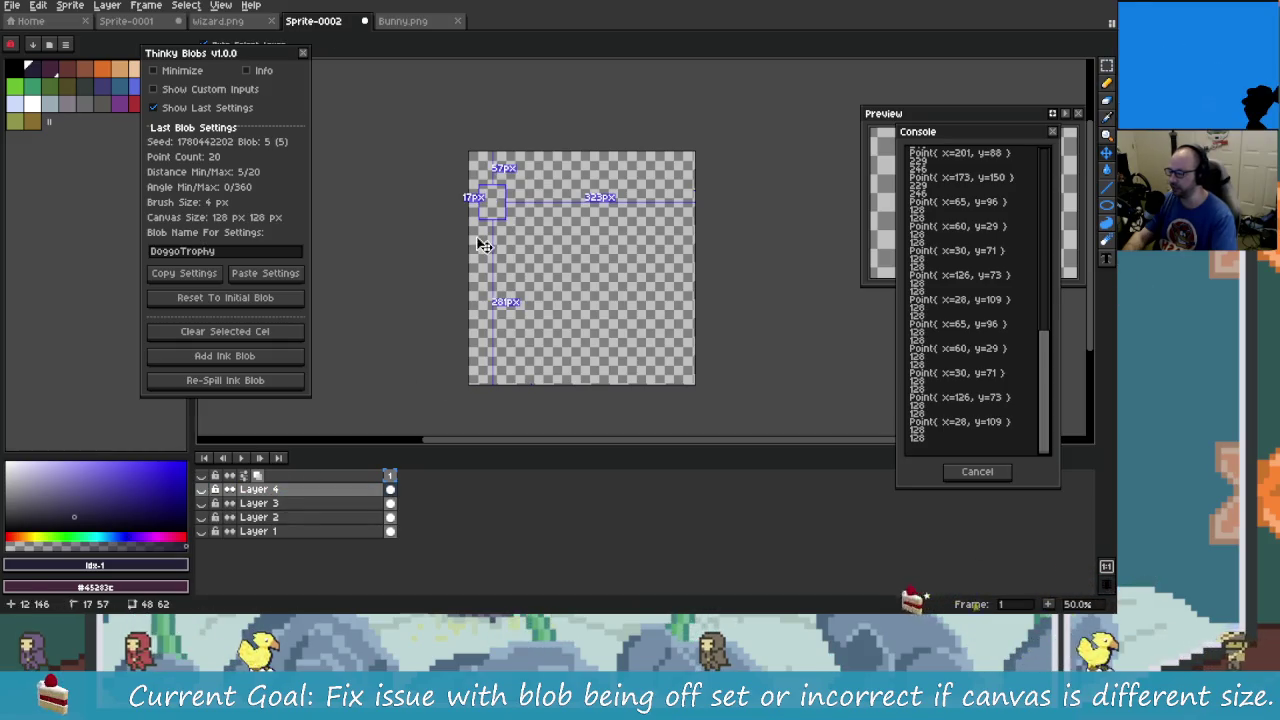
left_click_drag(530, 250, 530, 335)
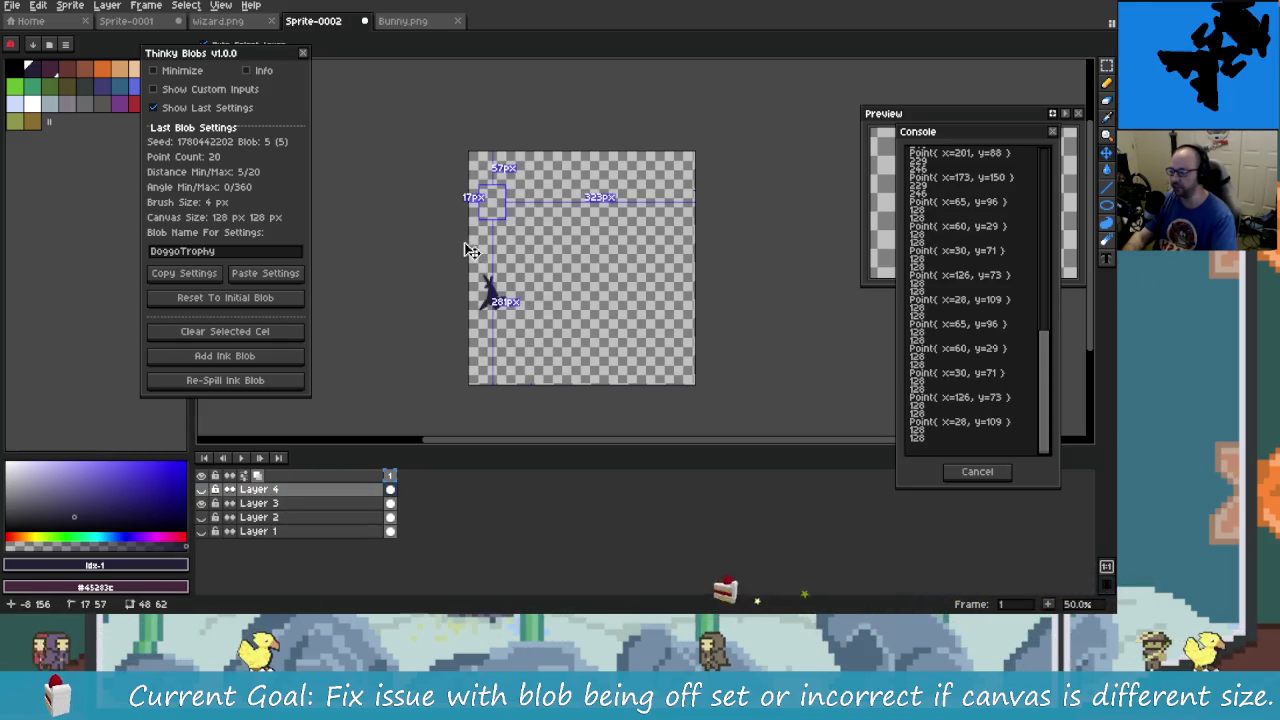
key("b")
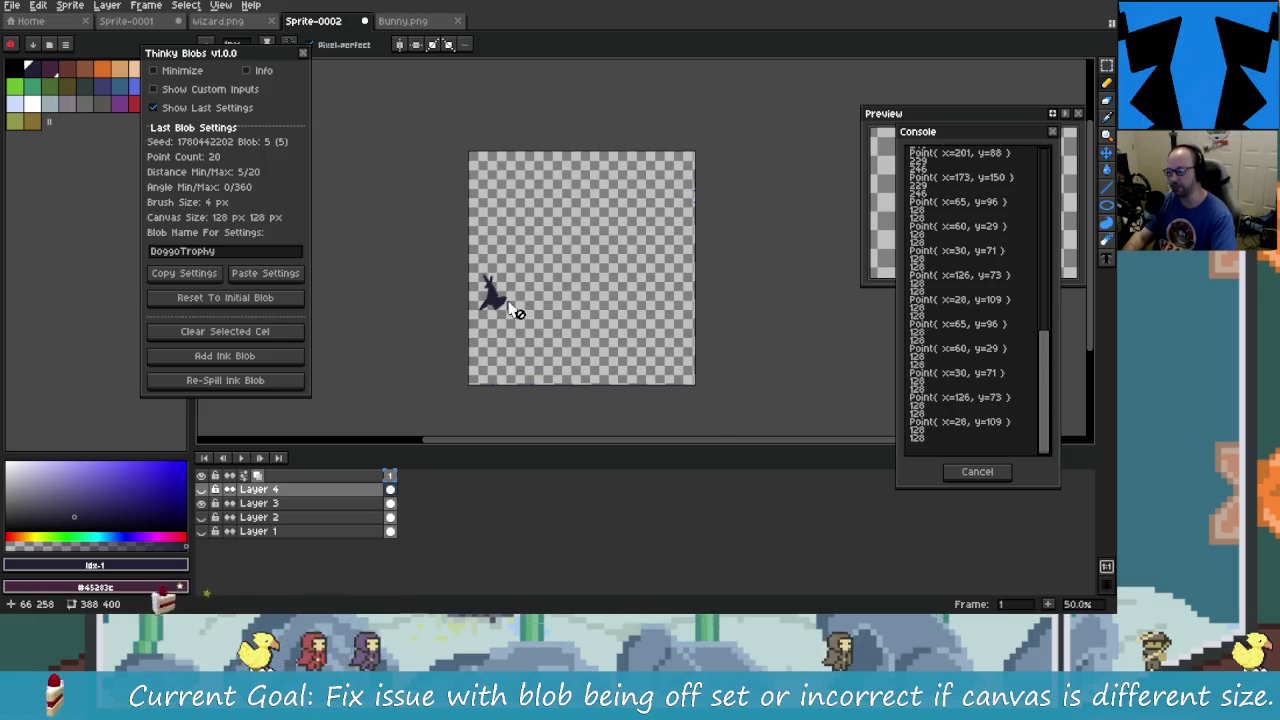
scroll(488, 294, "up", 1)
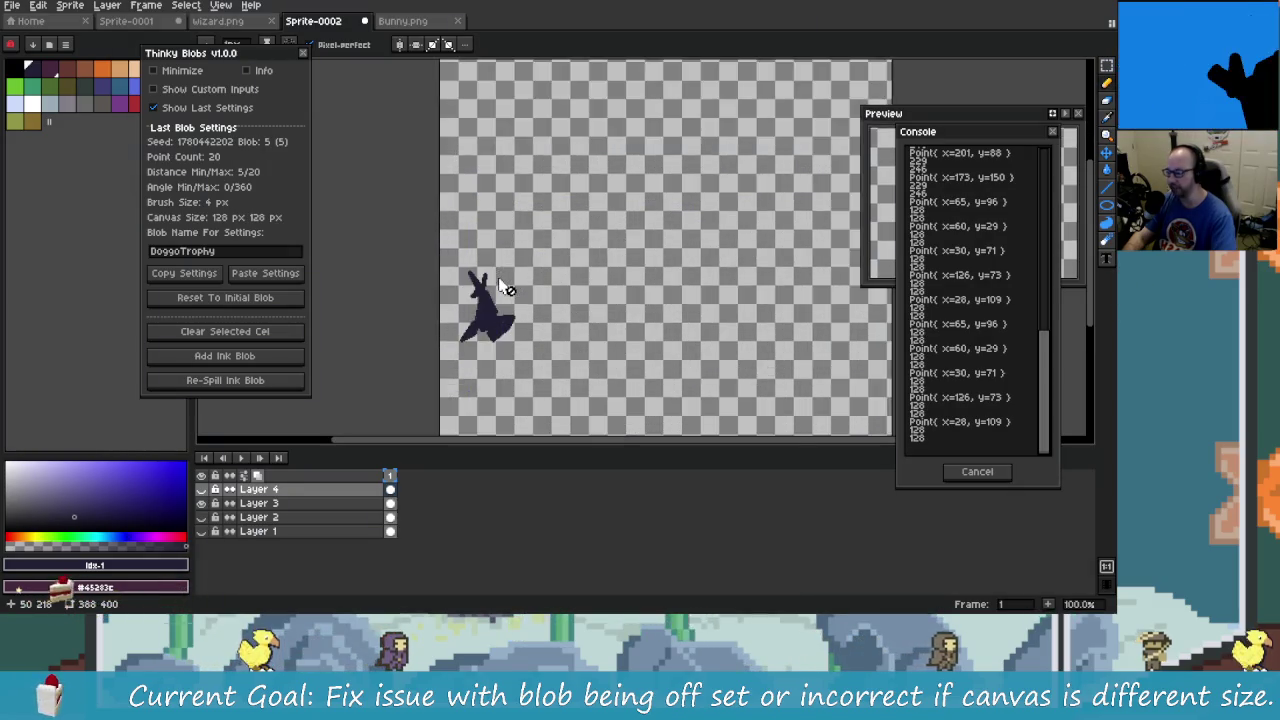
scroll(586, 329, "down", 1)
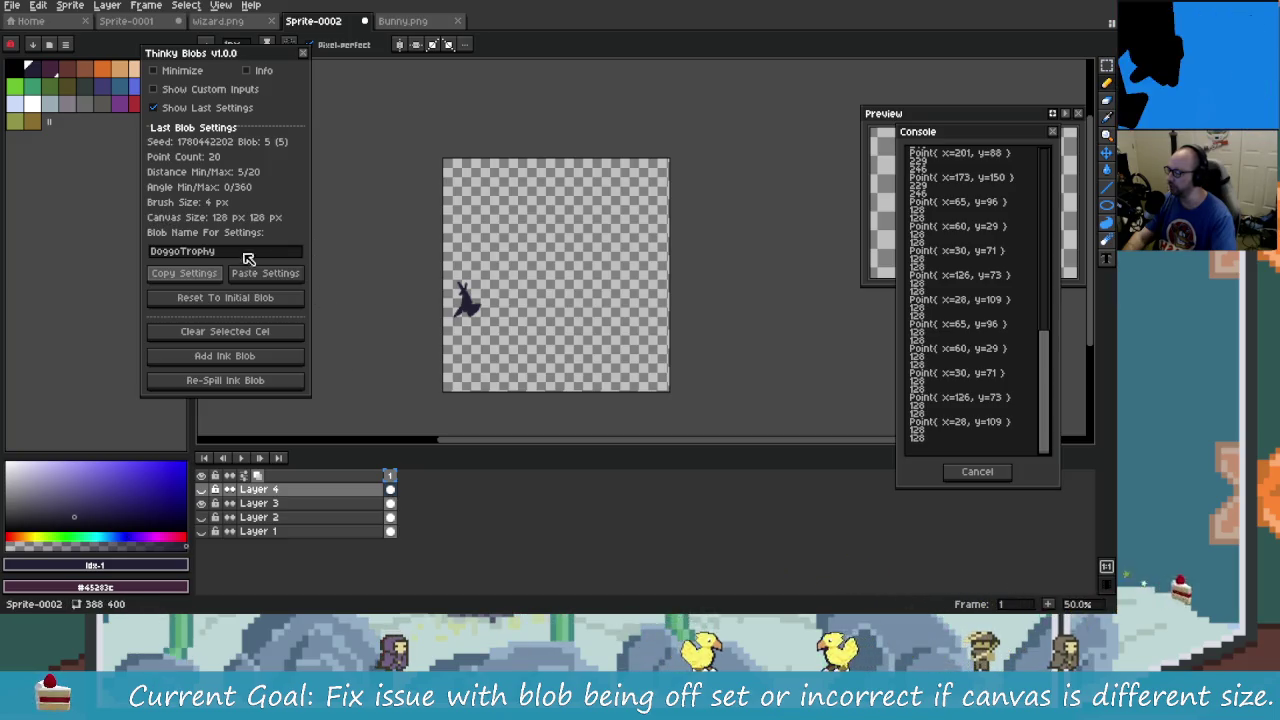
key("alt+Tab")
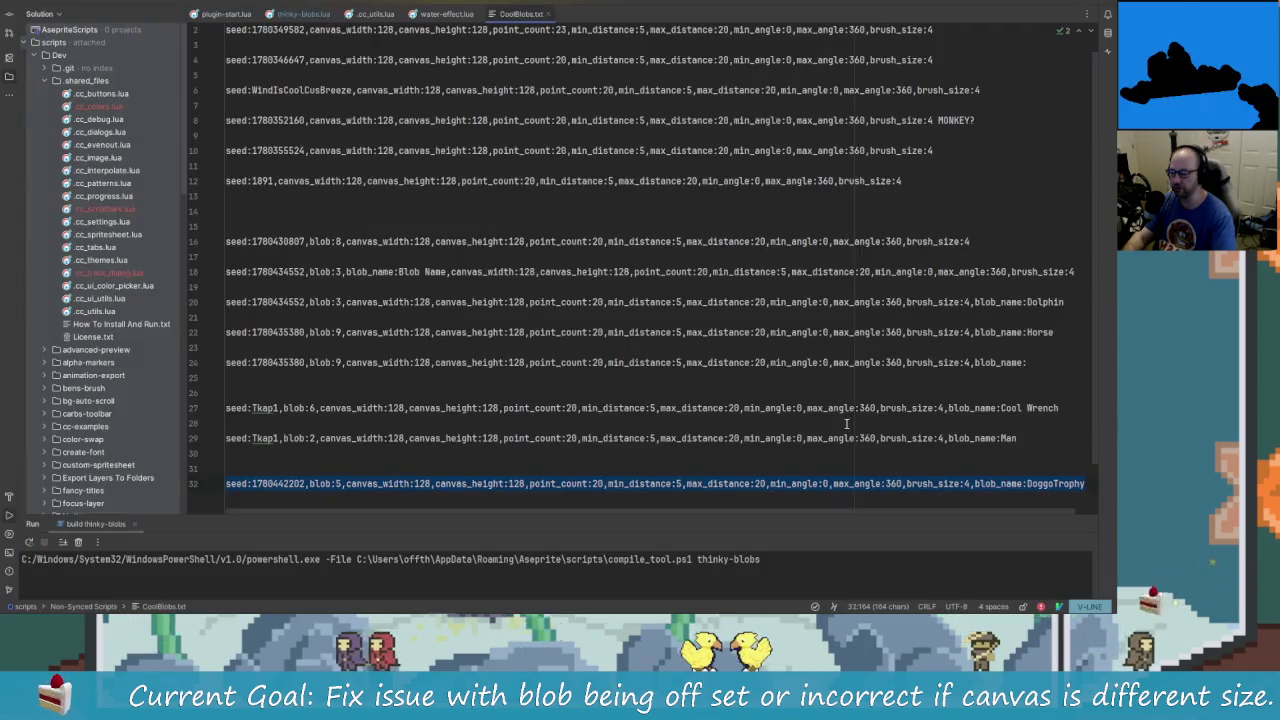
- Duplicate the DoggoTrophy settings line as line 33 in CoolBlobs.txt
left_click(1078, 488)
key("a")
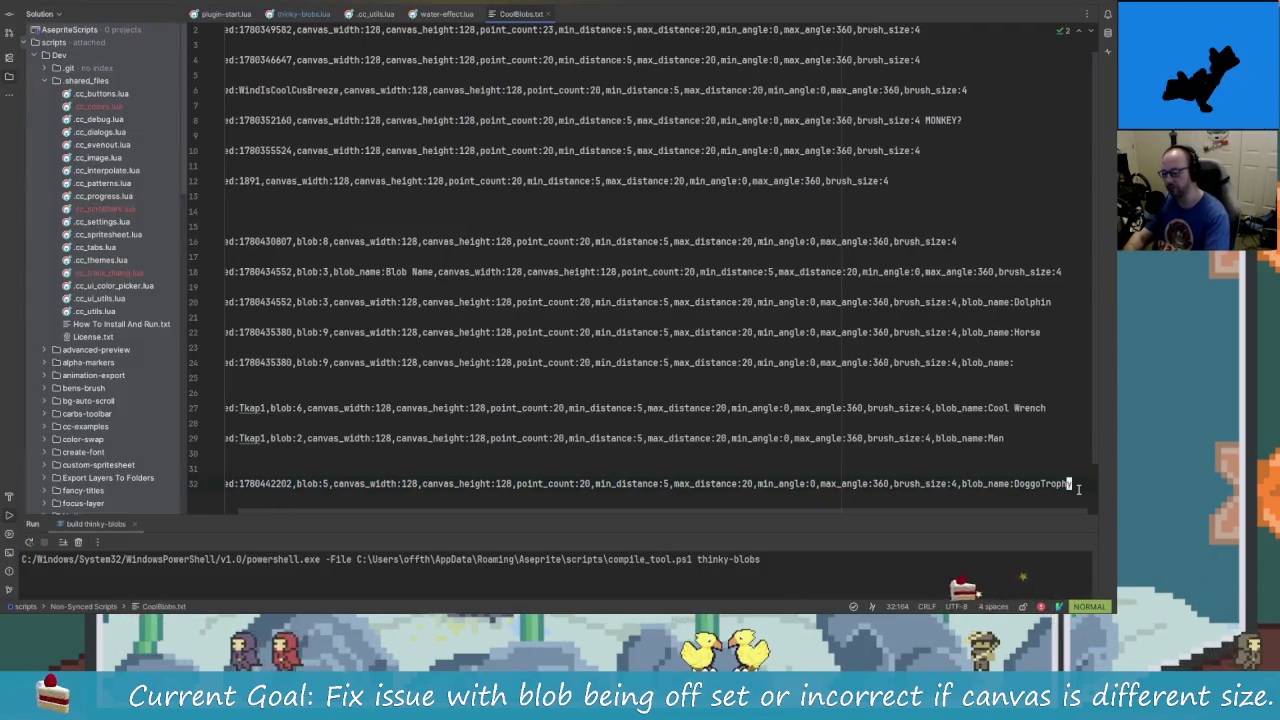
key("Return")
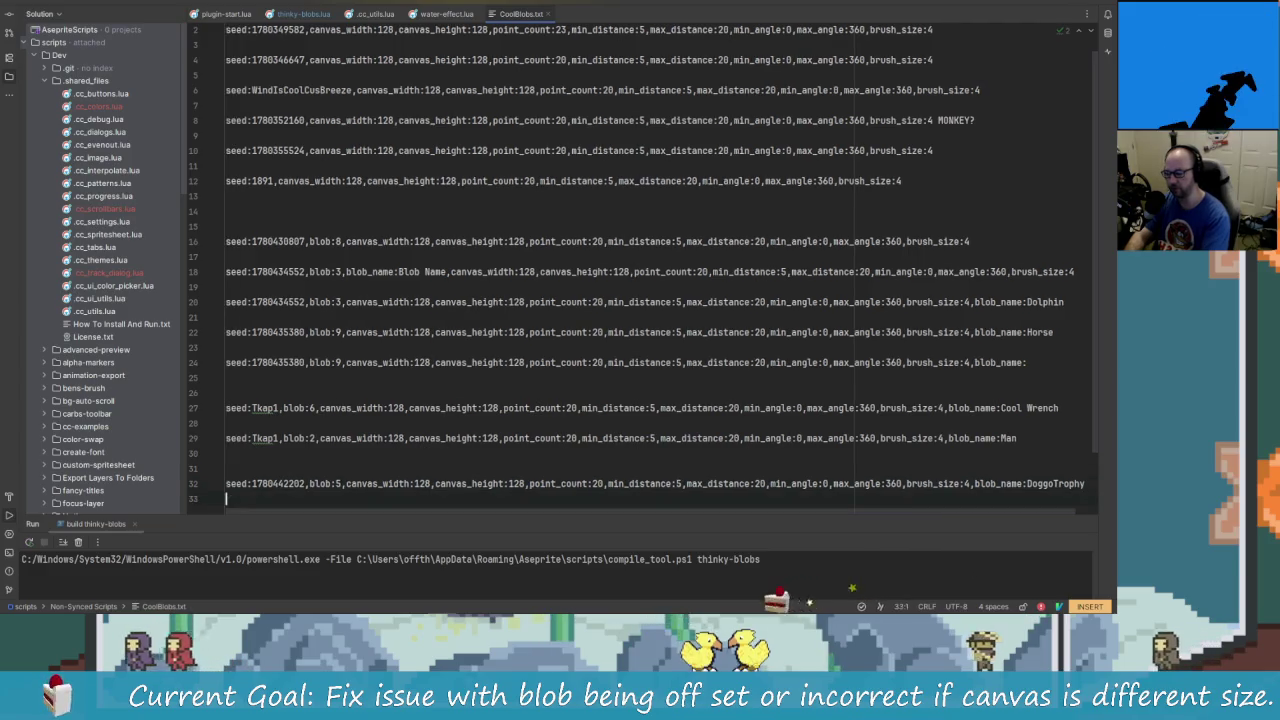
key("ctrl+v")
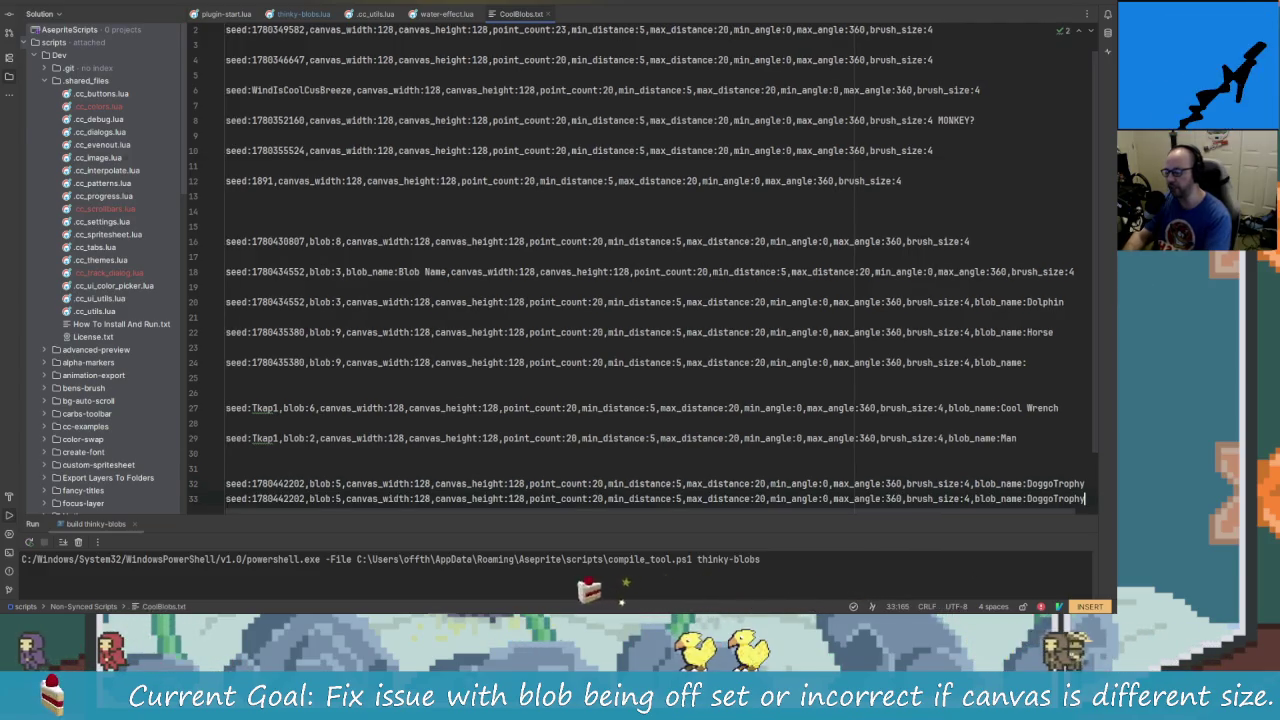
key("alt+Tab")
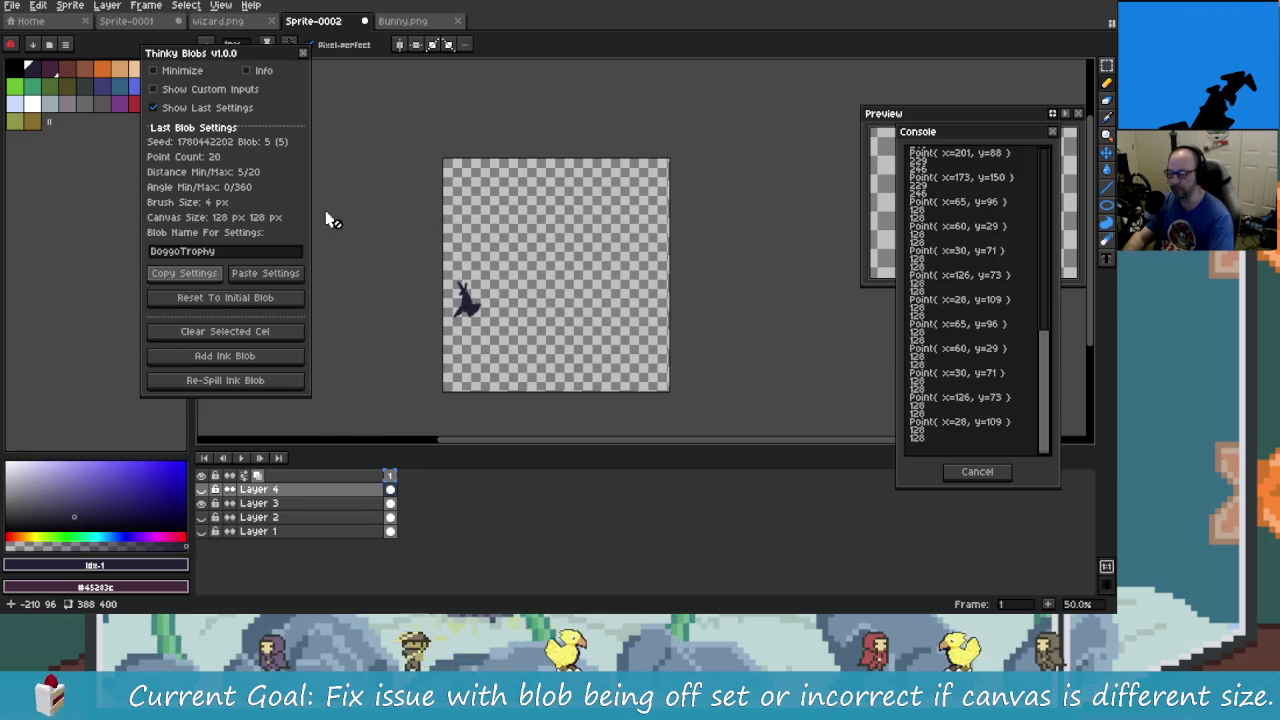
- Close Aseprite's point-log console, hide the last blob settings, and move the Thinky Blobs panel down-right
left_click(977, 471)
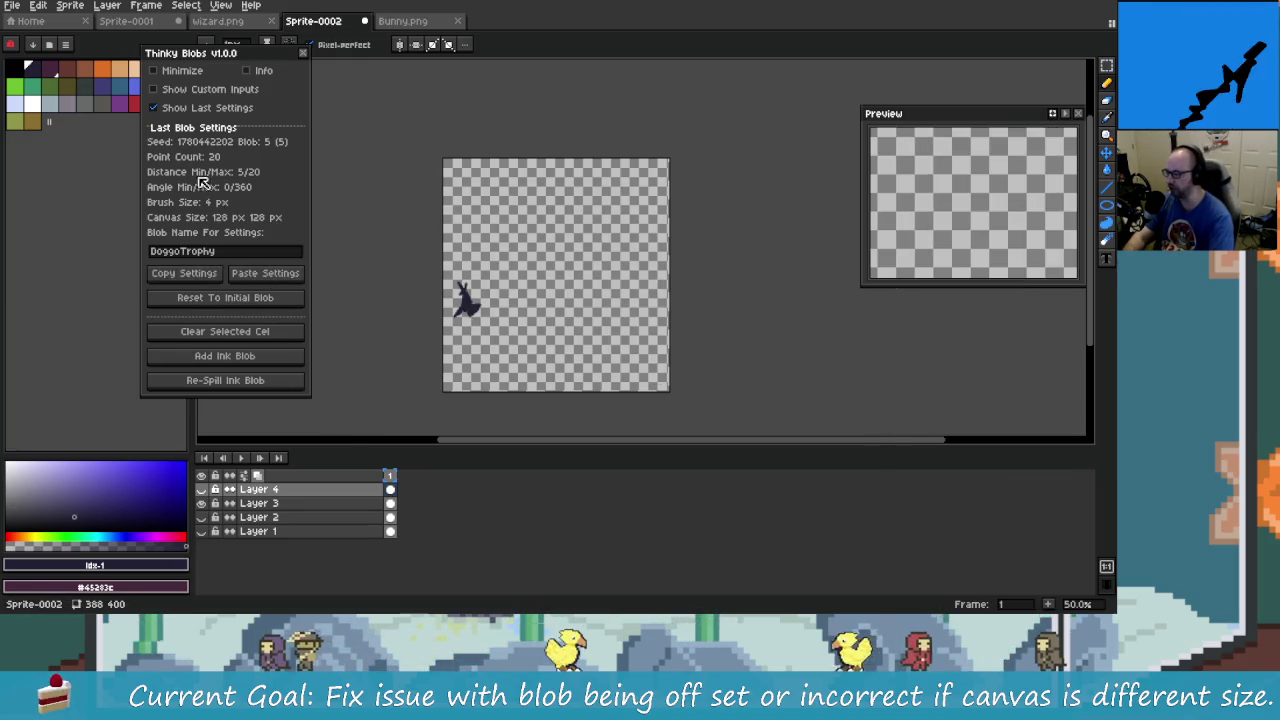
left_click(200, 107)
left_click_drag(207, 55, 280, 81)
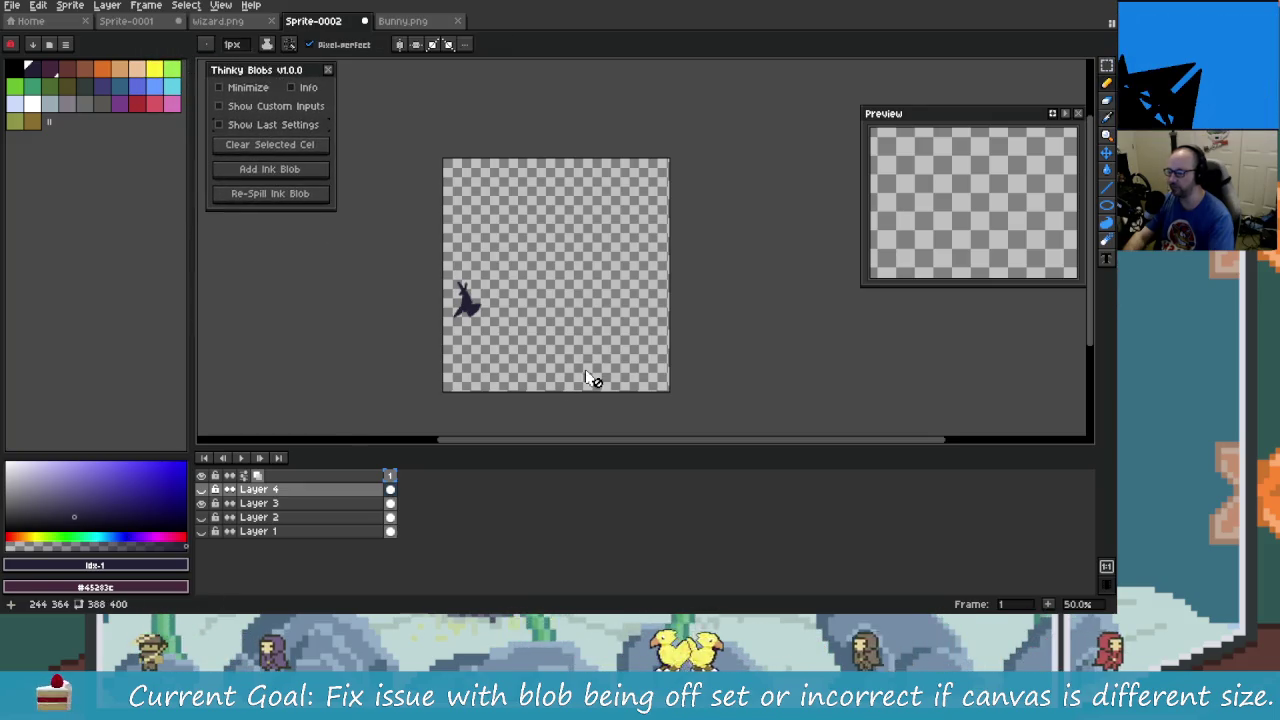
key("alt+Tab")
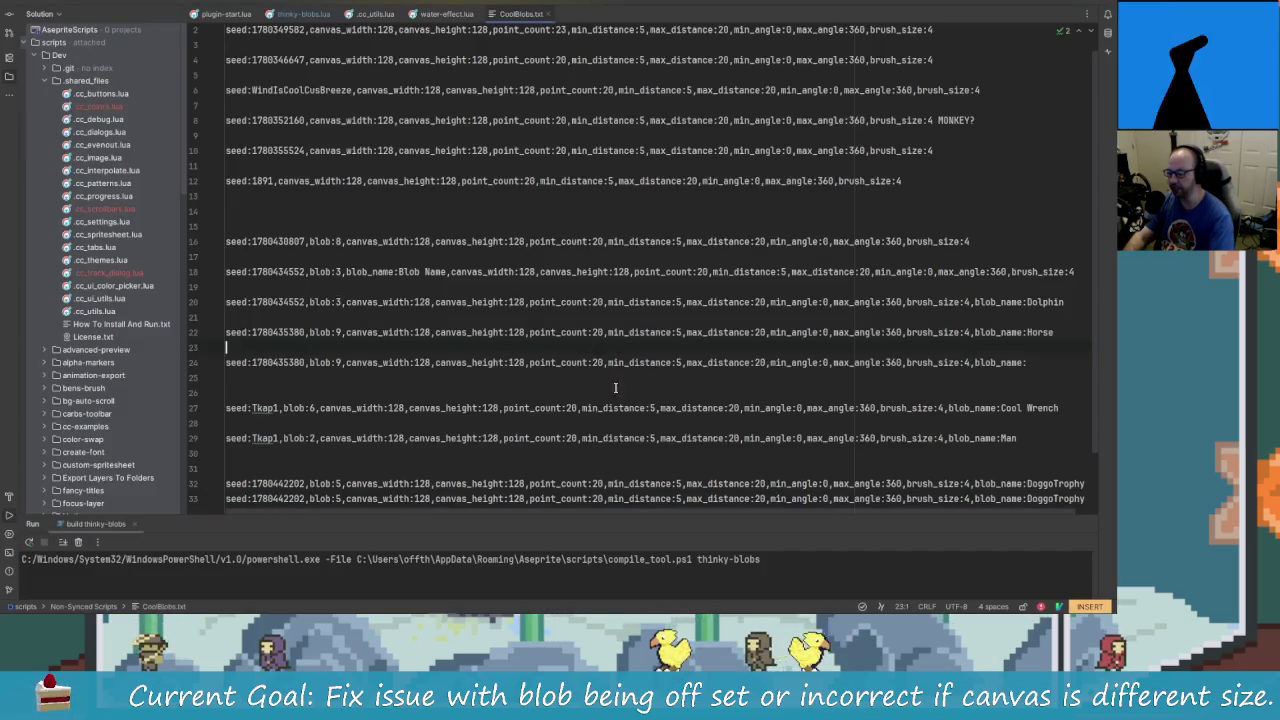
key("alt+Tab")
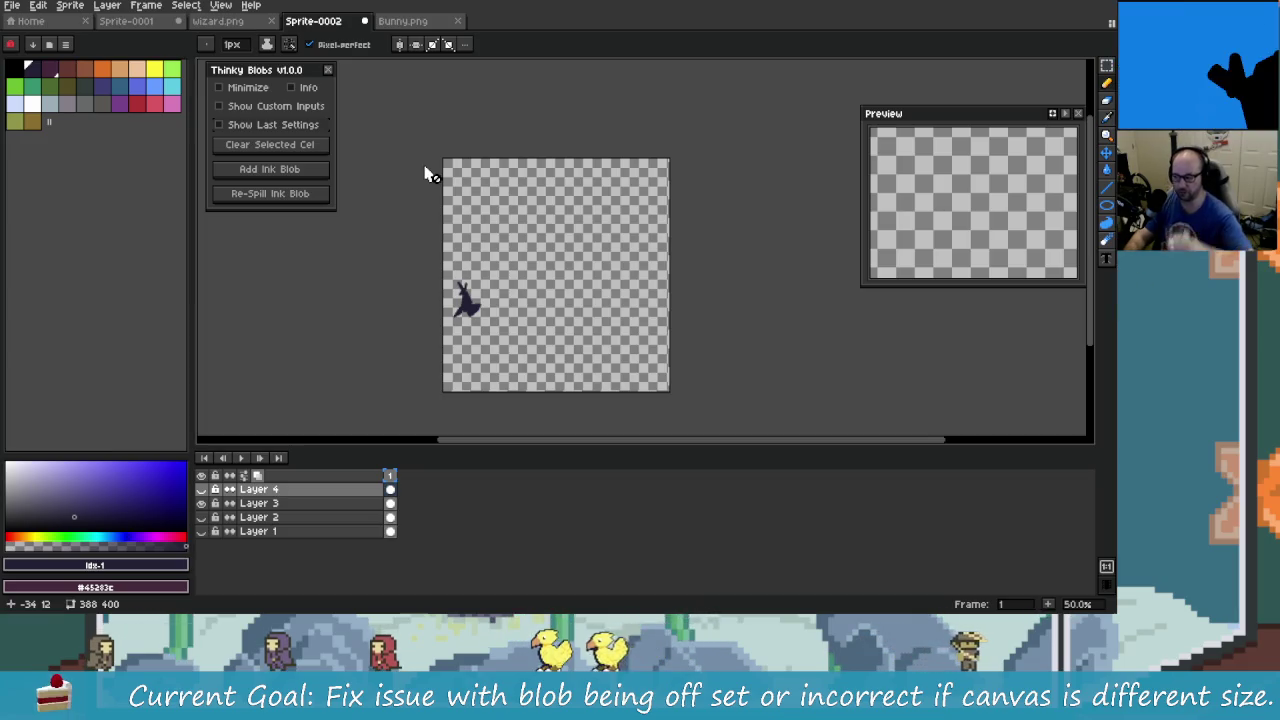
key("alt+Tab")
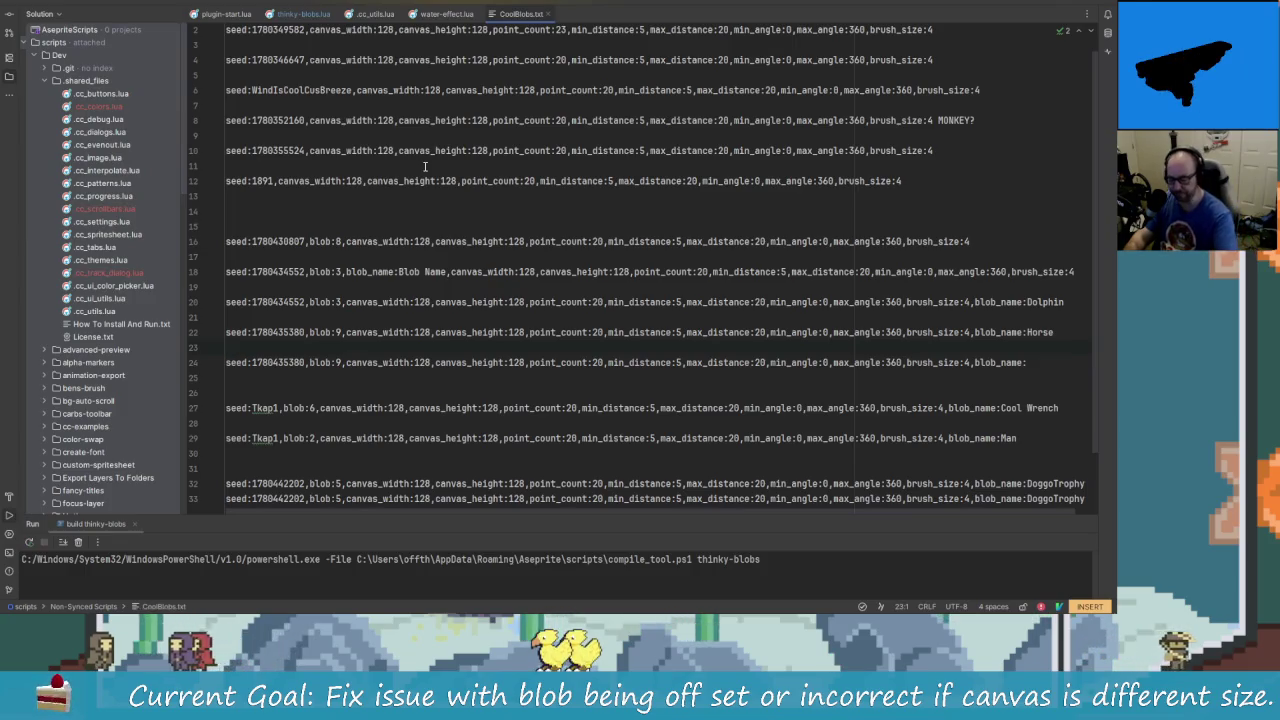
key("ctrl+Tab")
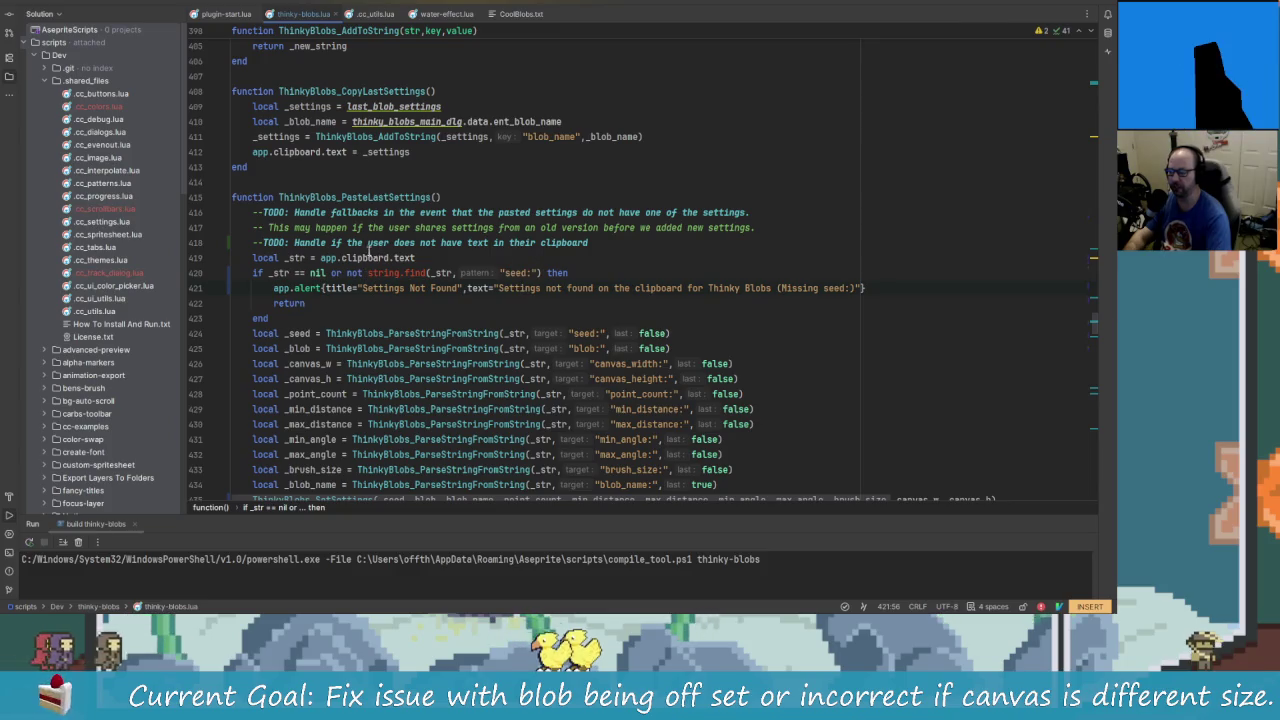
- Delete the clipboard TODO comment line in thinky-blobs.lua
key("Escape")
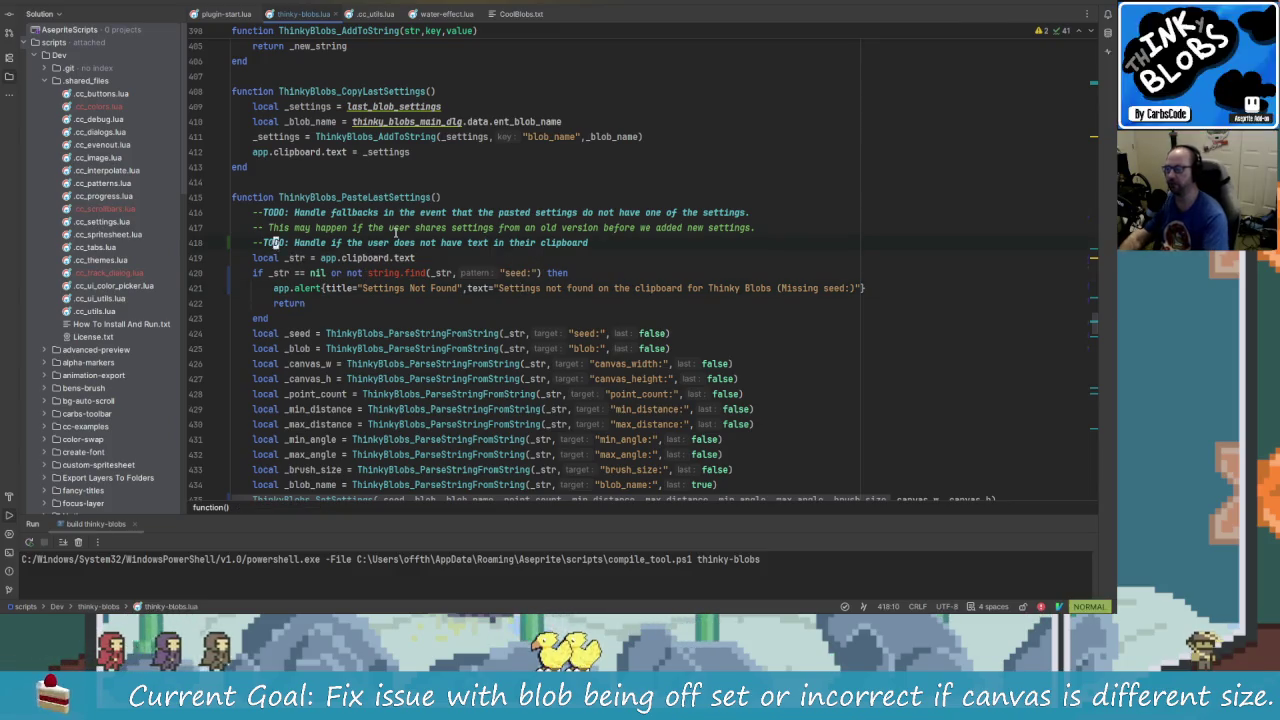
key("d")
key("d")
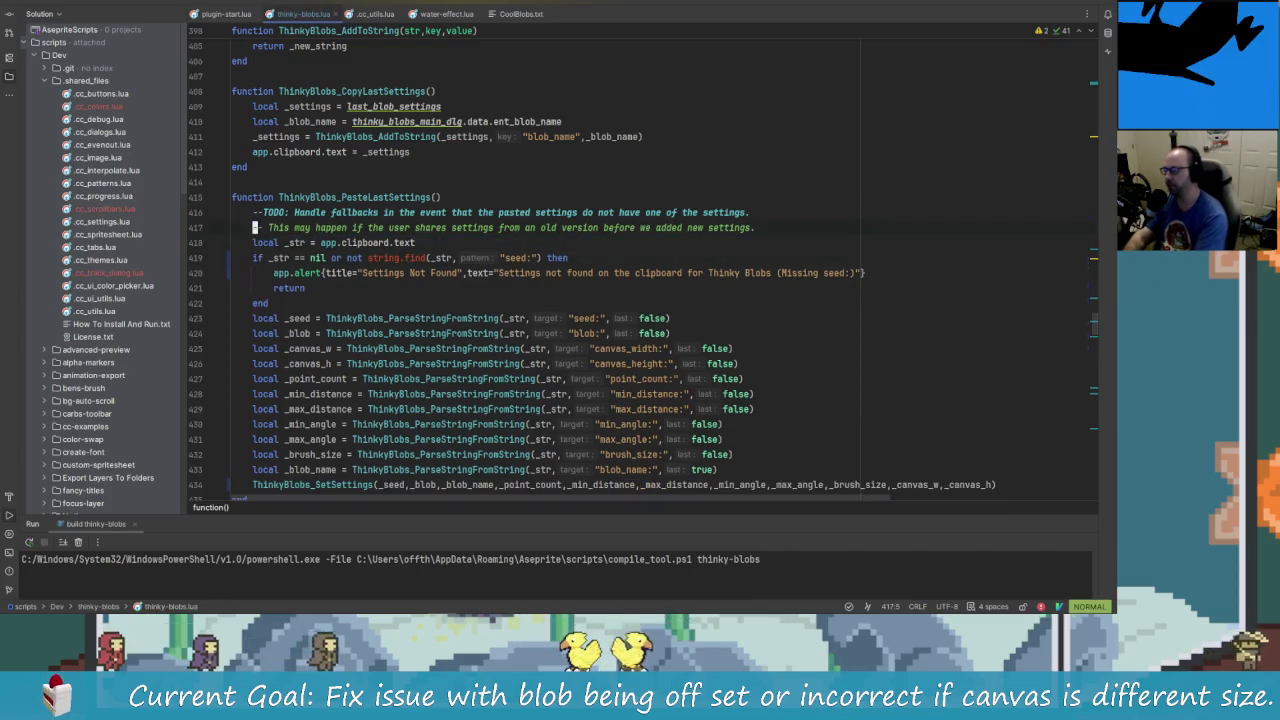
key("k")
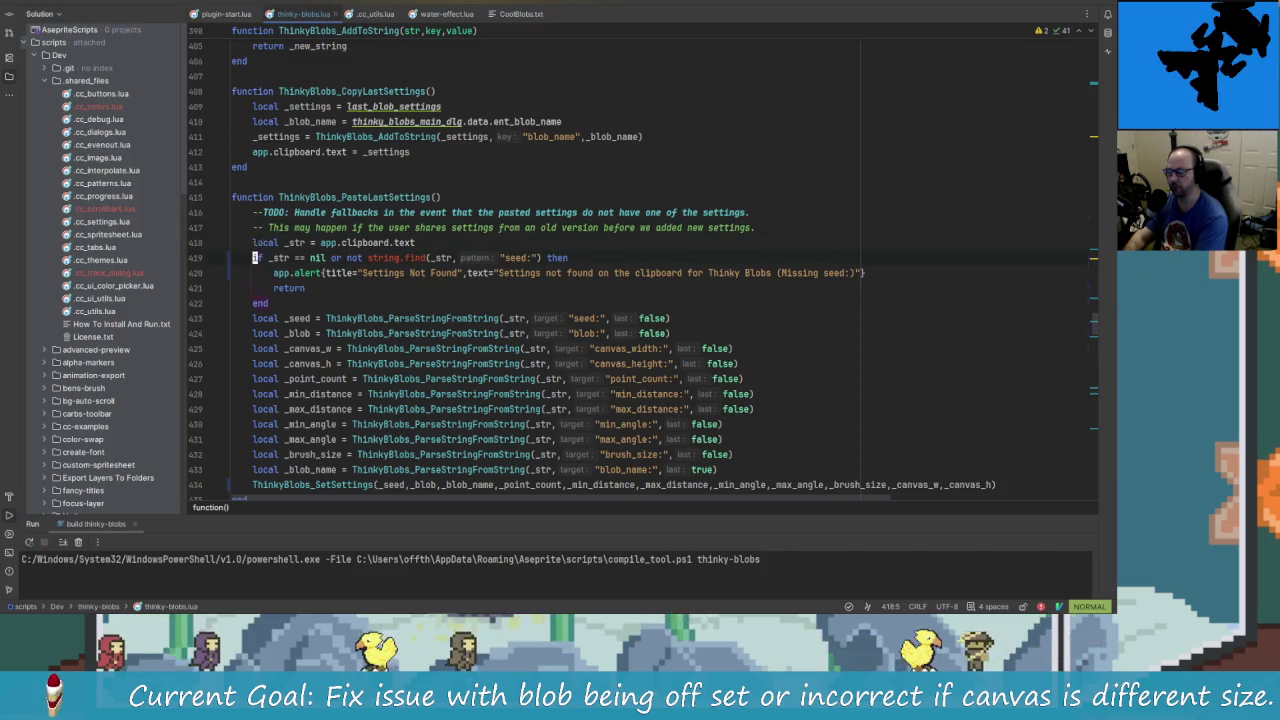
key("k")
key("k")
key("k")
key("j")
key("j")
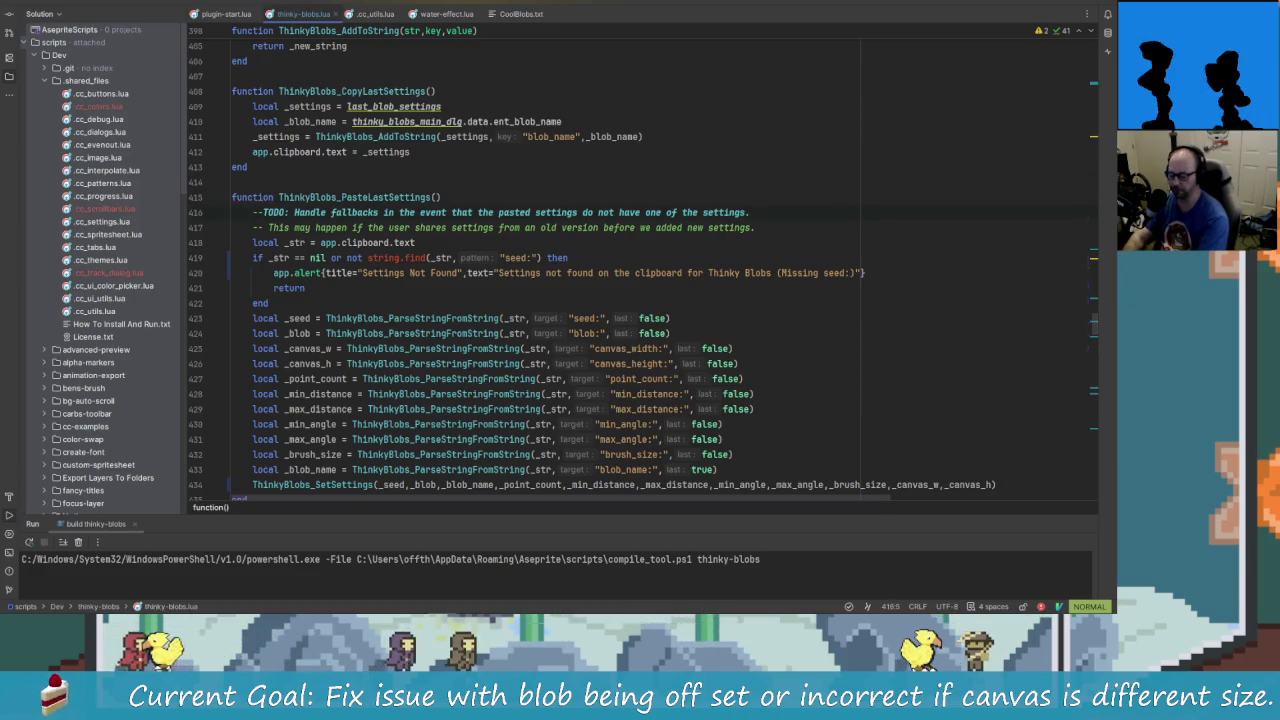
- Search for '--TODO' and jump to the help-toggle TODO on line 522
key("slash")
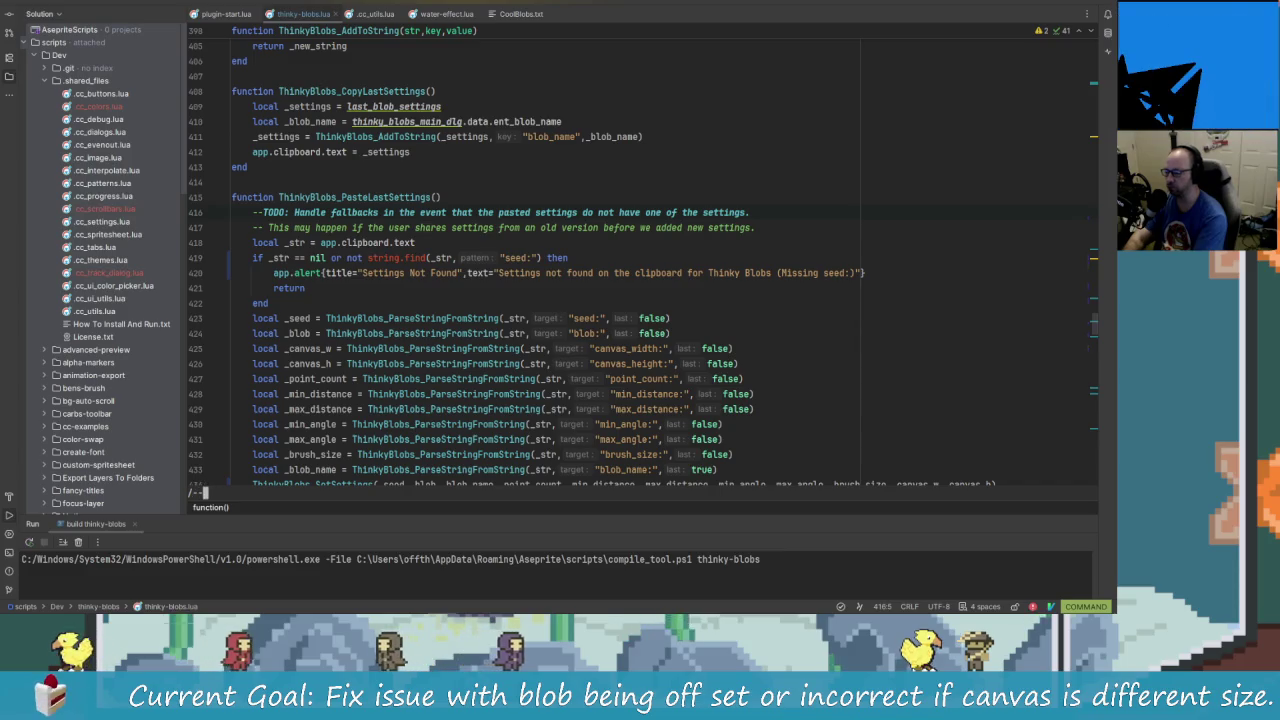
type("--TODO:")
key("Return")
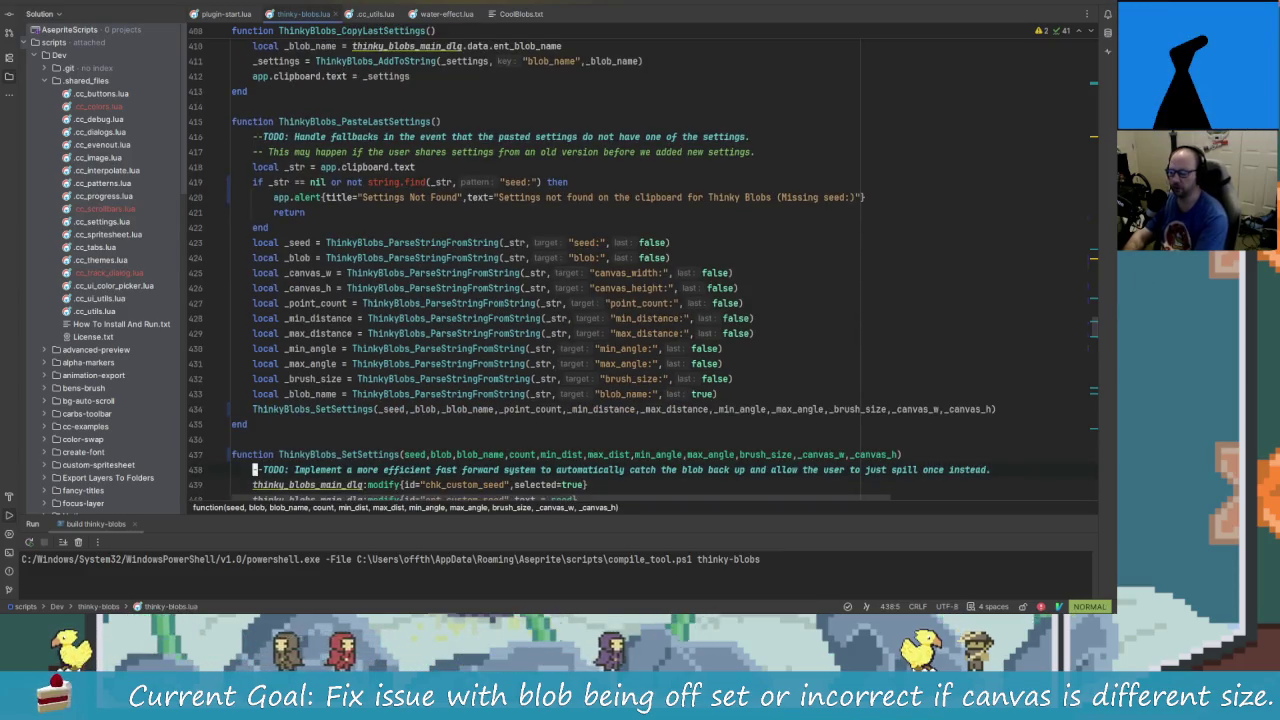
key("n")
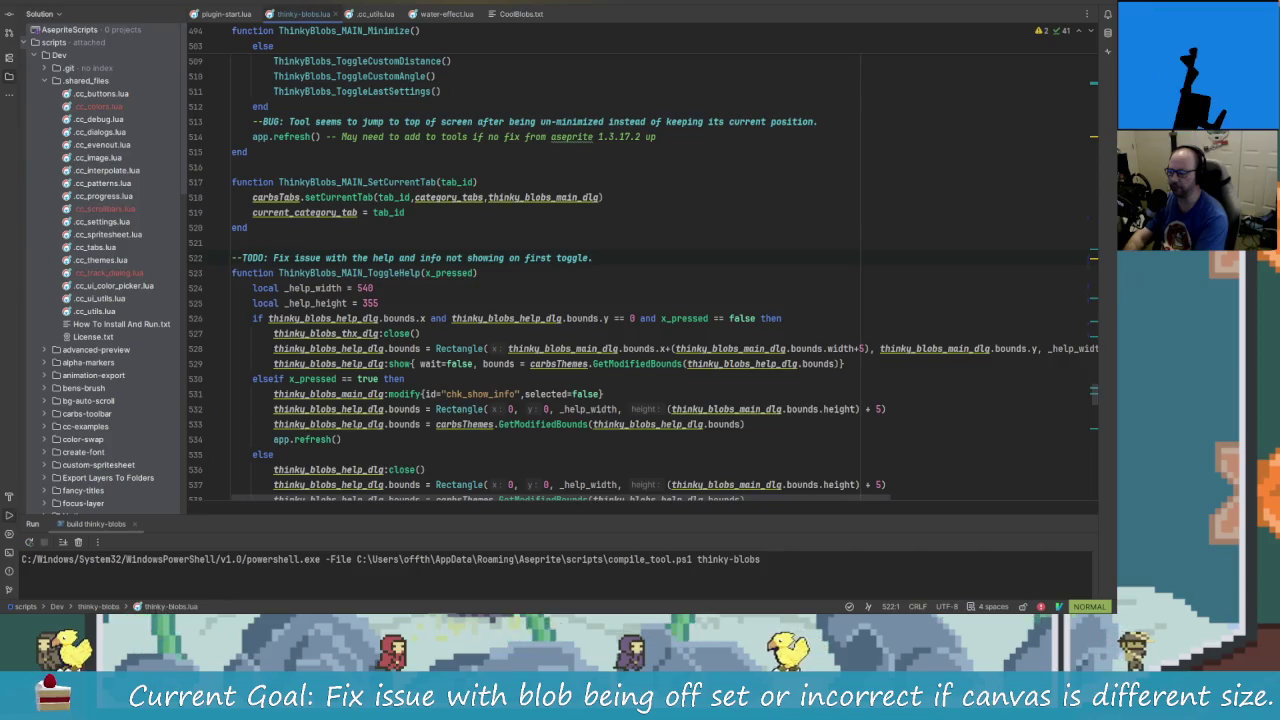
key("alt+Tab")
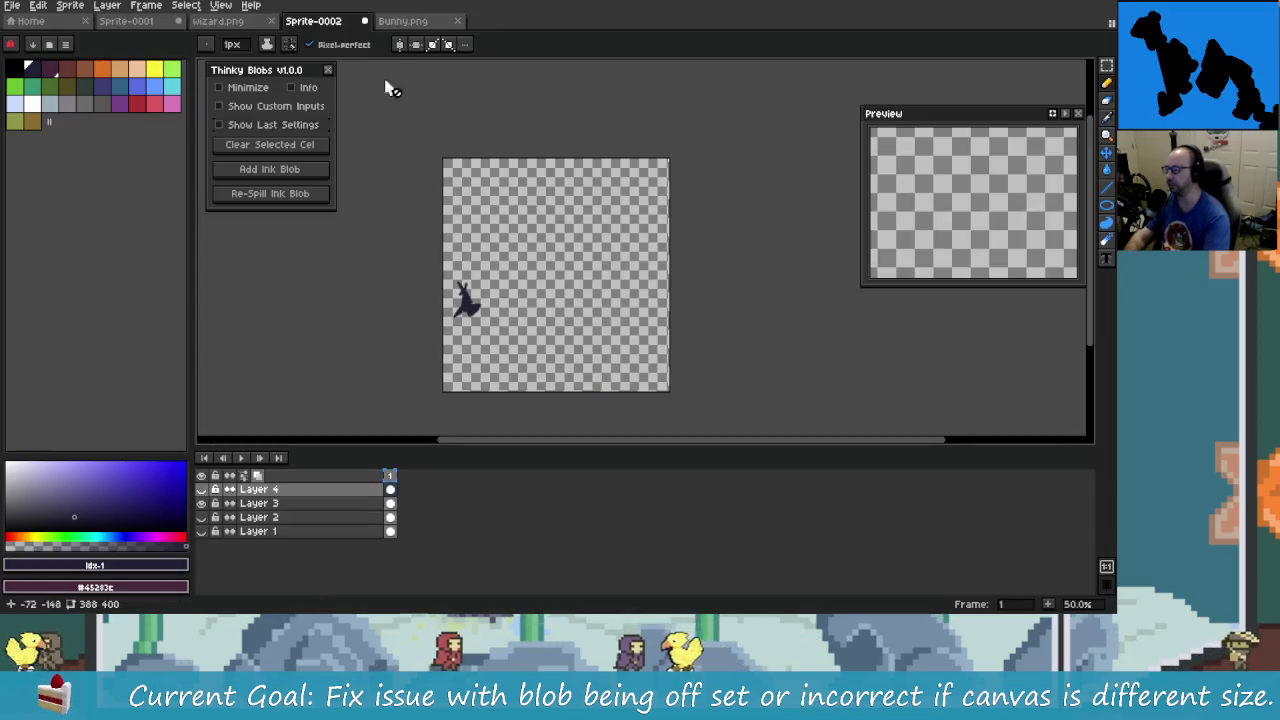
- Toggle the Thinky Blobs Info option to check whether the help panel appears
left_click(327, 71)
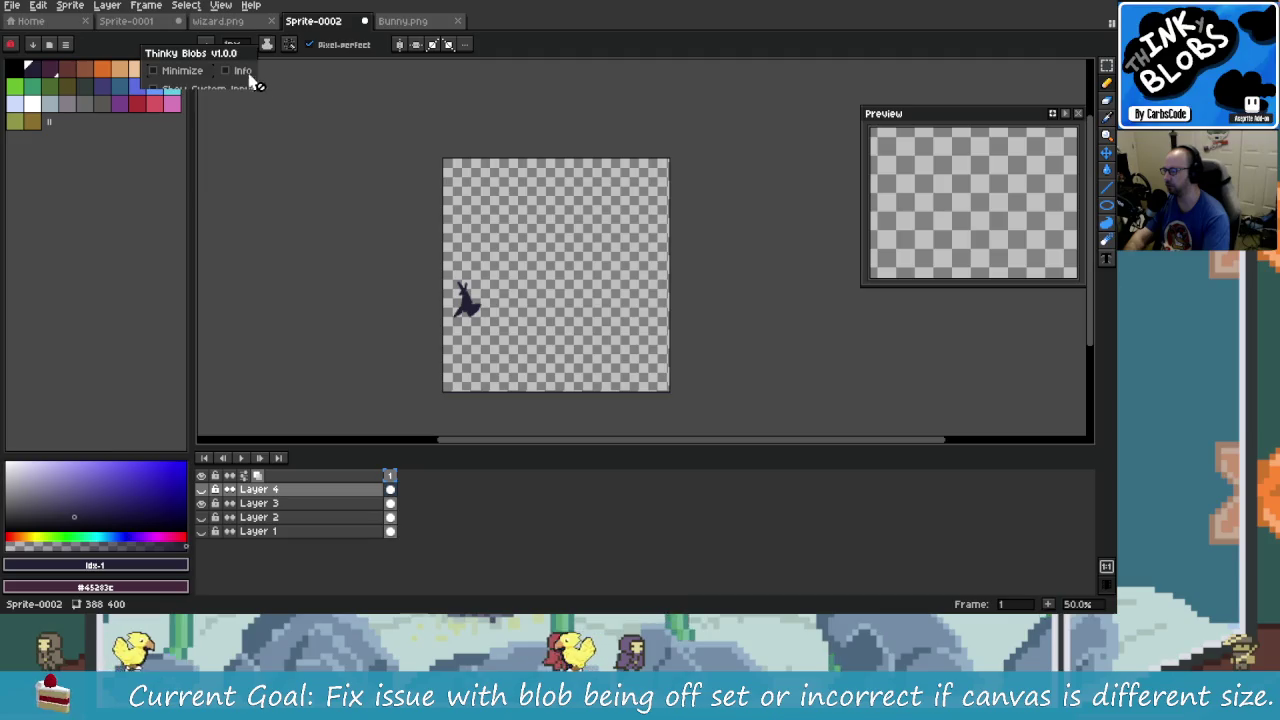
left_click(244, 71)
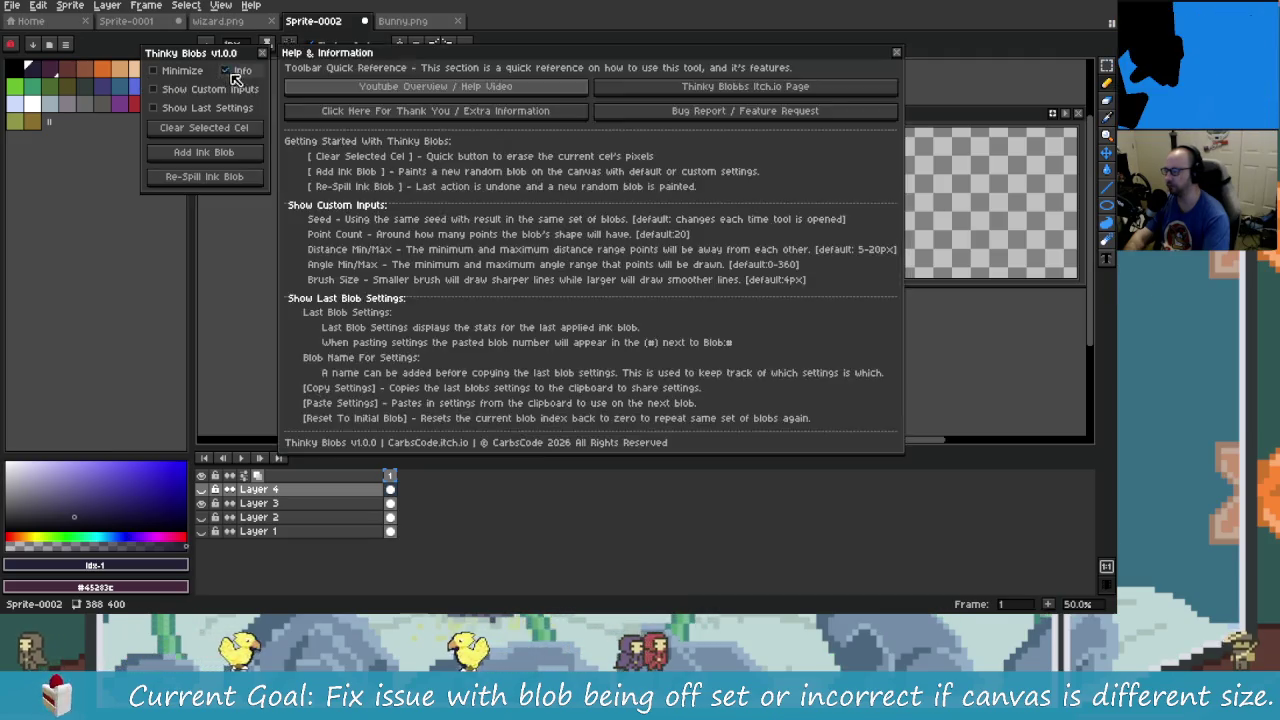
key("alt+Tab")
key("alt+Tab")
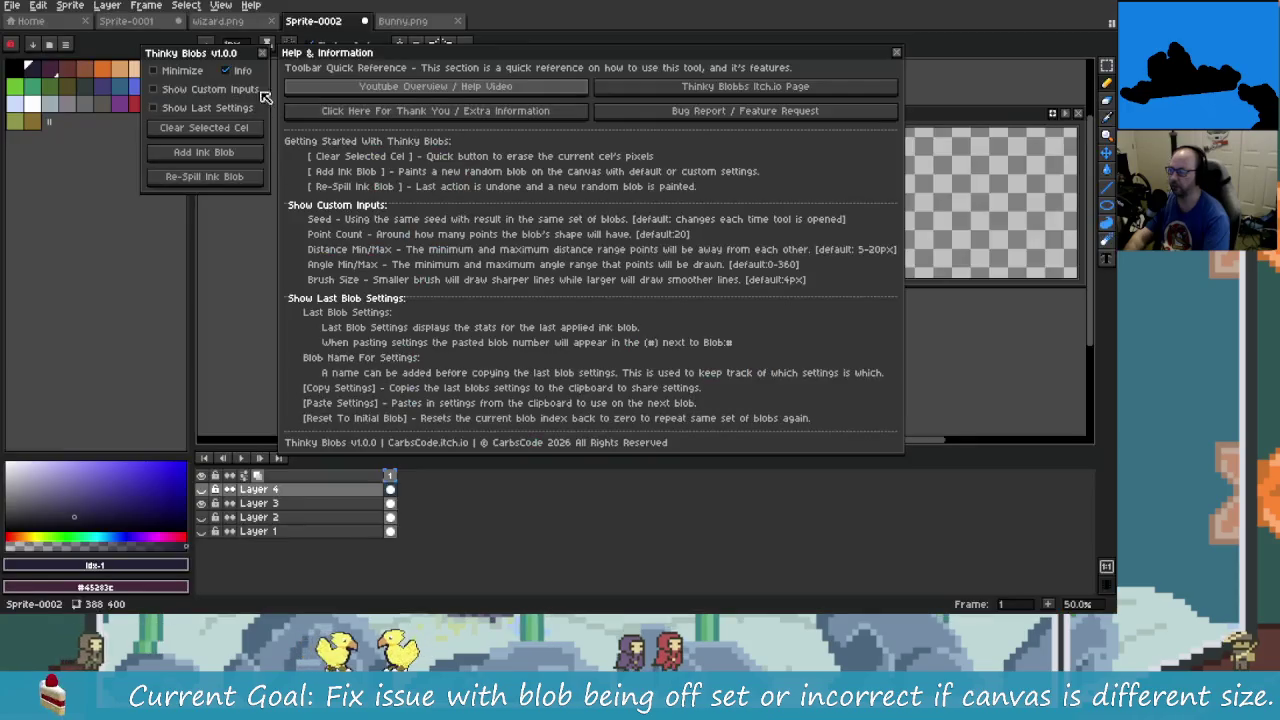
- Reopen Thinky Blobs from the Frame menu, show and hide its help, and move the dialog beside the canvas
left_click(263, 55)
left_click(186, 5)
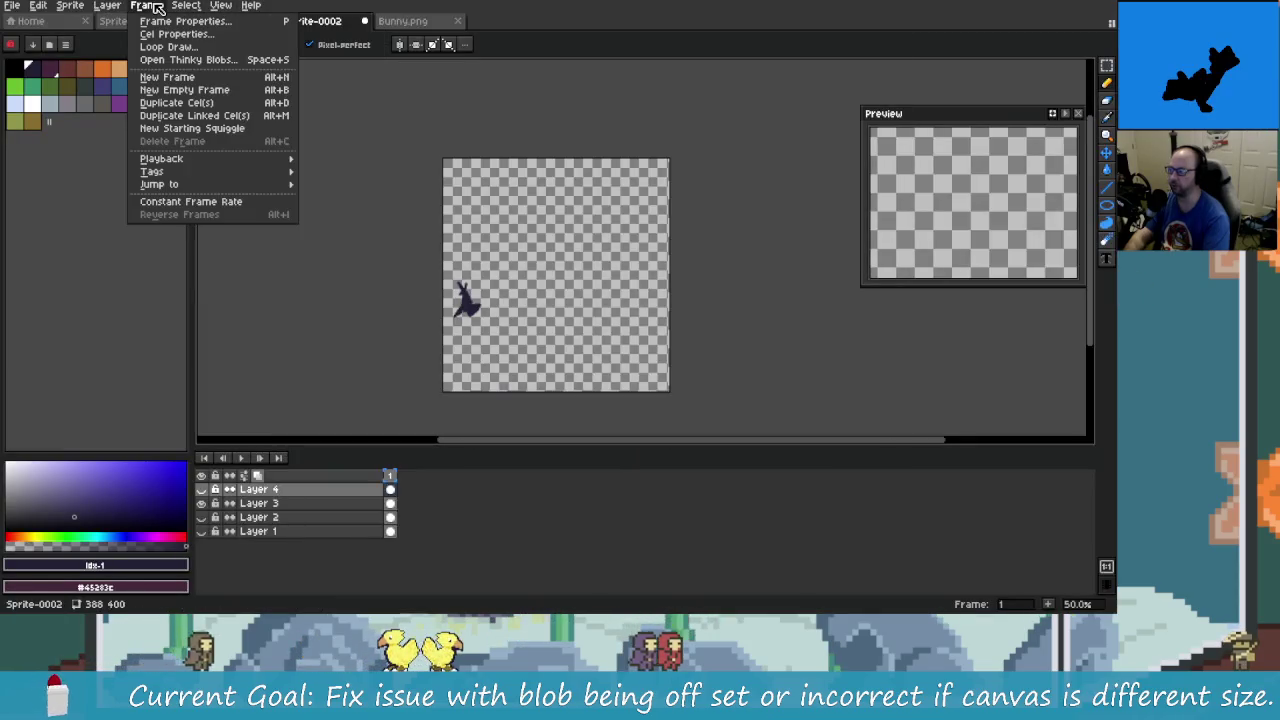
left_click(188, 59)
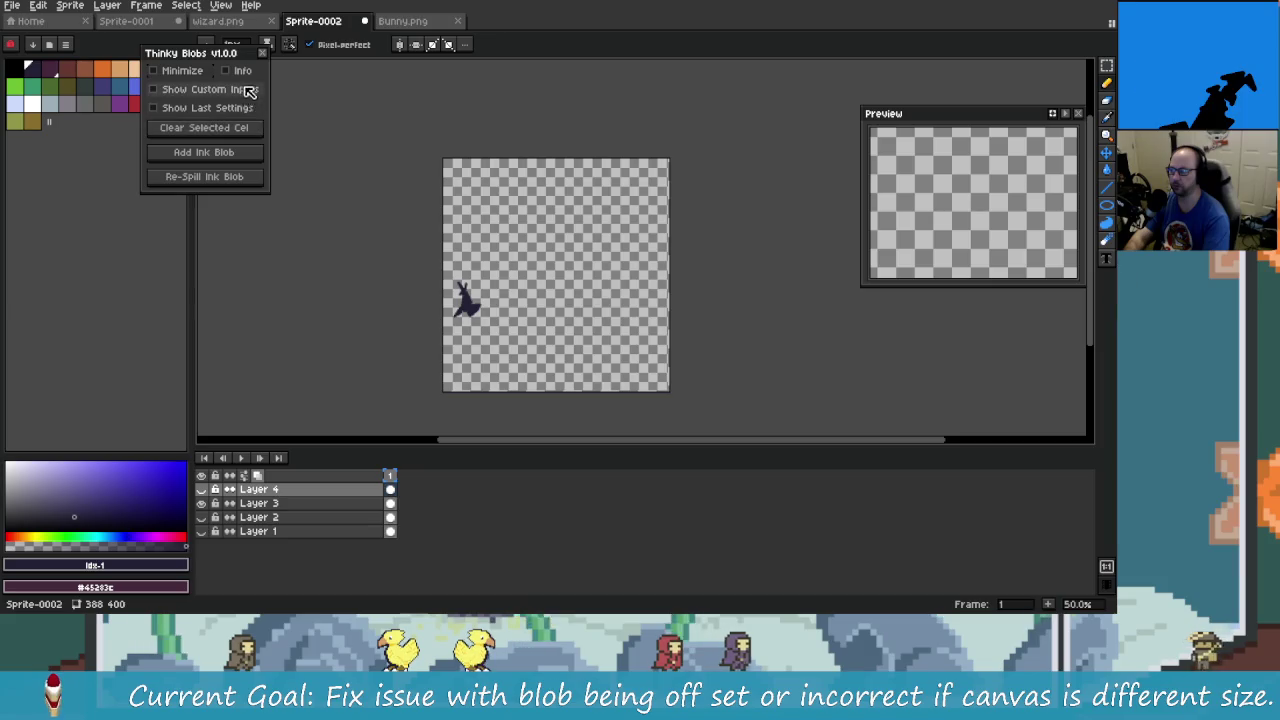
left_click(240, 72)
left_click(240, 72)
left_click_drag(237, 57, 297, 90)
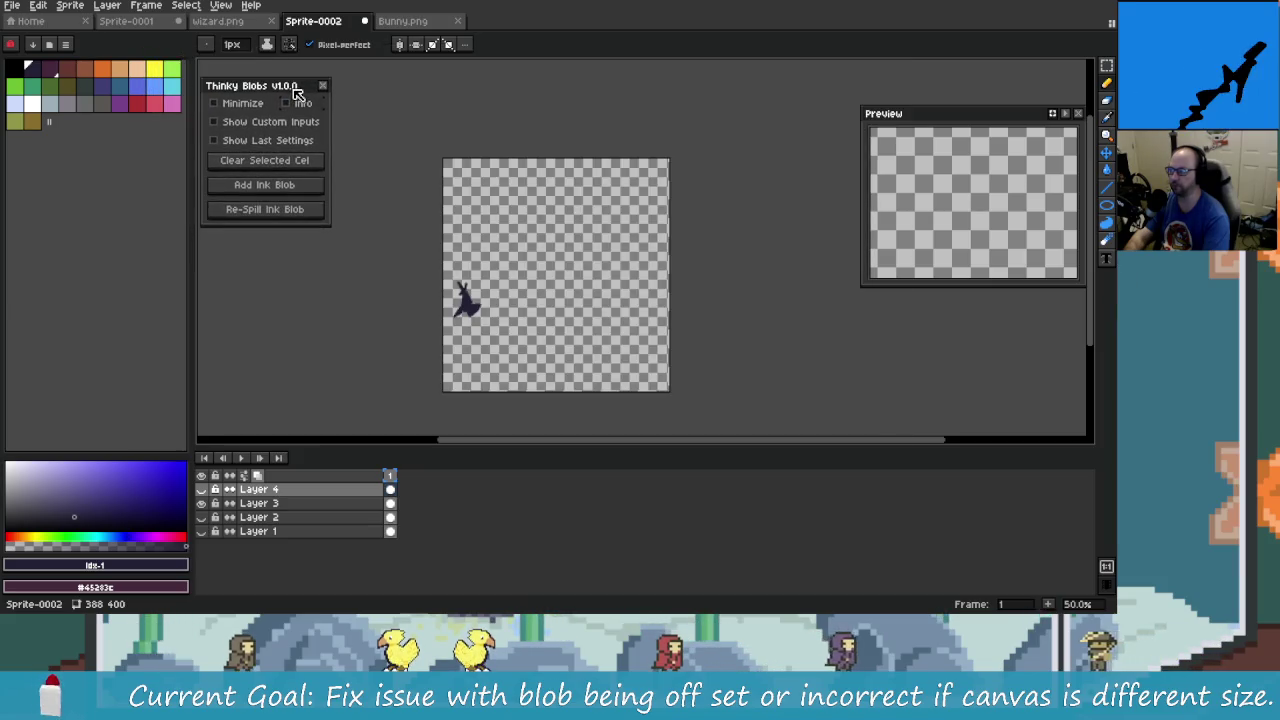
key("alt+Tab")
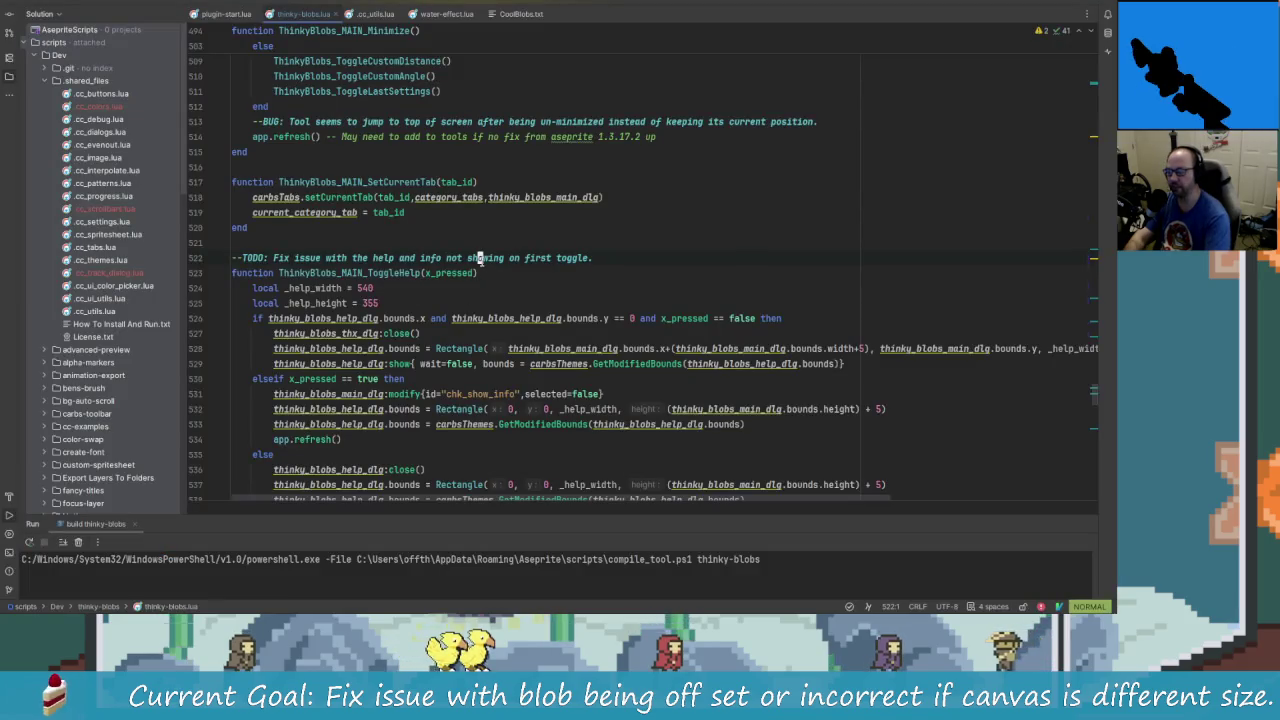
- Delete the help-toggle TODO comment on line 522
key("k")
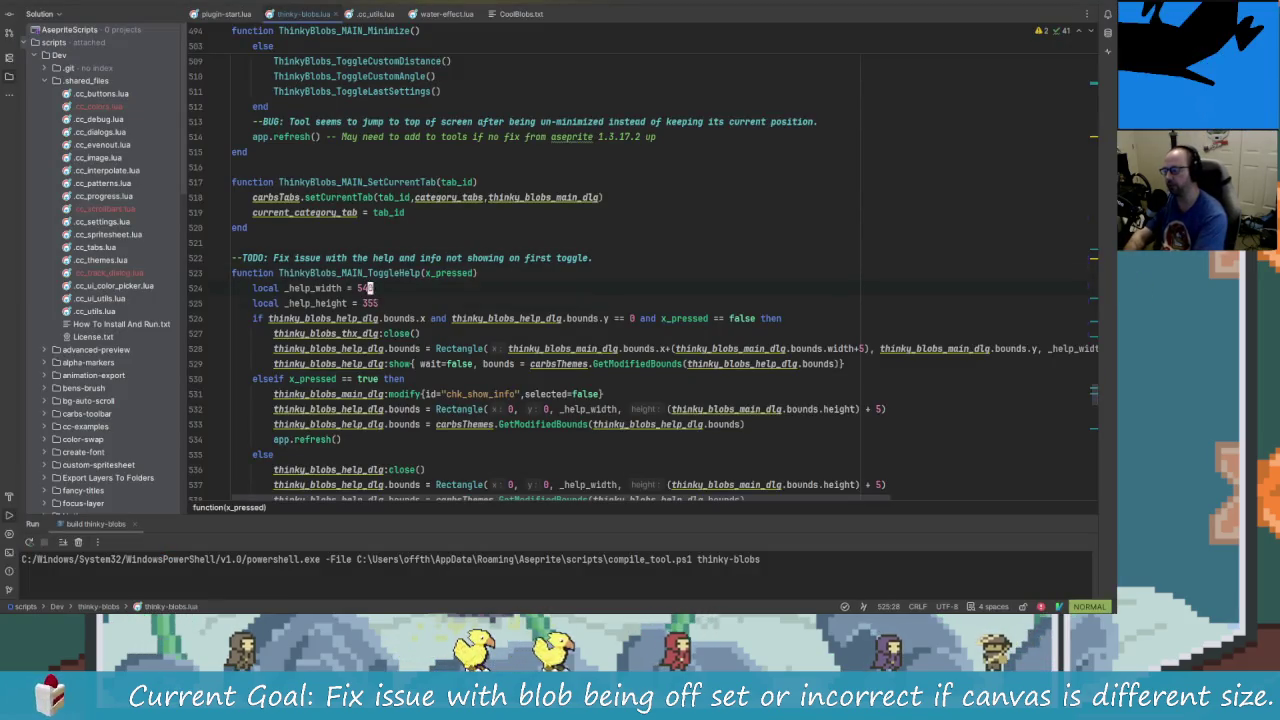
key("j")
key("d")
key("d")
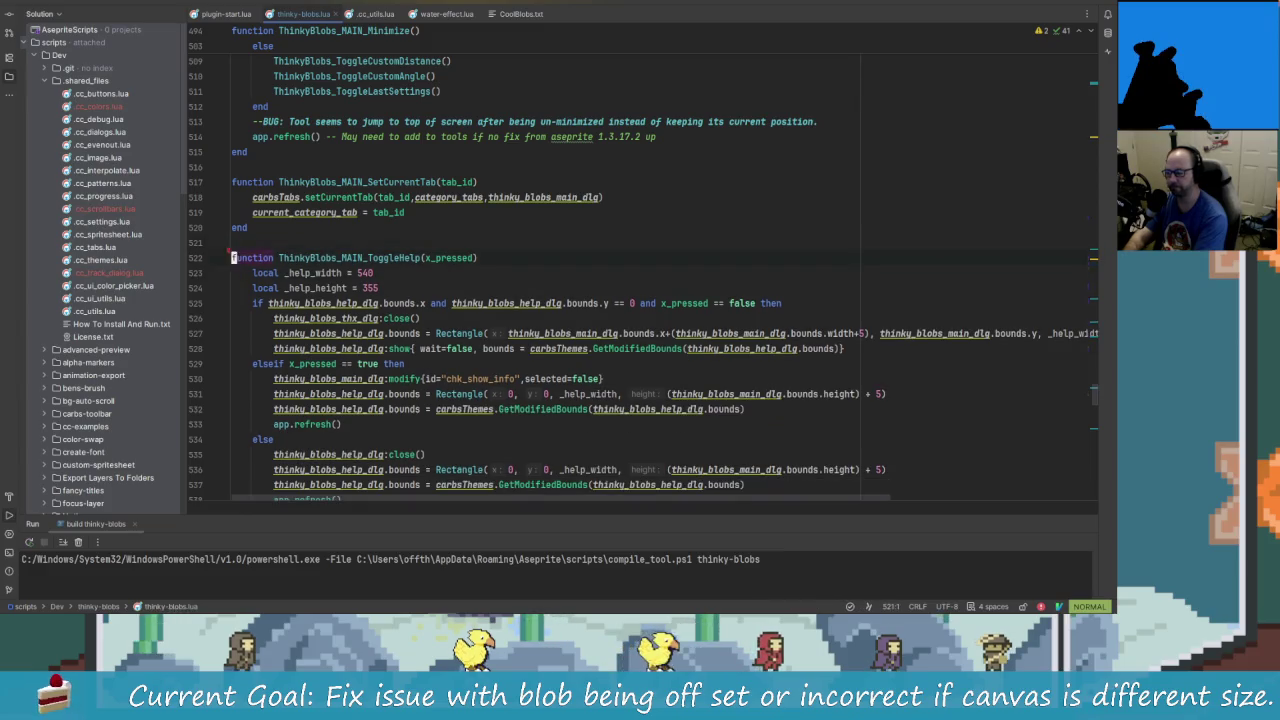
key("j")
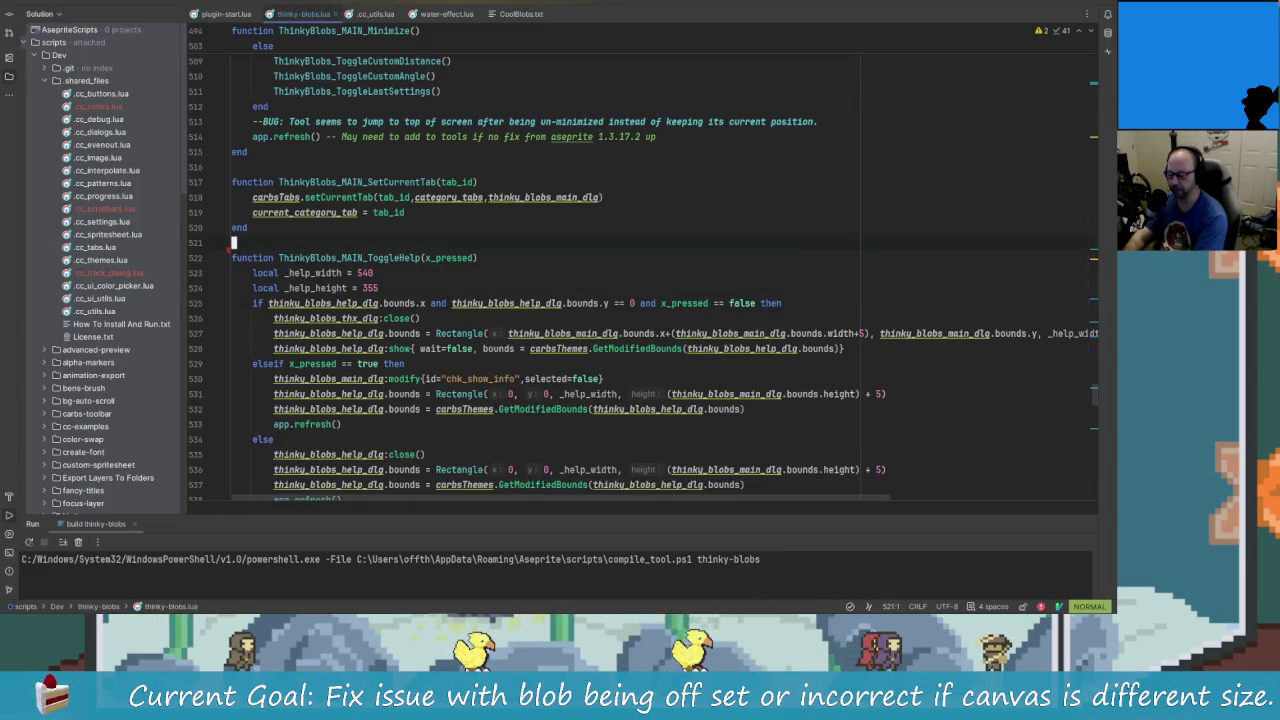
- Delete the 'Fill in help section' TODO on line 65
key("ctrl+o")
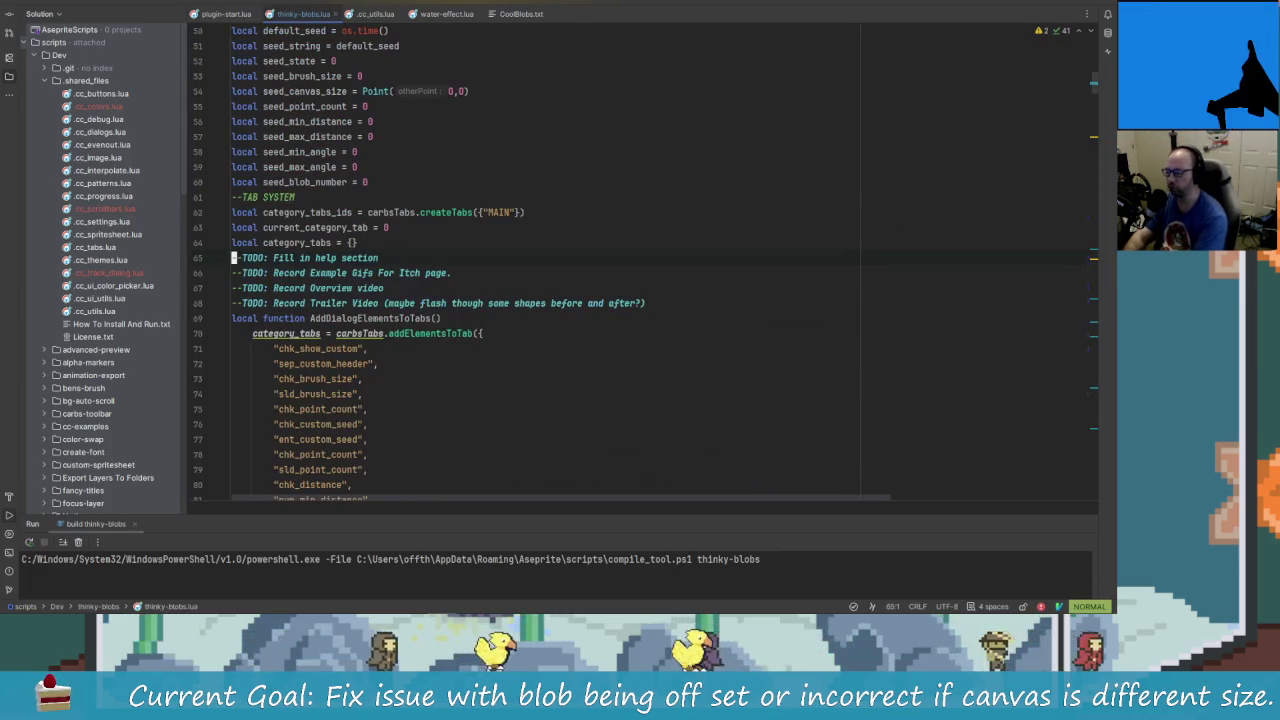
key("d")
key("d")
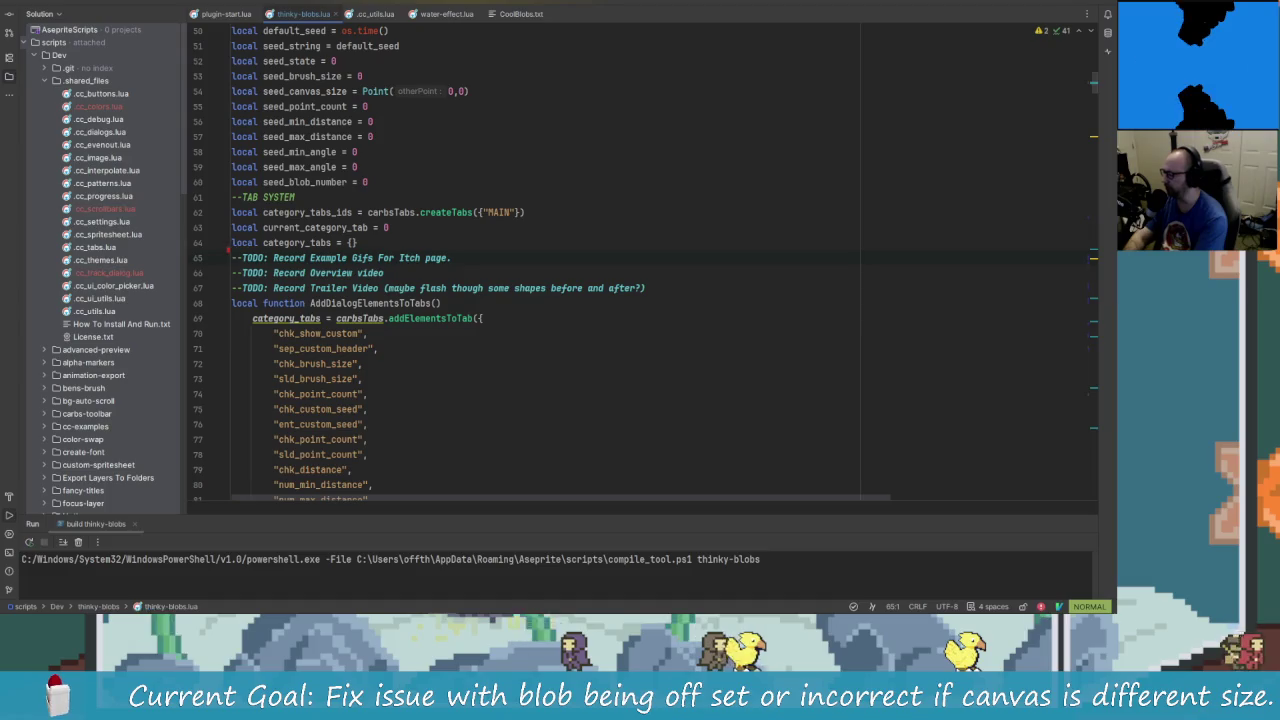
left_click(233, 272)
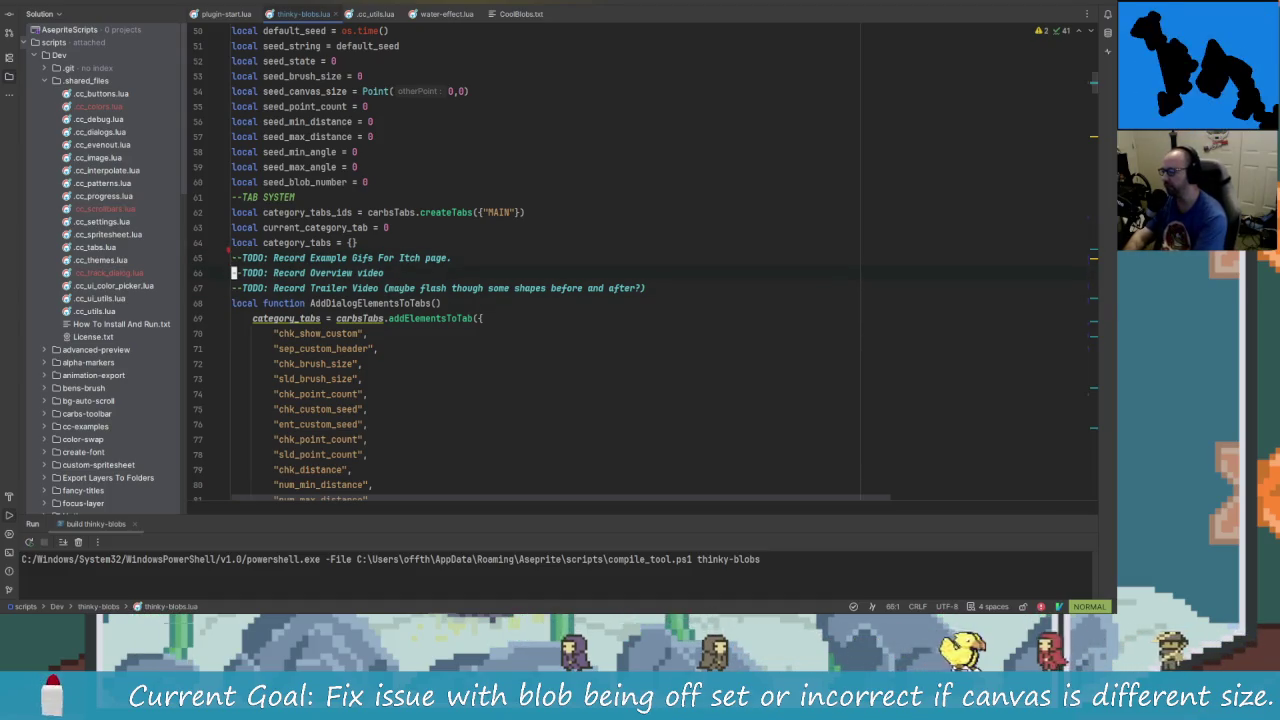
key("j")
key("j")
key("j")
key("j")
key("j")
key("j")
key("j")
key("j")
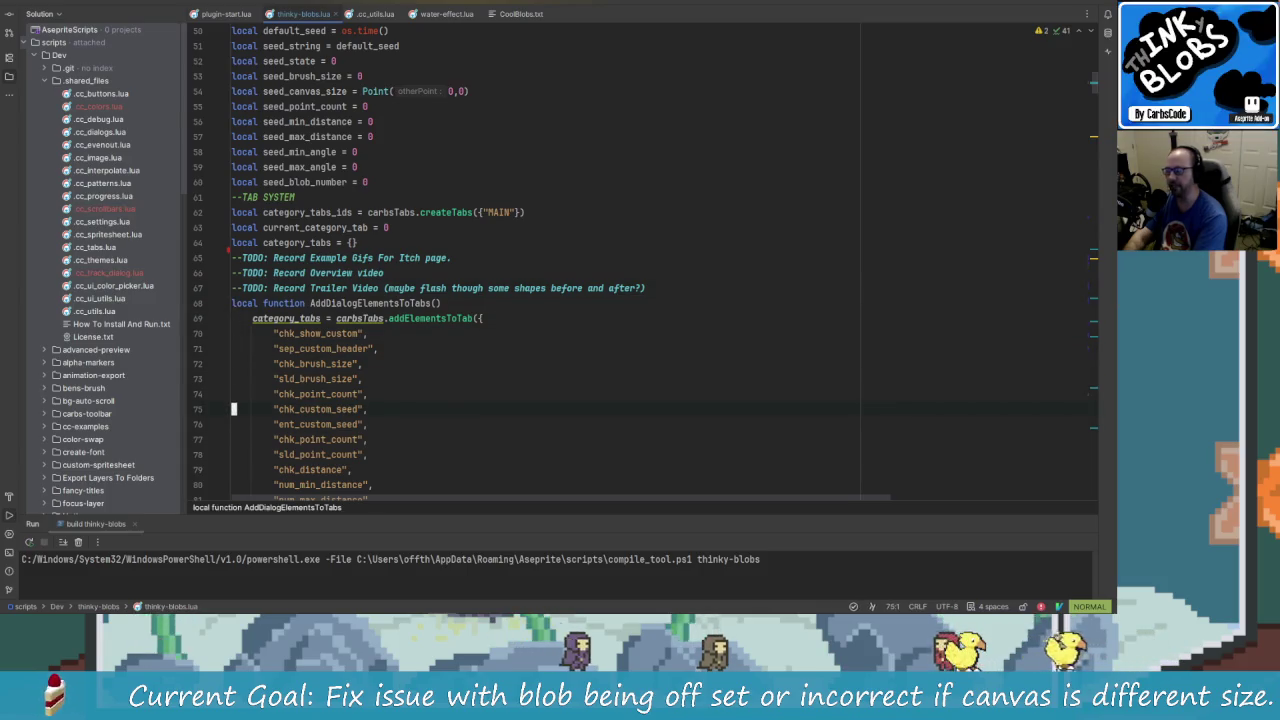
key("alt+Tab")
key("alt+Tab")
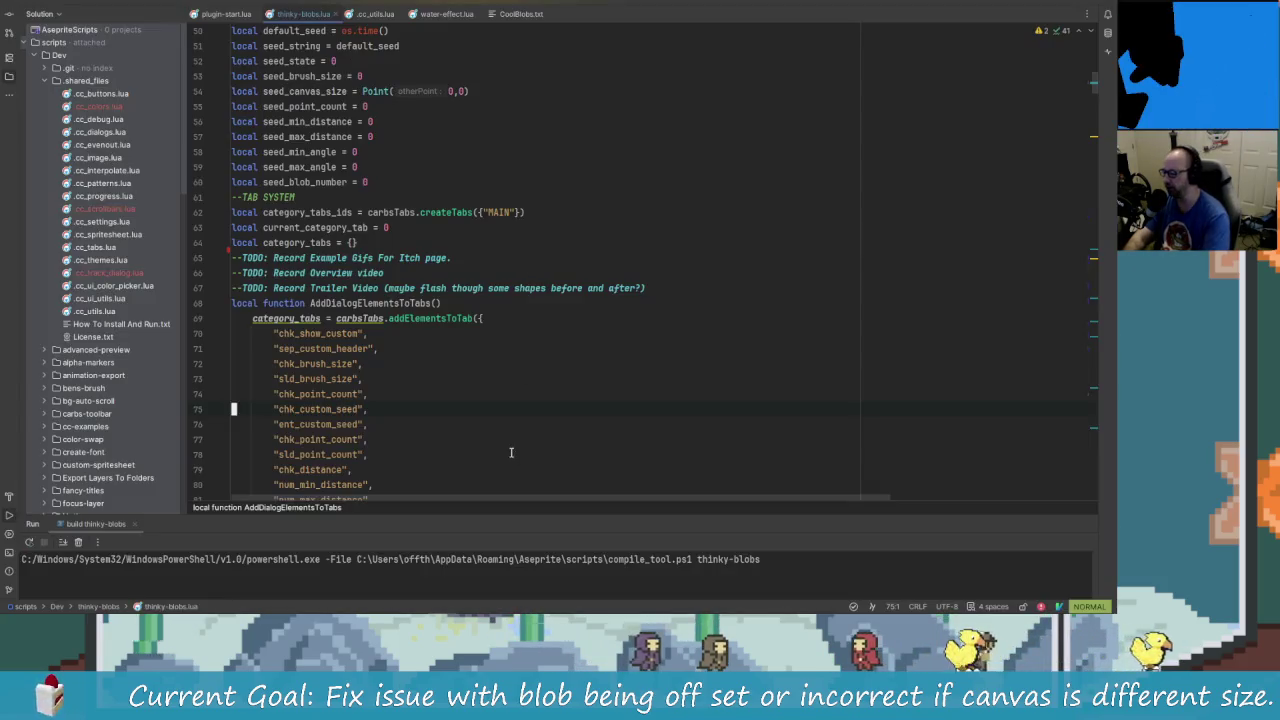
key("alt+Tab")
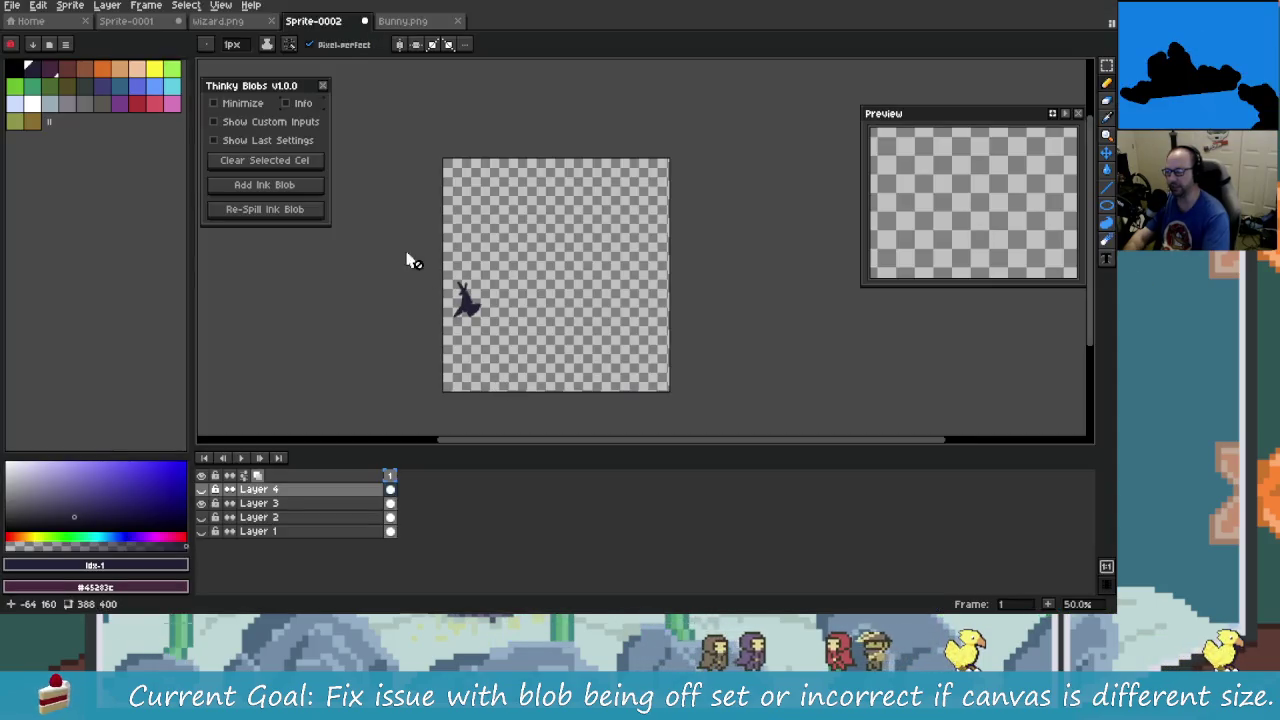
key("alt+Tab")
key("alt+Tab")
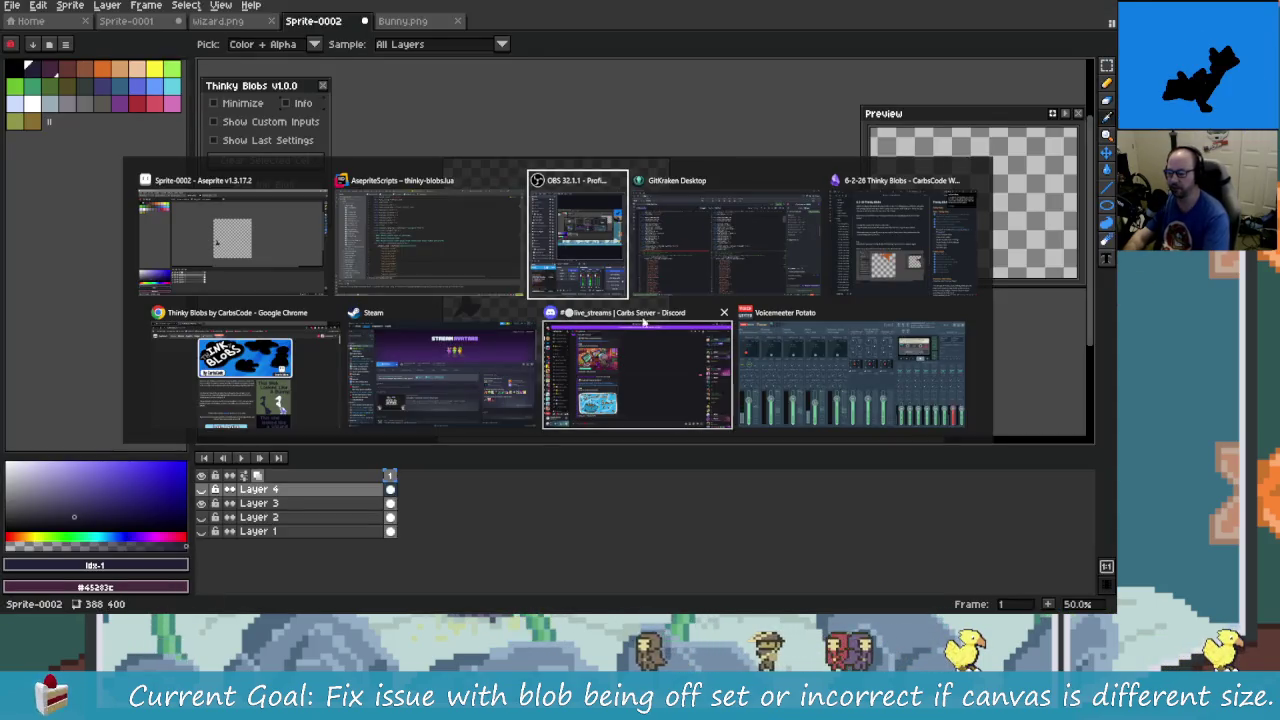
- In GitKraken, open the diff of the unstaged thinky-blobs.lua changes
key("alt+Tab")
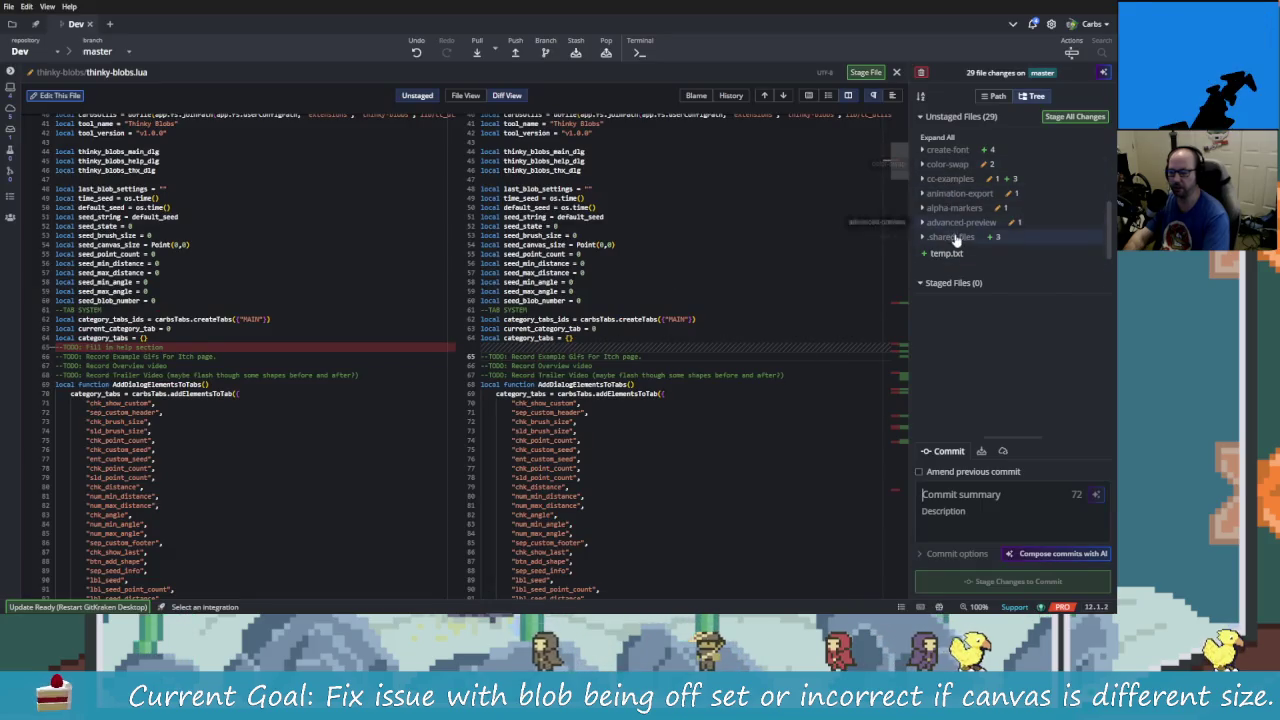
scroll(963, 200, "down", 5)
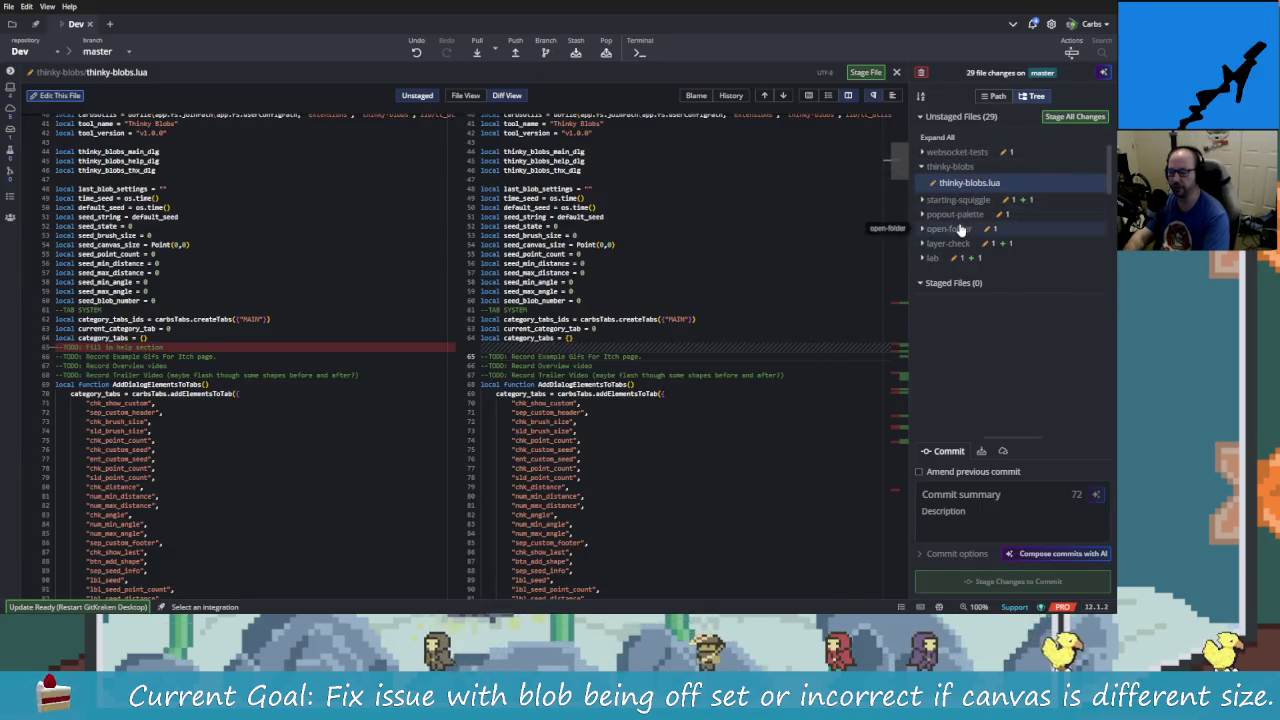
left_click(958, 172)
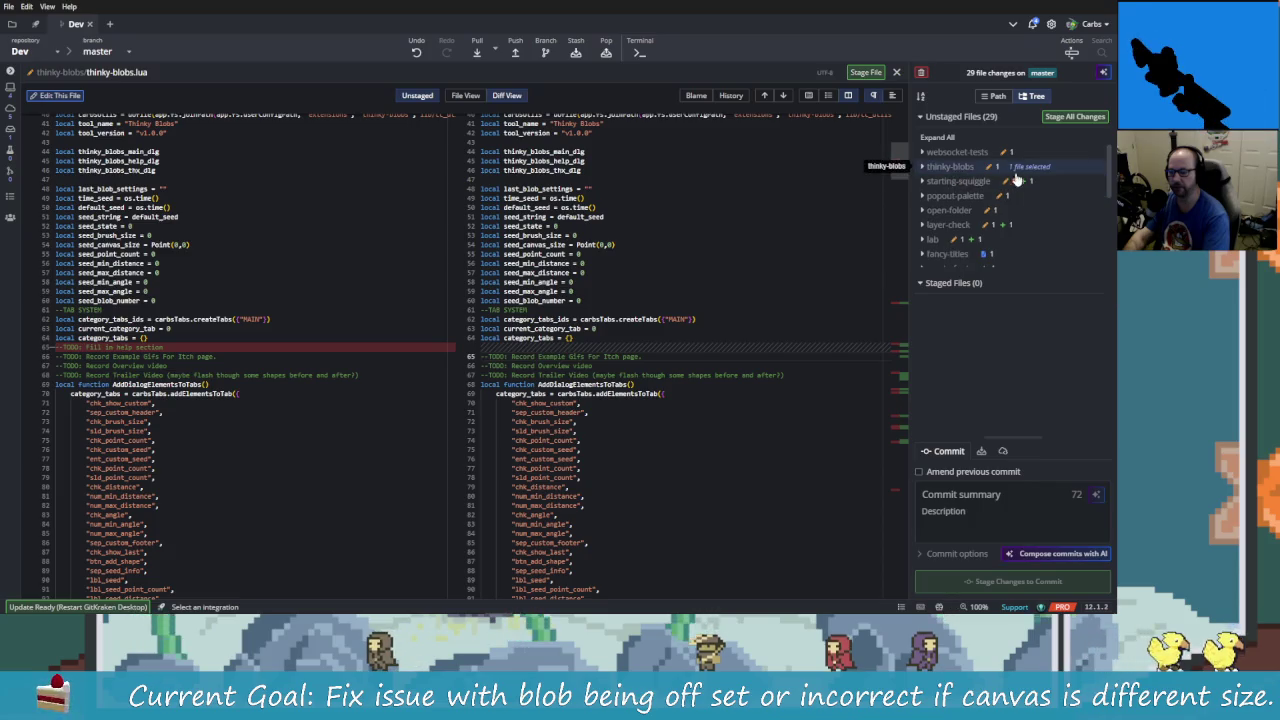
left_click(955, 167)
left_click(985, 184)
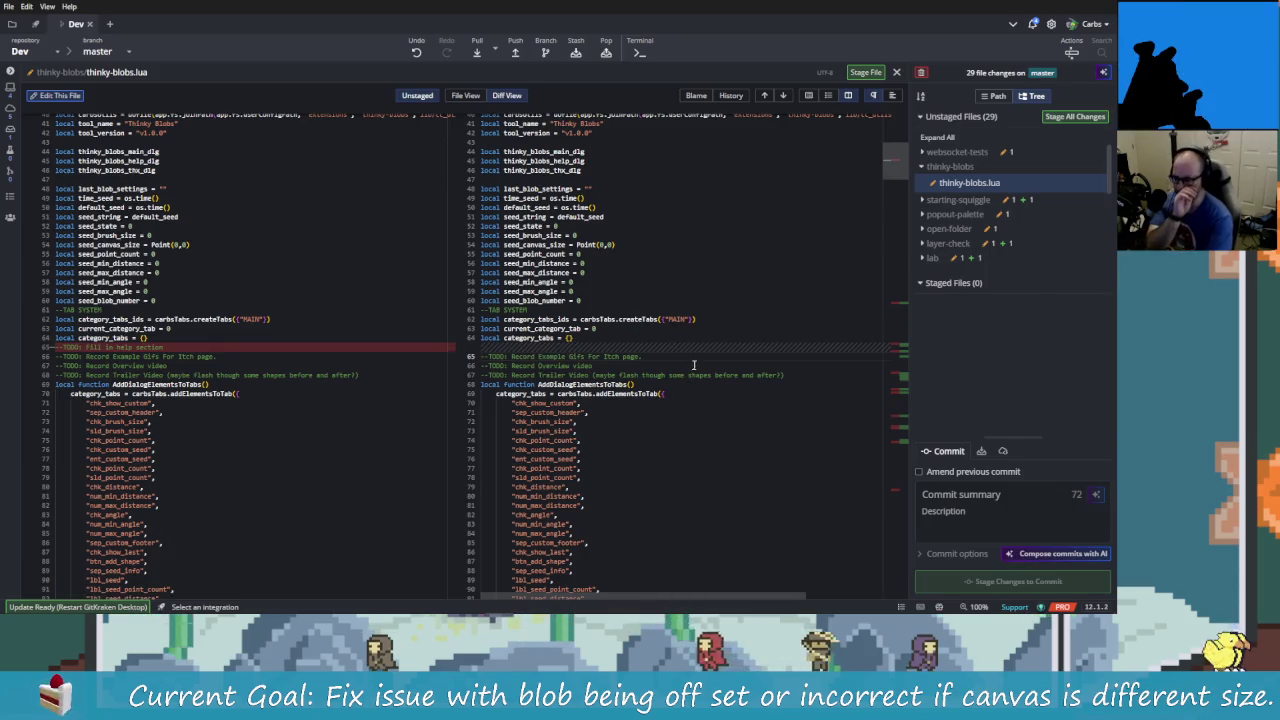
scroll(694, 362, "down", 3)
scroll(694, 362, "down", 5)
scroll(694, 362, "down", 8)
scroll(694, 362, "up", 1)
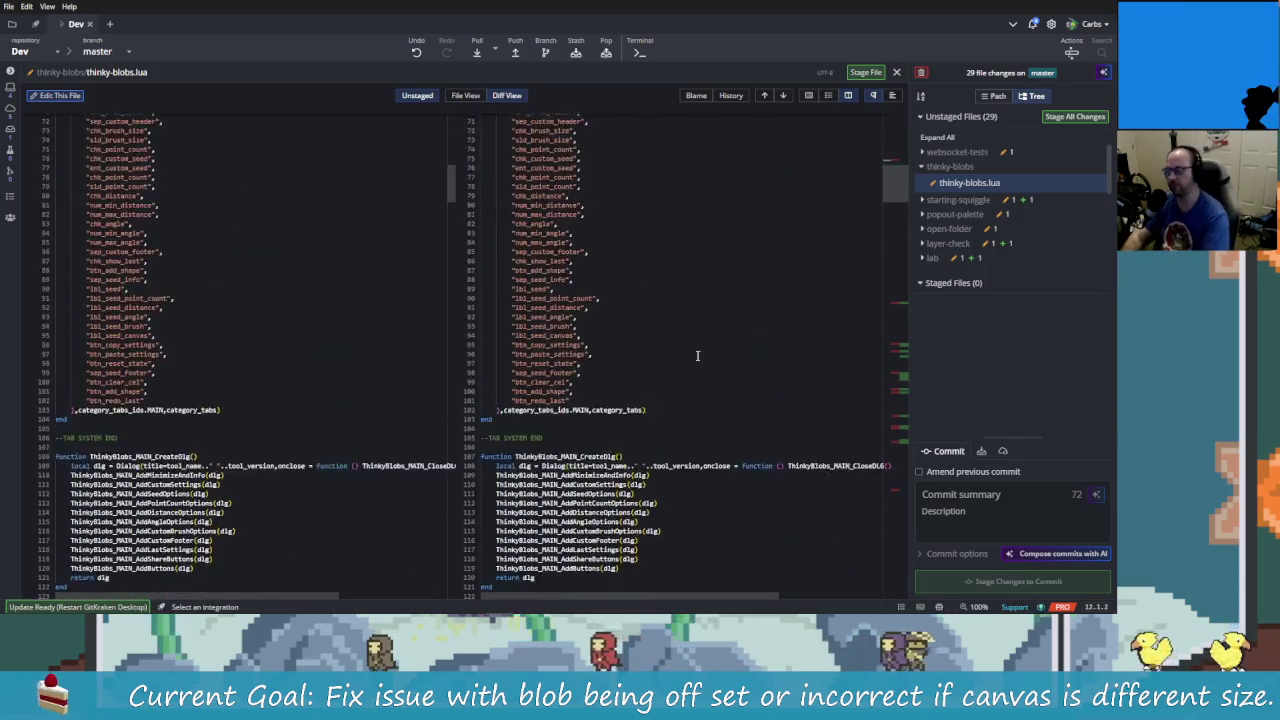
scroll(692, 335, "up", 10)
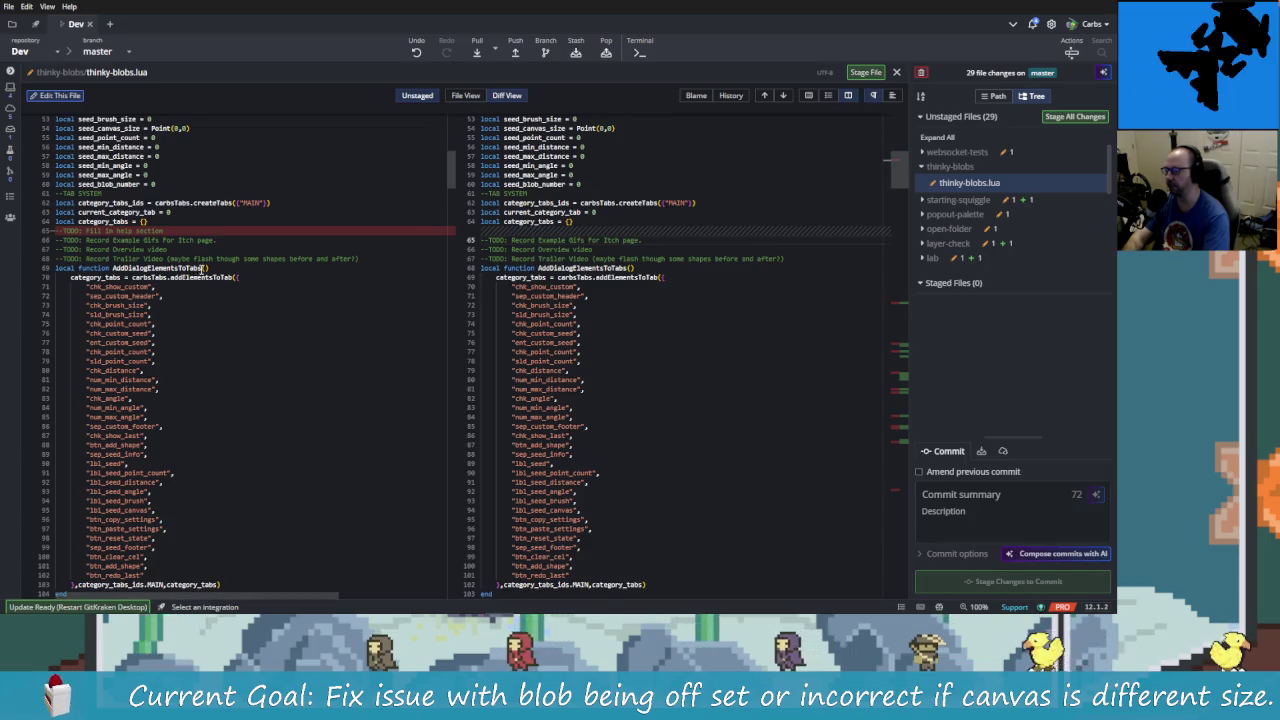
- Stage the selected lines 61-66 and the line 262 change of thinky-blobs.lua
left_click_drag(490, 193, 556, 249)
right_click(556, 250)
left_click(592, 271)
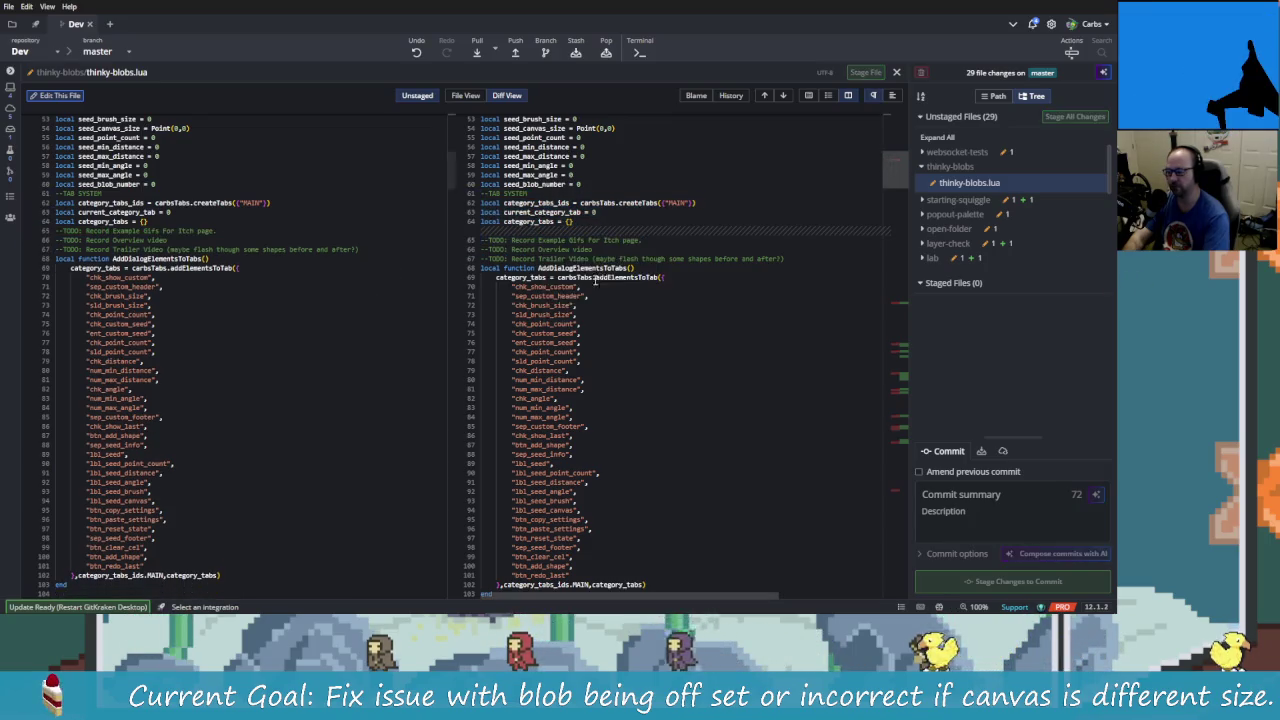
left_click_drag(895, 170, 907, 303)
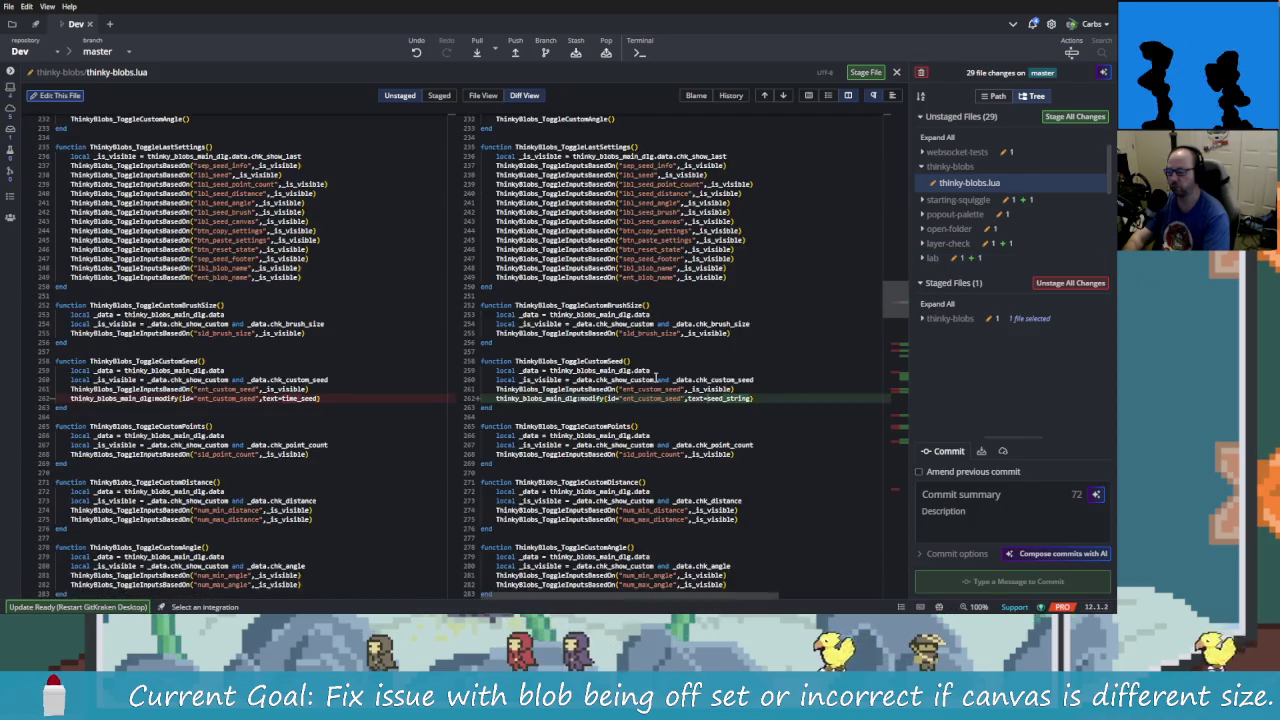
scroll(704, 427, "down", 2)
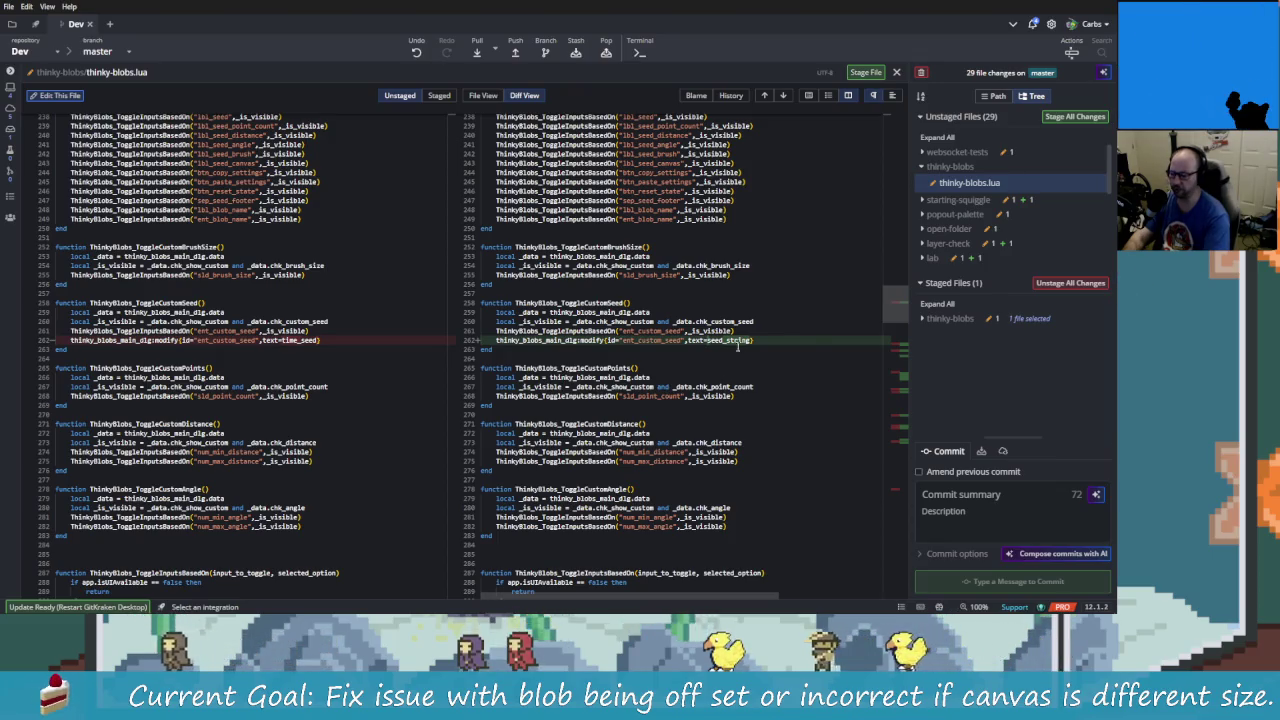
right_click(562, 341)
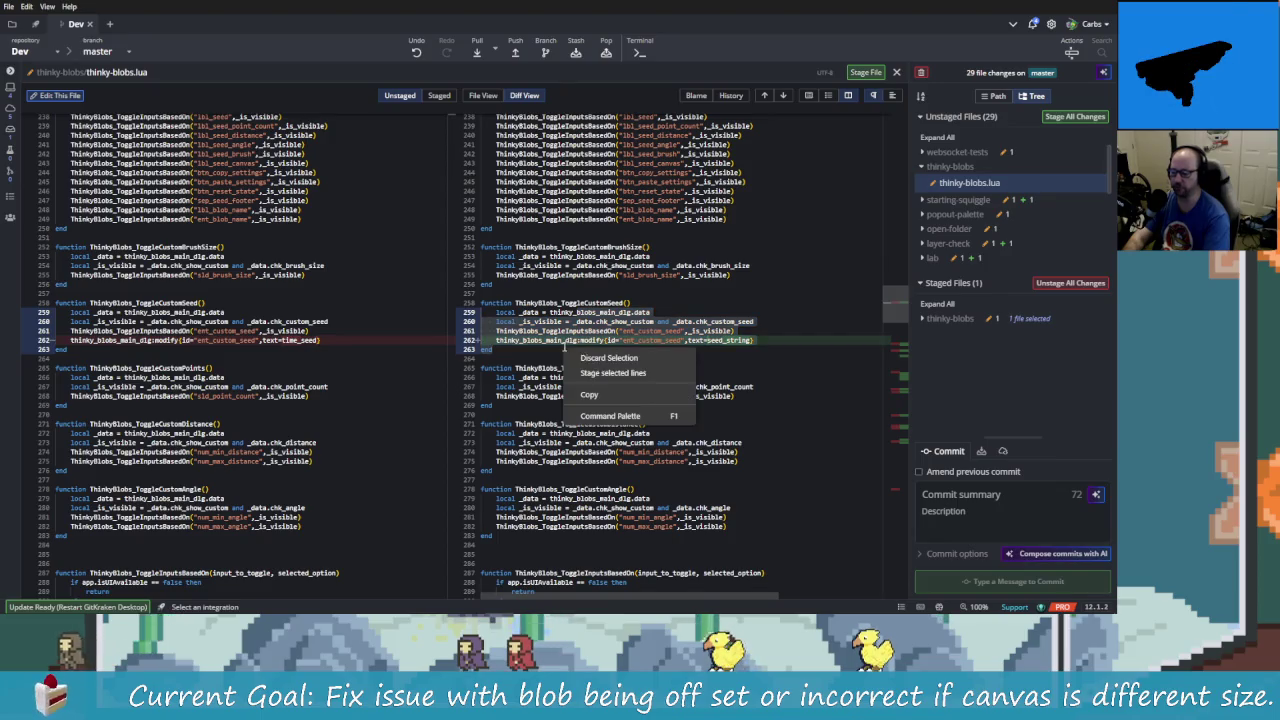
left_click(610, 358)
scroll(634, 362, "down", 10)
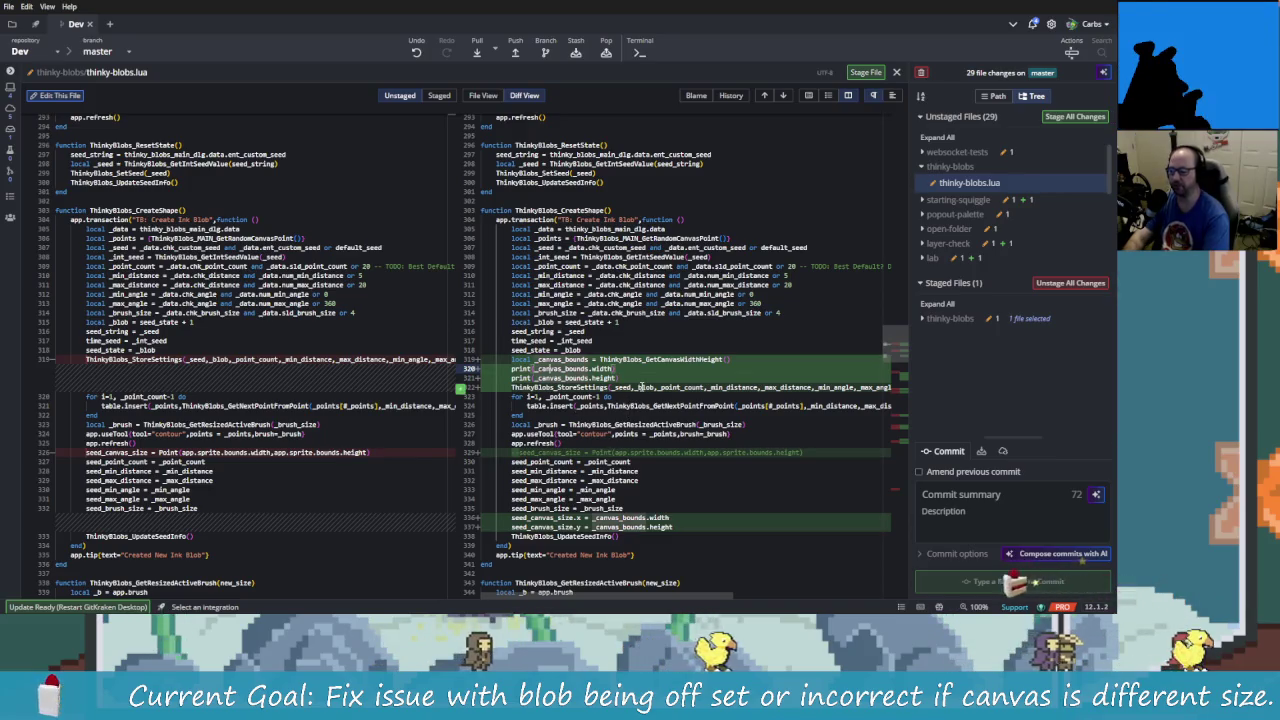
key("alt+tab")
key("alt+tab")
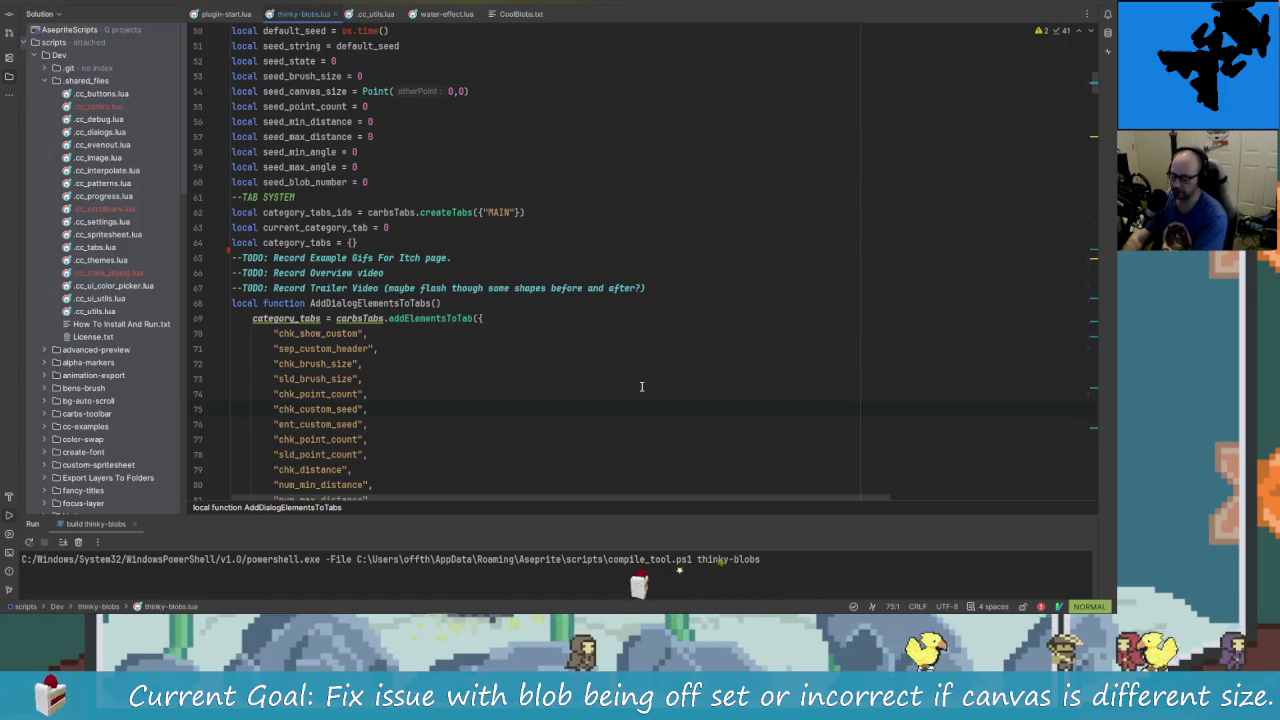
- Remove the print lines from CreateShape in Rider
key("ctrl+shift+BackSpace")
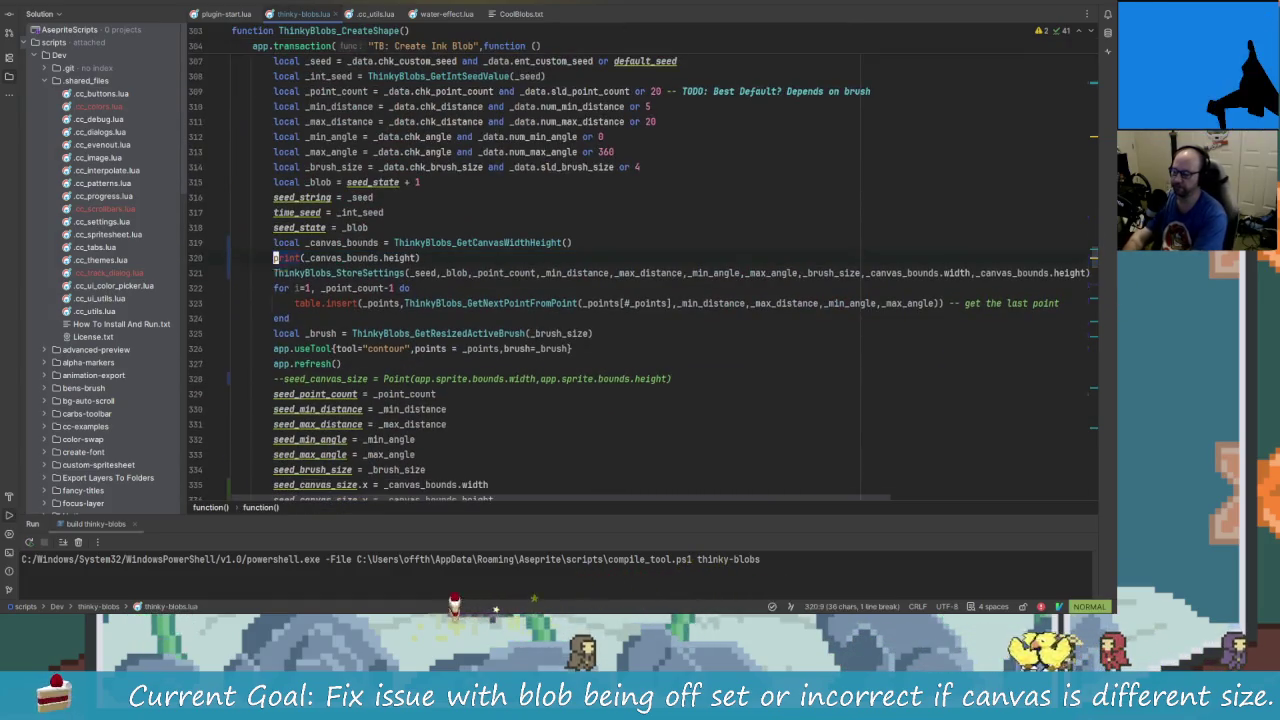
key("alt+tab")
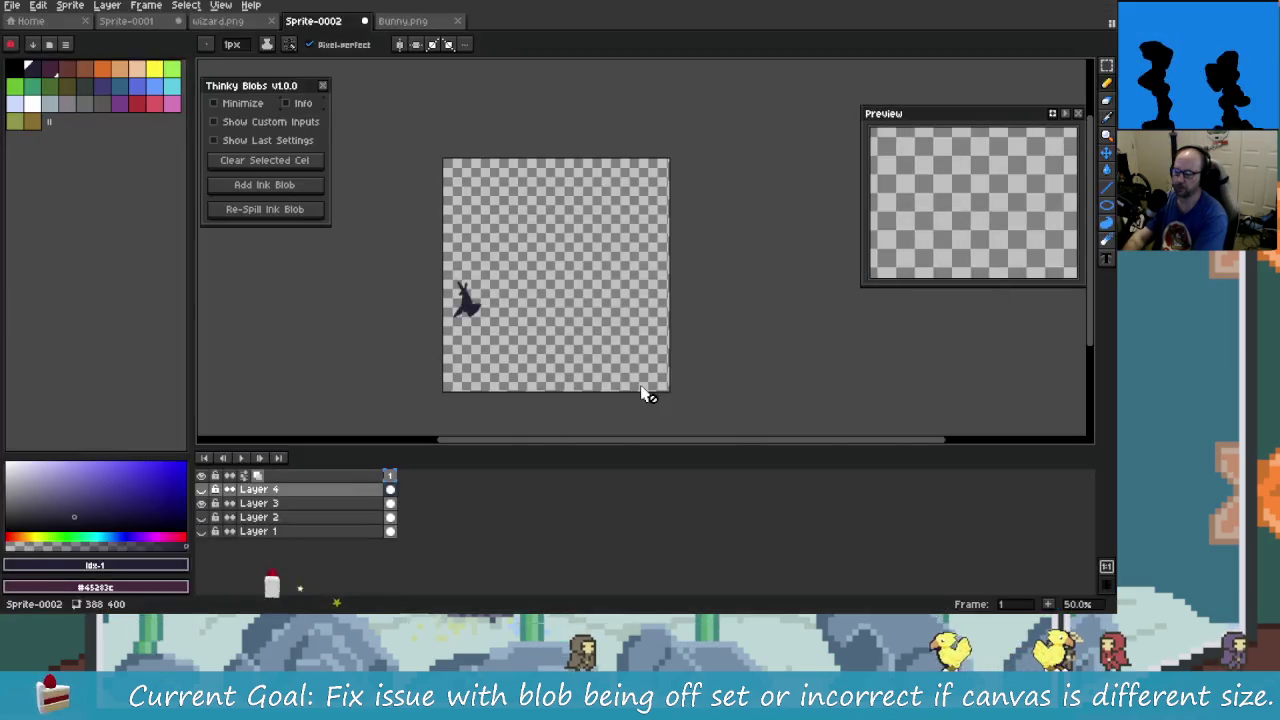
key("alt+tab")
key("alt+tab")
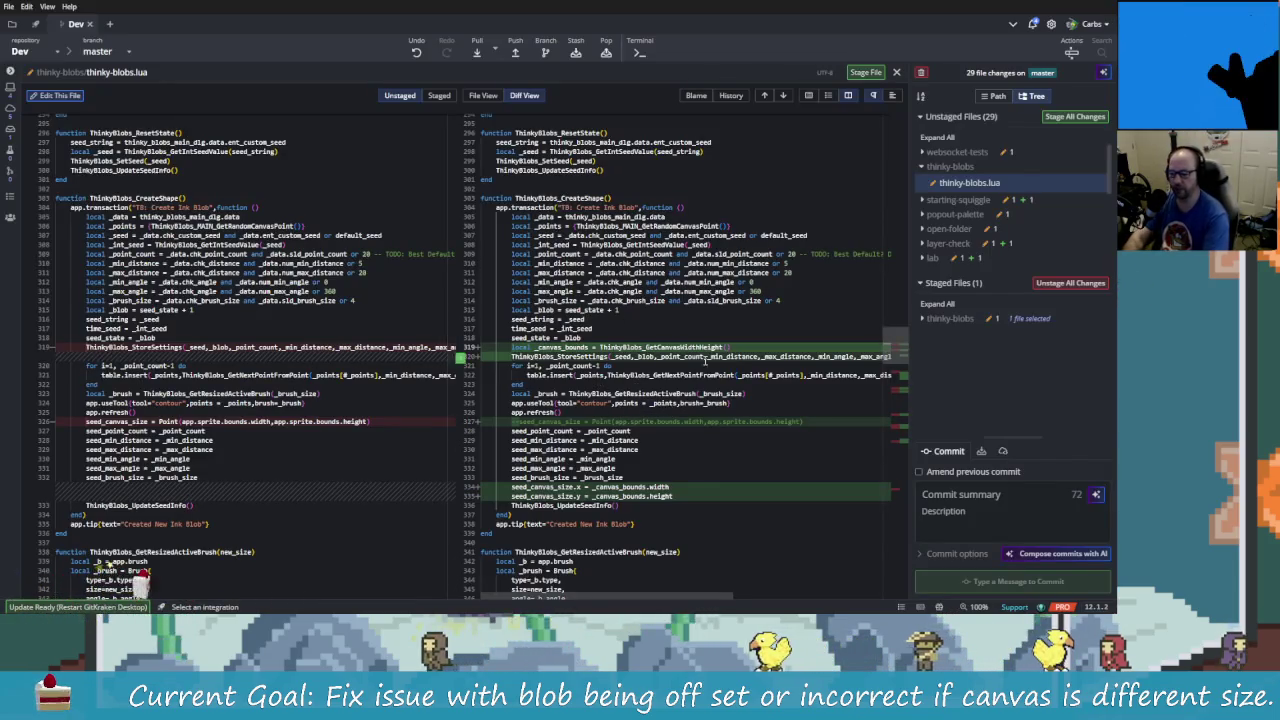
- Stage the canvas-bounds lines 319–320 of thinky-blobs.lua in GitKraken
left_click_drag(560, 328, 548, 366)
right_click(571, 367)
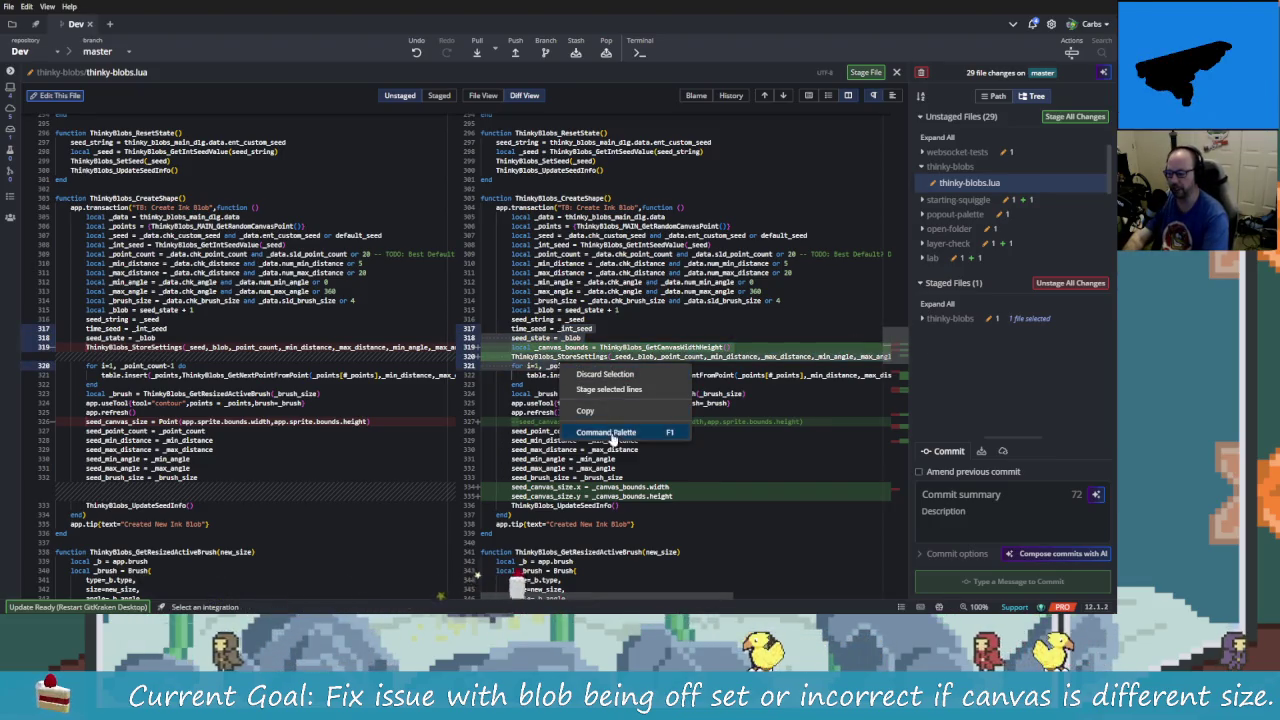
left_click(616, 391)
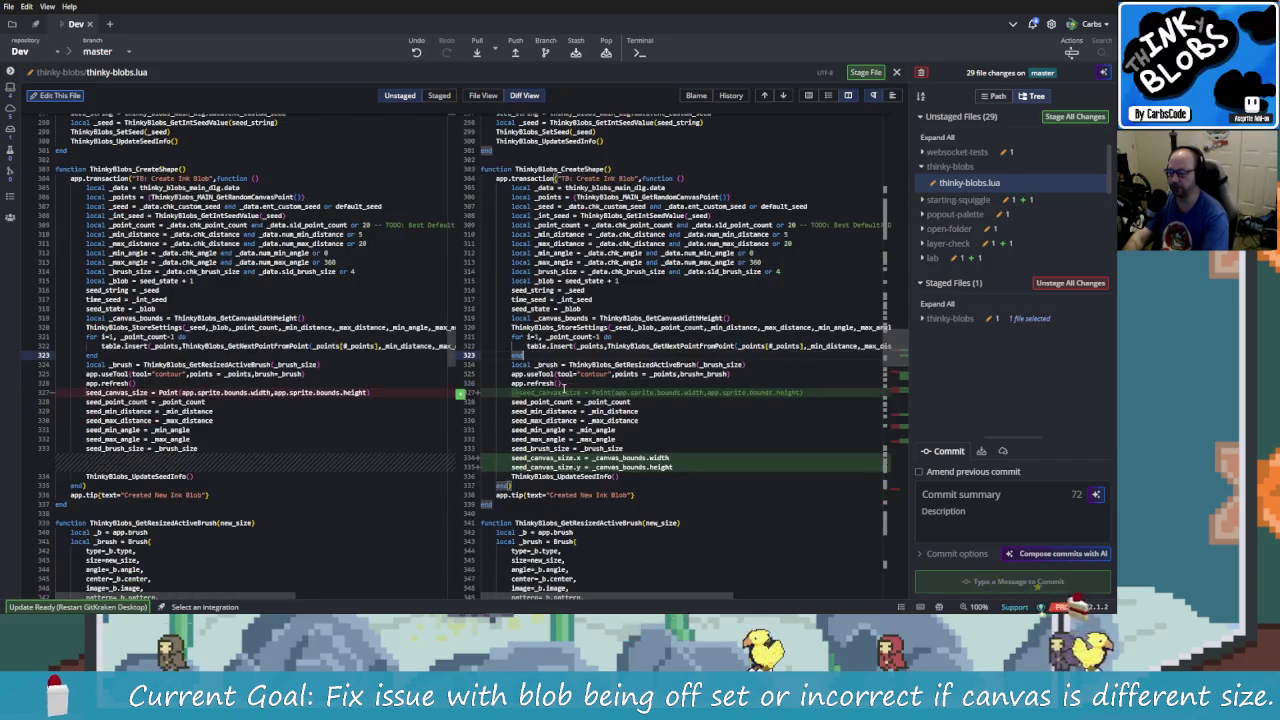
- Delete the commented-out seed_canvas_size line in Rider and return to the GitKraken diff
key("alt+Tab")
key("alt+Tab")
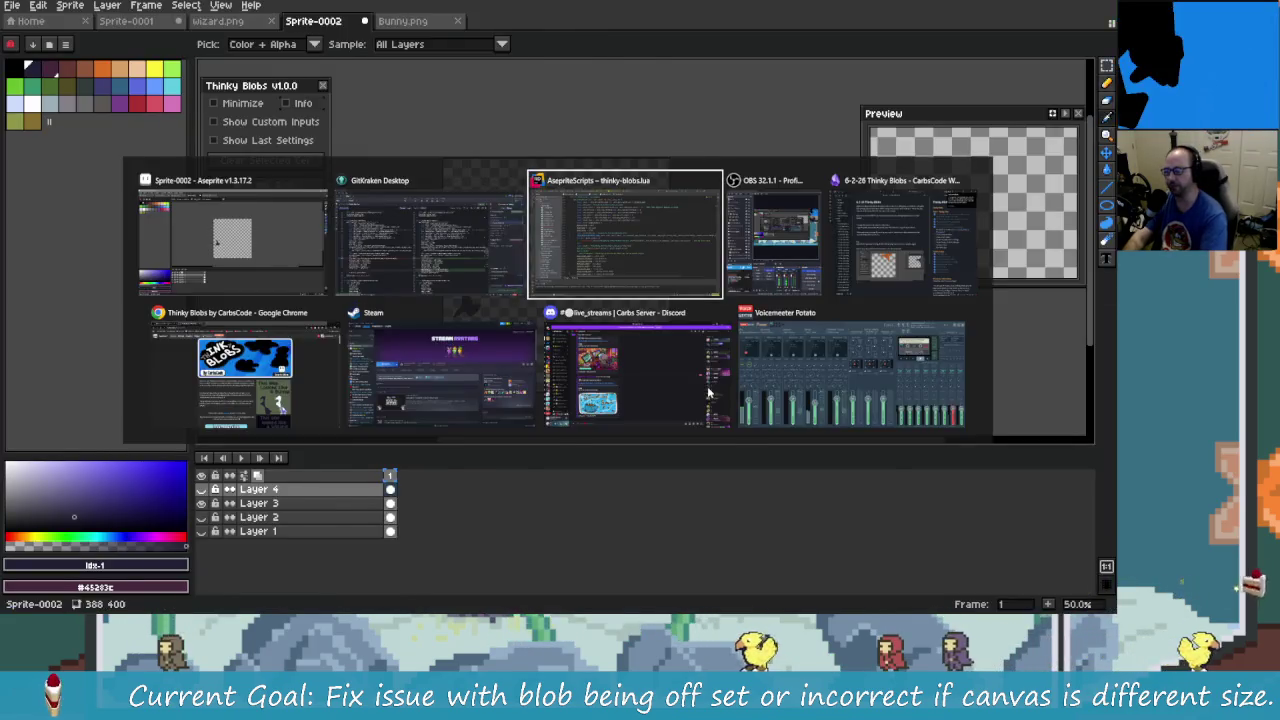
key("j")
key("j")
key("j")
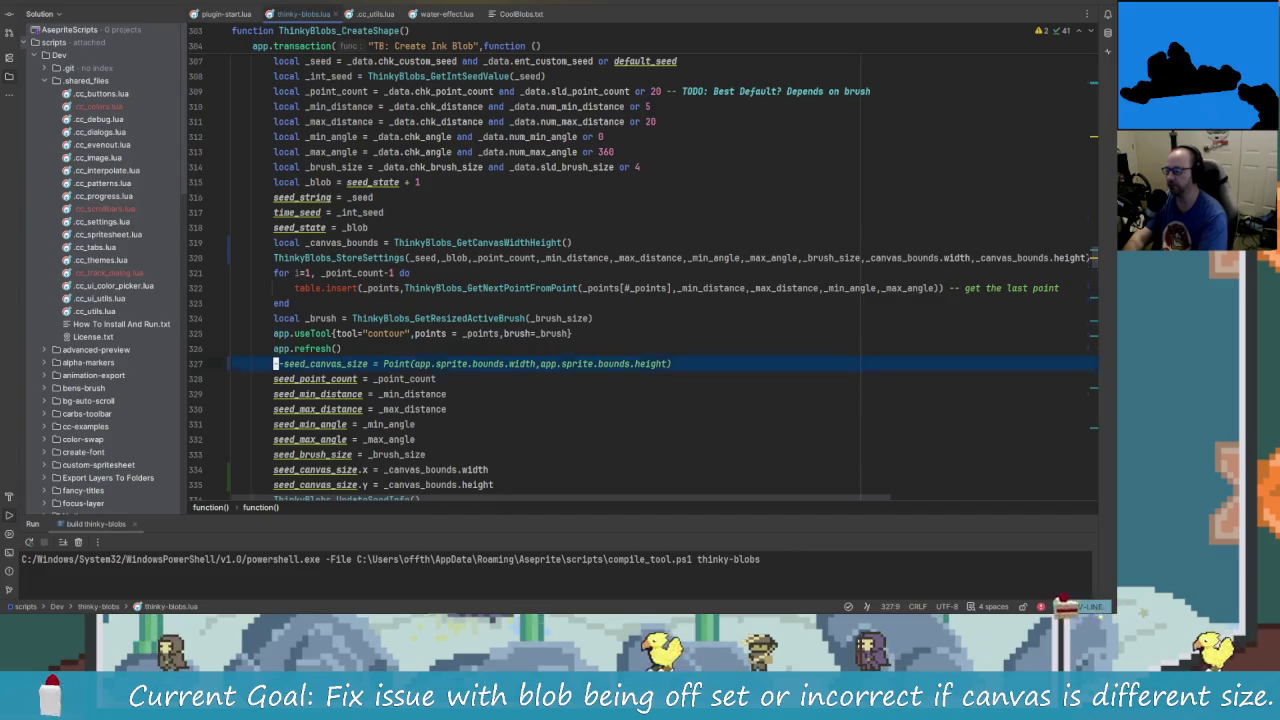
key("d")
key("d")
key("alt+Tab")
key("alt+Tab")
key("Tab")
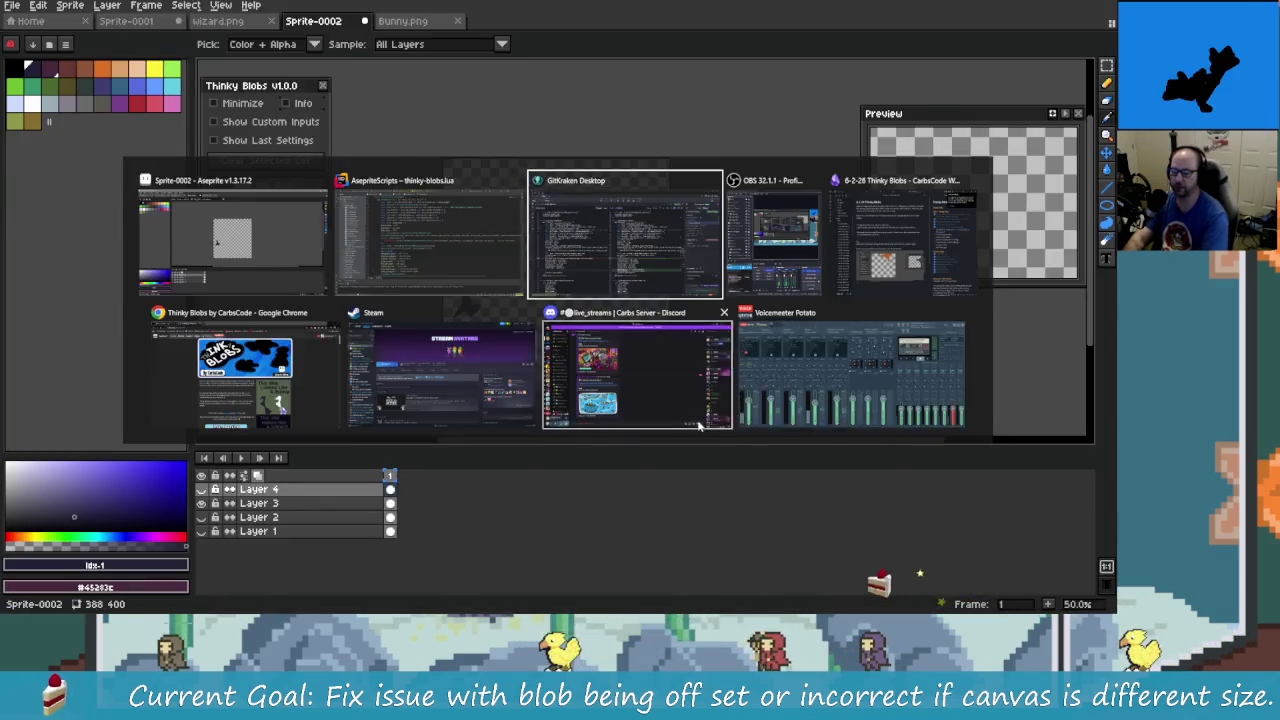
key("alt+Tab")
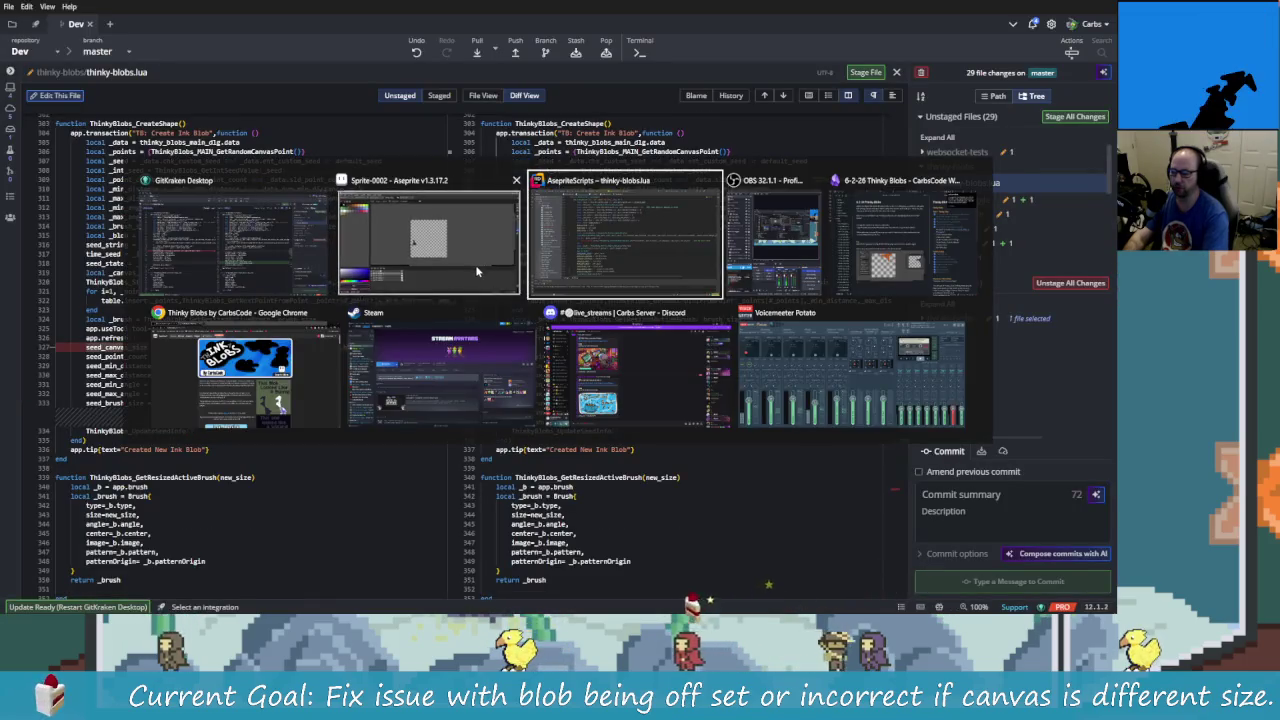
key("alt+Tab")
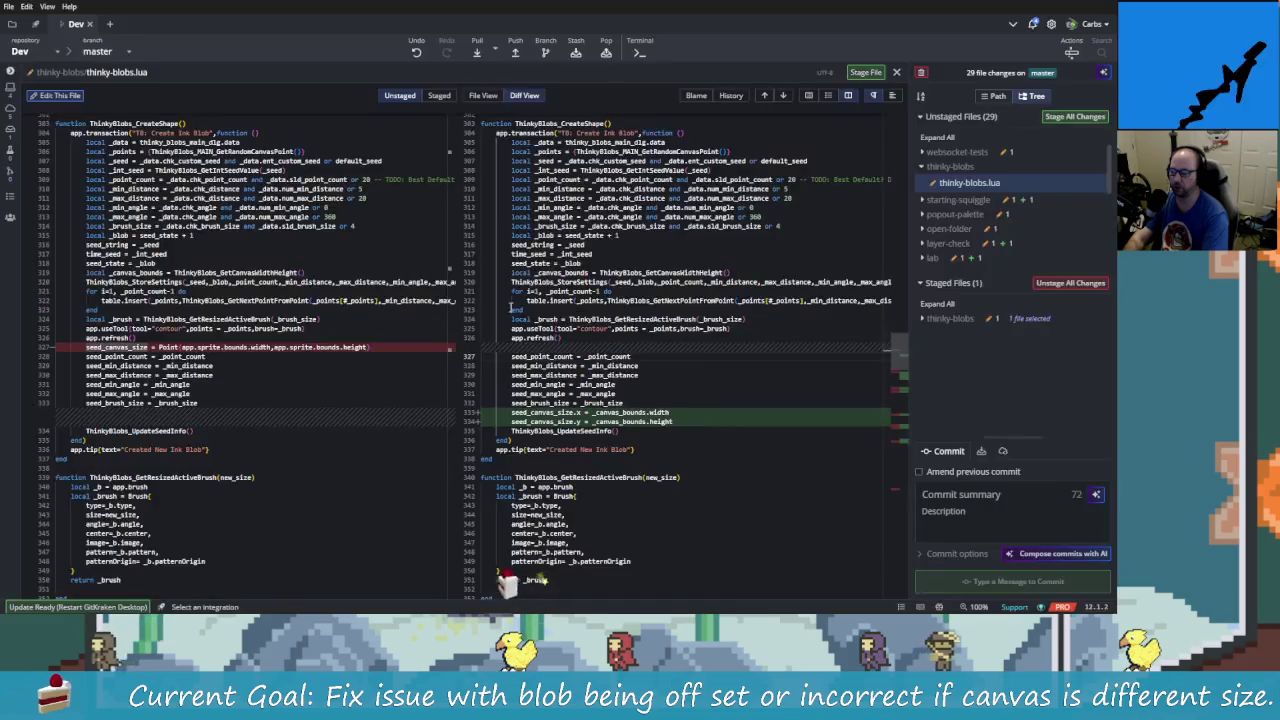
- Stage the selected changed lines and the two added seed_canvas_size lines
right_click(568, 368)
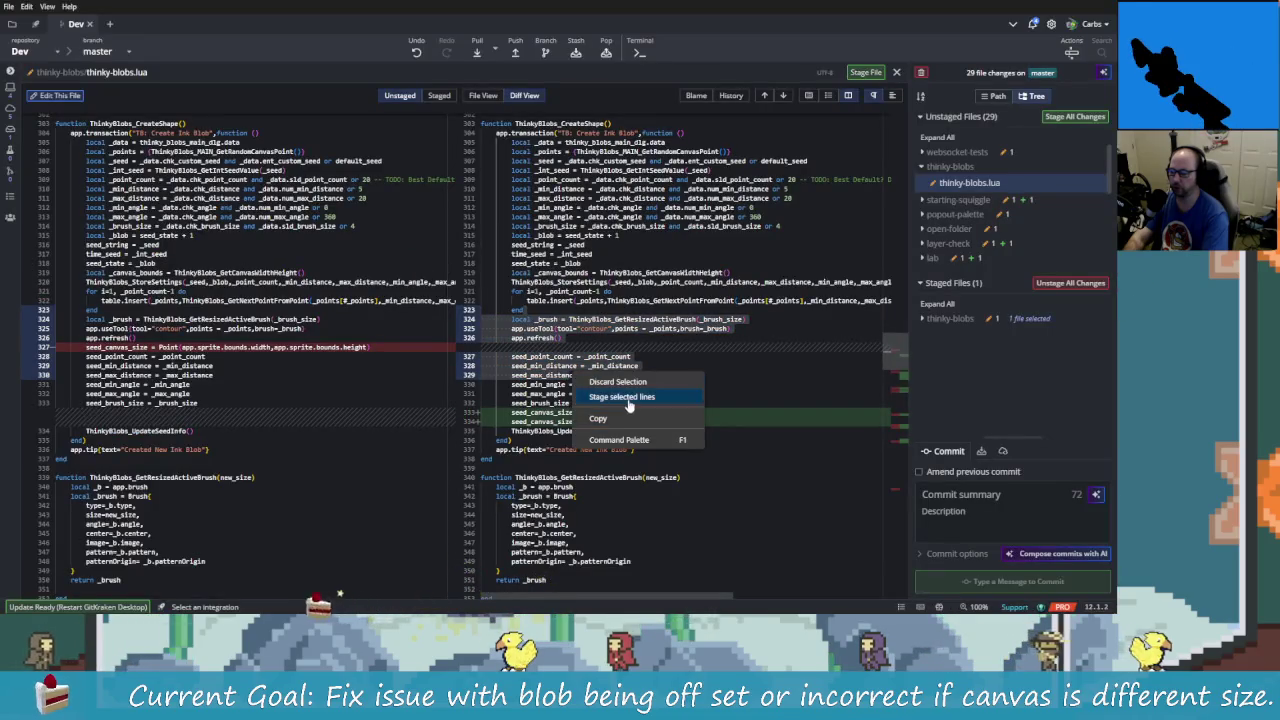
left_click(585, 420)
left_click_drag(583, 424, 500, 347)
right_click(575, 410)
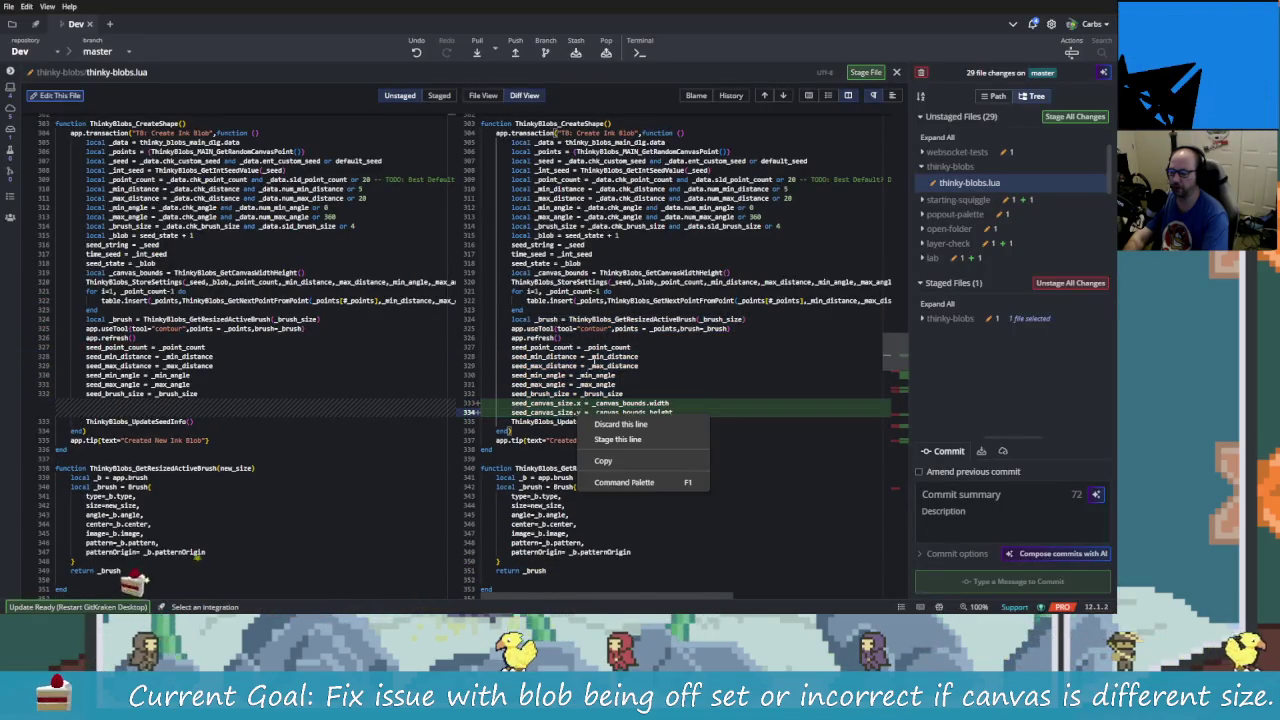
key("Escape")
right_click(574, 422)
left_click(592, 445)
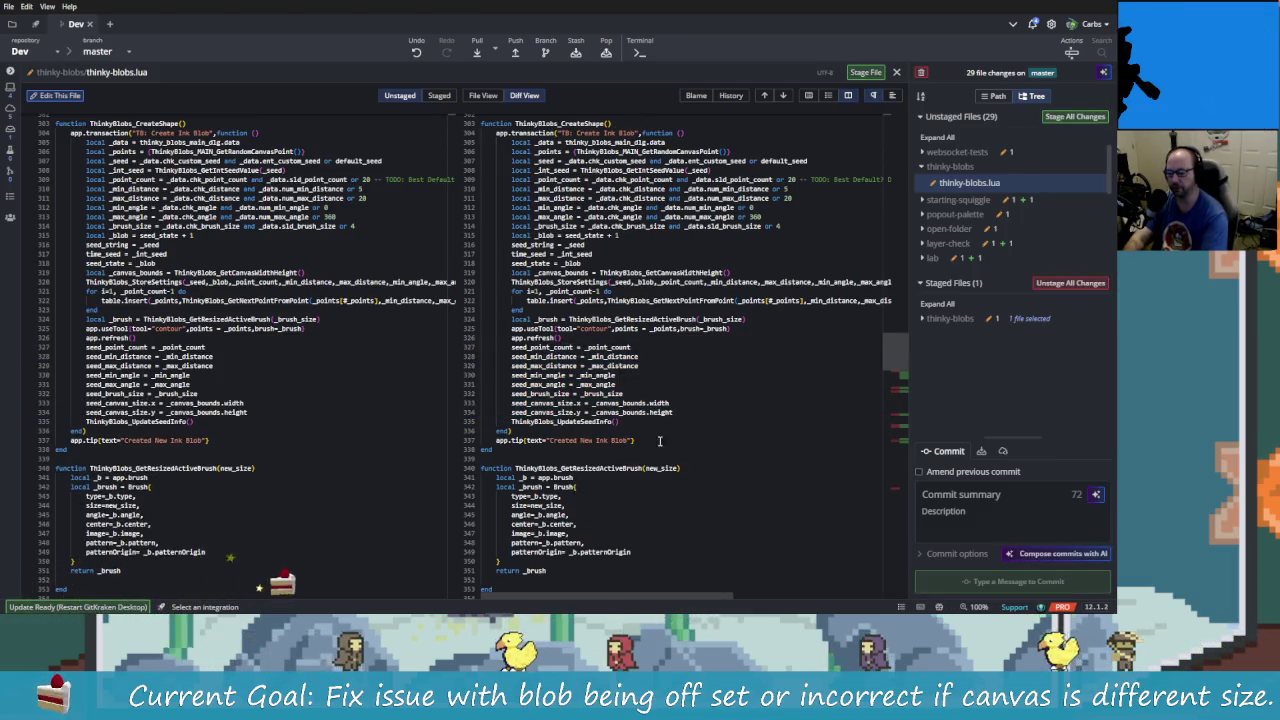
- Stage the new canvas-size helper functions in the diff
scroll(638, 448, "down", 2)
scroll(650, 455, "down", 2)
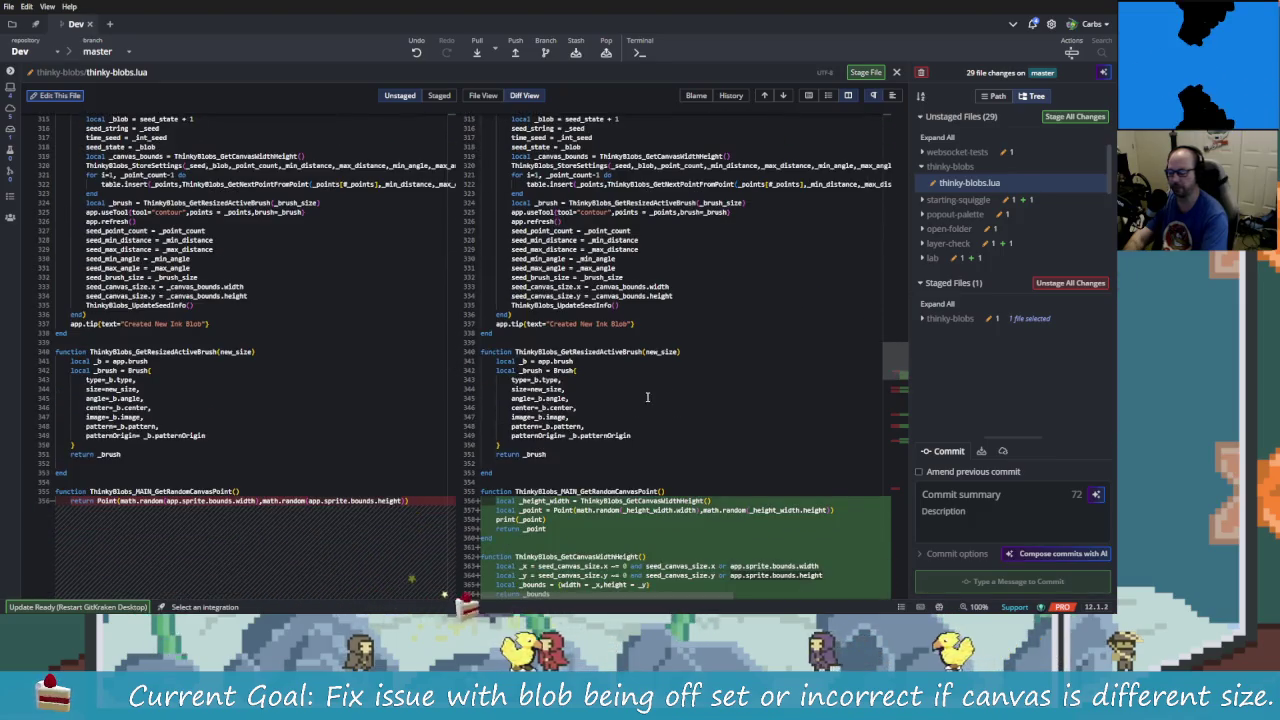
scroll(668, 468, "down", 2)
scroll(668, 468, "down", 1)
scroll(668, 468, "down", 1)
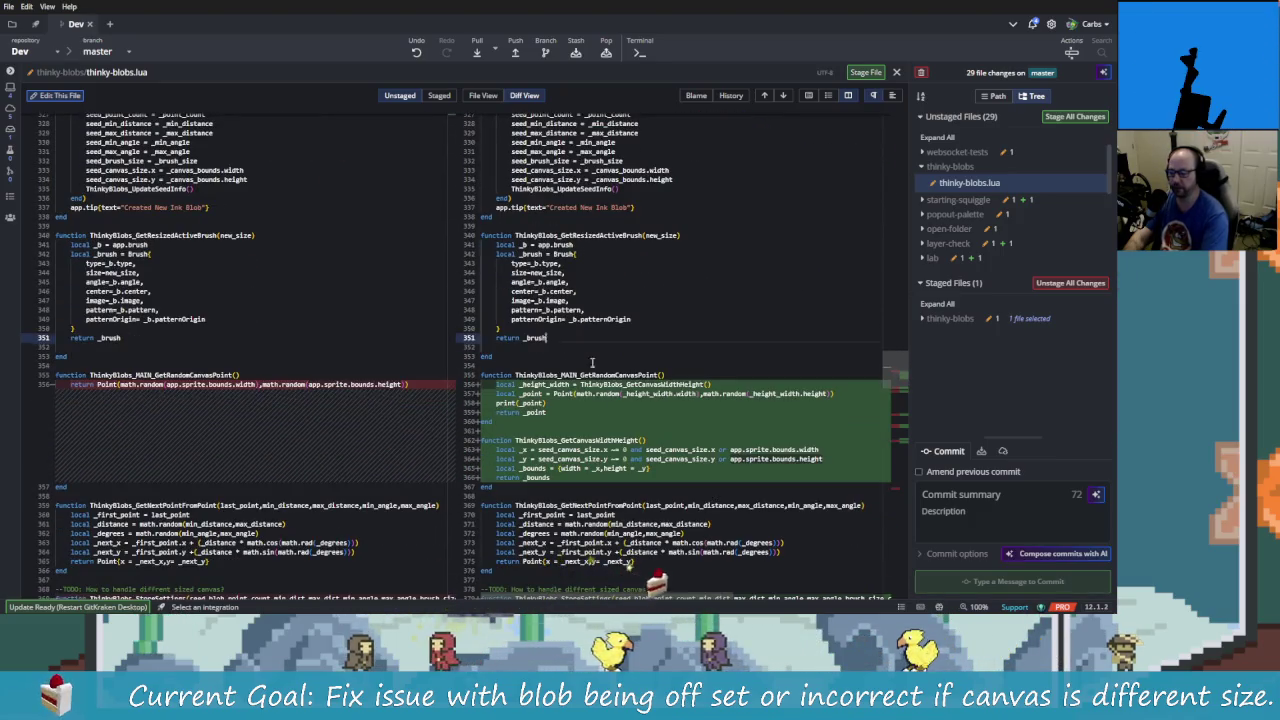
left_click_drag(482, 337, 604, 477)
right_click(575, 470)
left_click(610, 490)
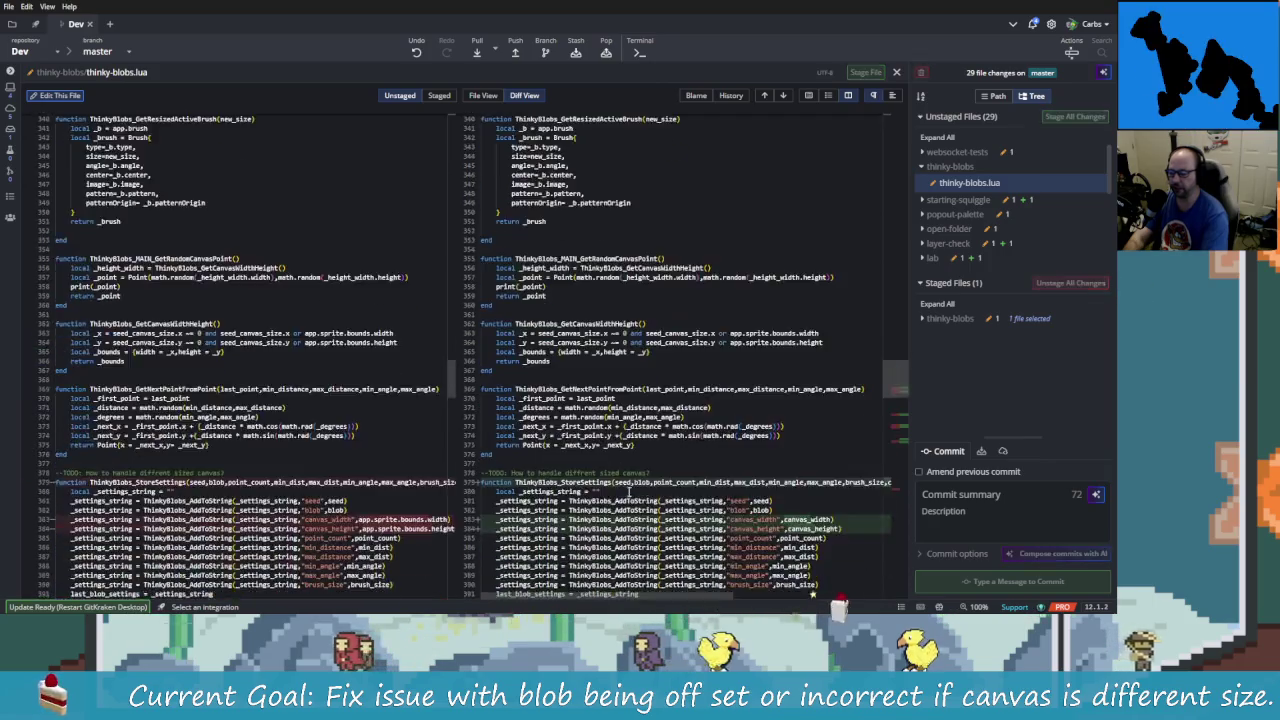
- Stage the StoreSettings canvas width and height changes
scroll(630, 440, "down", 3)
left_click_drag(484, 290, 690, 373)
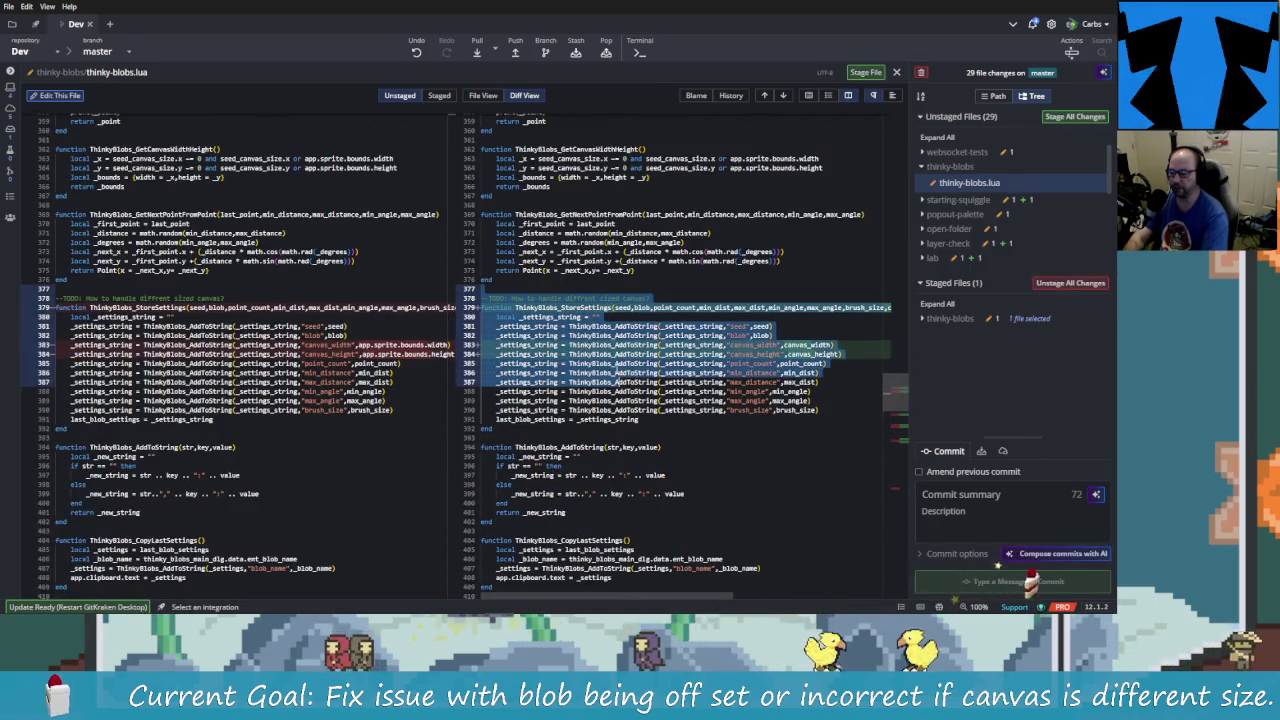
right_click(703, 377)
left_click(738, 397)
- Select the parsed settings lines, then back out without staging them
scroll(608, 401, "down", 7)
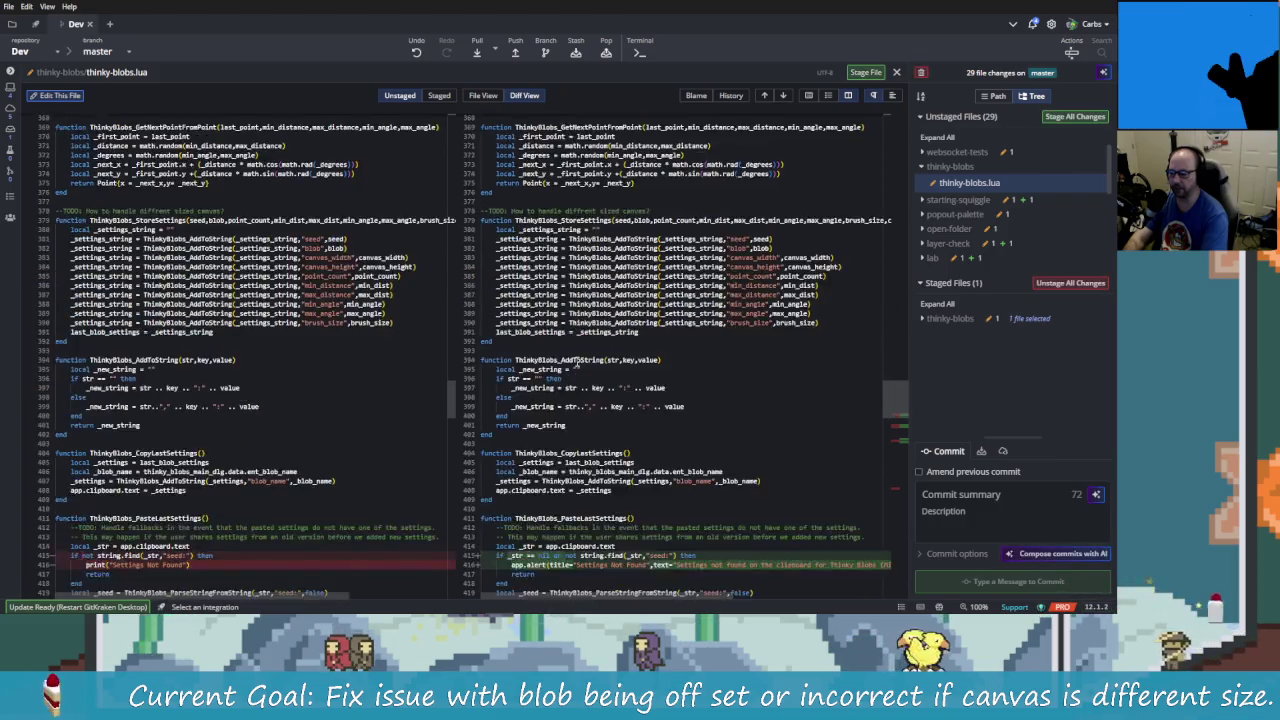
scroll(608, 401, "down", 2)
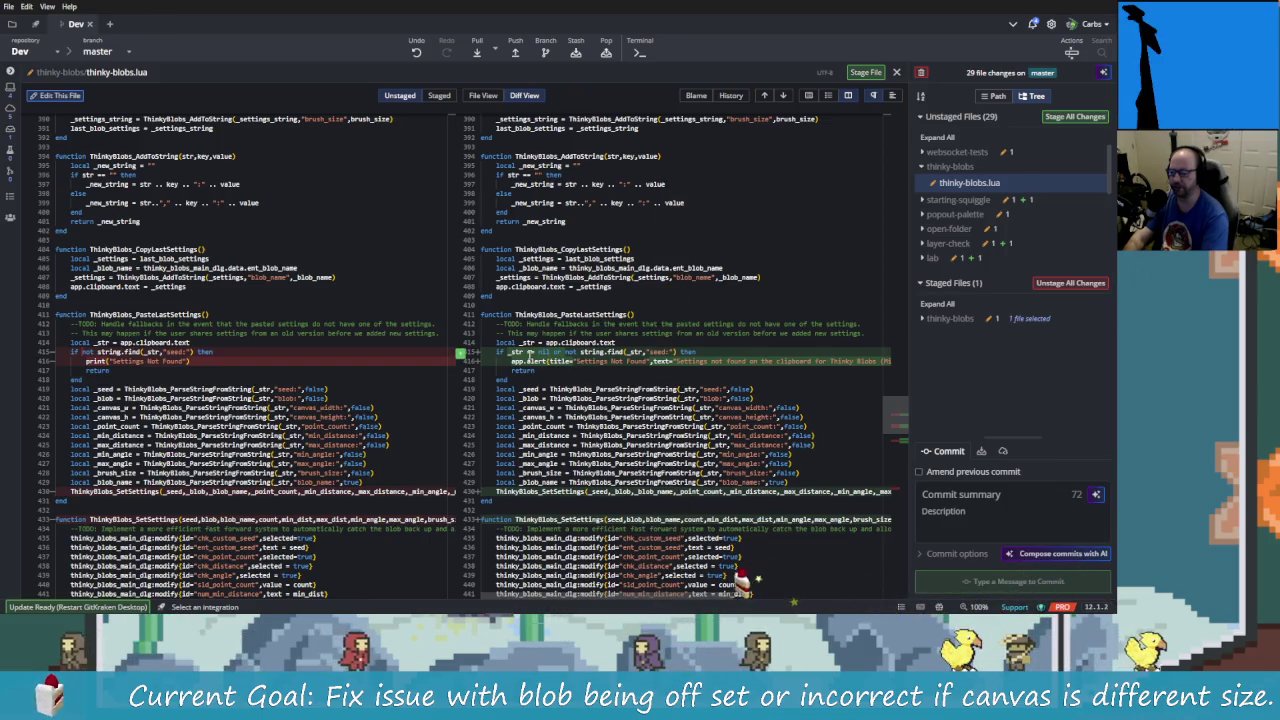
scroll(586, 277, "down", 2)
scroll(586, 277, "down", 1)
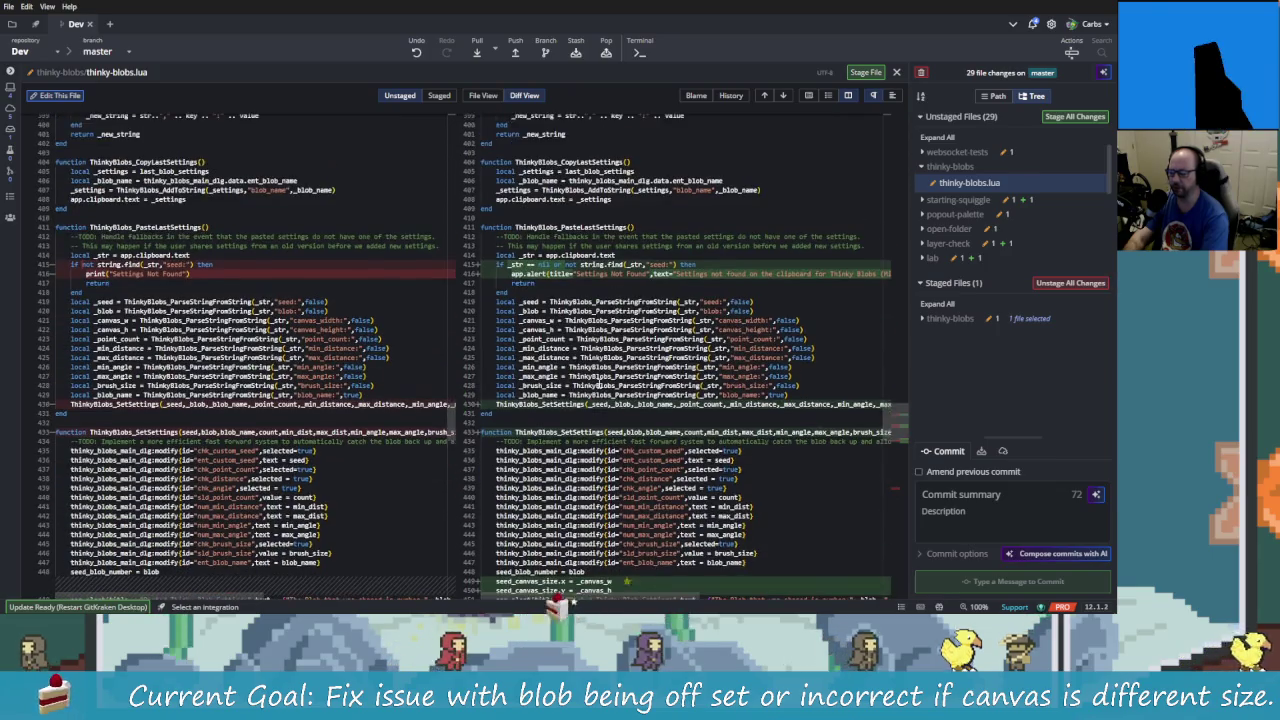
scroll(586, 278, "down", 5)
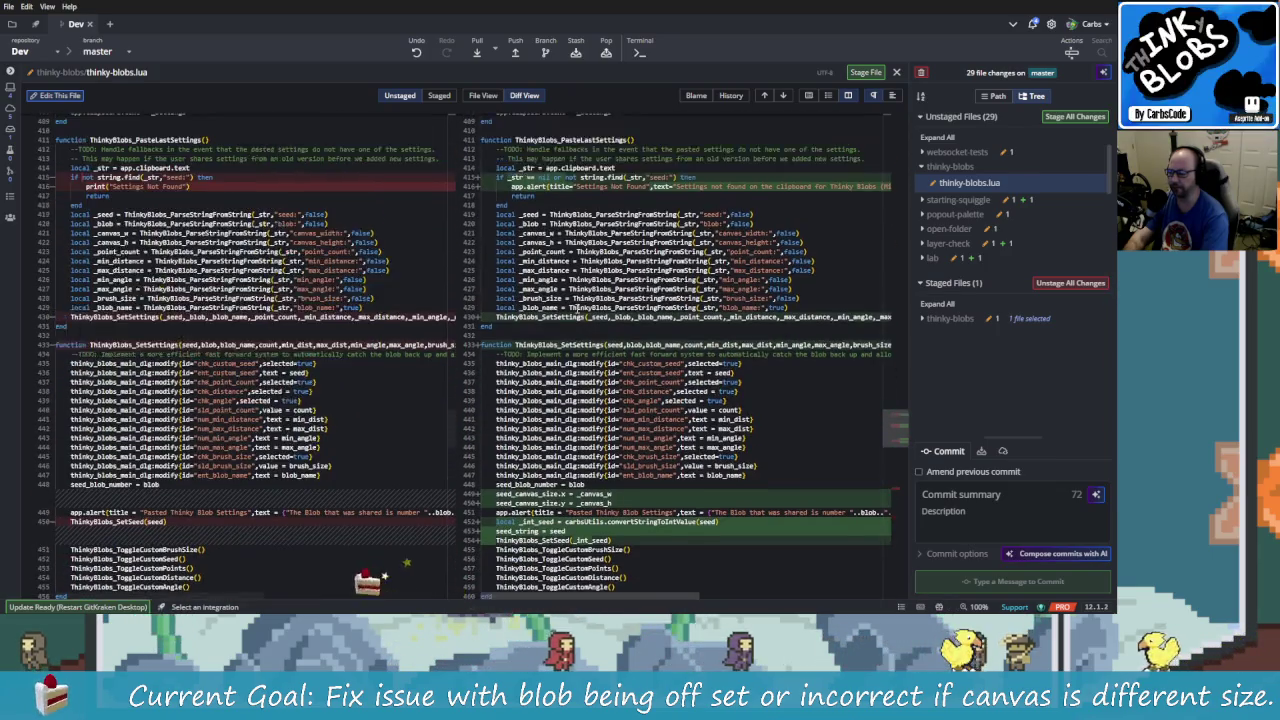
scroll(619, 325, "up", 3)
left_click_drag(615, 317, 600, 345)
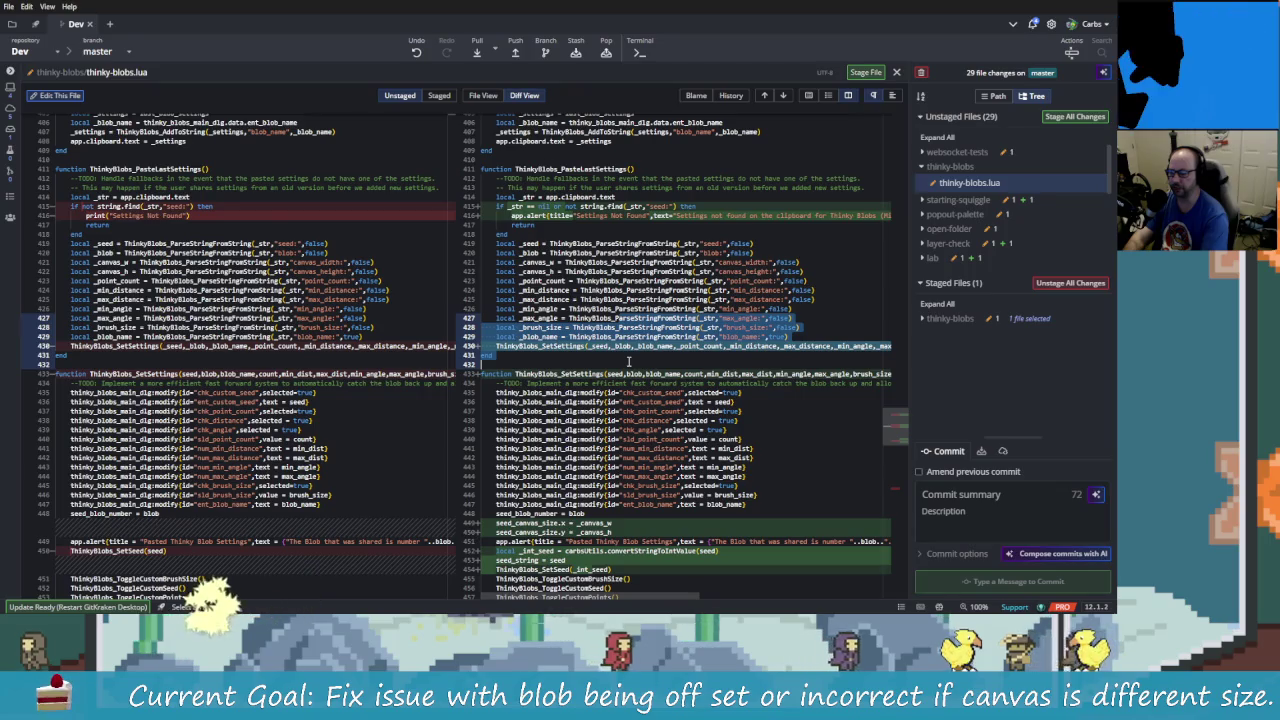
scroll(590, 340, "down", 1)
right_click(589, 341)
key("Escape")
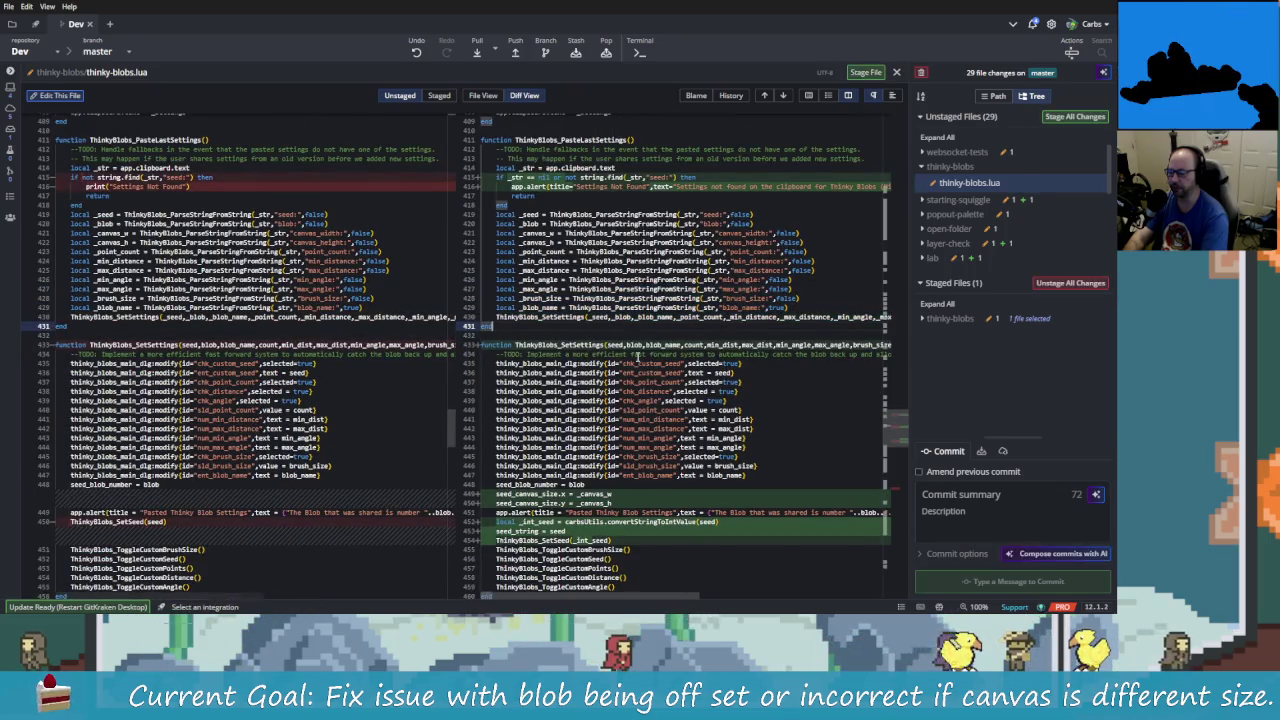
- Select lines 430–436 in the diff, dismissing line-action menus without staging
scroll(630, 350, "down", 1)
scroll(620, 340, "down", 1)
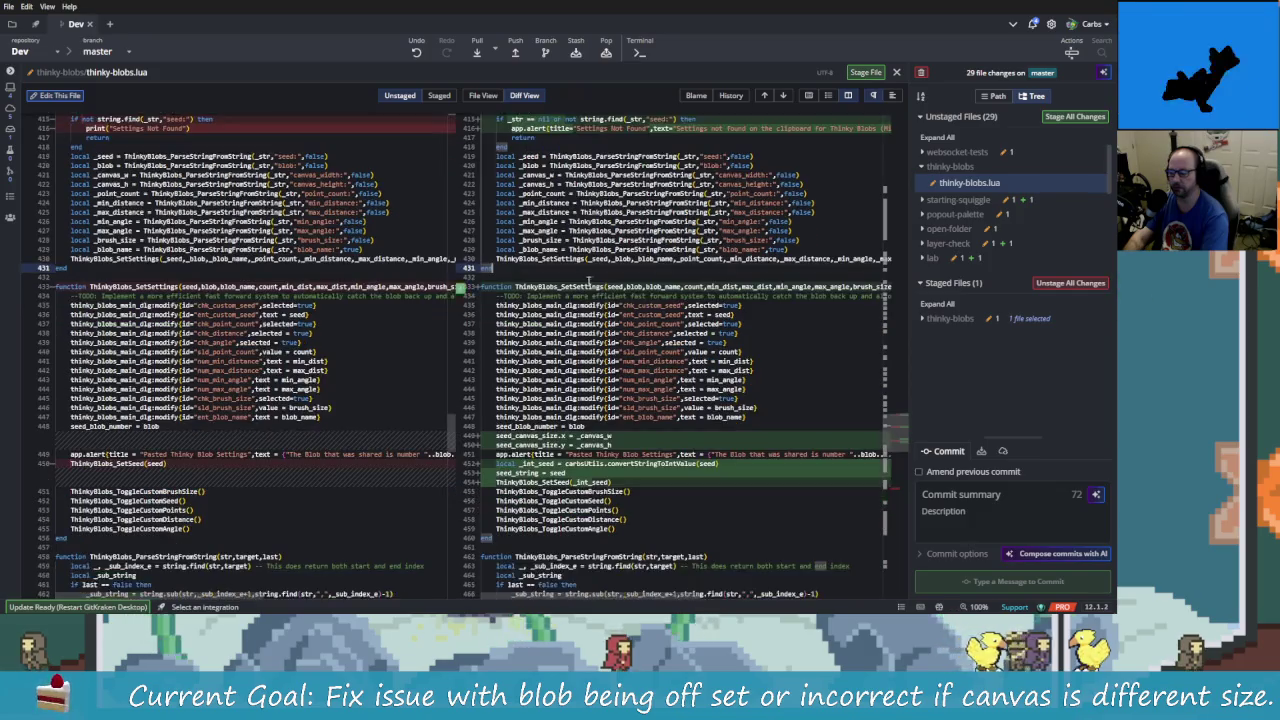
left_click_drag(605, 287, 608, 324)
left_click(609, 322)
right_click(621, 316)
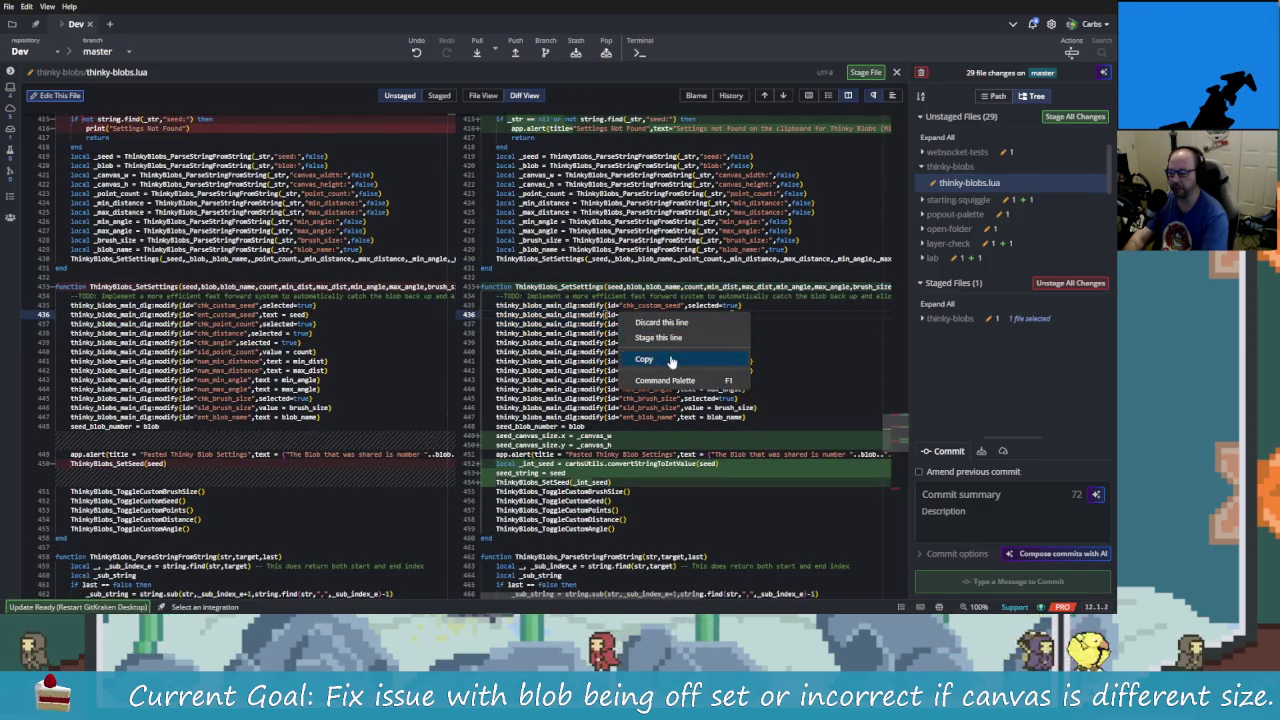
left_click(669, 338)
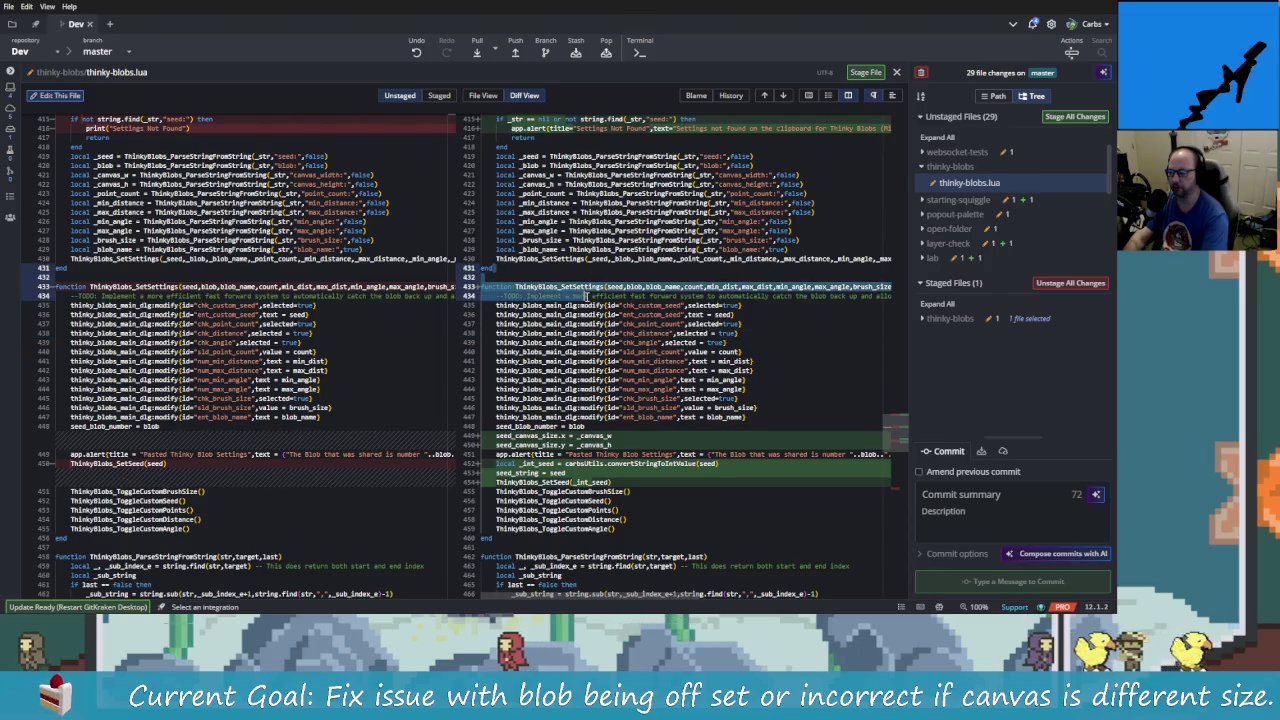
right_click(585, 297)
left_click(585, 297)
right_click(552, 298)
mouse_move(540, 268)
left_mouse_down()
mouse_move(545, 314)
mouse_move(586, 393)
mouse_move(678, 425)
mouse_move(665, 405)
left_mouse_up()
left_click(580, 318)
- Stage the pasted-settings canvas size lines
scroll(580, 318, "down", 2)
scroll(580, 318, "down", 1)
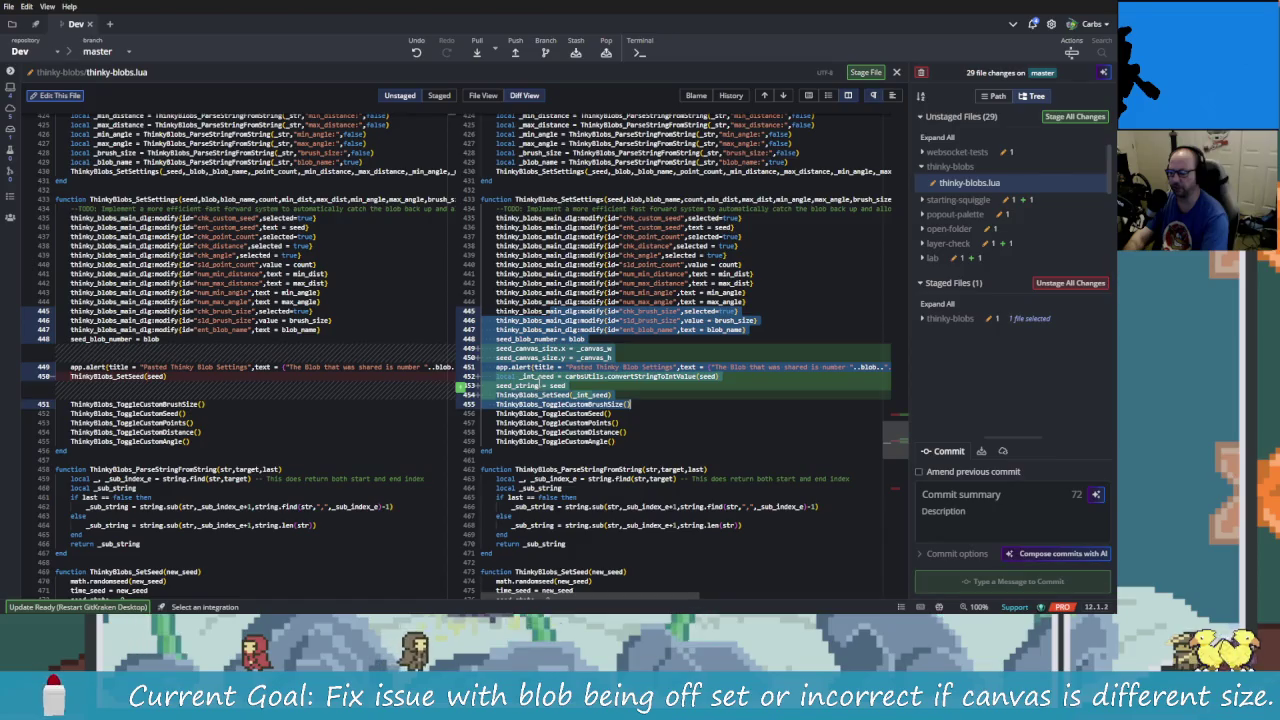
right_click(541, 385)
left_click(600, 410)
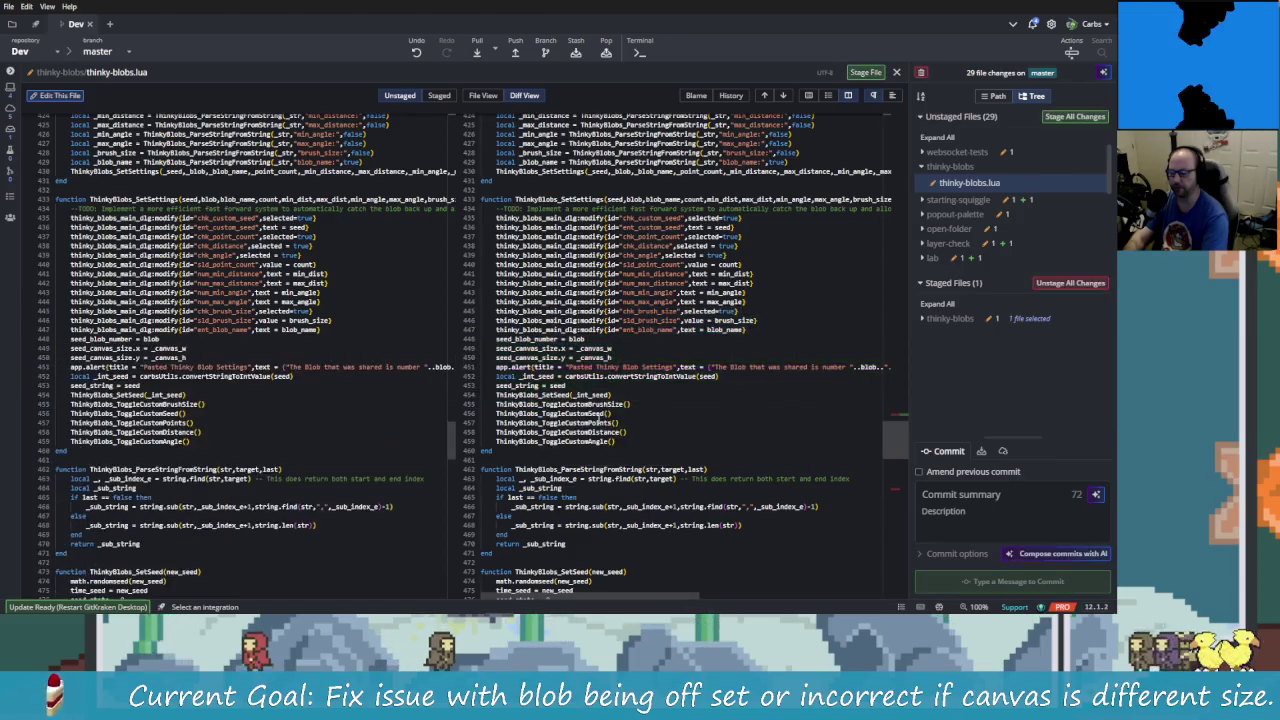
- Stage the lines 518–535 that remove the help-and-info TODO
scroll(600, 390, "down", 5)
scroll(640, 430, "down", 5)
scroll(680, 480, "down", 5)
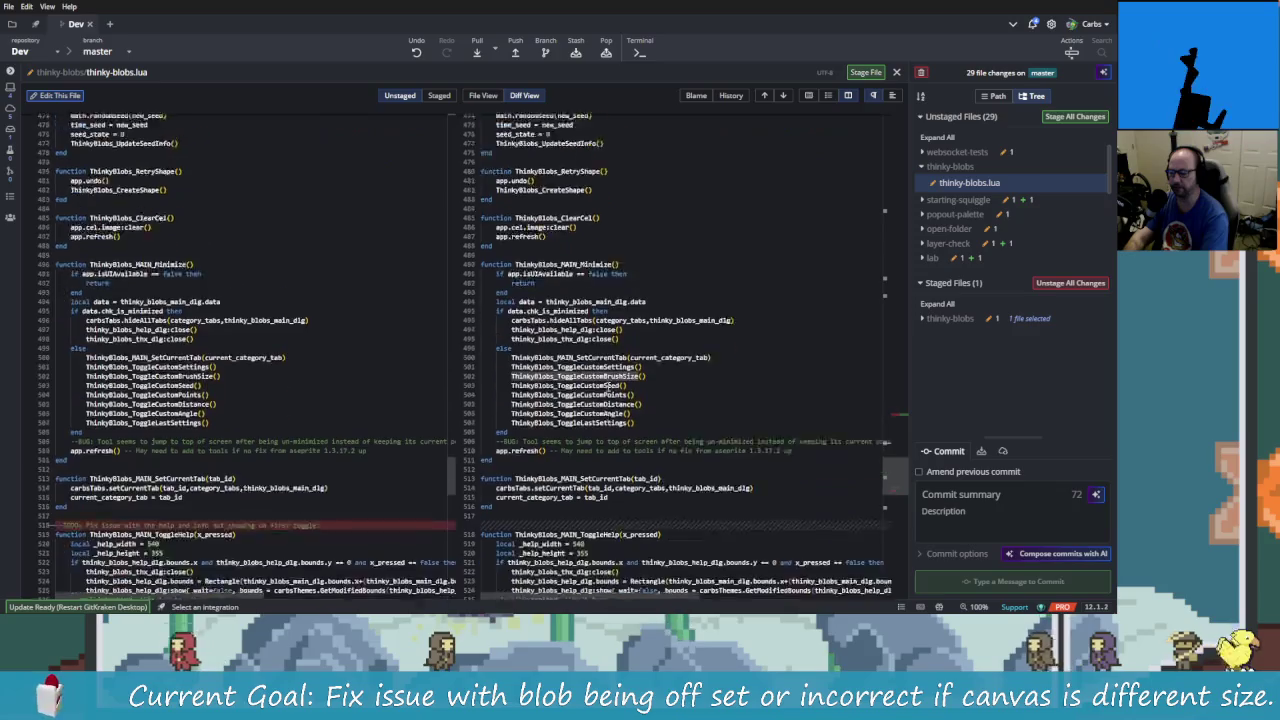
scroll(640, 450, "down", 1)
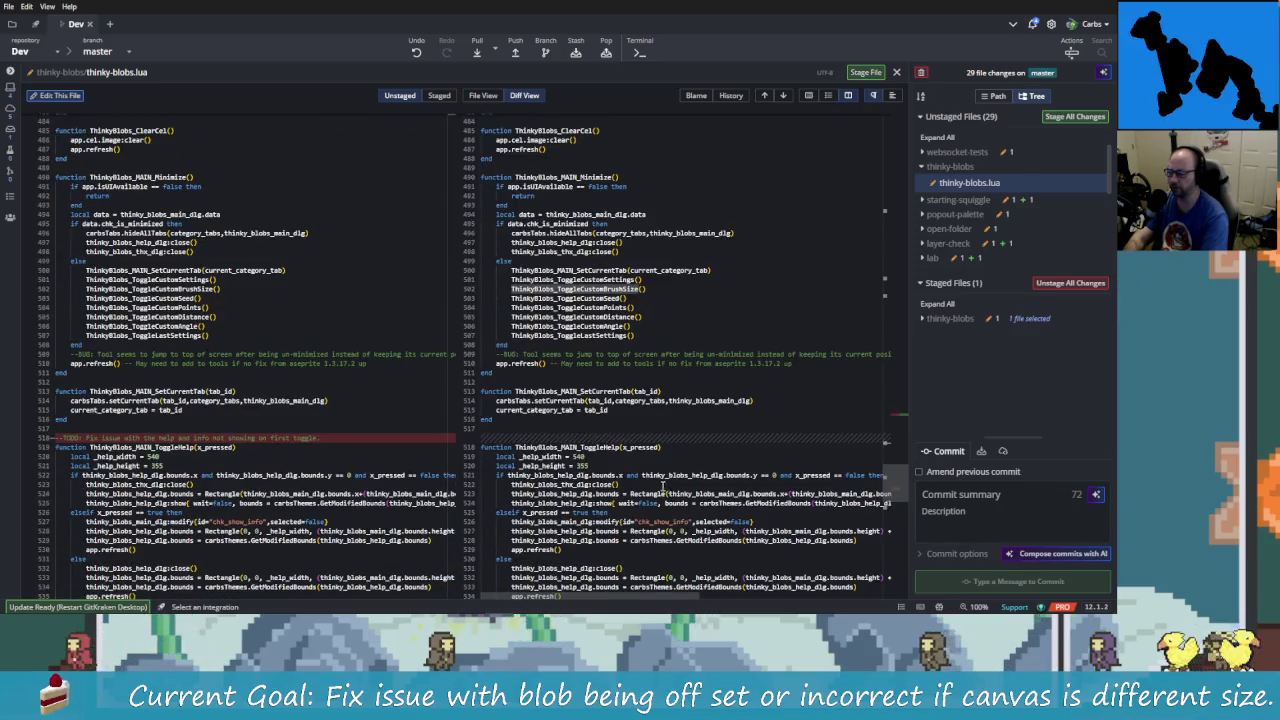
scroll(511, 378, "down", 2)
left_click_drag(520, 540, 514, 388)
right_click(514, 388)
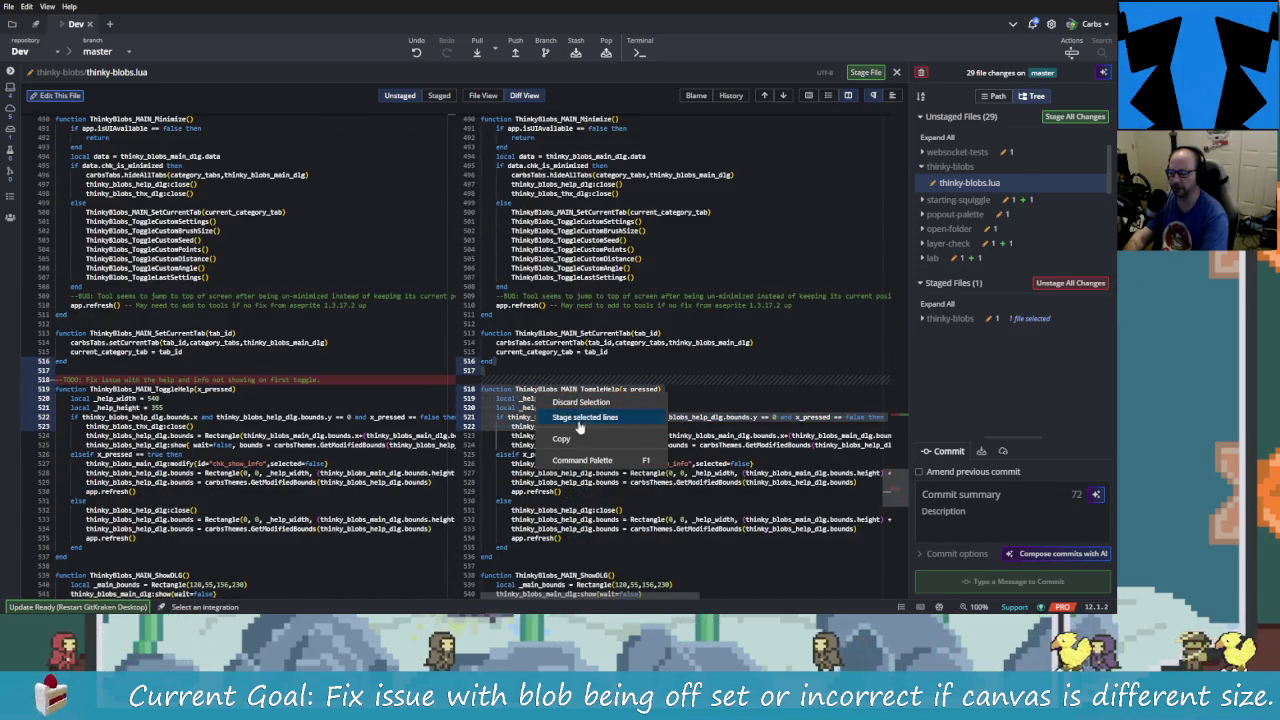
left_click(587, 425)
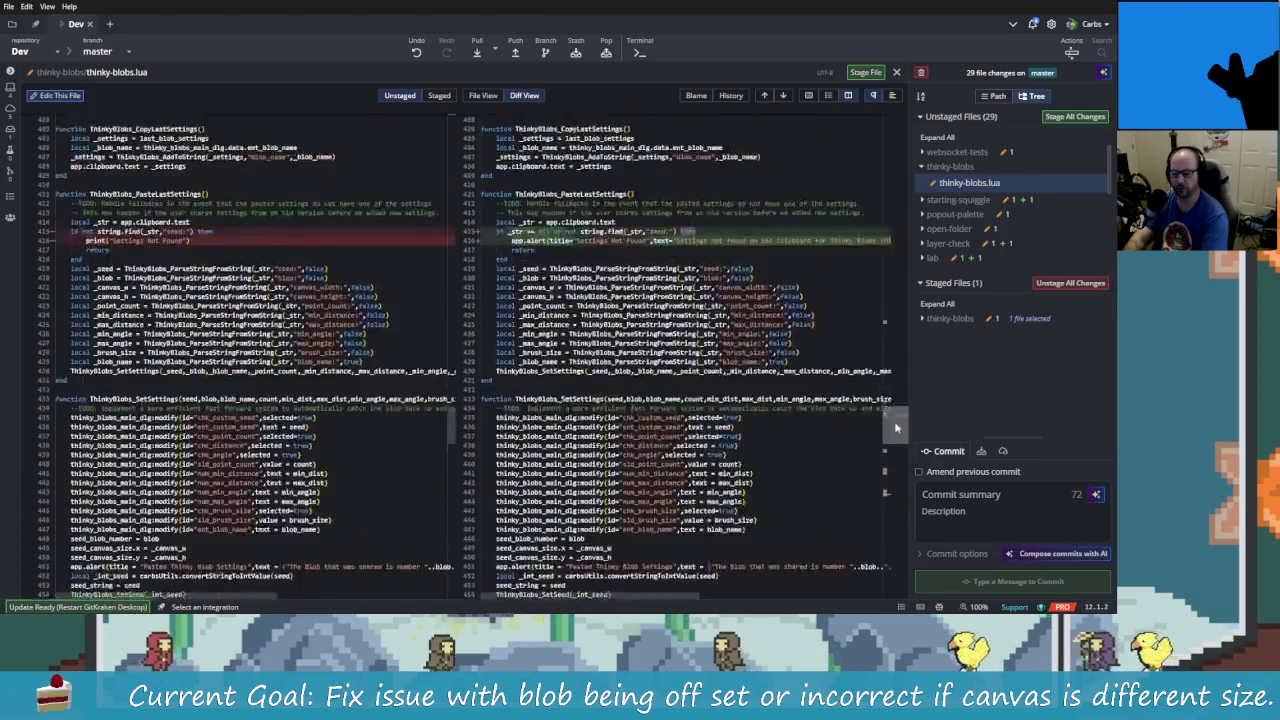
scroll(681, 400, "up", 3)
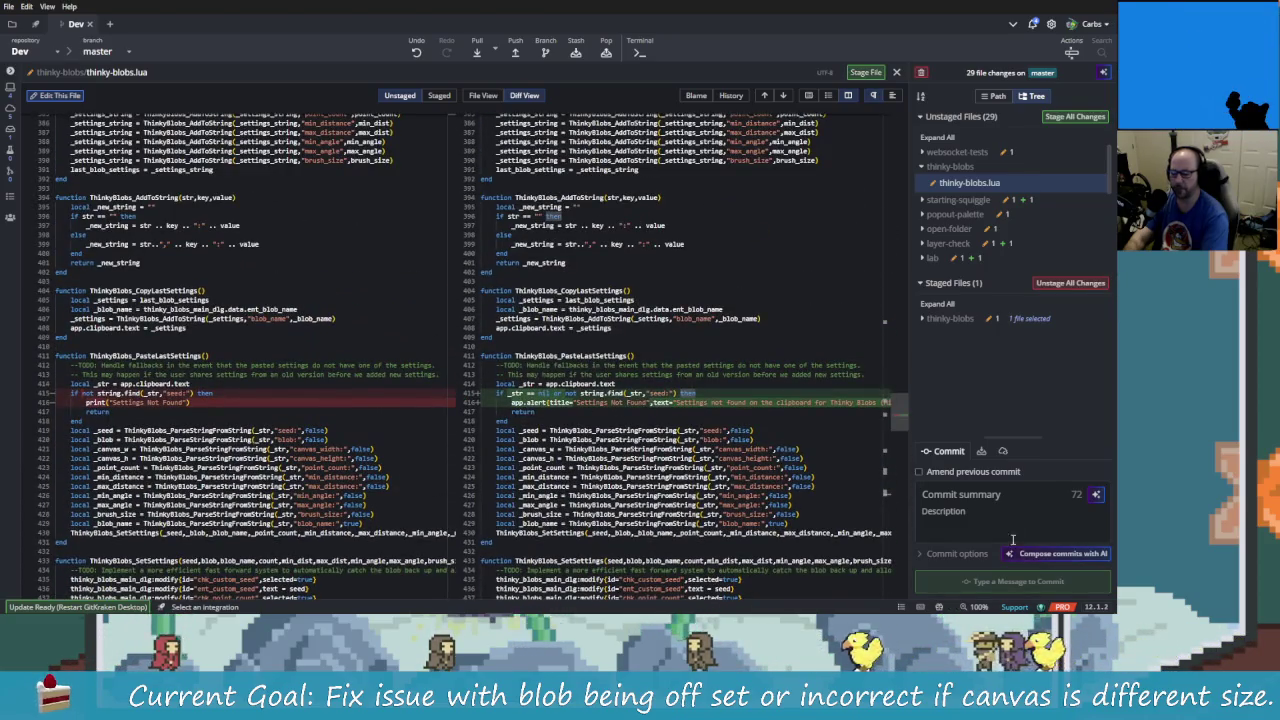
- Write the commit summary 'ThinkyBlobs Fixed Issues With Shape Consisntly On Canvas Size Change'
left_click(957, 490)
type("Thinky")
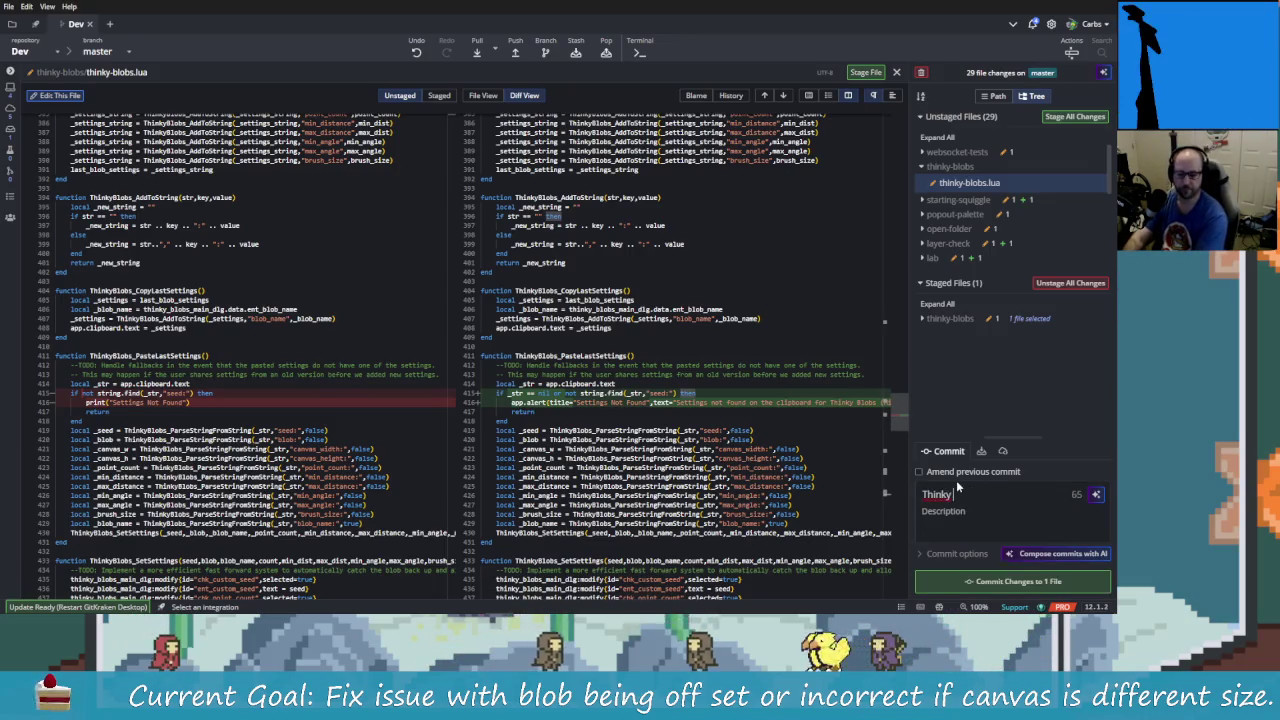
type("Blobs ")
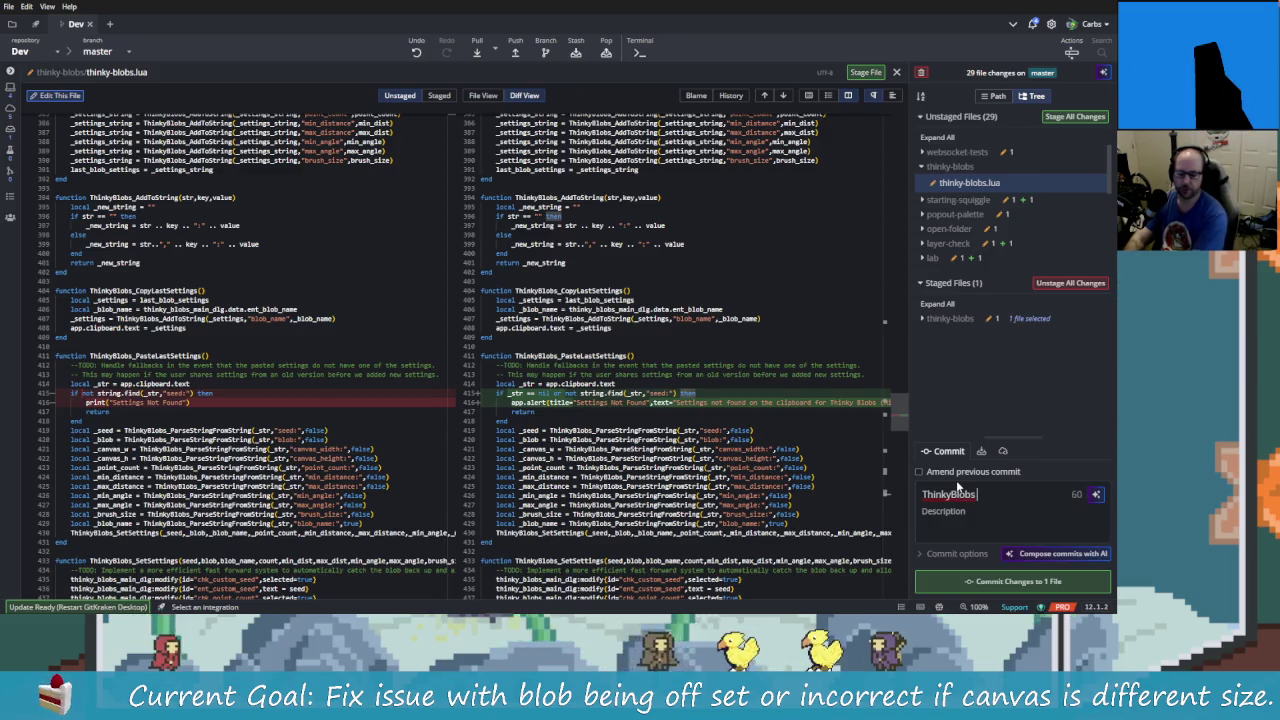
type("Fixed Iss")
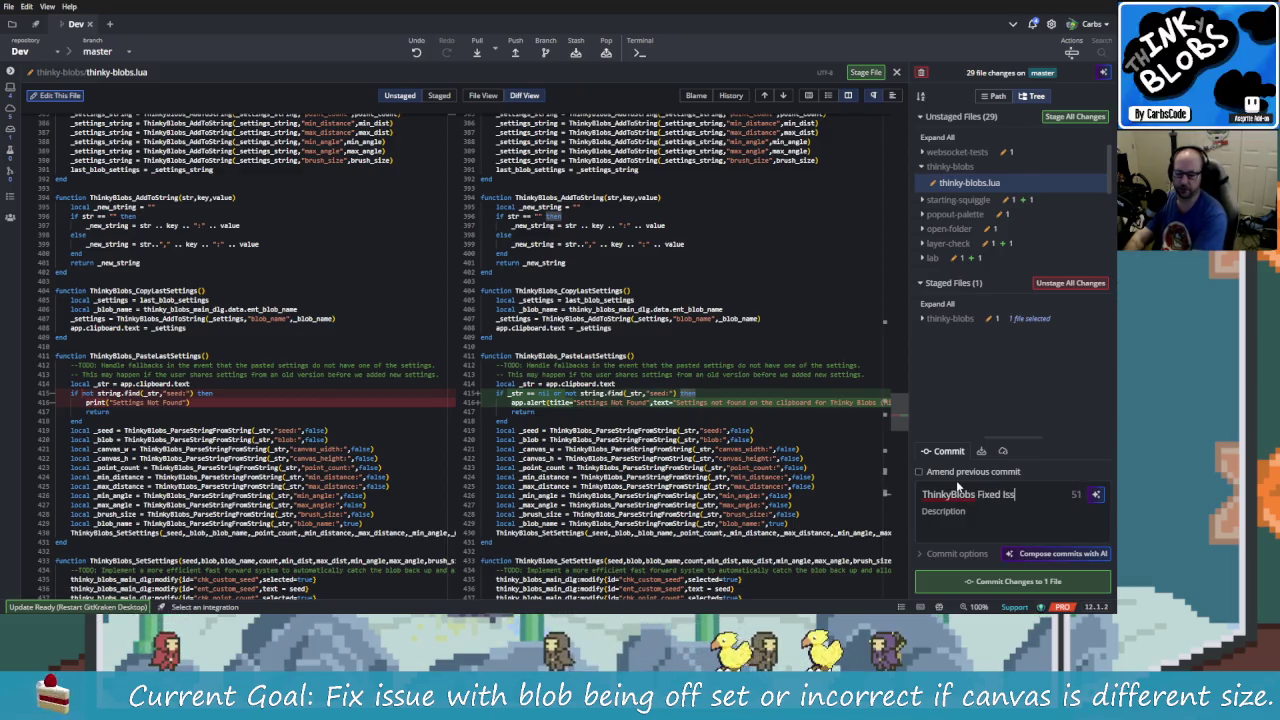
key("BackSpace")
key("BackSpace")
key("BackSpace")
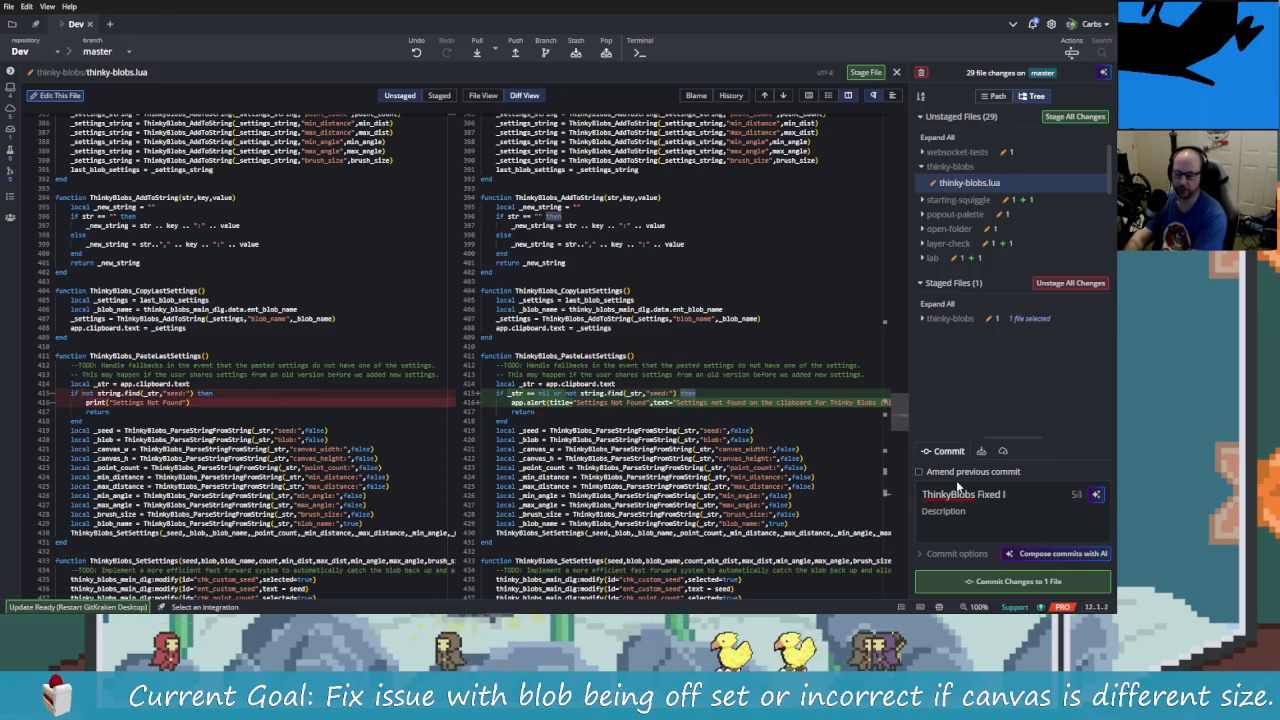
type("ssues")
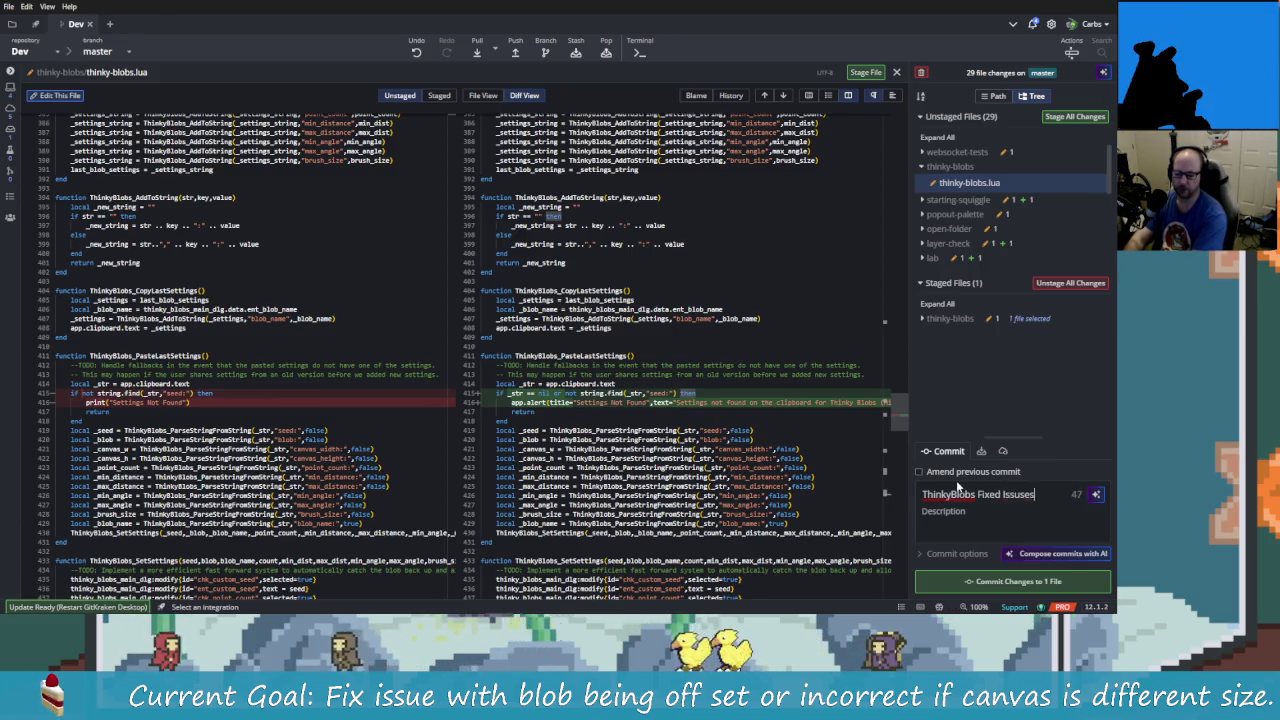
type(" With O")
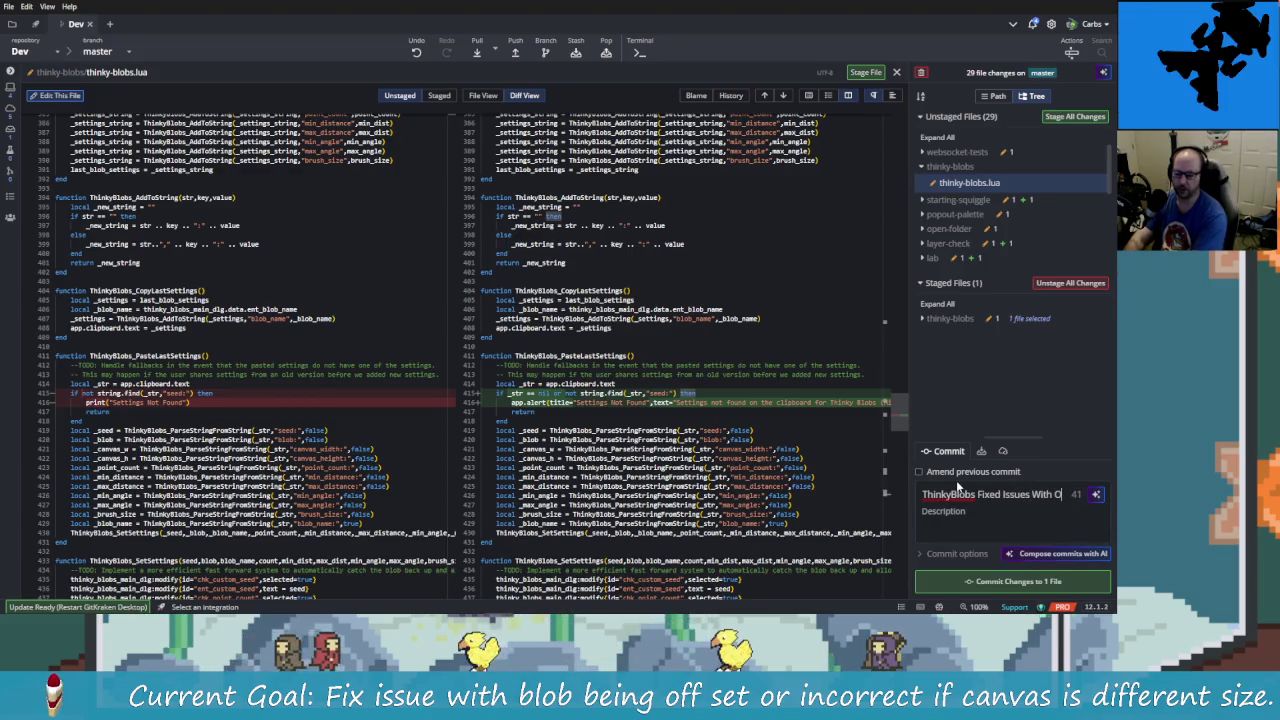
type("ffse")
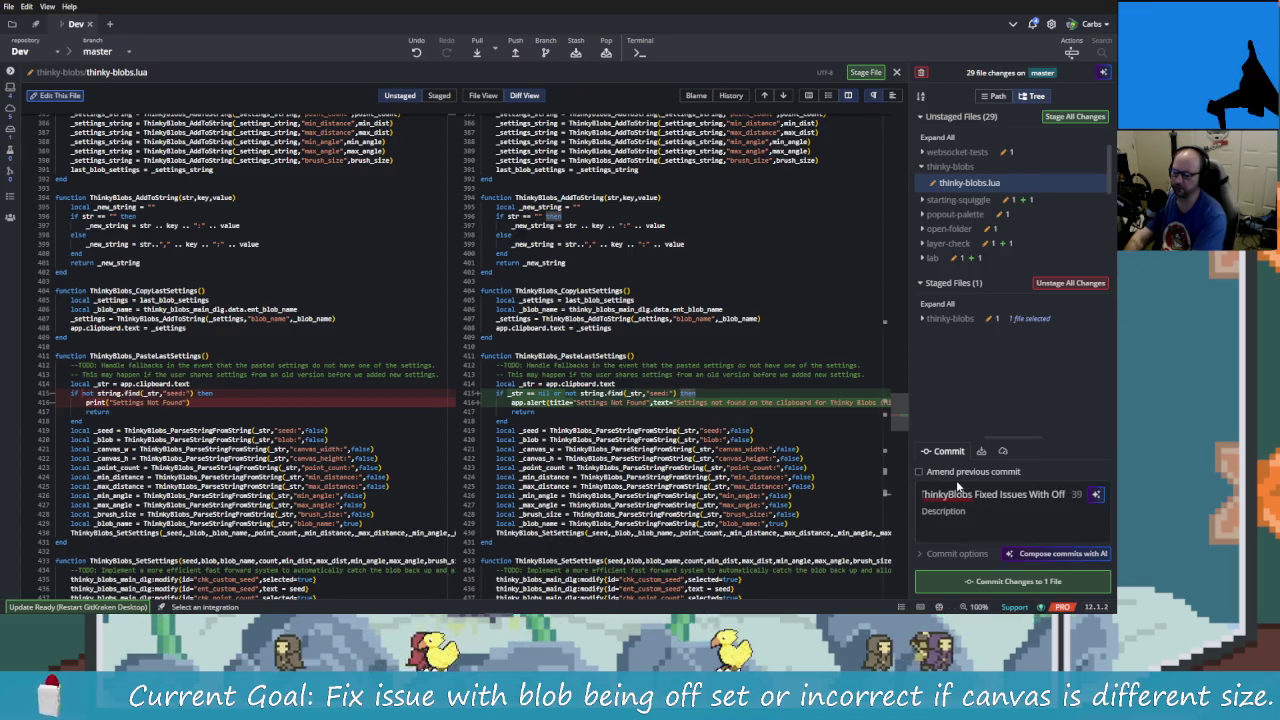
key("BackSpace")
key("BackSpace")
key("BackSpace")
type("Shapes")
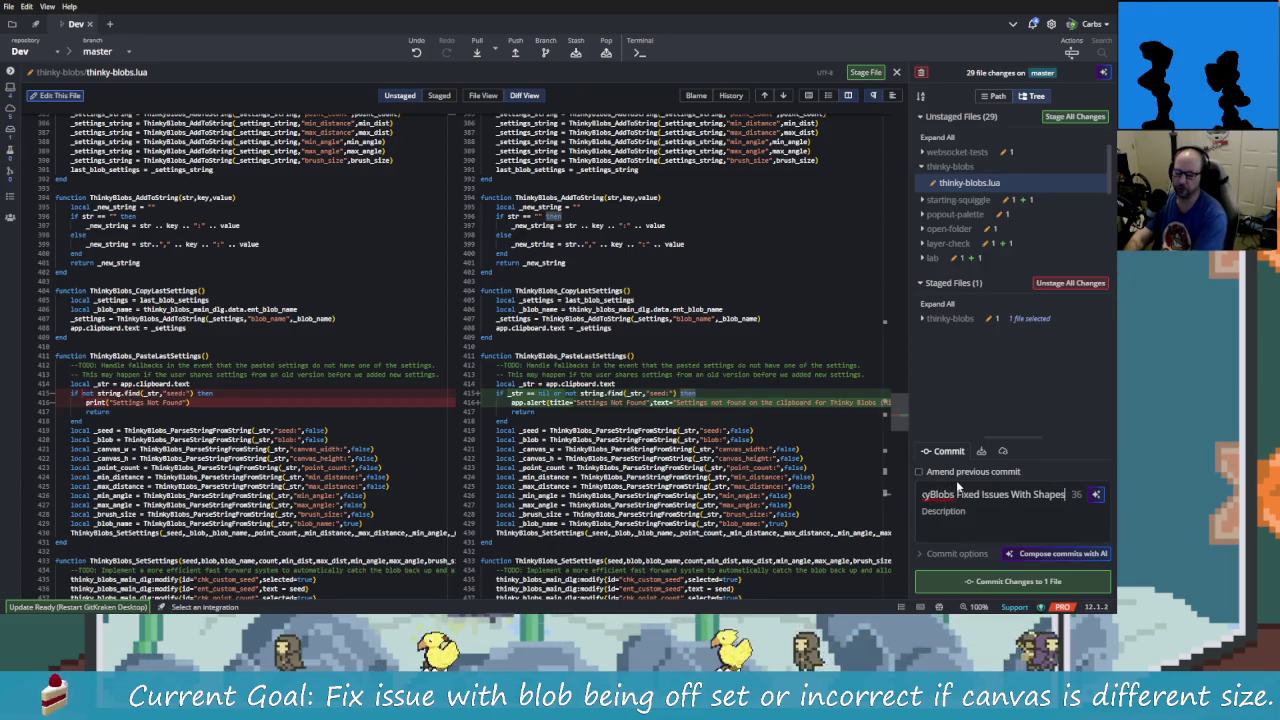
type(" B")
key("BackSpace")
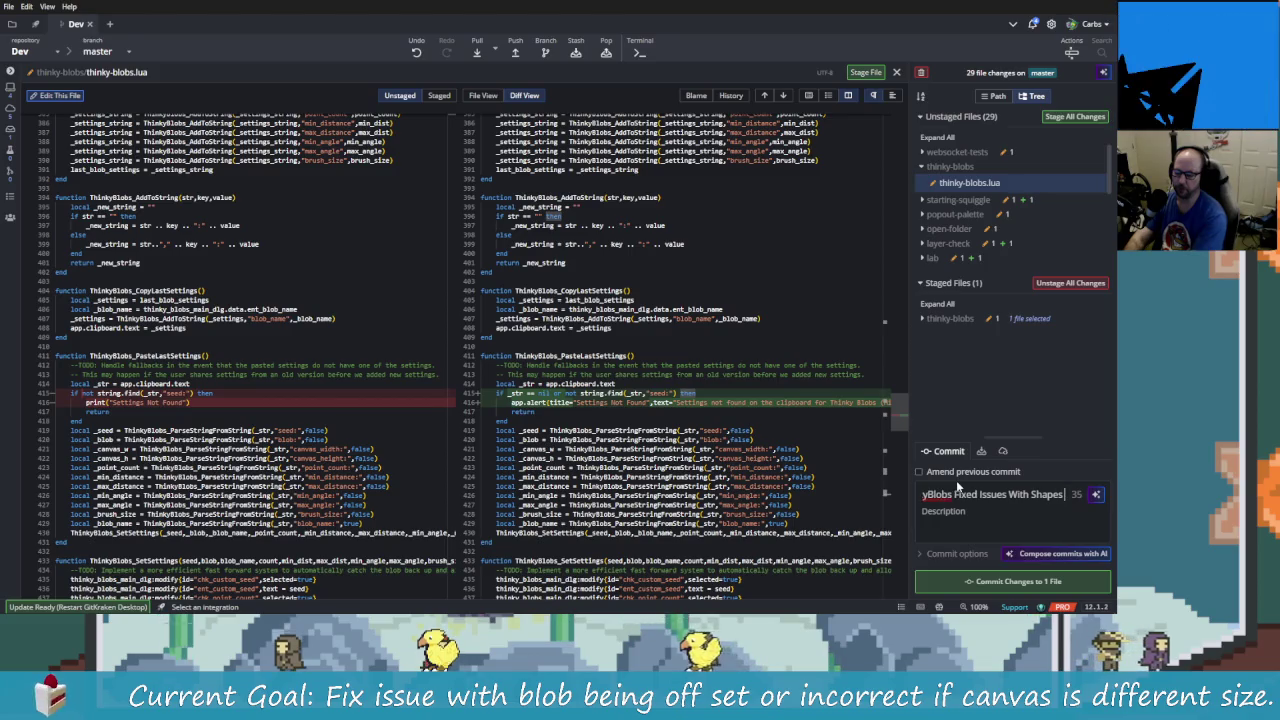
type("Diffrent")
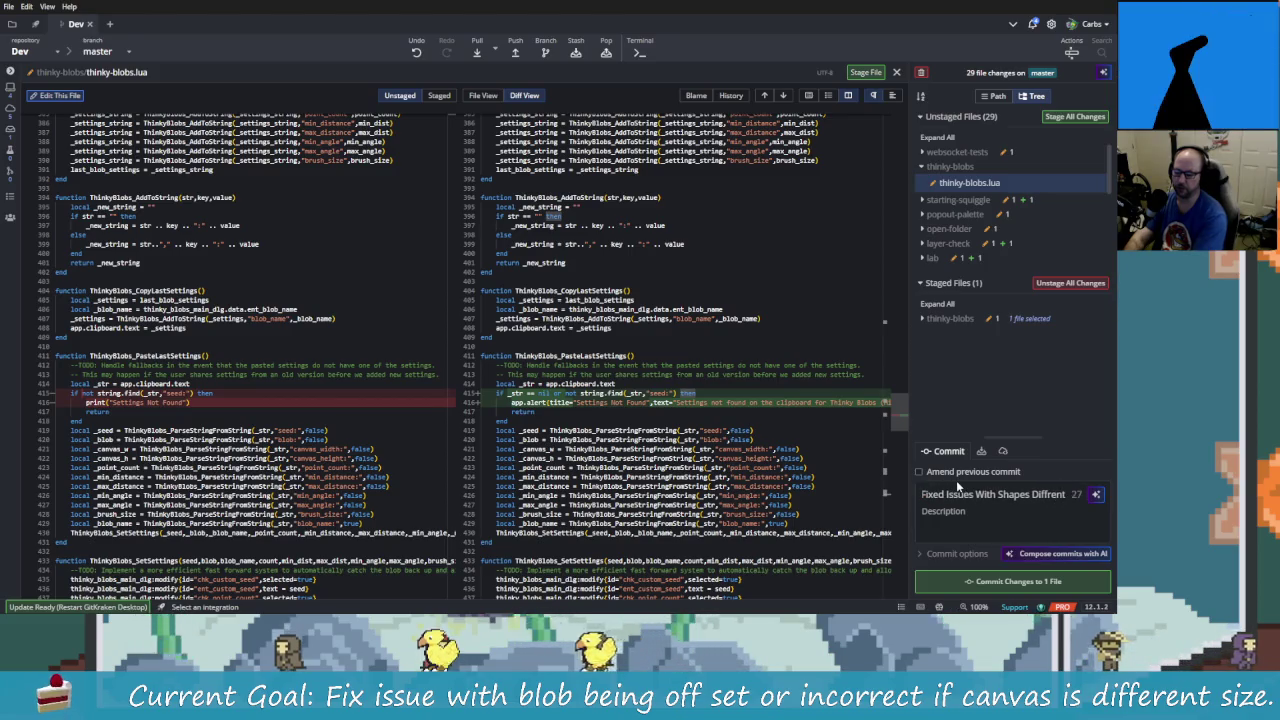
key("BackSpace")
key("BackSpace")
key("BackSpace")
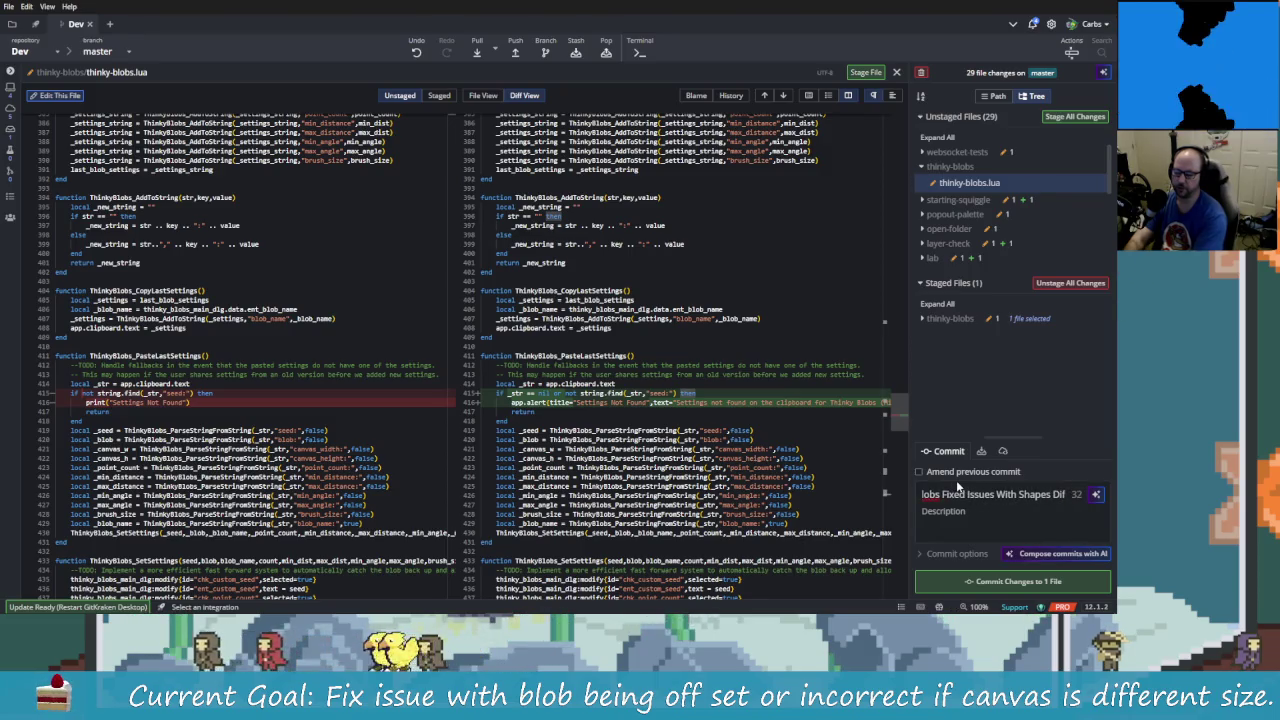
key("BackSpace")
key("BackSpace")
key("BackSpace")
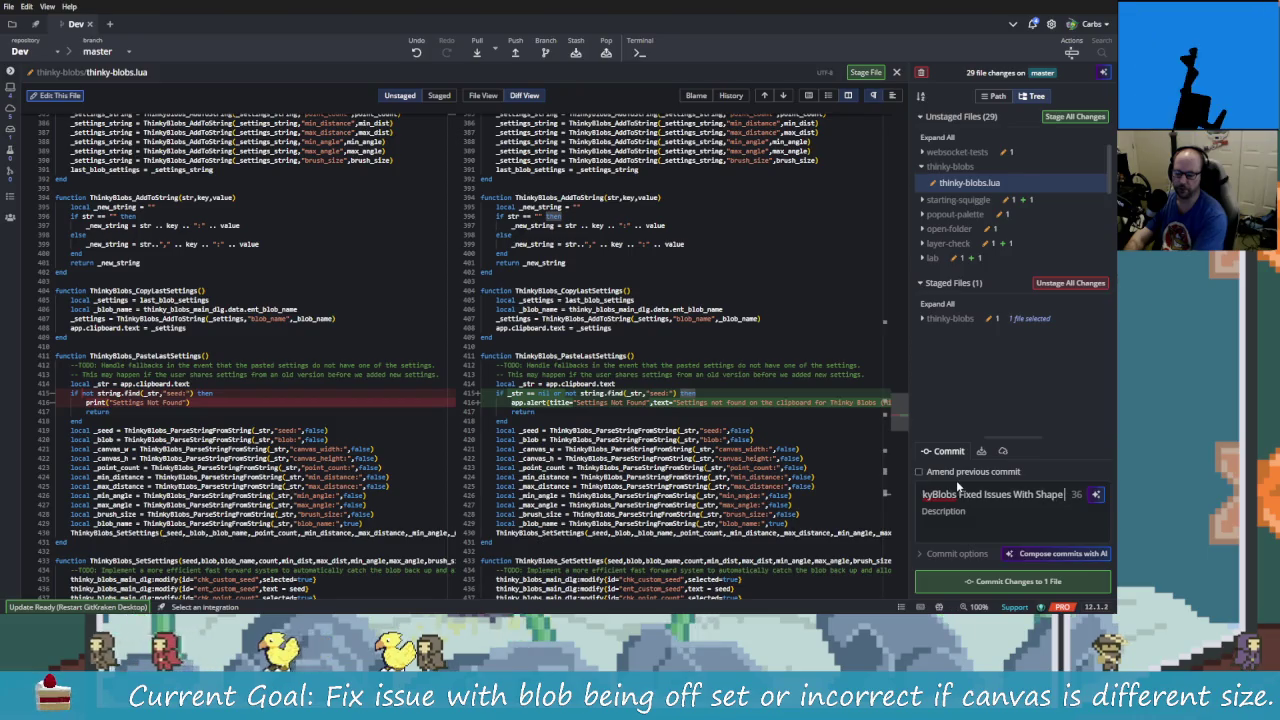
type("Consis")
type("nt")
type("is")
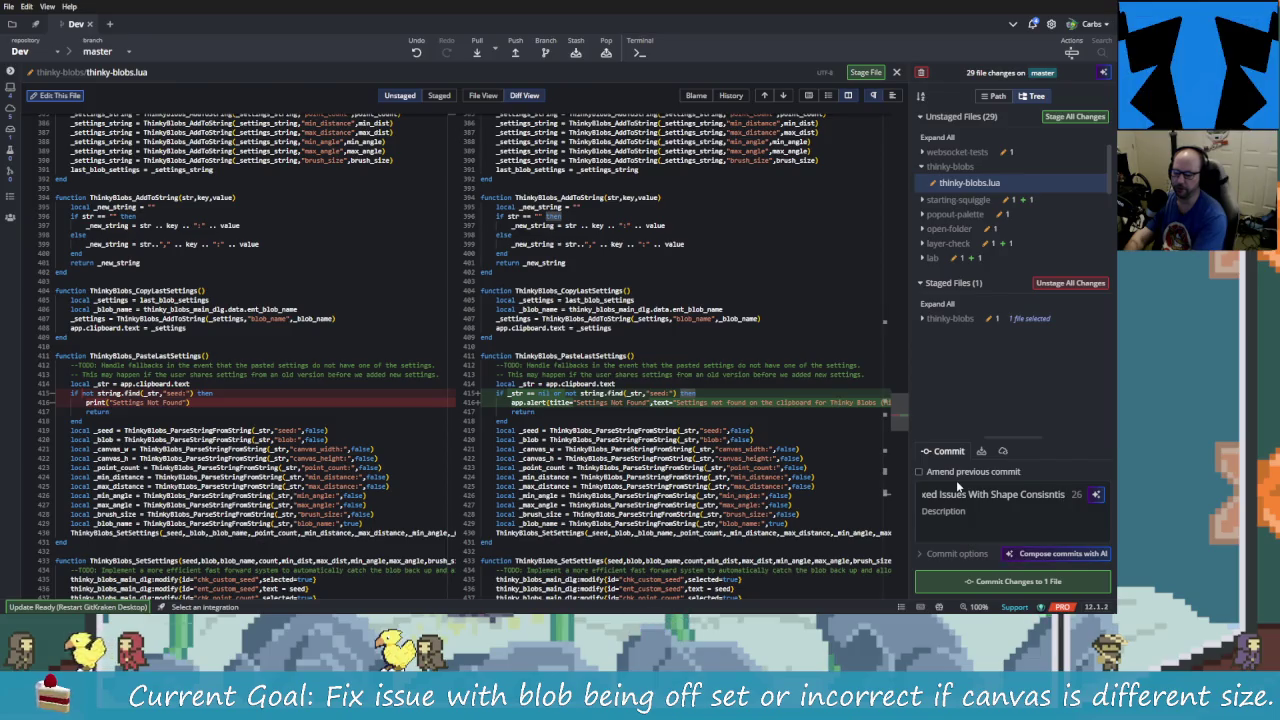
key("BackSpace")
key("BackSpace")
type("ly On Can")
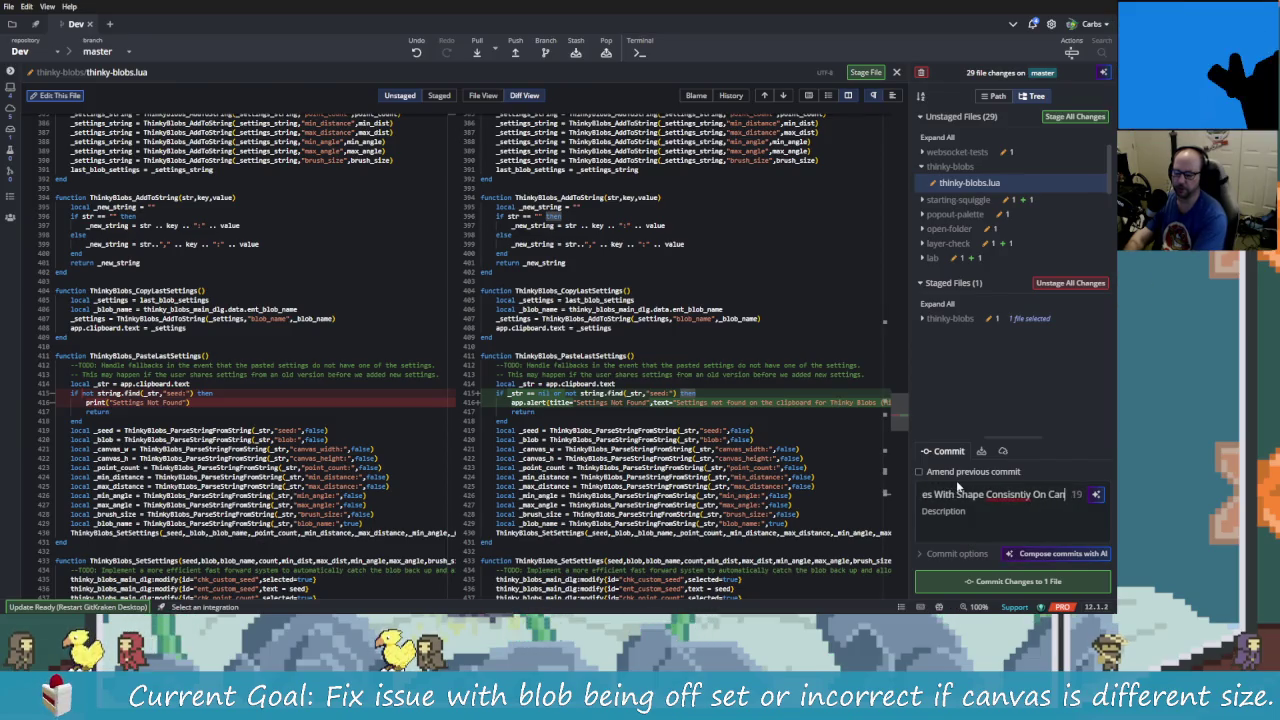
type("vas Size C")
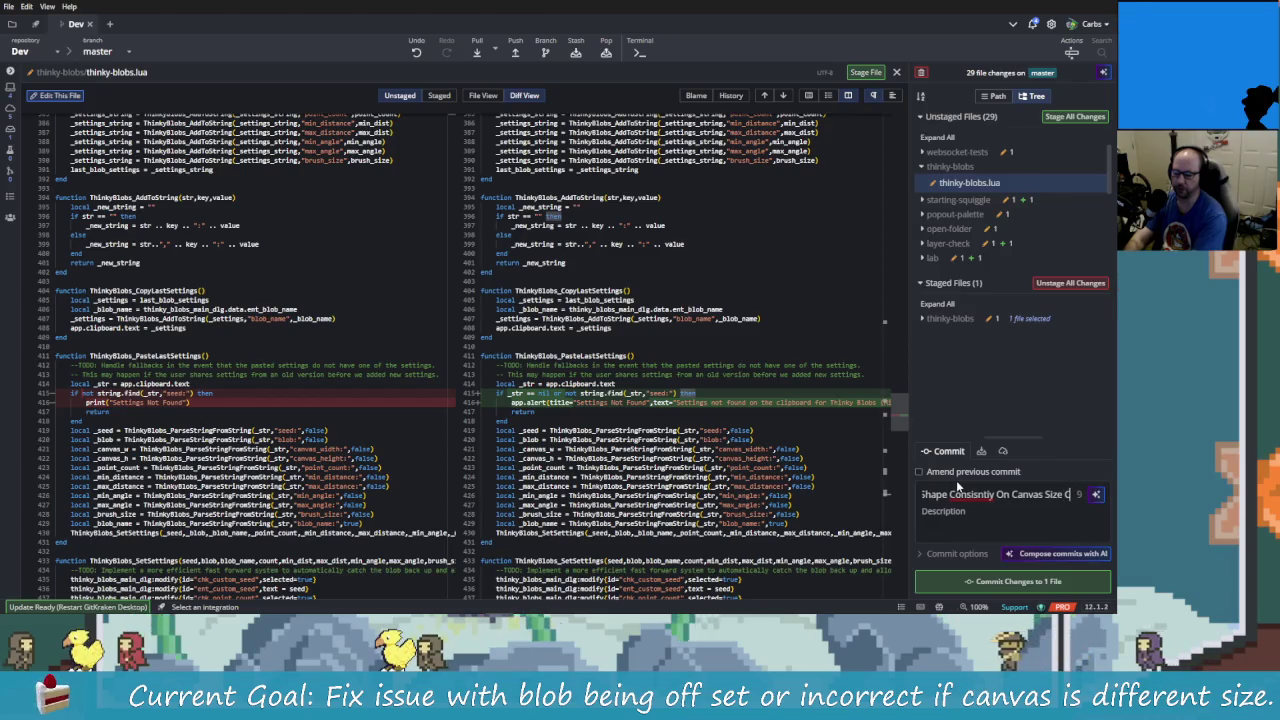
key("BackSpace")
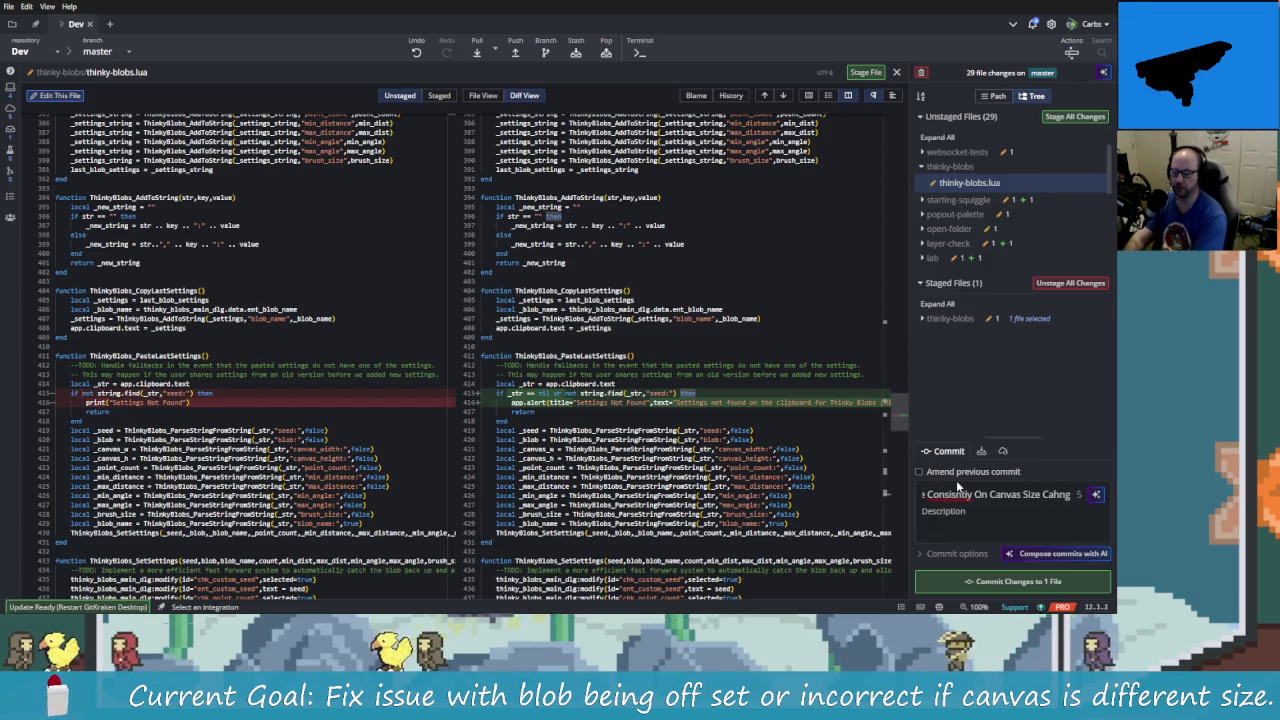
type("Ca")
key("BackSpace")
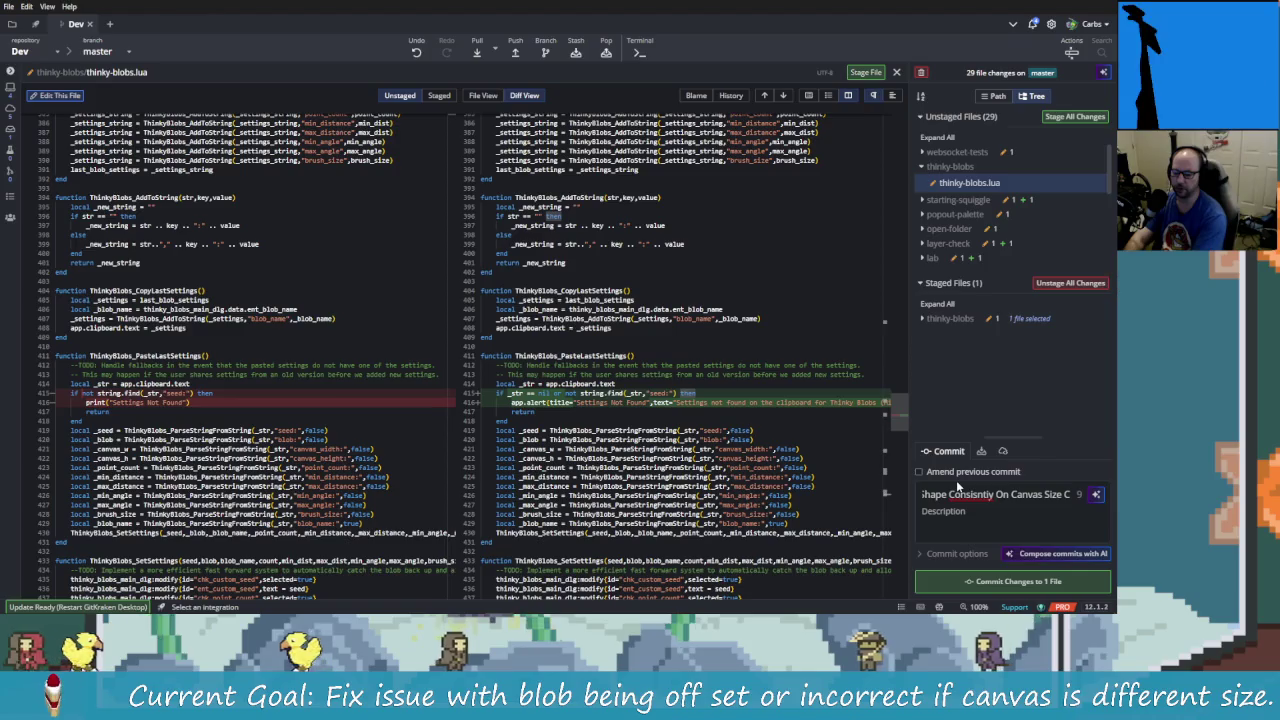
type("hange")
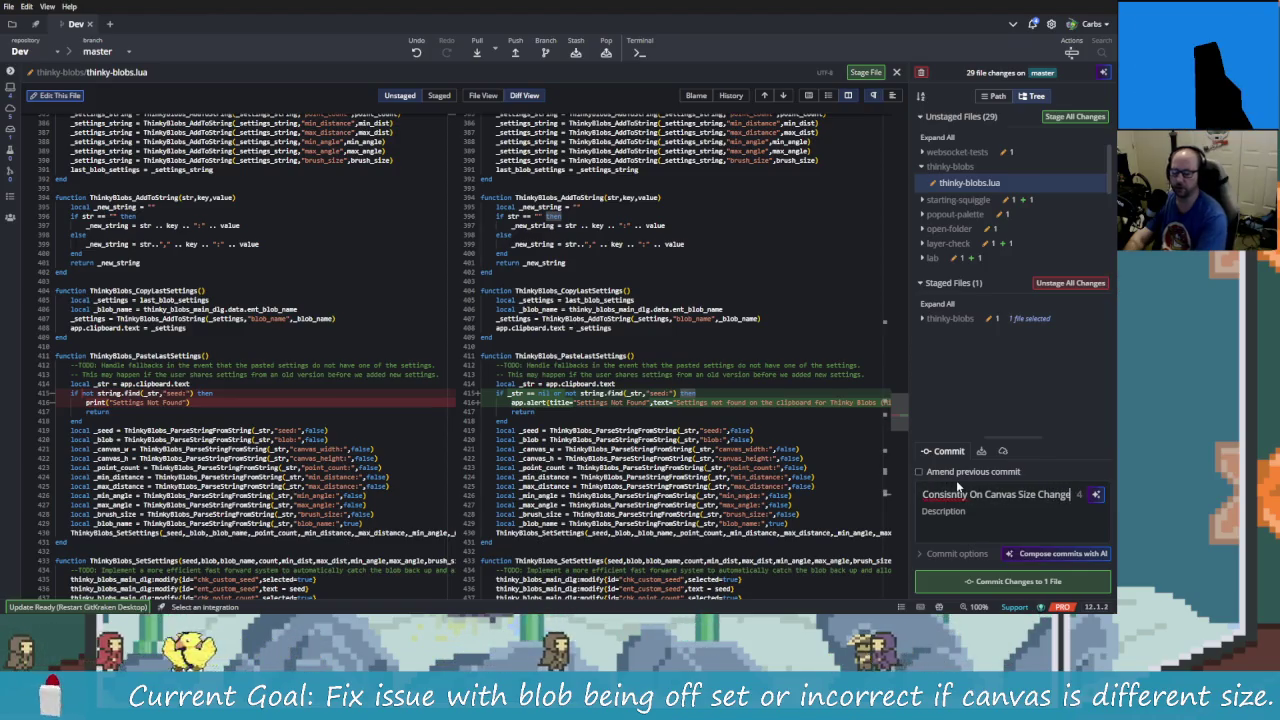
left_click(950, 318)
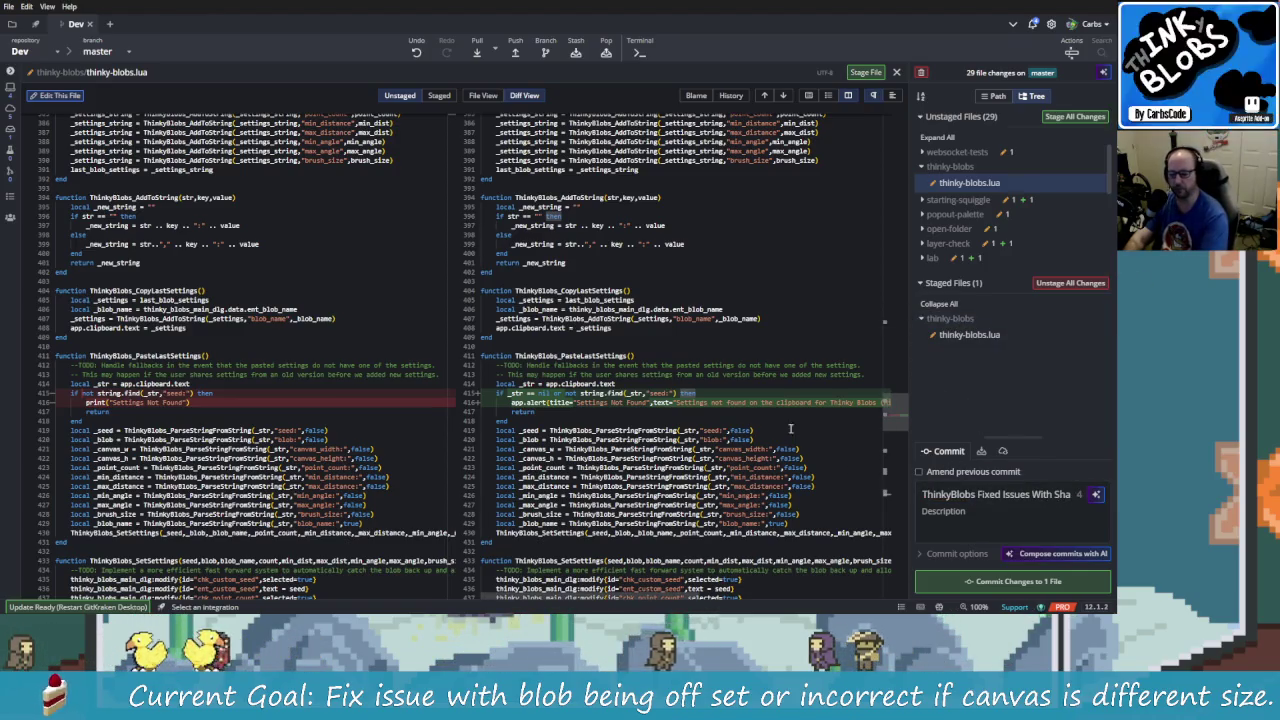
- Review the staged changes of thinky-blobs.lua
left_click(958, 336)
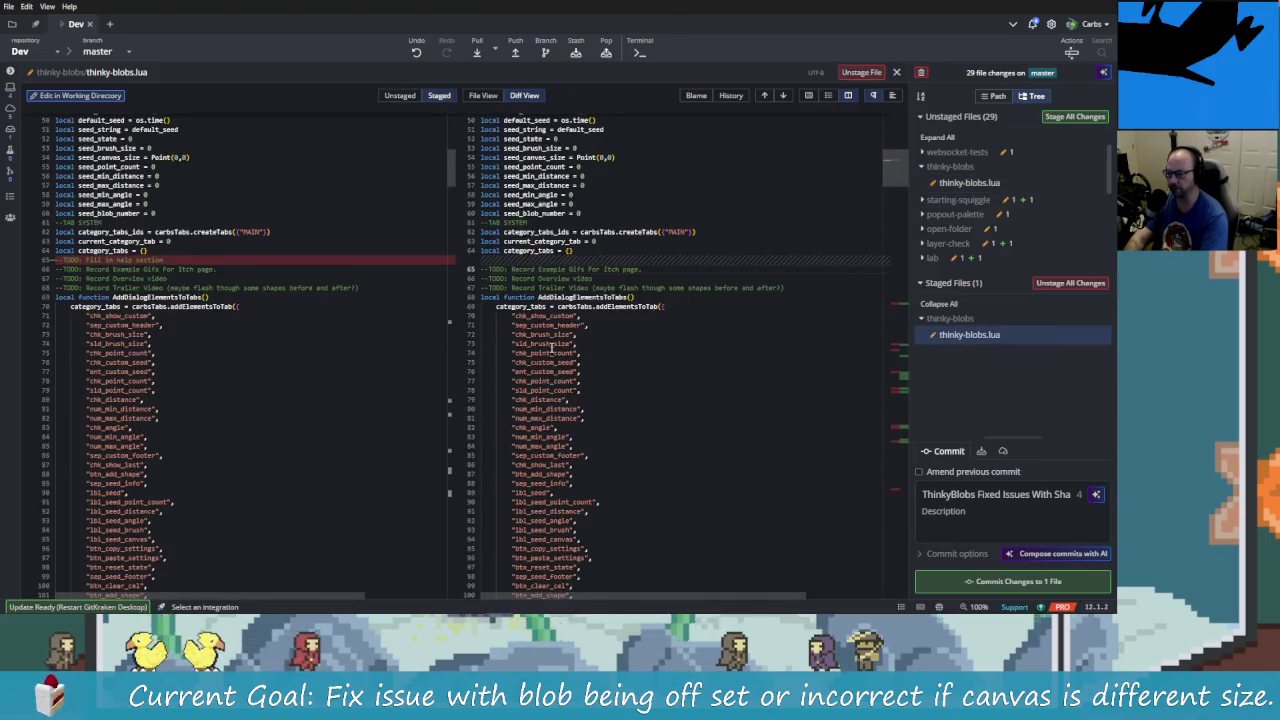
scroll(572, 344, "down", 5)
scroll(570, 300, "down", 5)
scroll(565, 228, "down", 5)
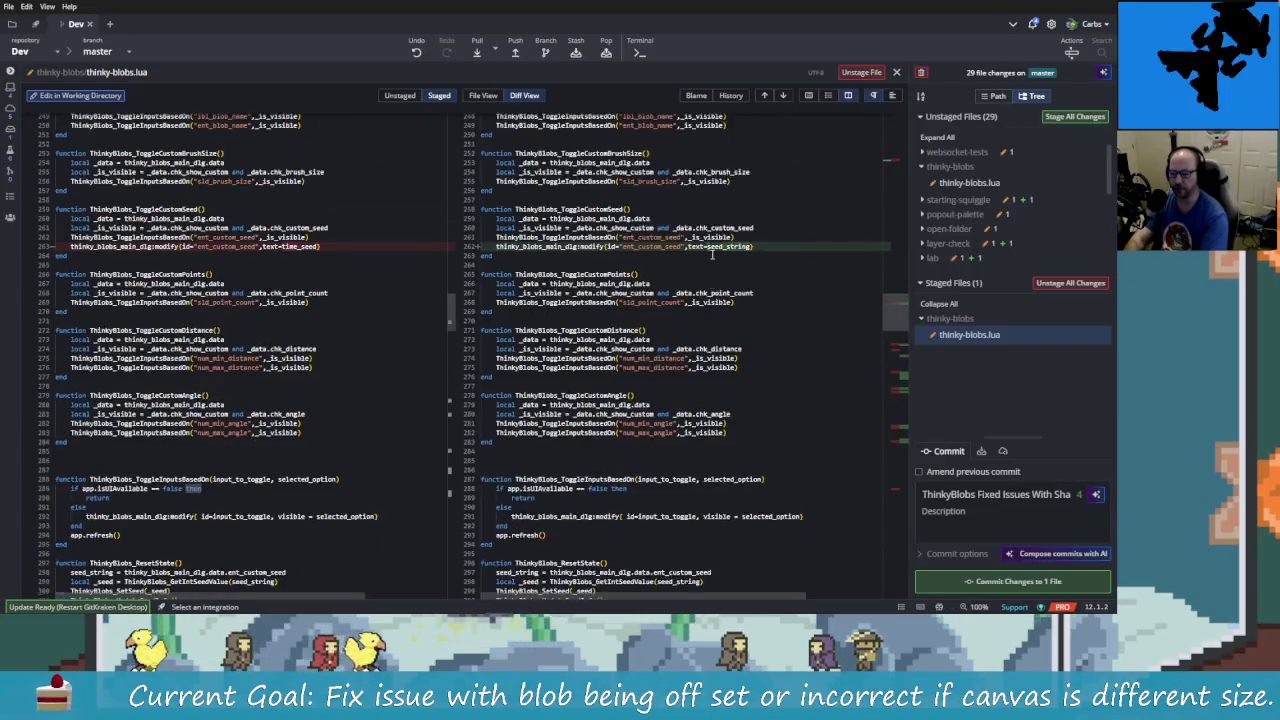
scroll(891, 337, "down", 2)
scroll(891, 337, "up", 3)
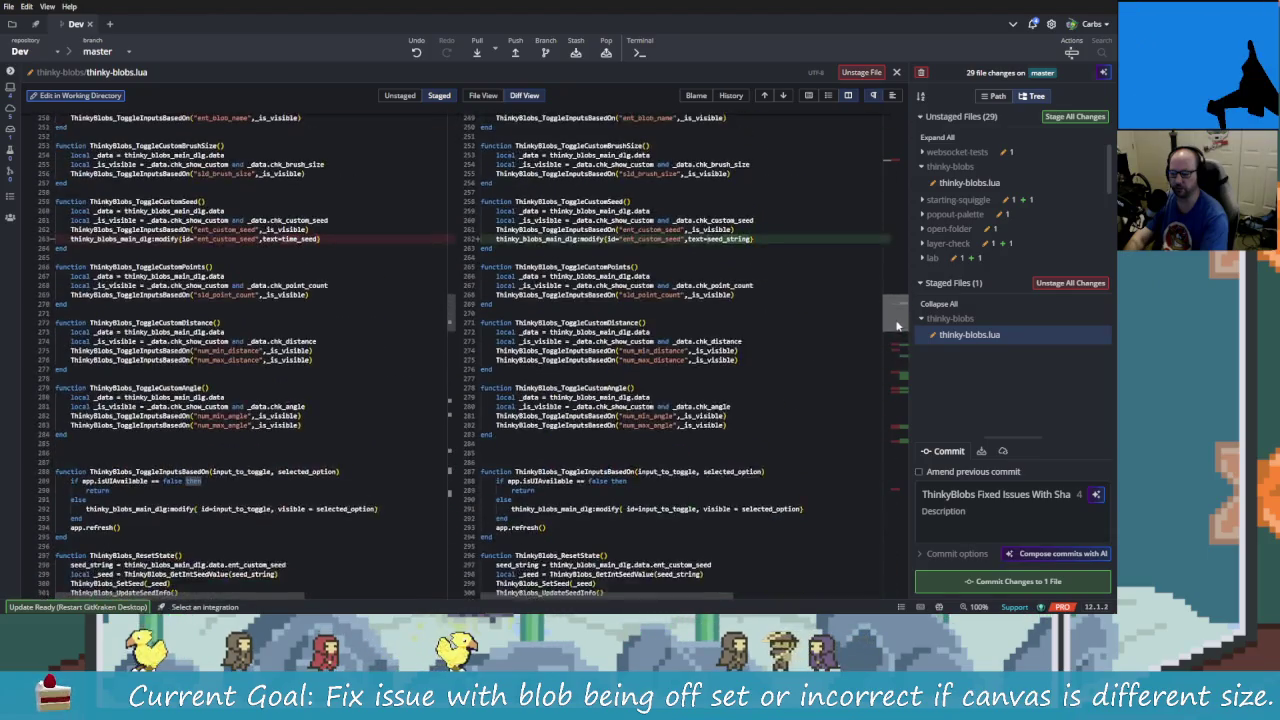
- Write a commit description noting the seed entry now shows and uses the seed string
left_click(979, 513)
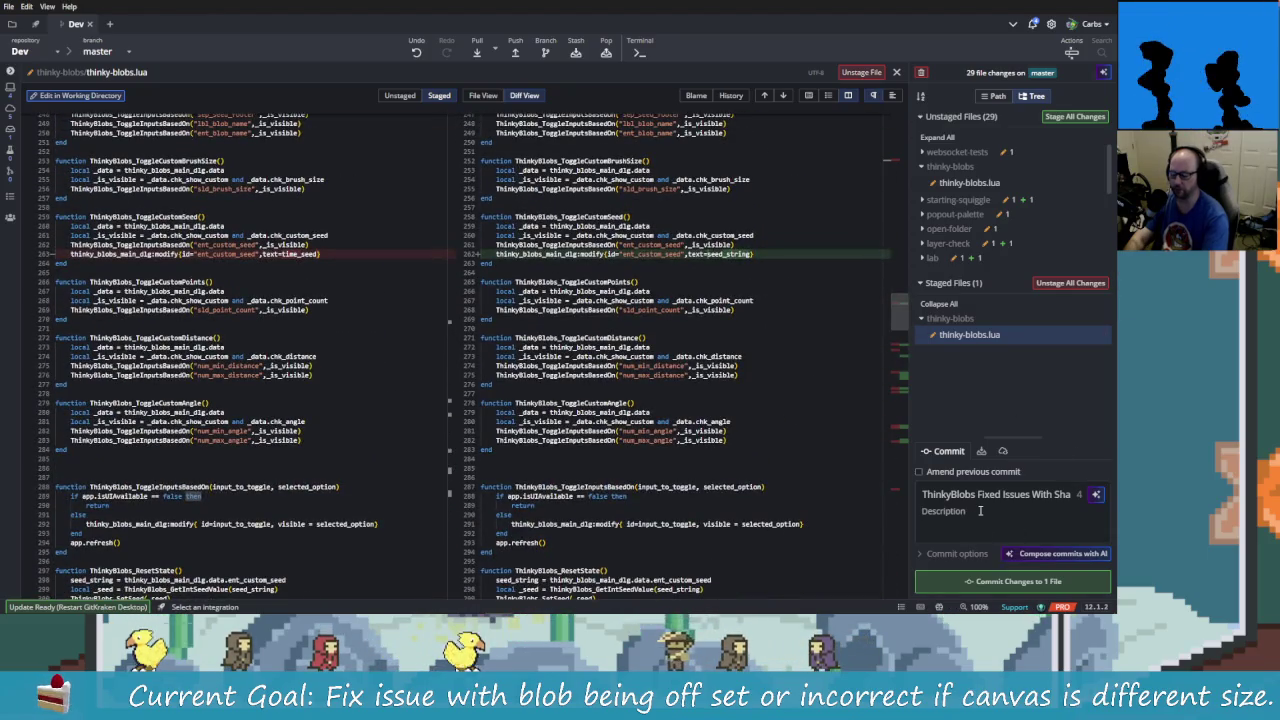
type("Also fixed")
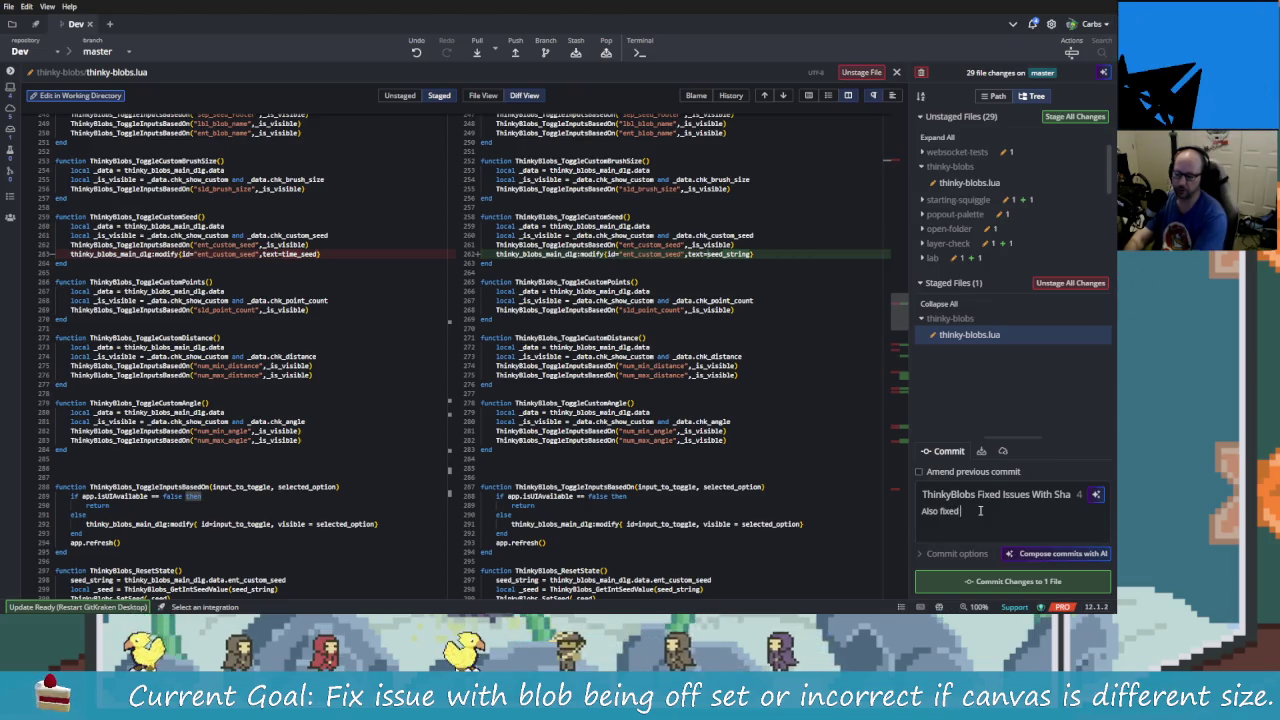
type(" the issue wh")
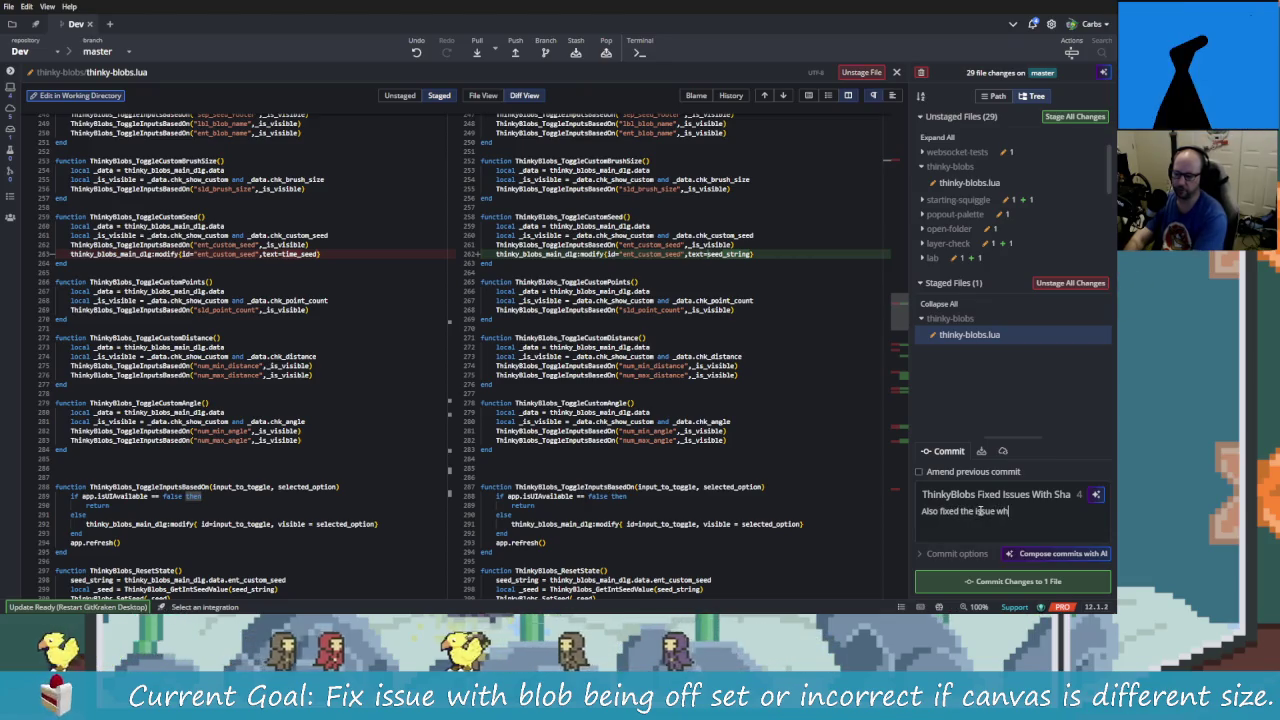
type("ere the string would")
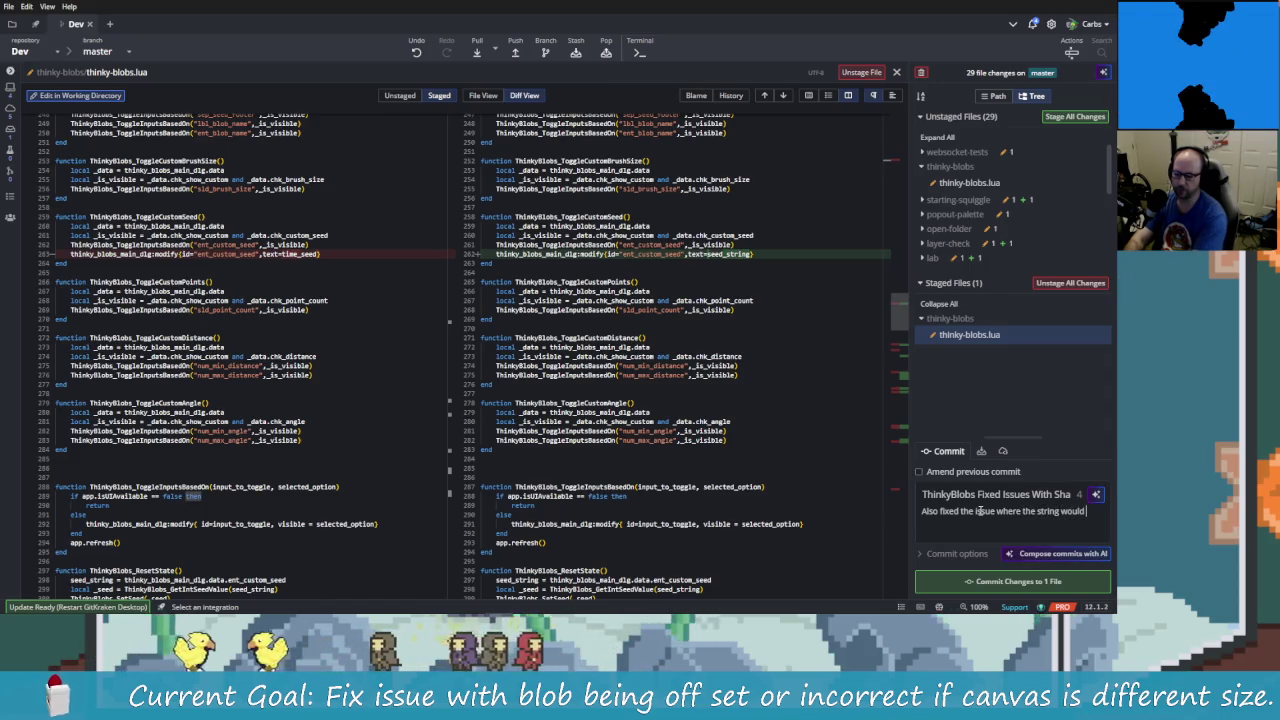
key("BackSpace")
key("BackSpace")
key("BackSpace")
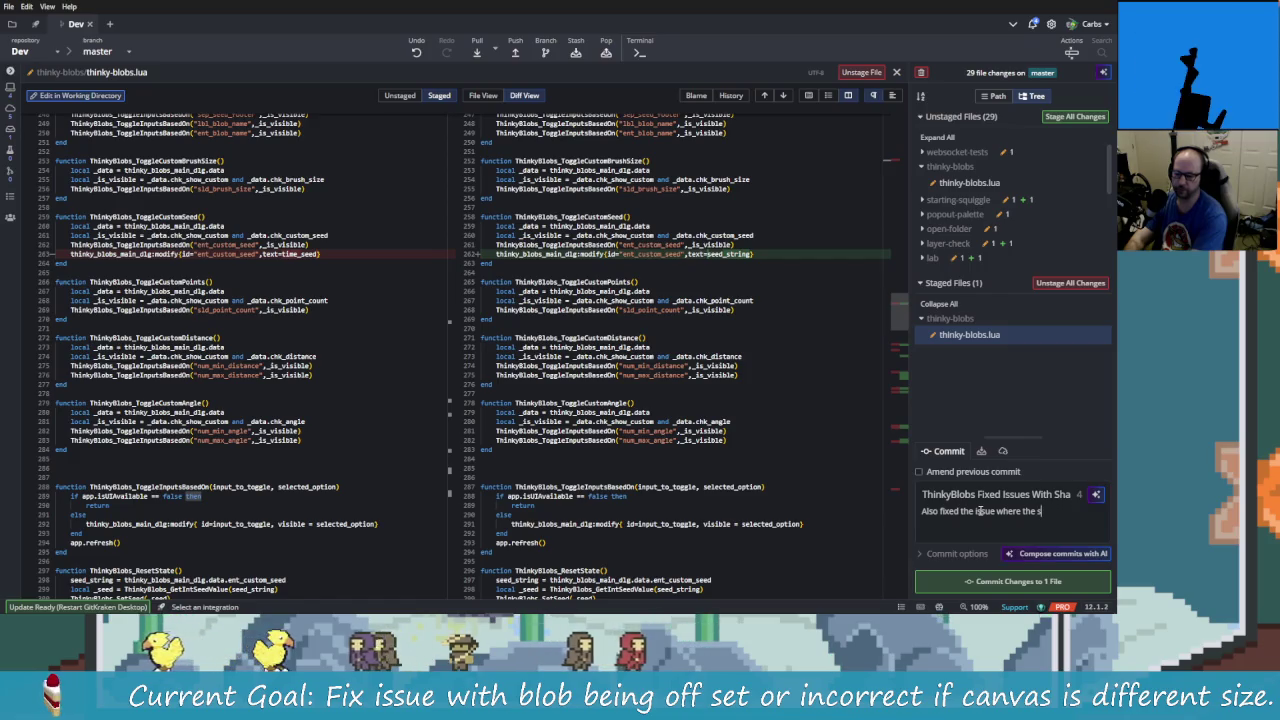
type("eed would")
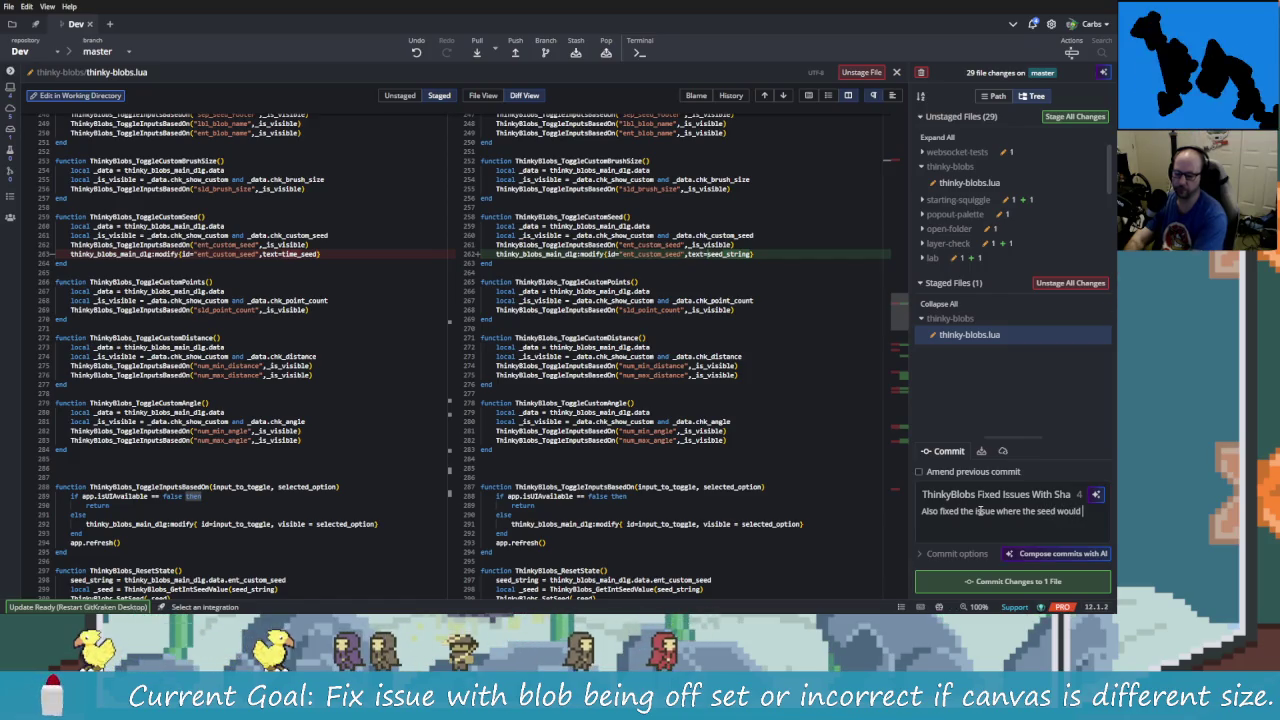
type(" as o")
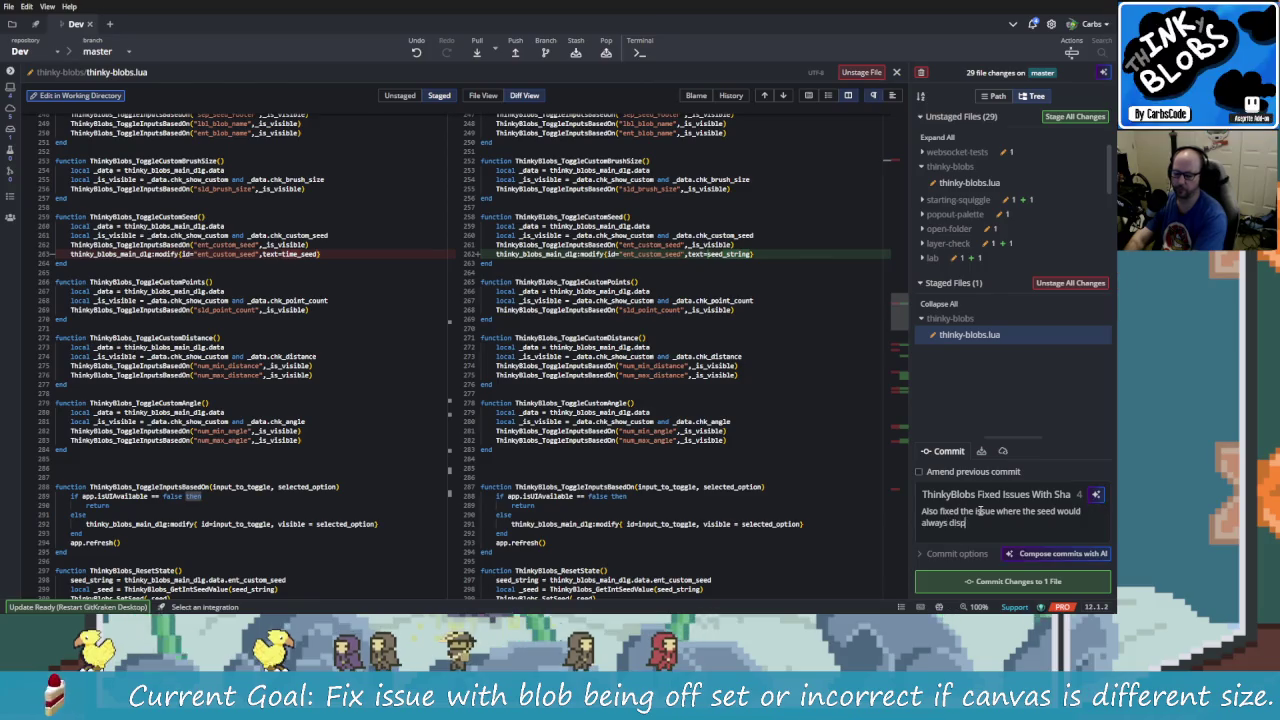
type("lay")
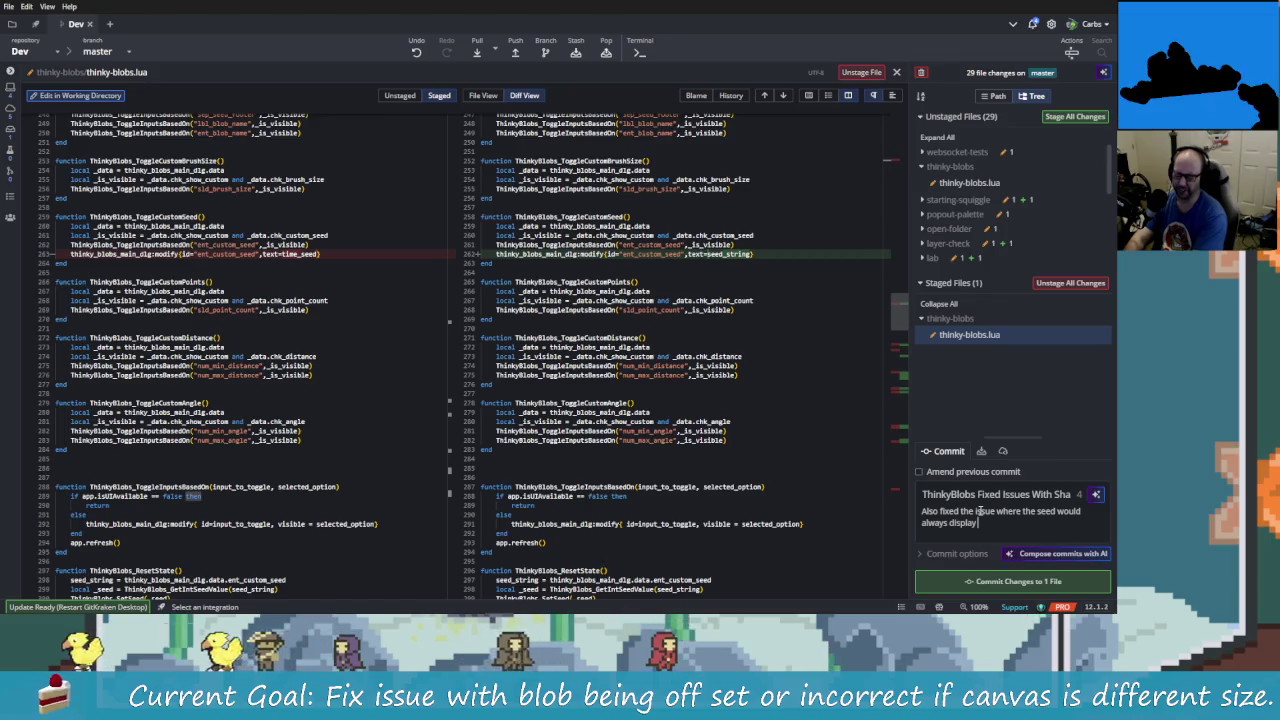
type("as a number in the seed")
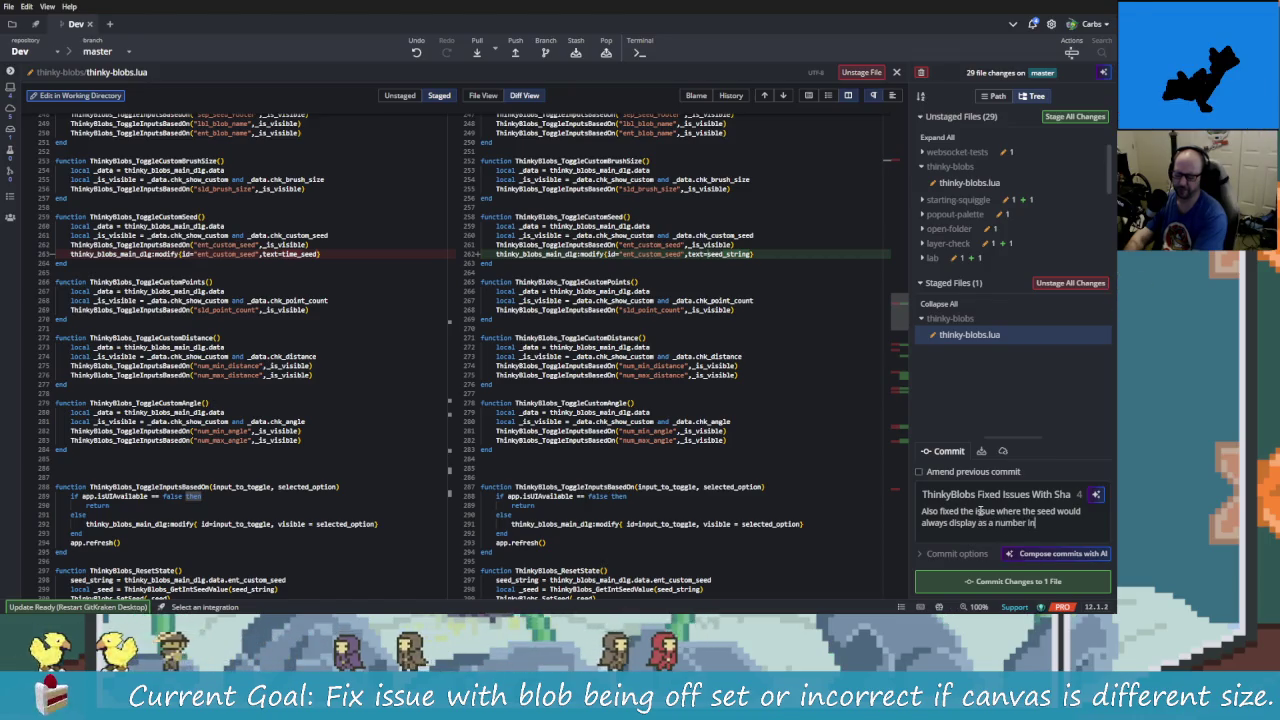
type(" entry")
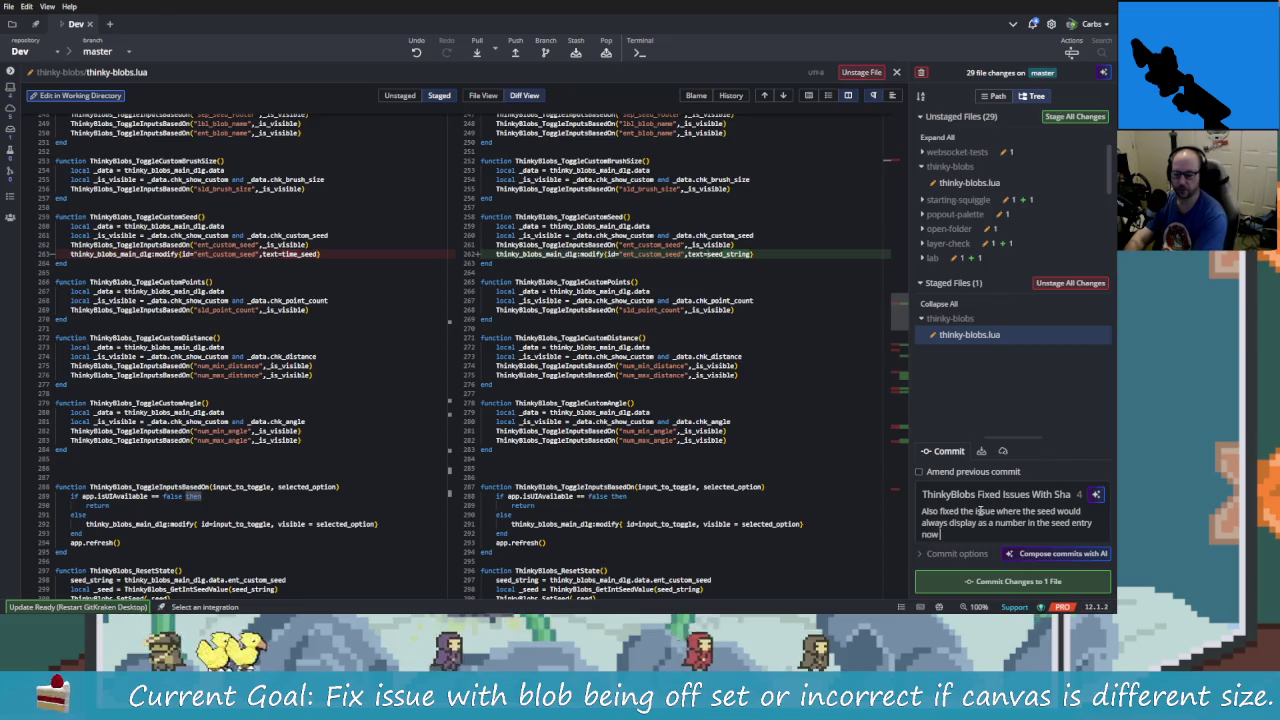
type(" now showing strings and ")
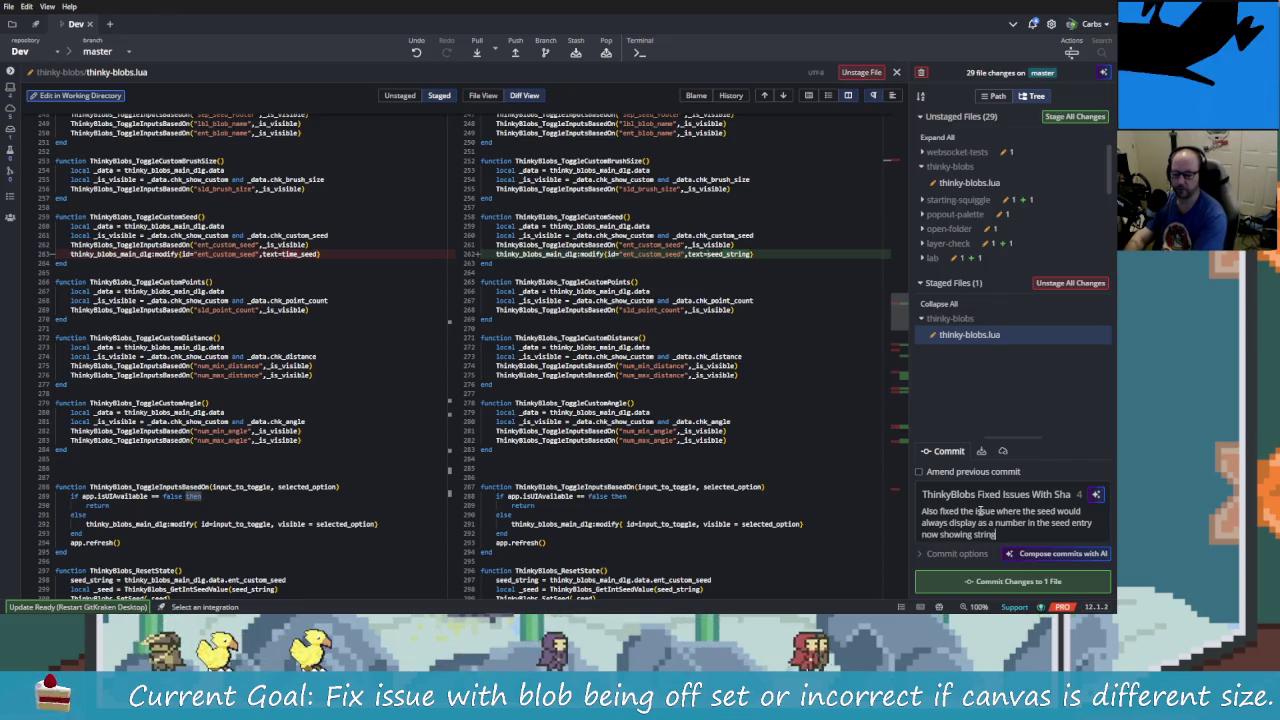
type("using s")
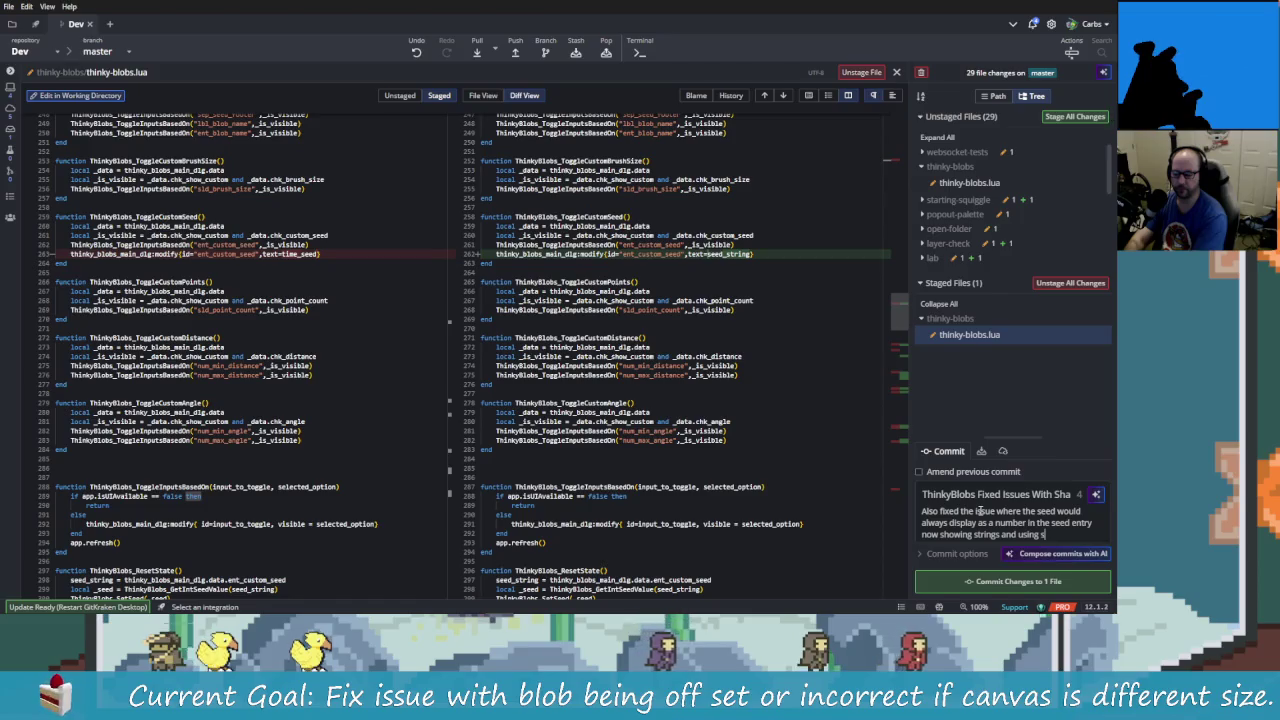
type("eed string inst")
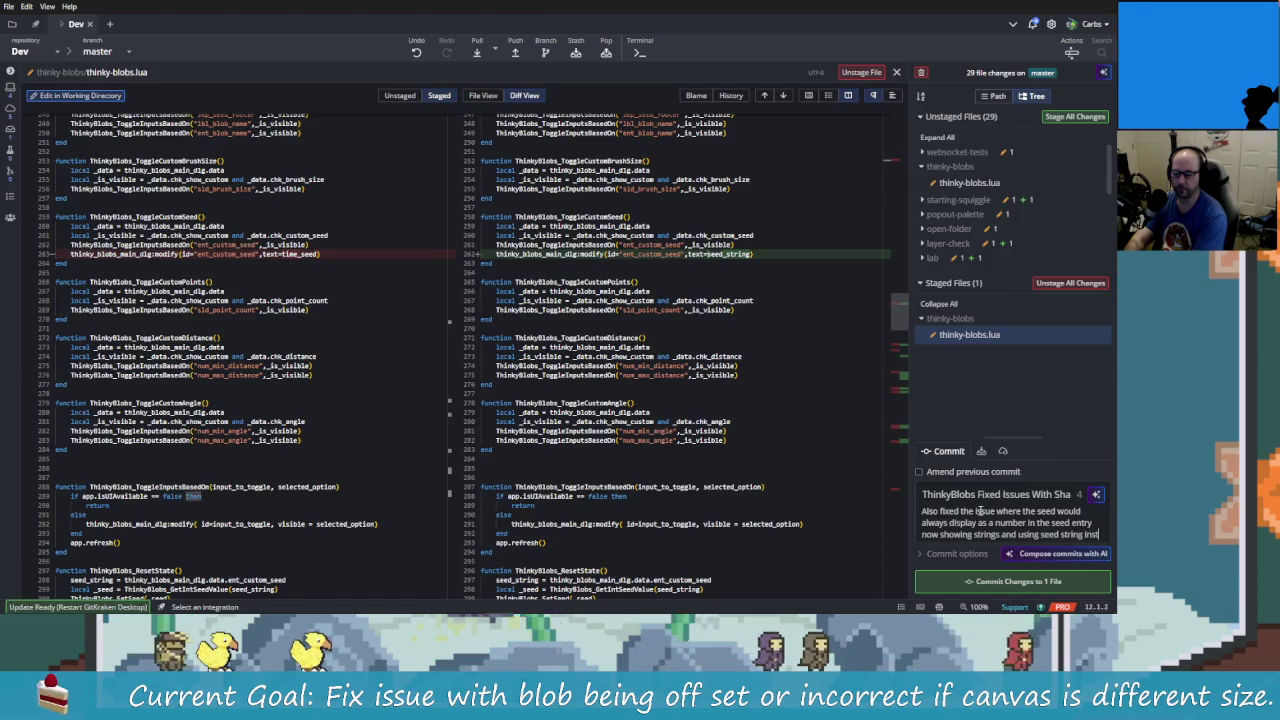
type("ead.")
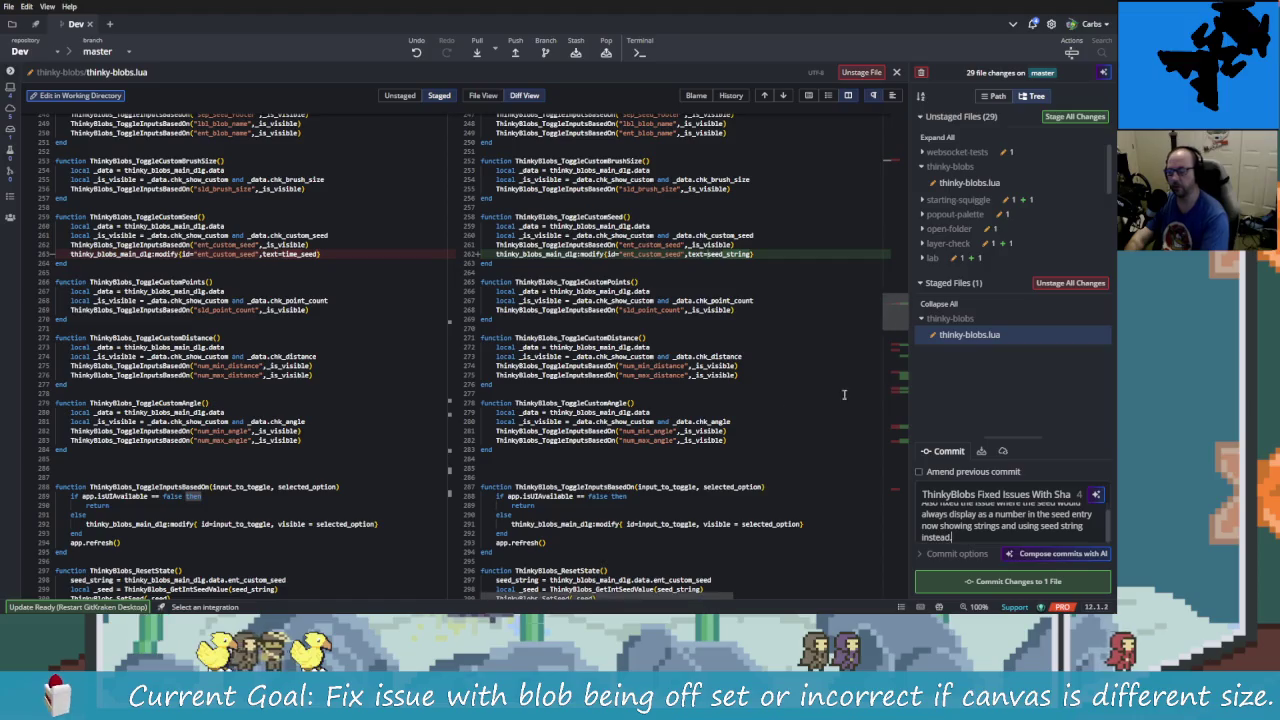
mouse_move(899, 321)
left_mouse_down()
mouse_move(905, 465)
mouse_move(905, 400)
left_mouse_up()
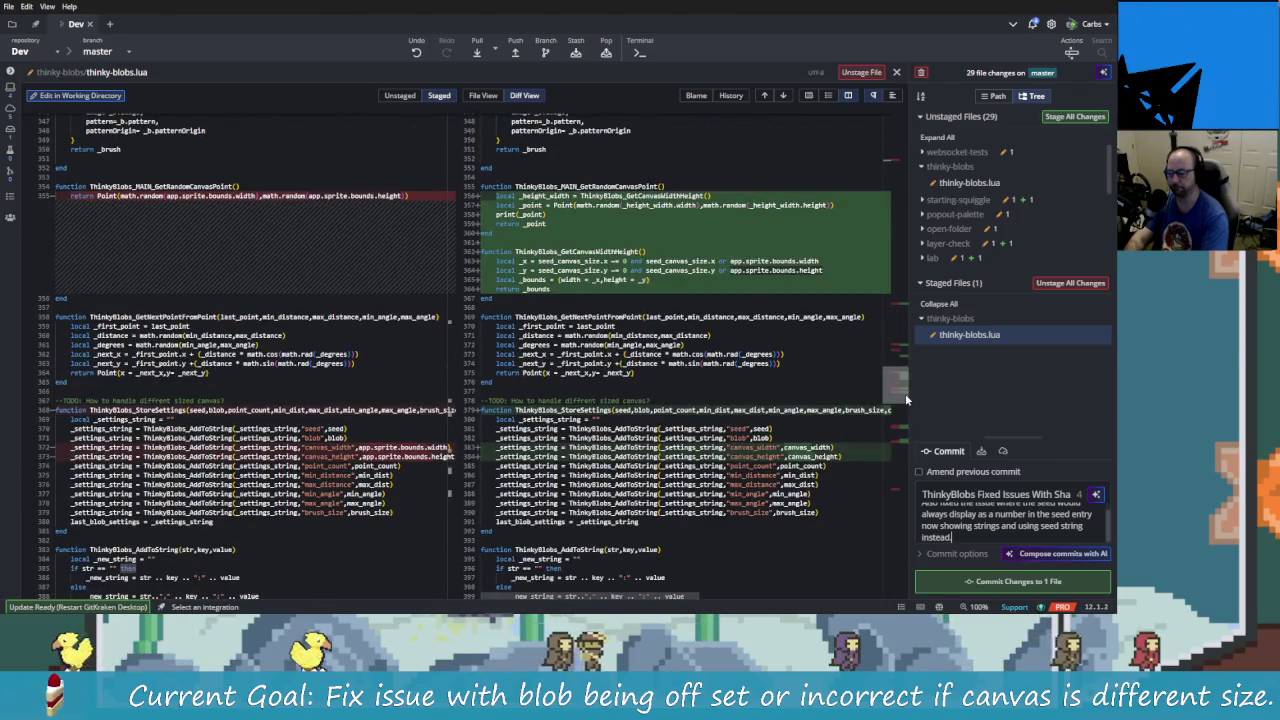
- Show the unstaged thinky-blobs.lua diff and select lines 411–417 without staging them
mouse_move(905, 393)
left_mouse_down()
mouse_move(905, 549)
mouse_move(905, 430)
left_mouse_up()
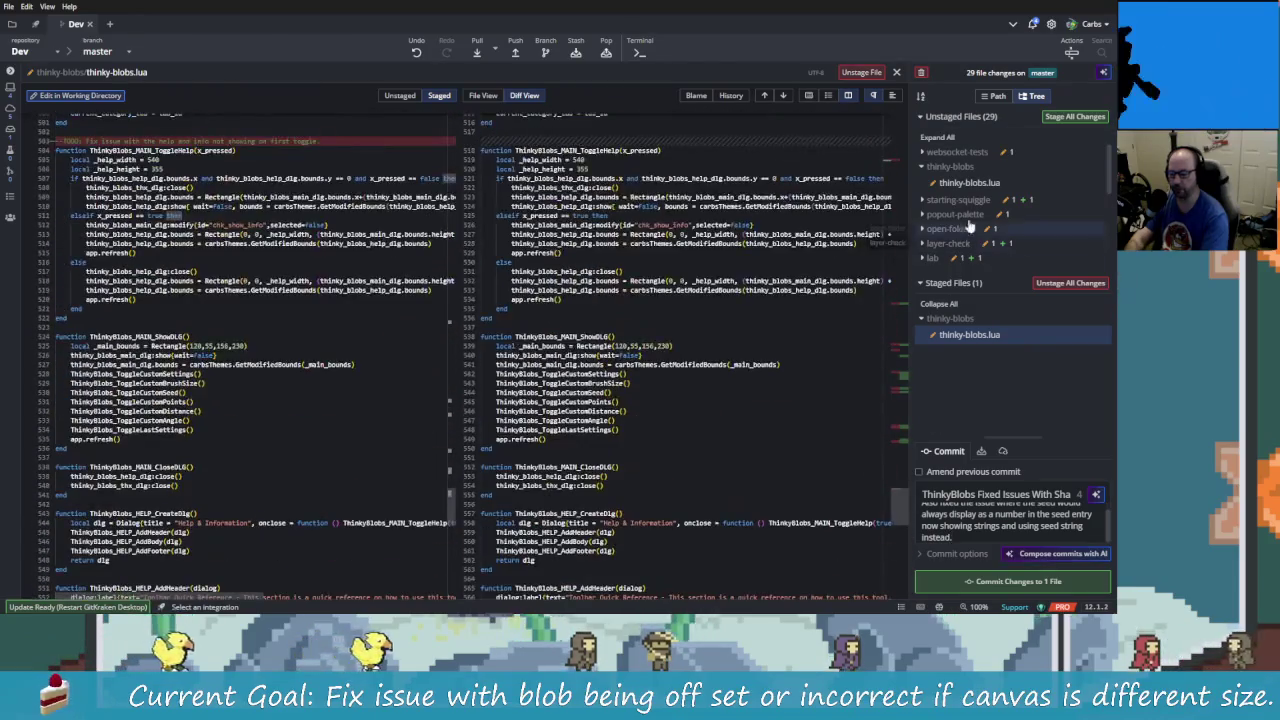
left_click(969, 183)
left_click(588, 356)
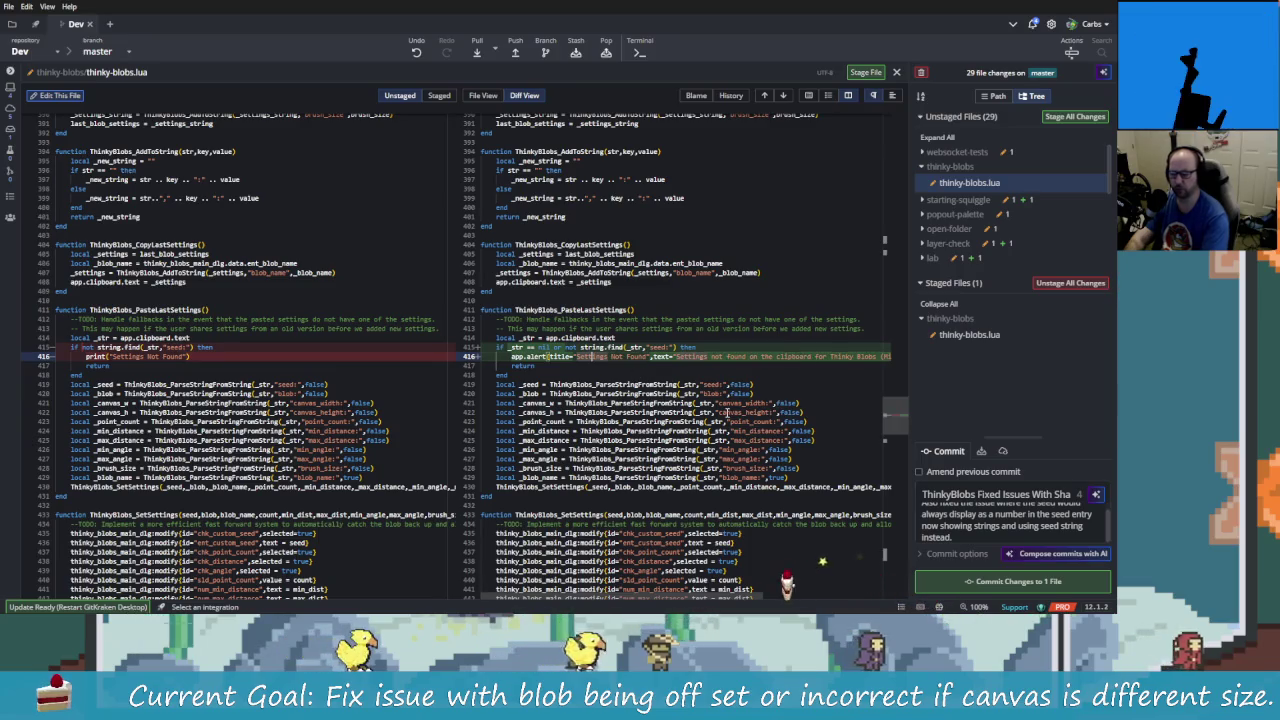
left_click_drag(470, 310, 580, 368)
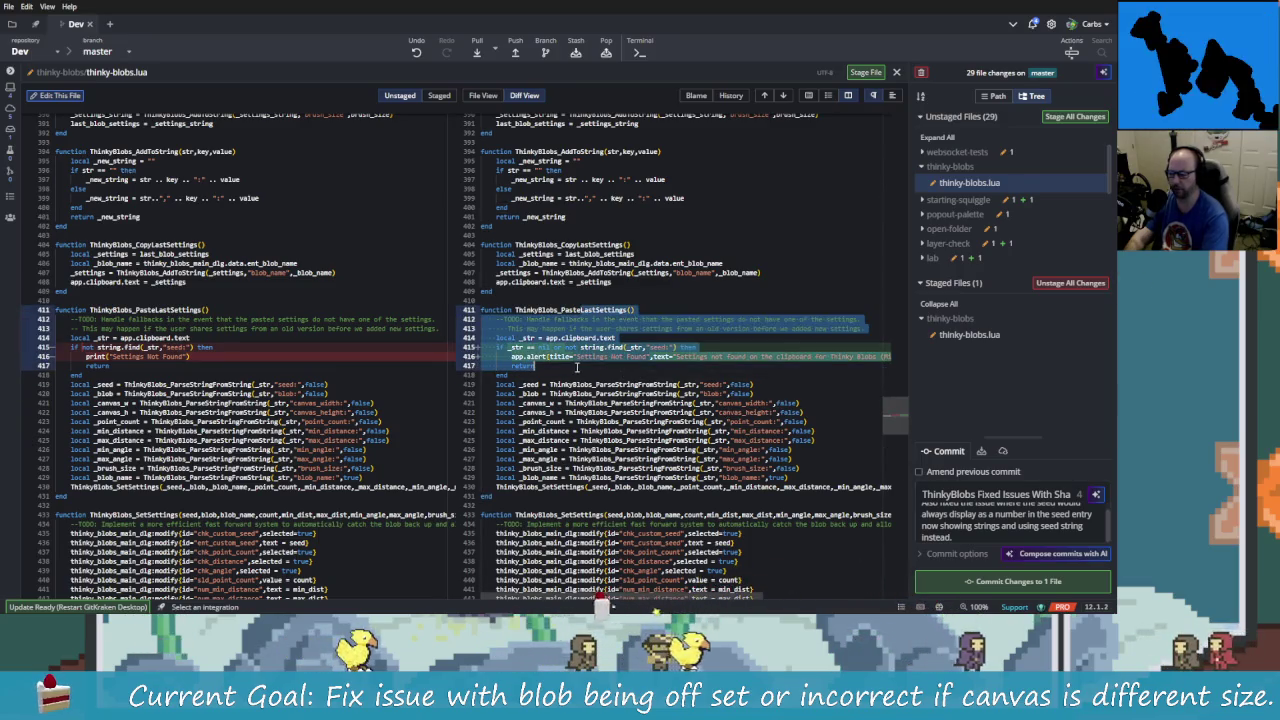
right_click(580, 369)
left_click(628, 414)
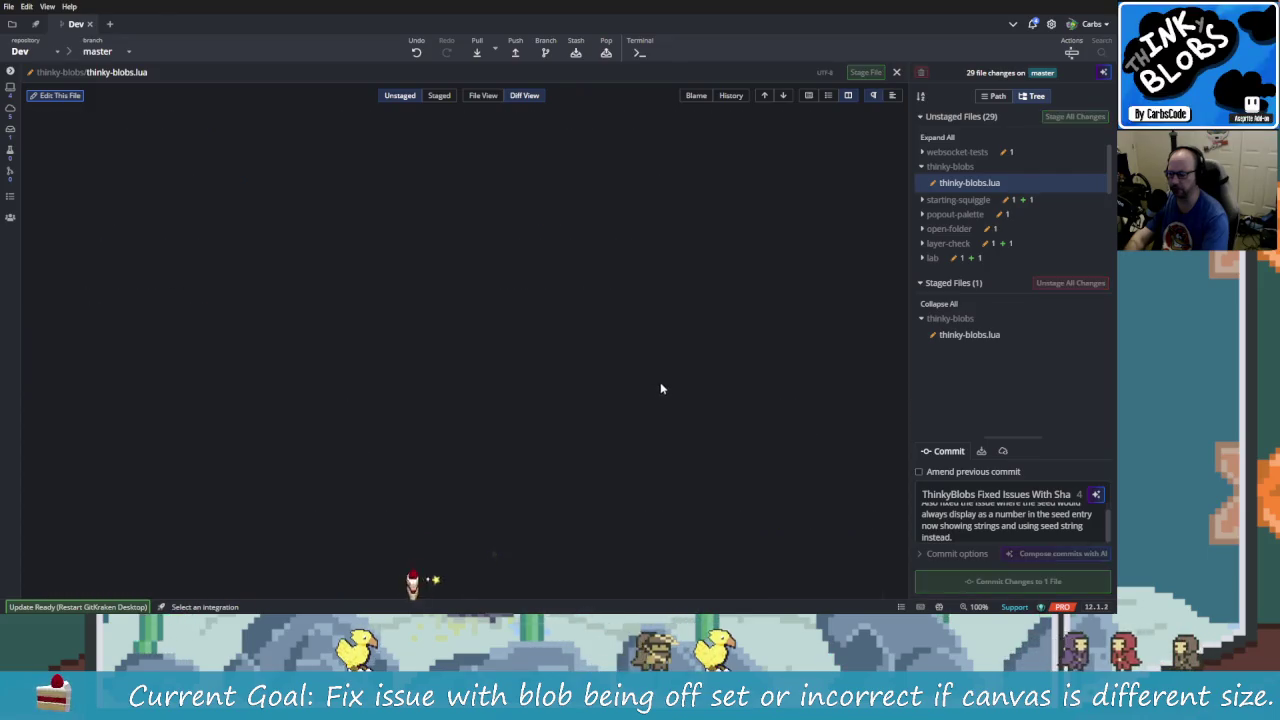
- Commit the staged canvas-size fix with Ctrl+Enter, then switch to Aseprite
left_click(969, 335)
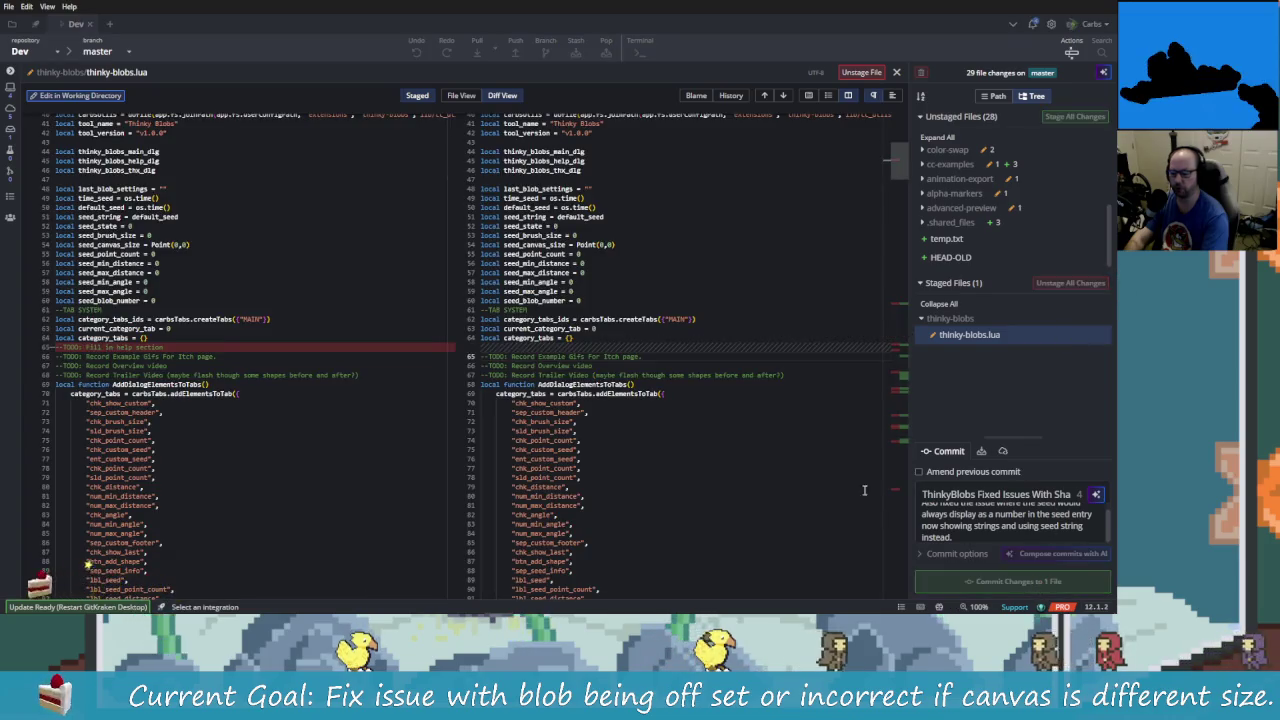
key("Escape")
key("ctrl+Return")
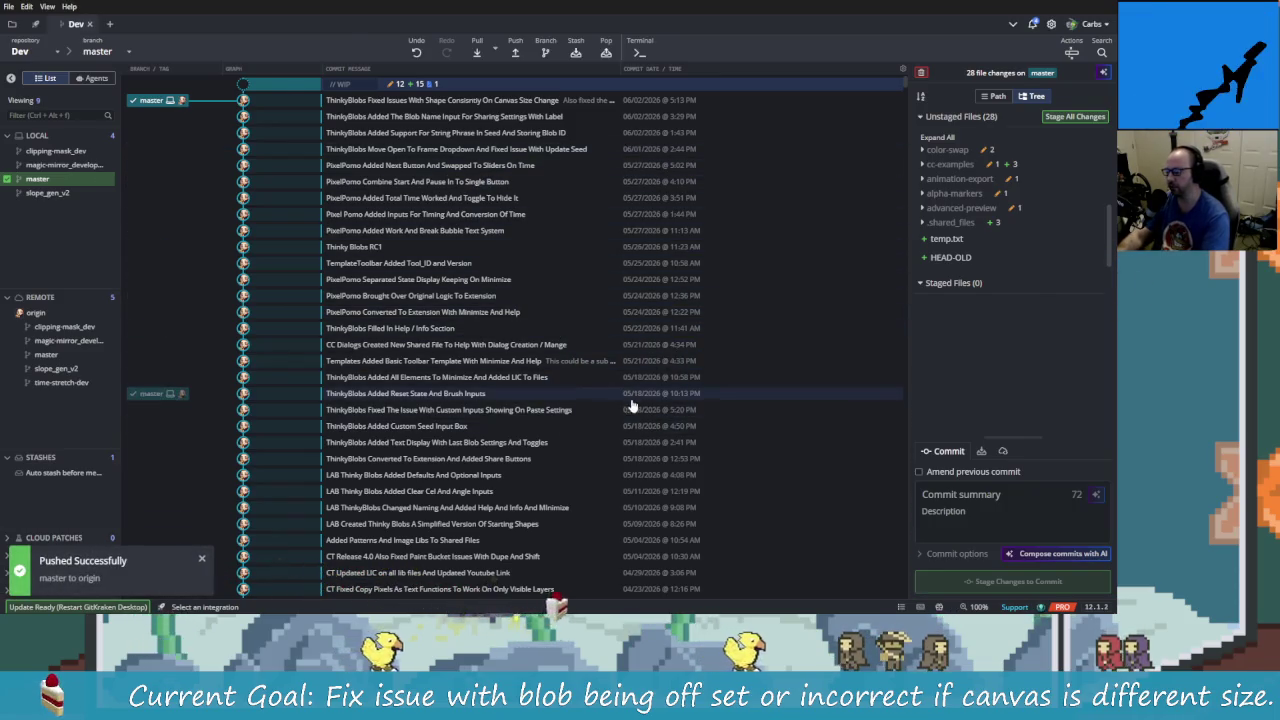
key("alt+Tab")
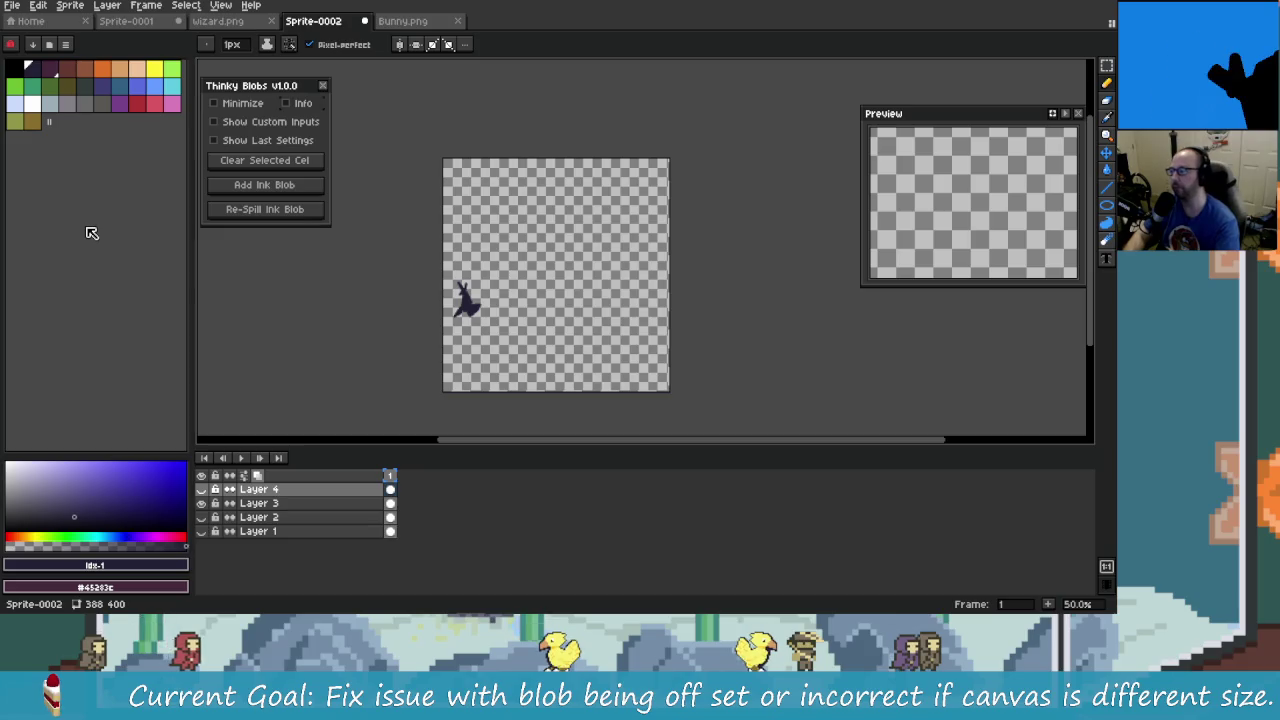
- Return to Rider and put the caret on _brush_size in line 324 of CreateShape
key("alt+Tab")
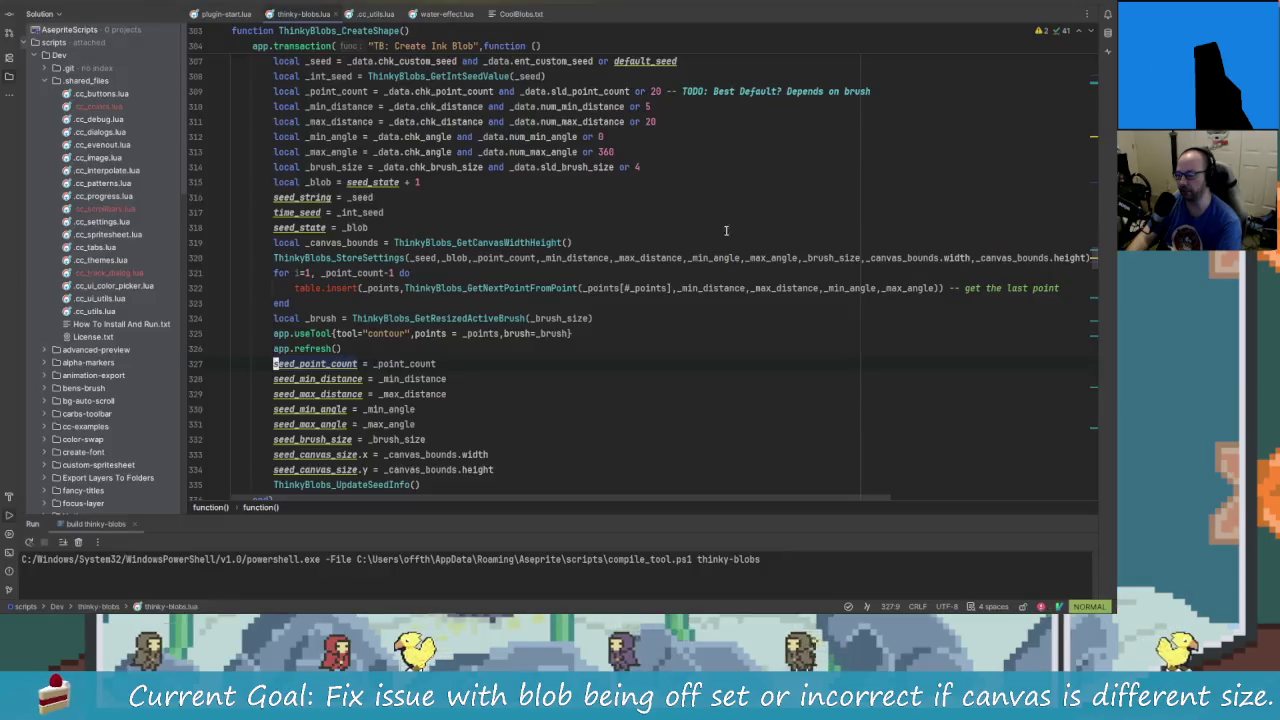
key("alt+Tab")
key("alt+Tab")
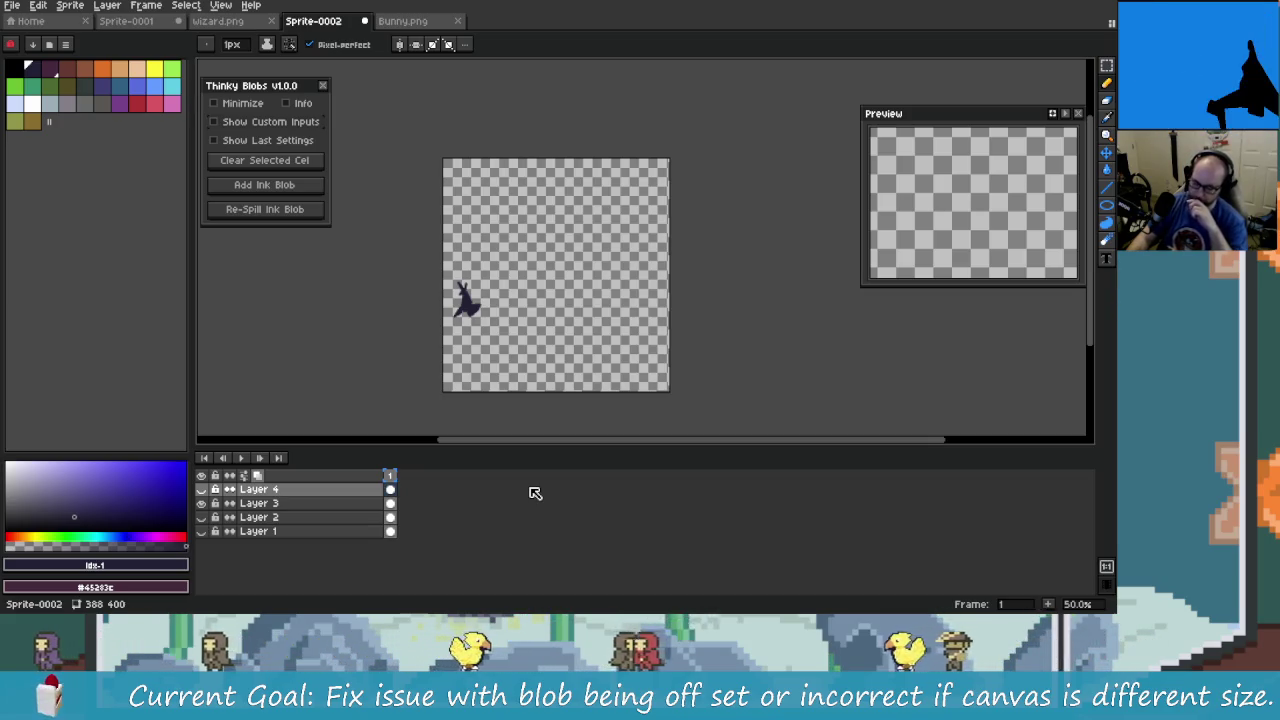
key("alt+Tab")
key("alt+Tab")
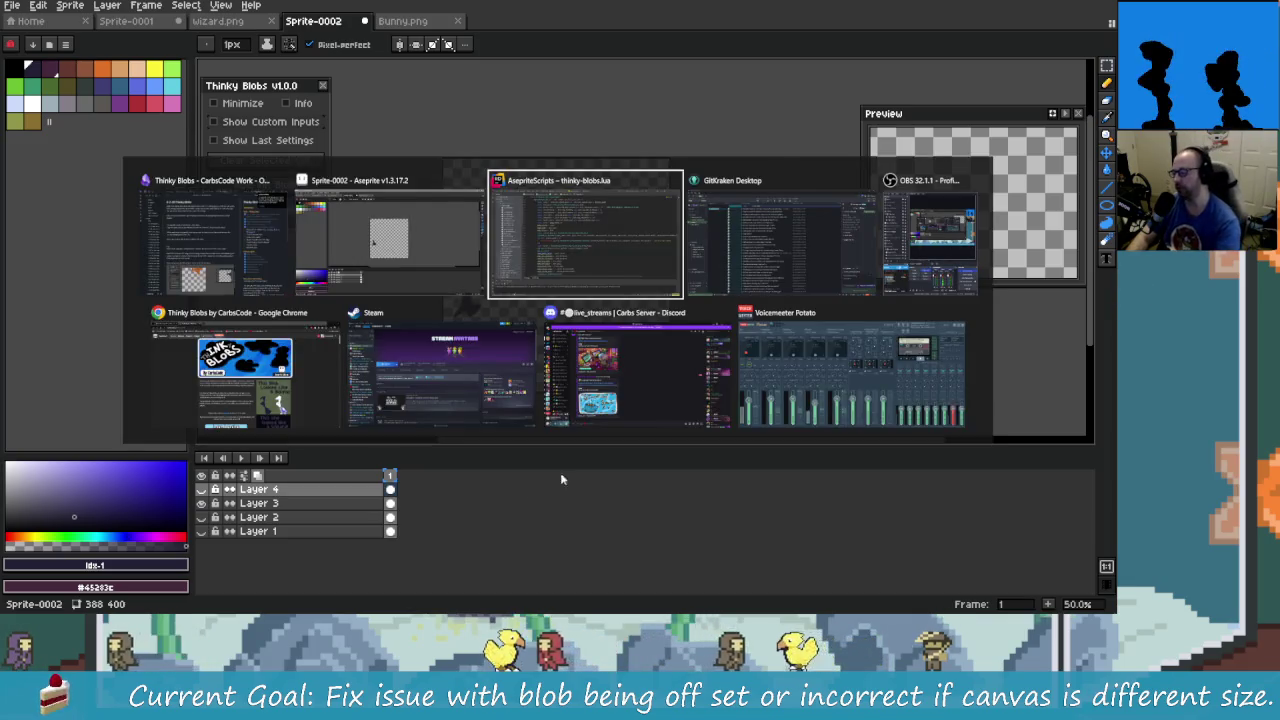
left_click(530, 318)
scroll(508, 290, "up", 2)
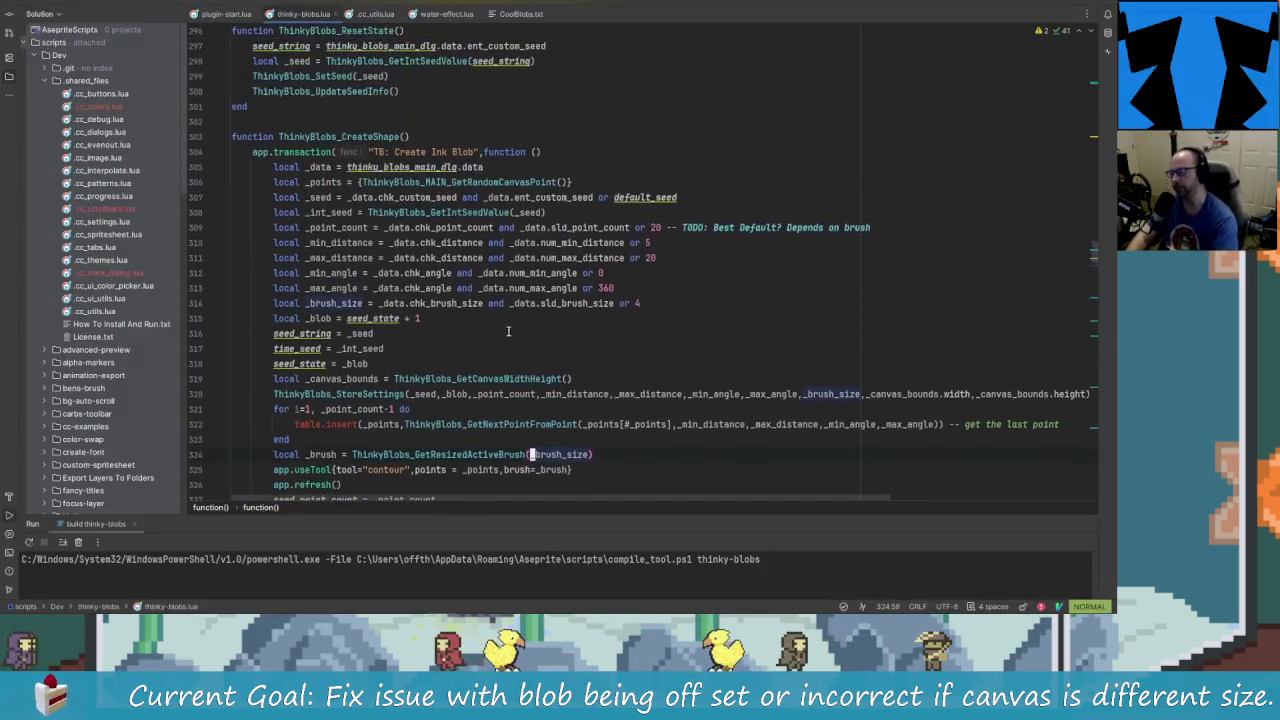
scroll(456, 289, "up", 1)
scroll(490, 310, "up", 1)
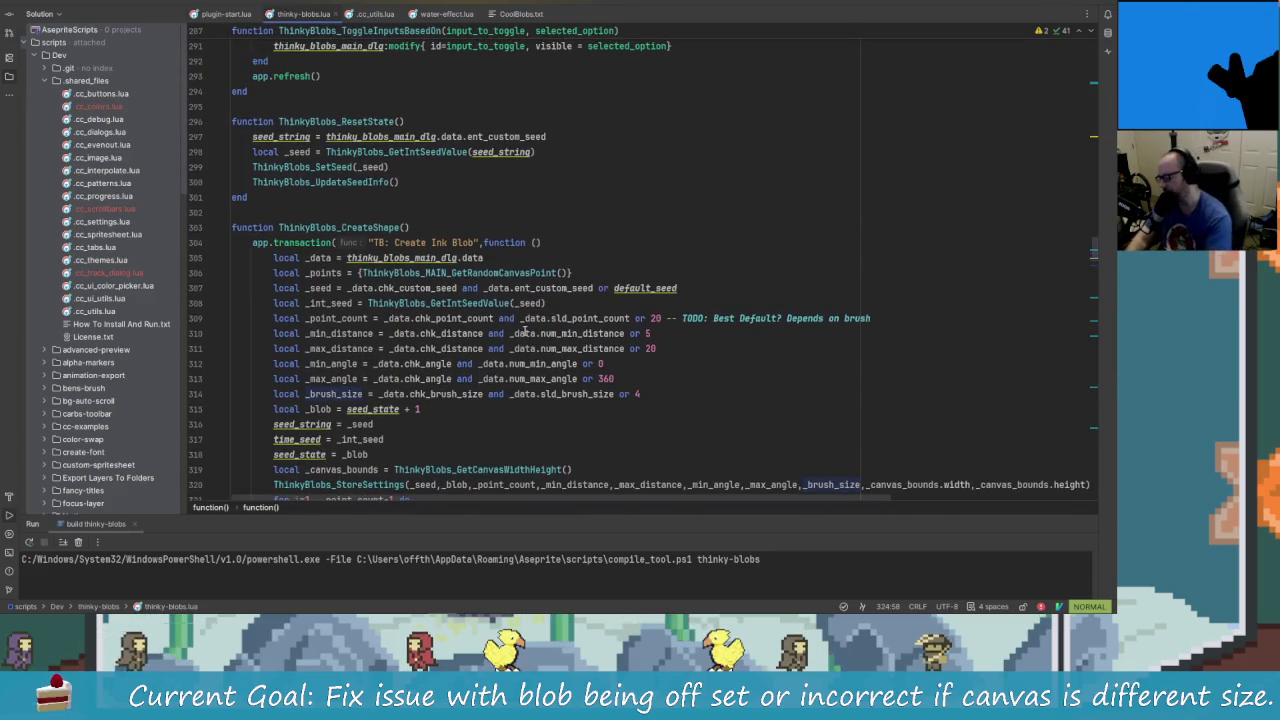
type("/")
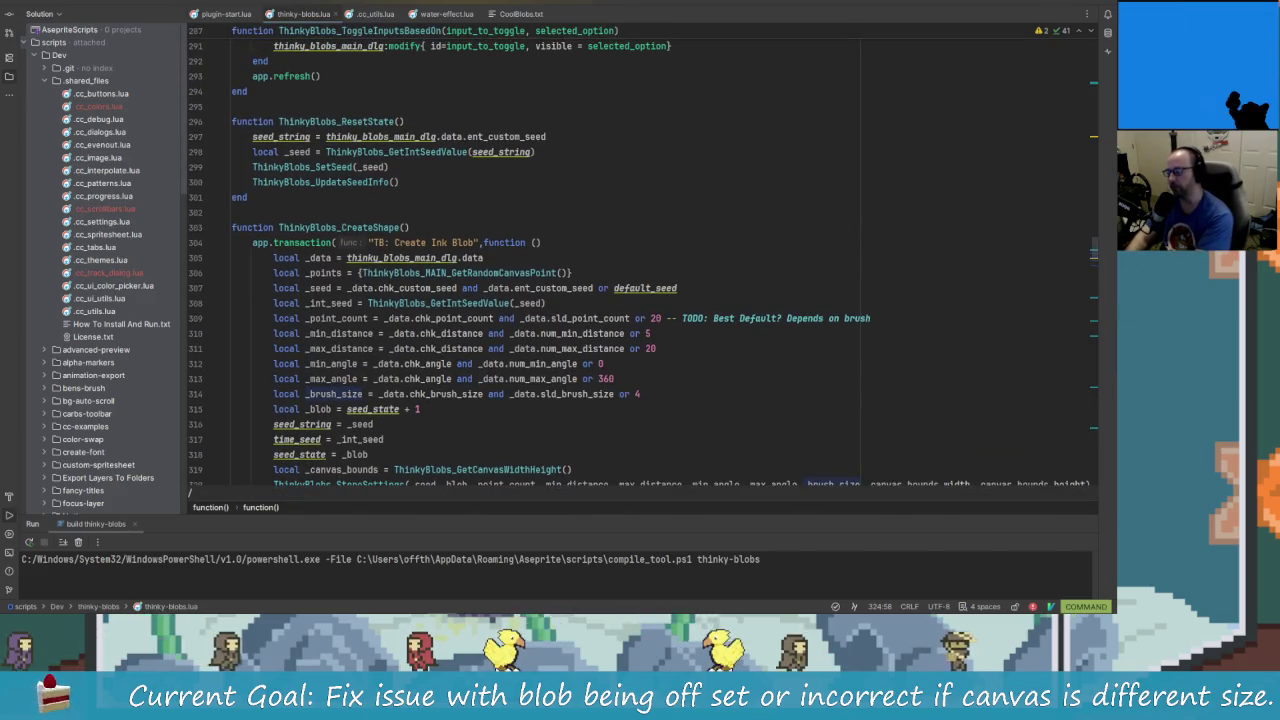
type("CreateMai")
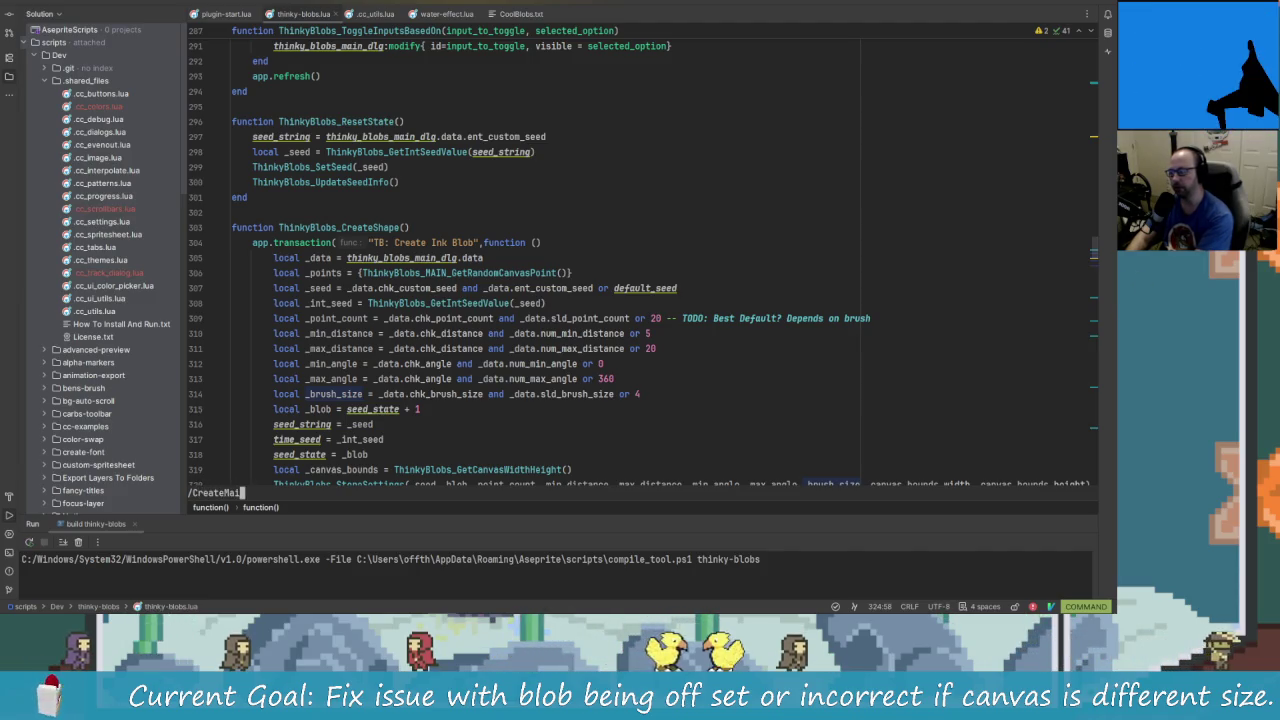
key("Escape")
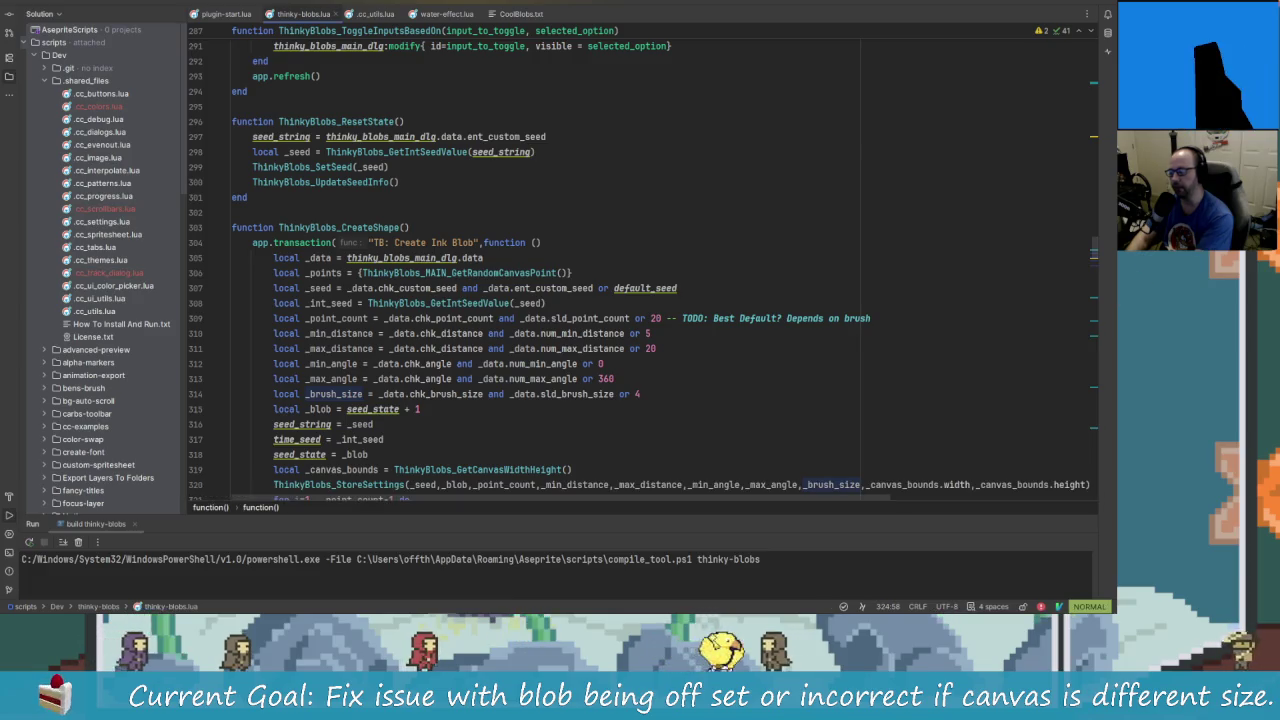
type("/CreateDlg")
key("Return")
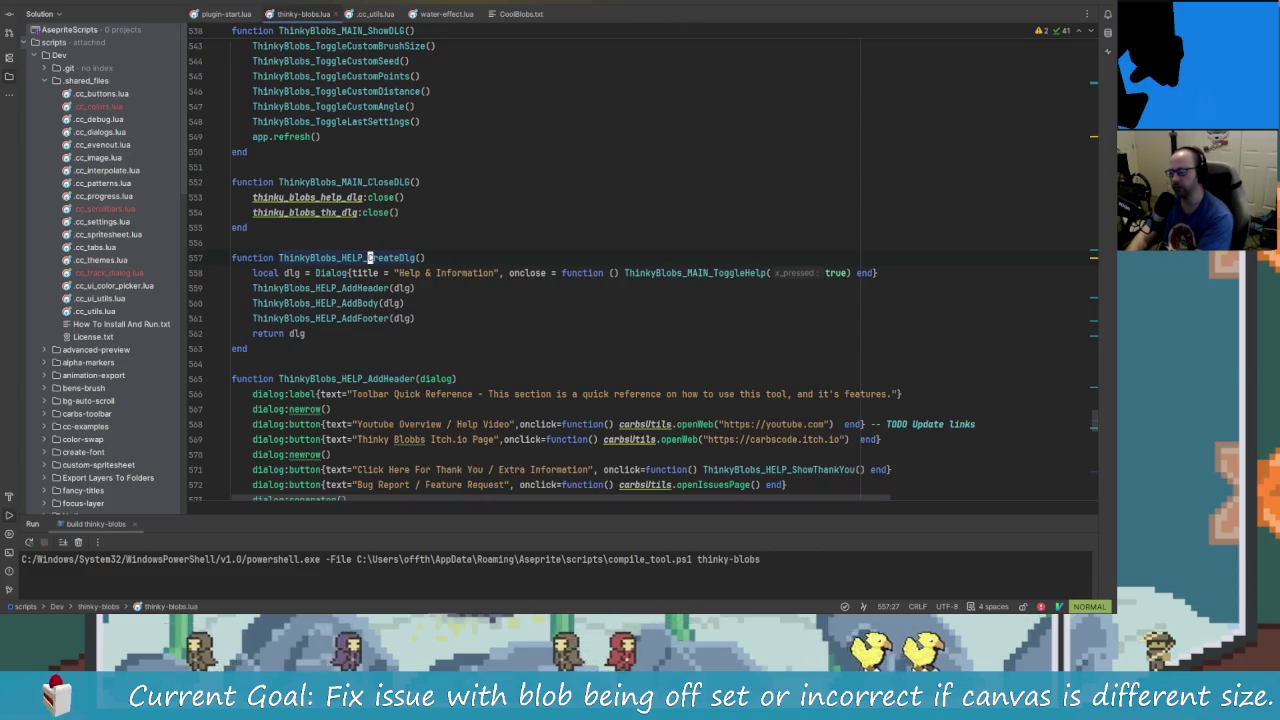
key("n")
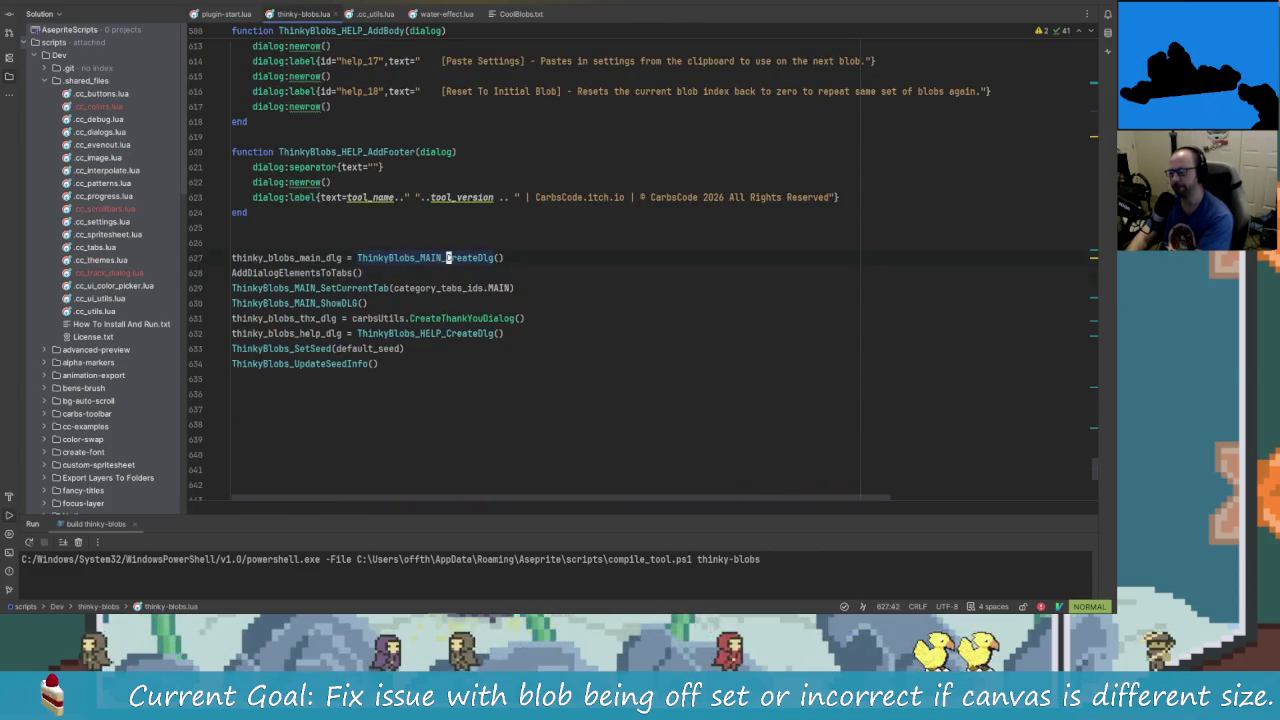
key("g")
key("d")
key("j")
key("j")
key("j")
key("j")
key("j")
key("j")
key("j")
key("k")
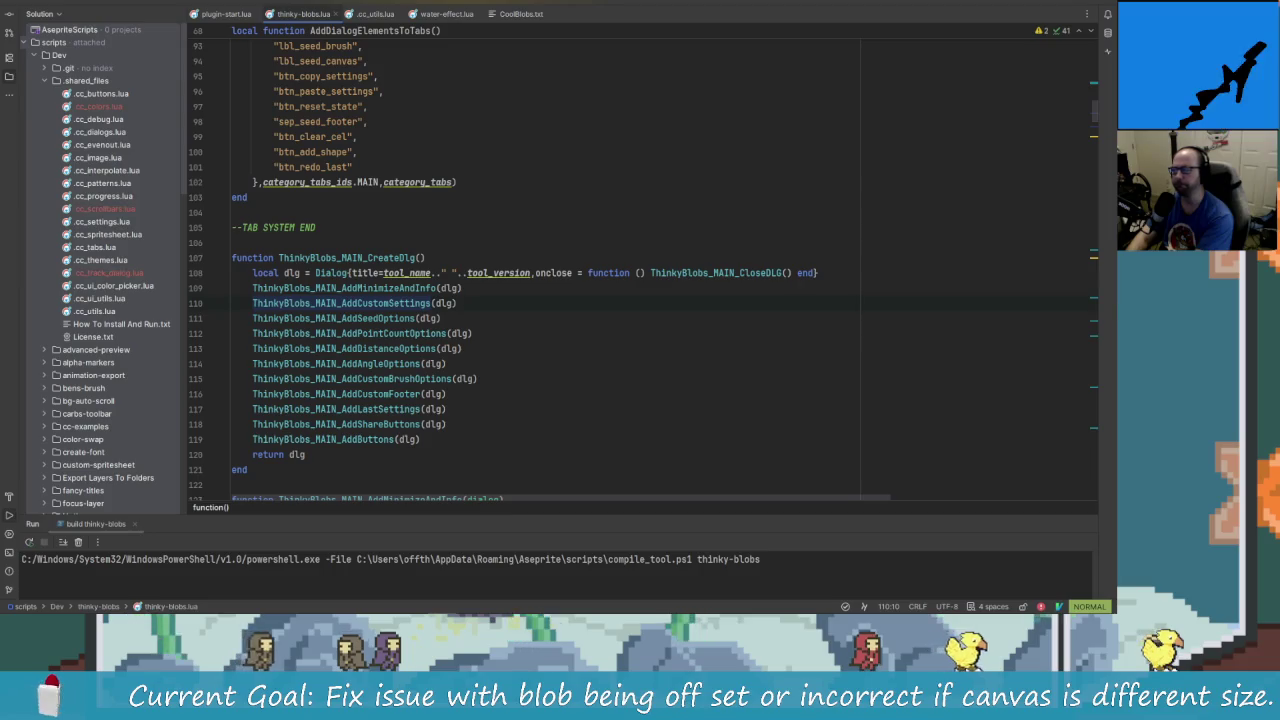
key("j")
key("j")
key("j")
key("j")
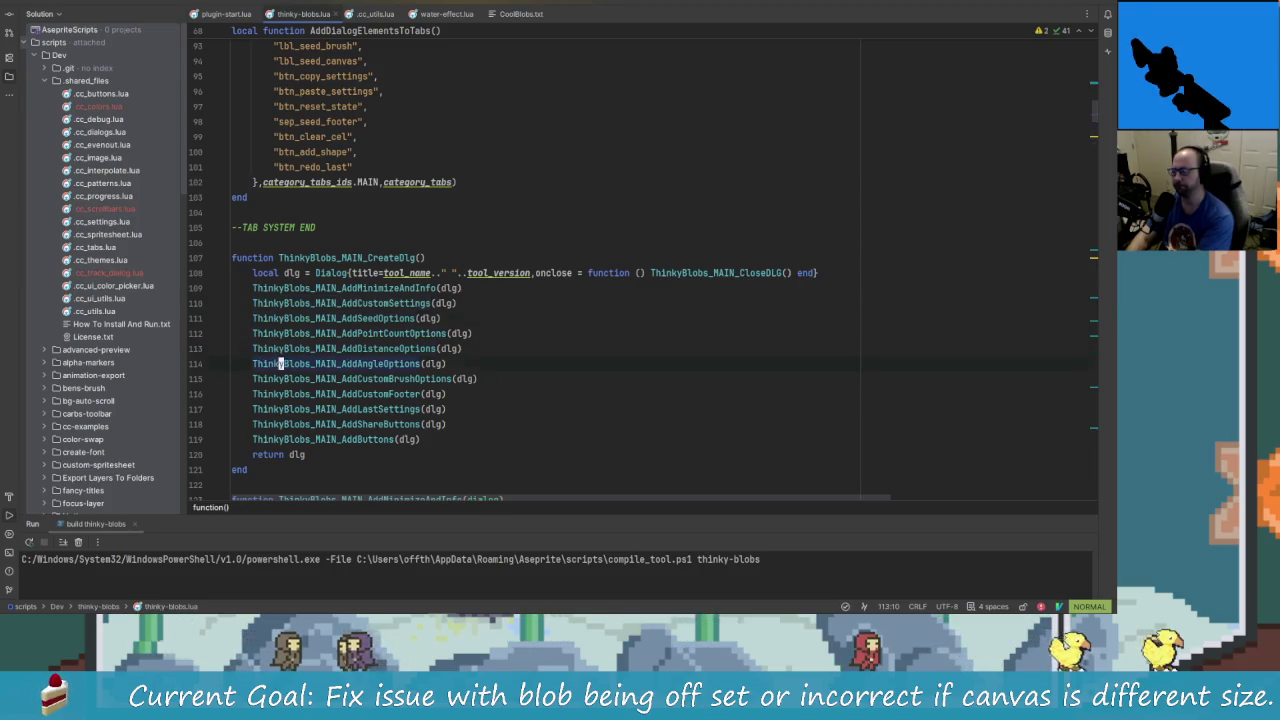
key("j")
key("k")
key("k")
key("k")
key("k")
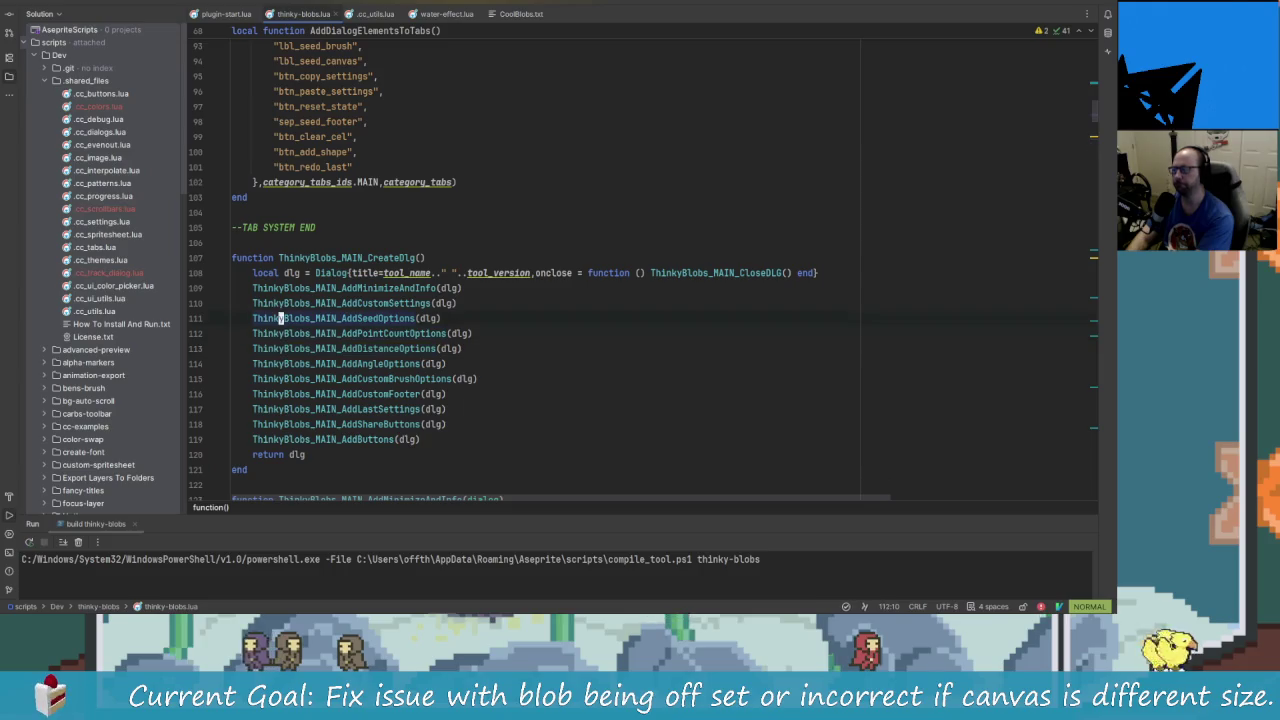
key("k")
key("braceright")
key("braceright")
key("braceright")
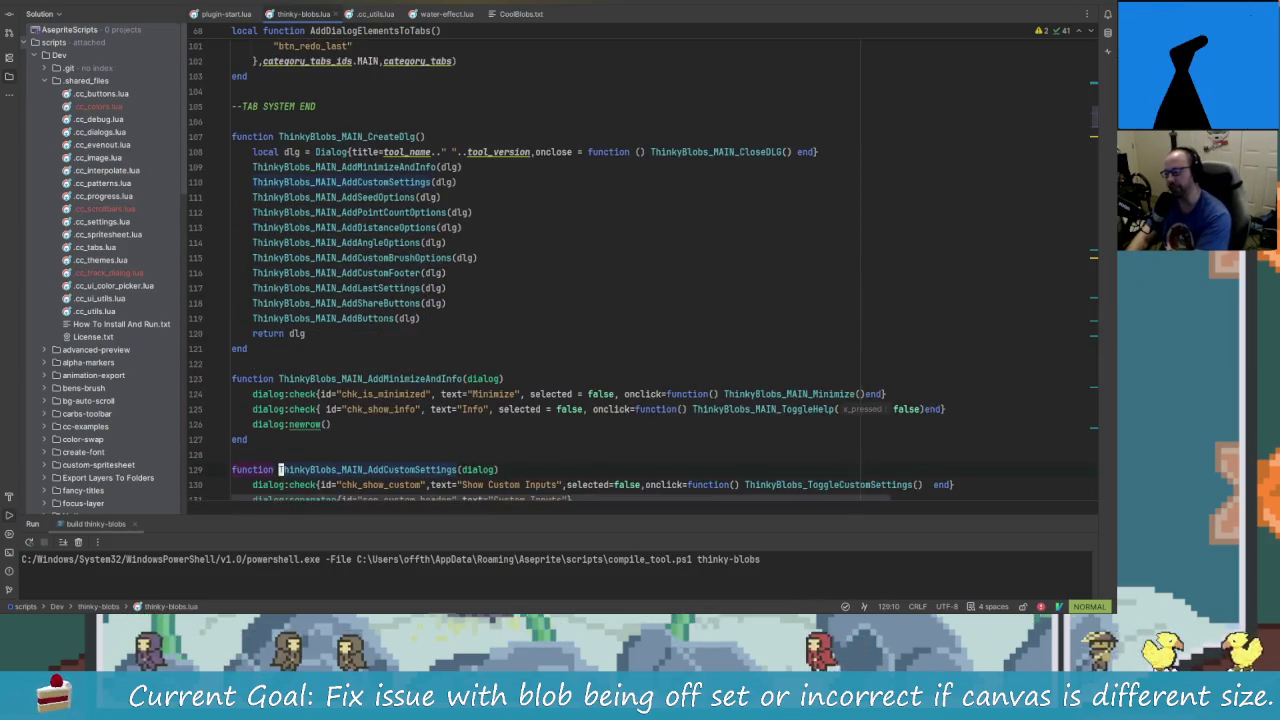
key("k")
key("k")
key("e")
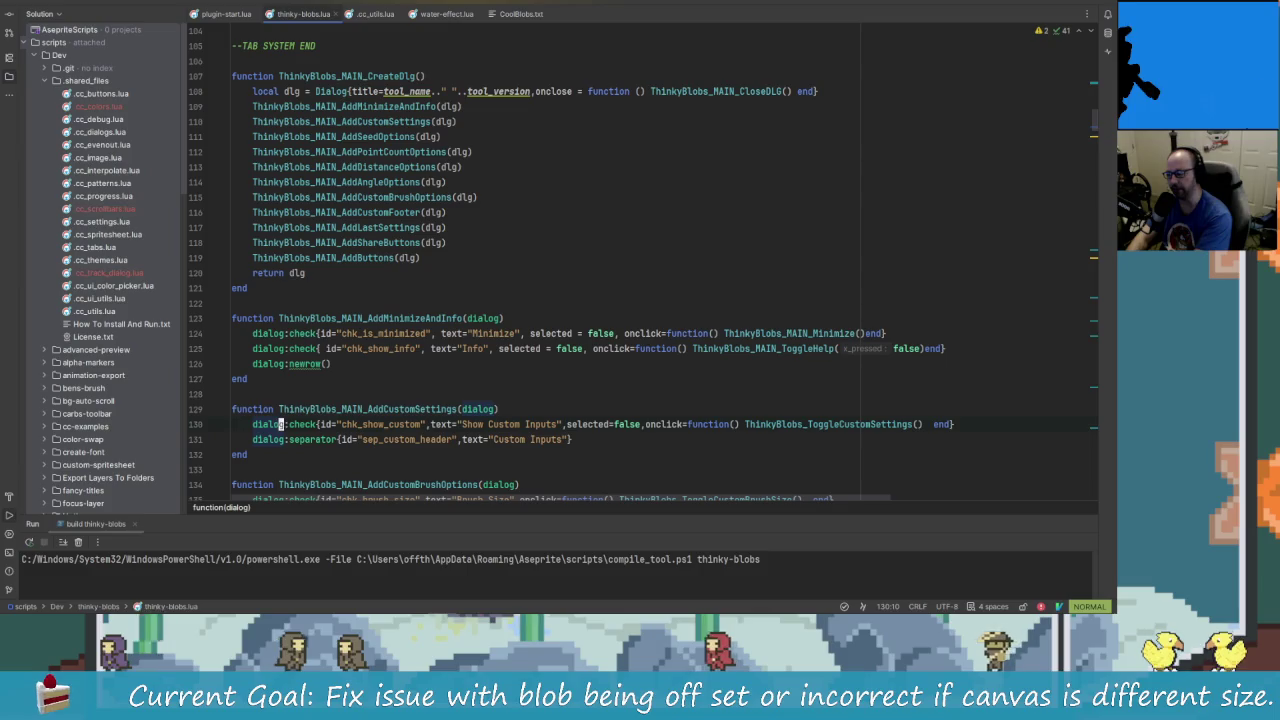
key("braceright")
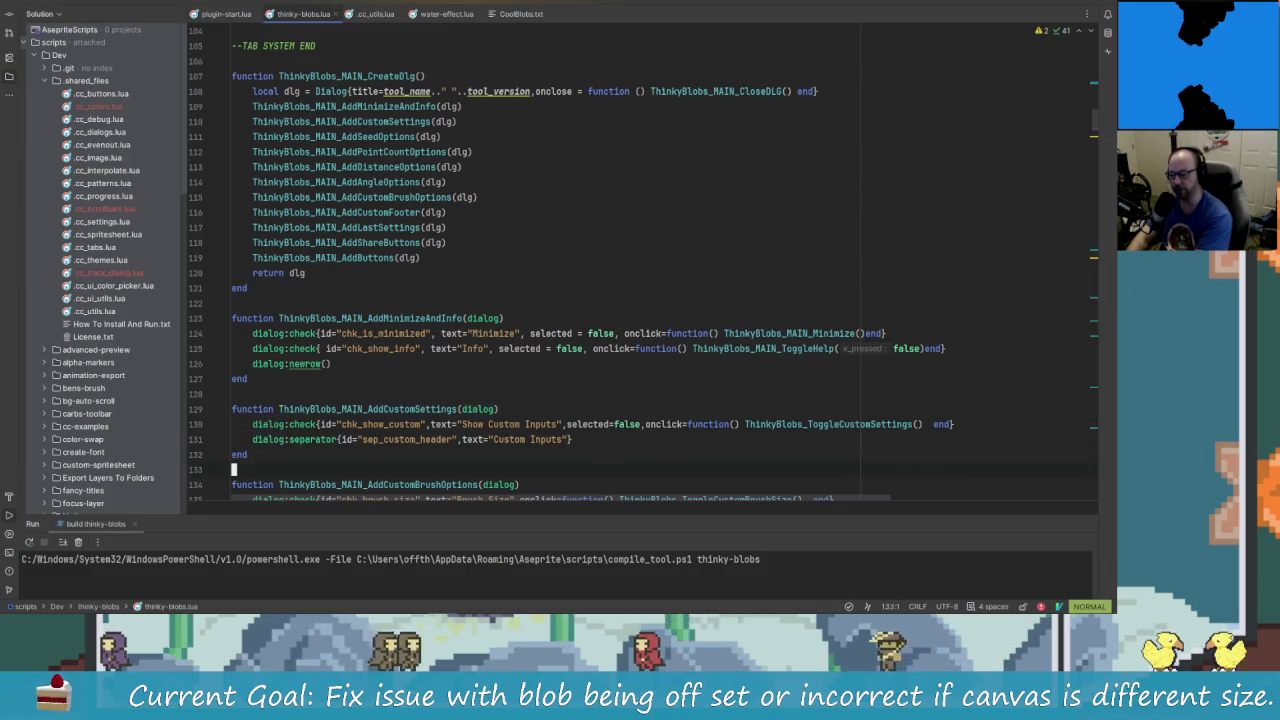
key("k")
key("k")
key("k")
key("k")
key("w")
key("k")
key("k")
key("k")
key("k")
key("k")
key("k")
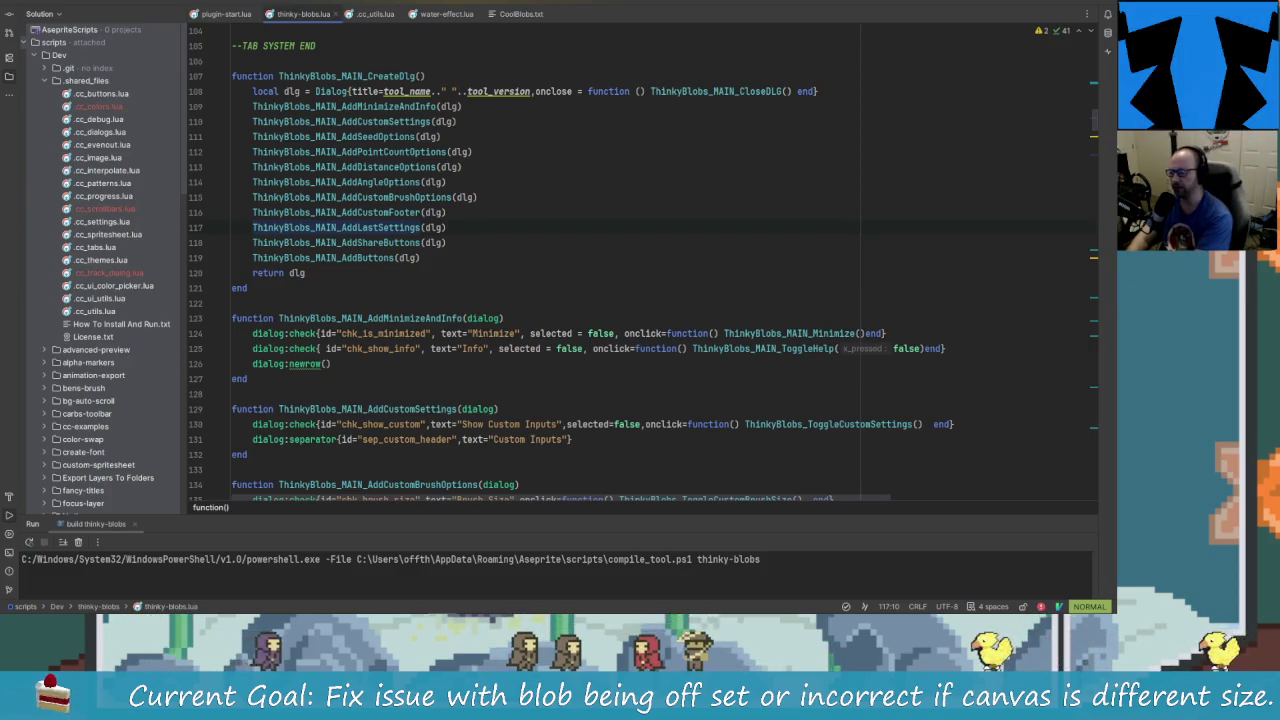
key("k")
key("k")
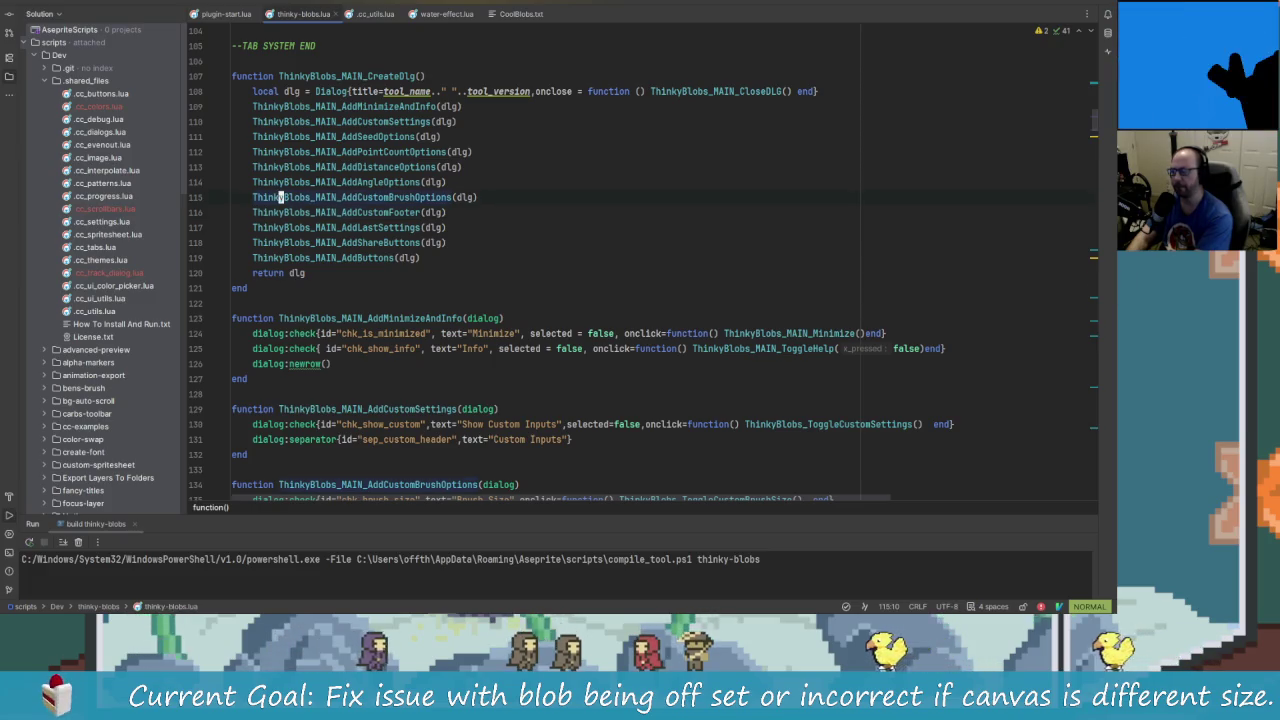
key("k")
key("j")
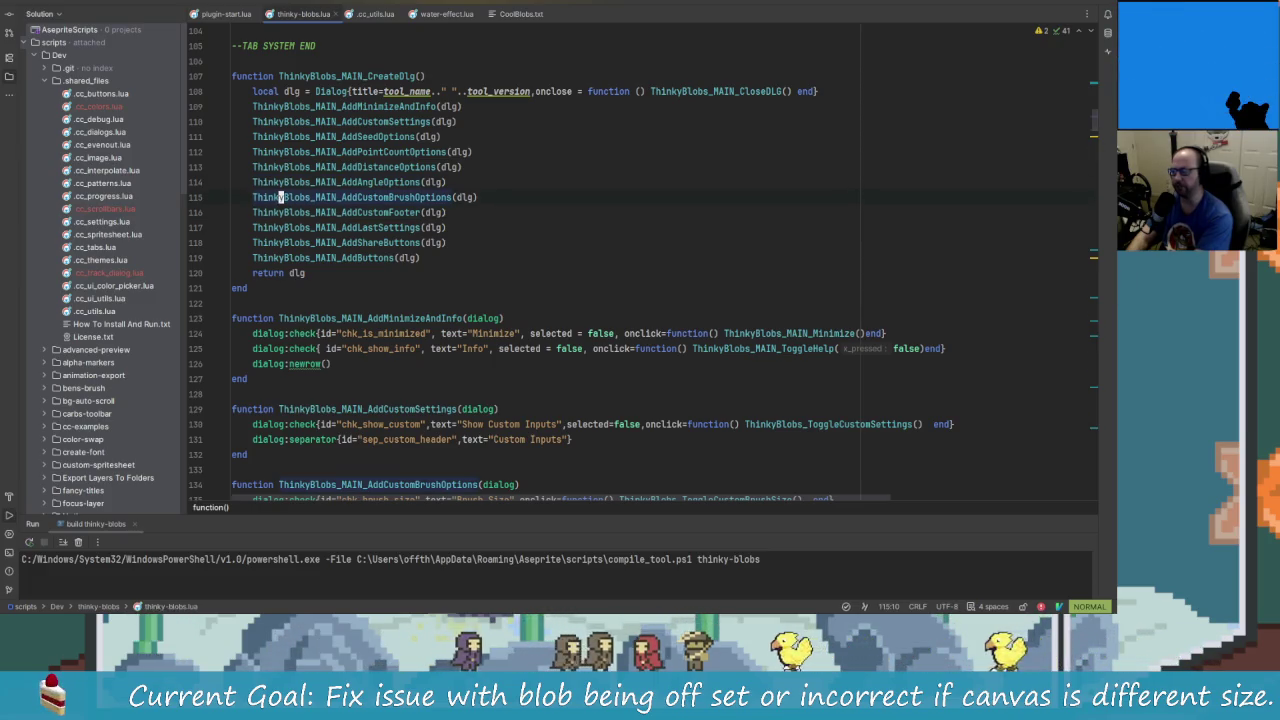
key("h")
key("h")
key("h")
key("h")
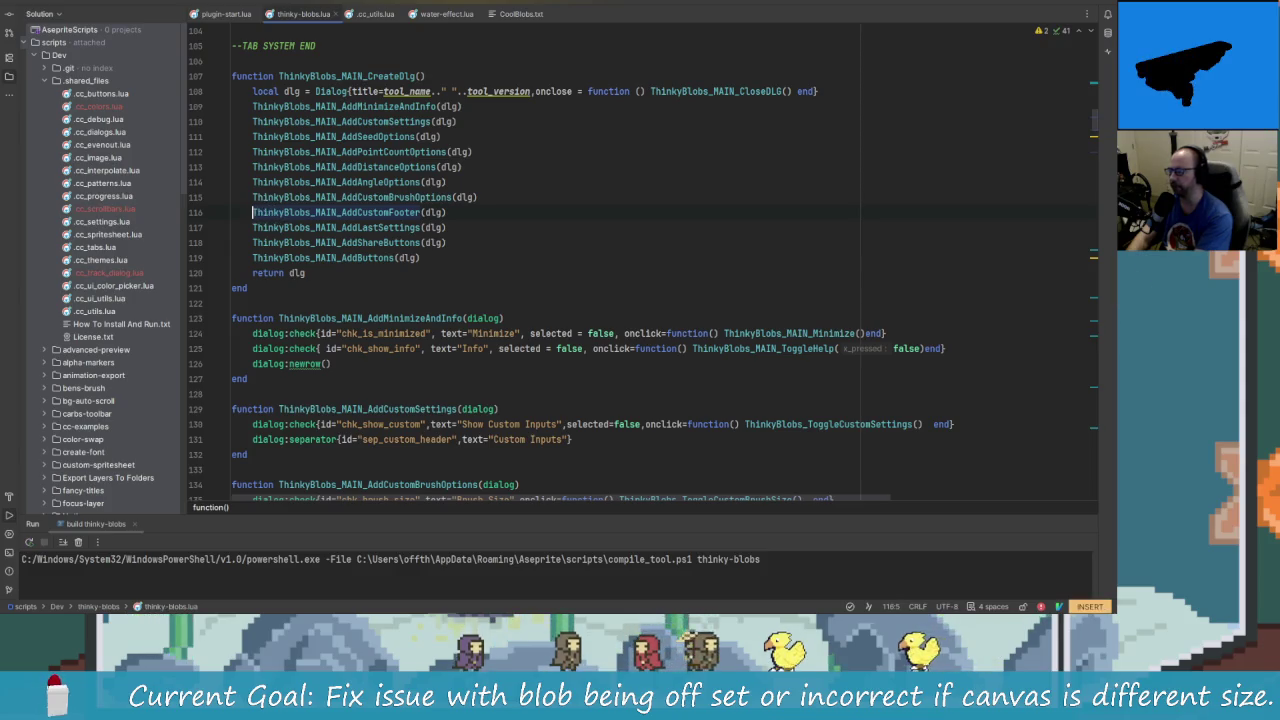
- Insert a ThinkyBlobs_MAIN_AddNewLayerOptions(dlg) call above the AddCustomFooter line in CreateDlg
key("Return")
key("Up")
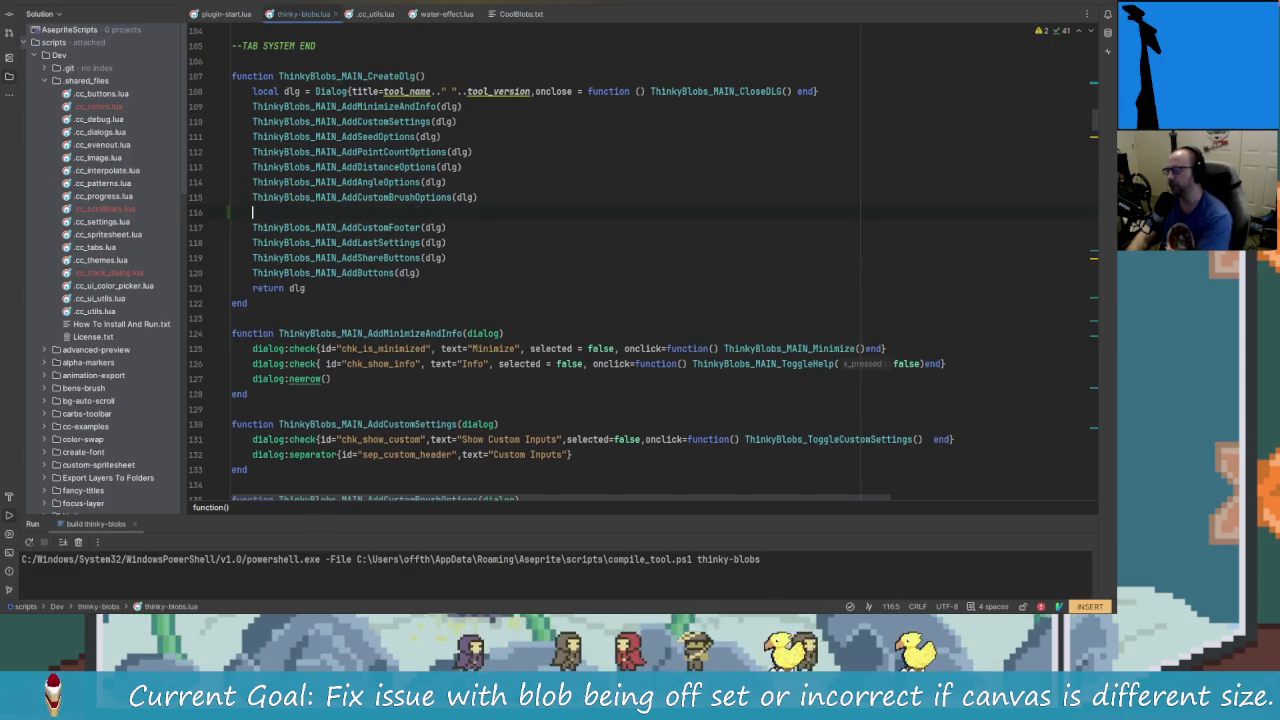
type("ThinkyBlobs")
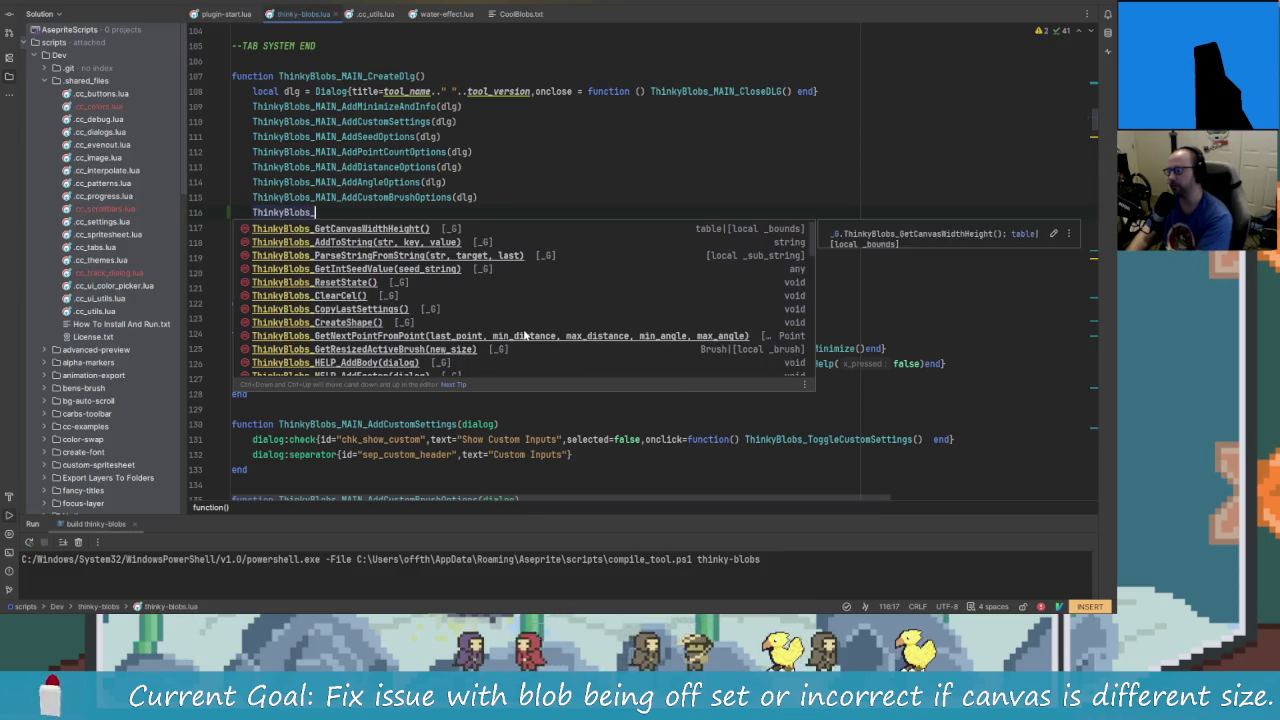
type("_MAIN_Add")
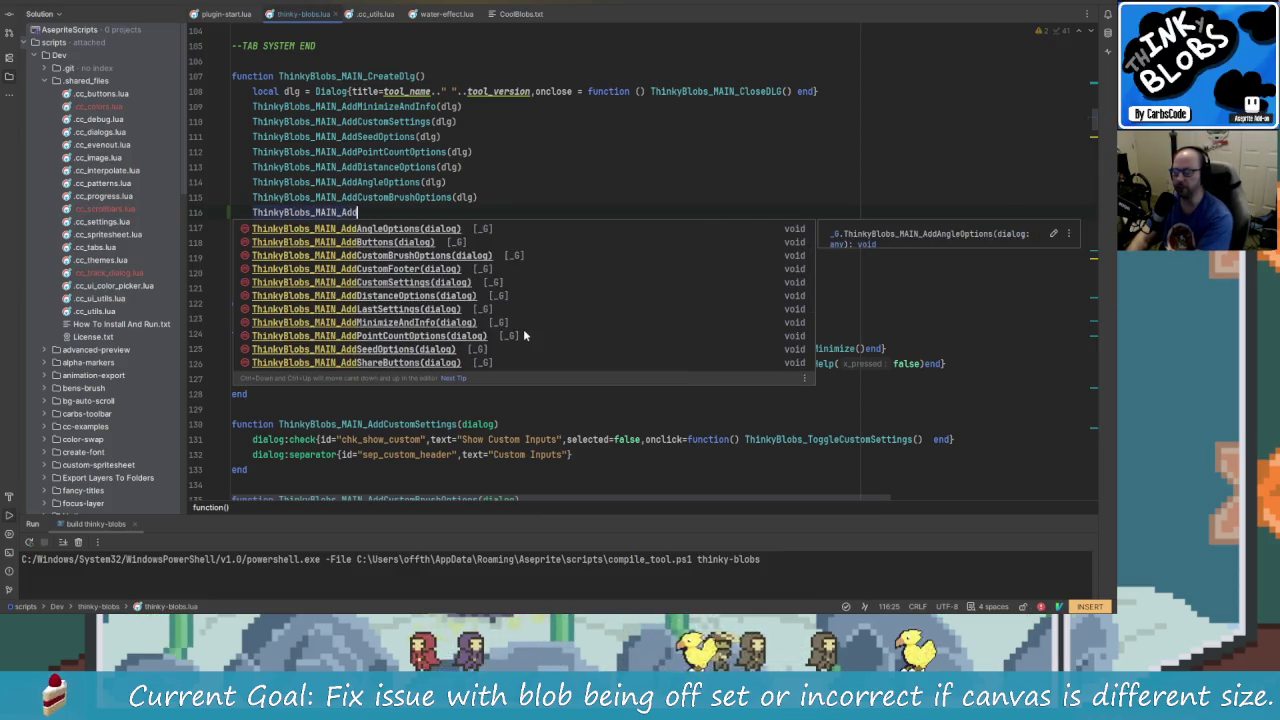
type("N")
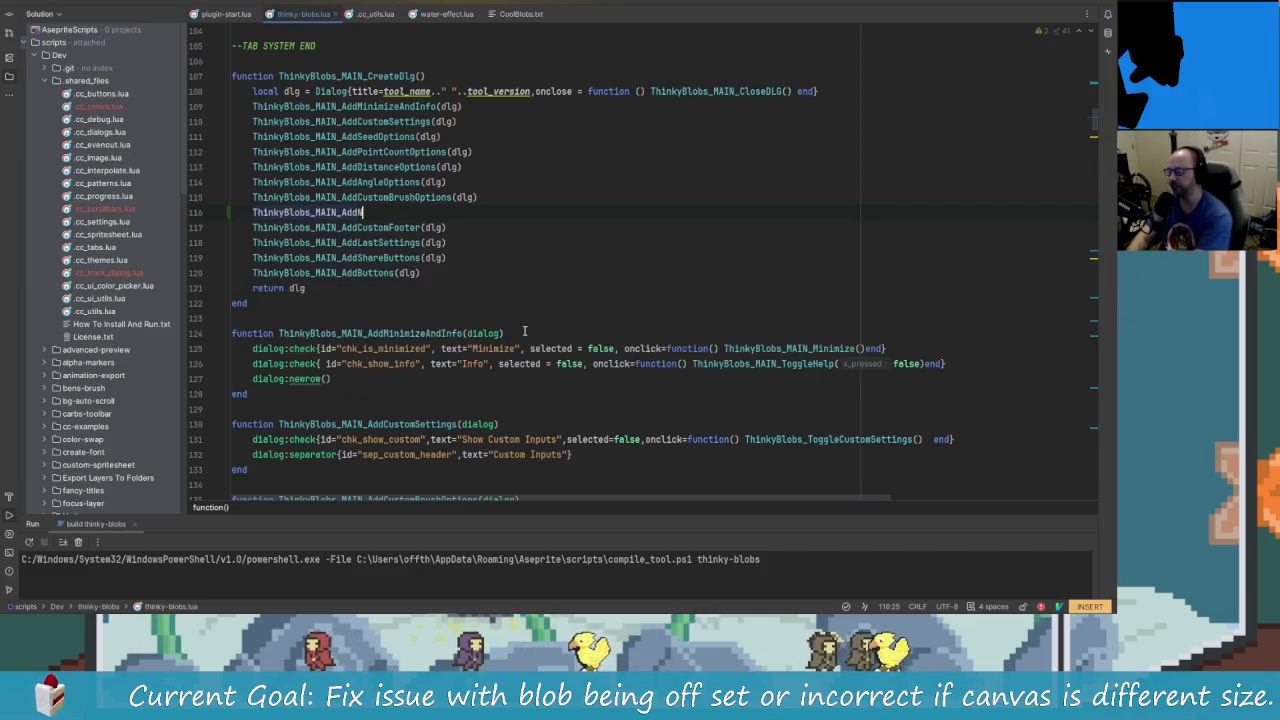
type("ewLa")
type("yerOp")
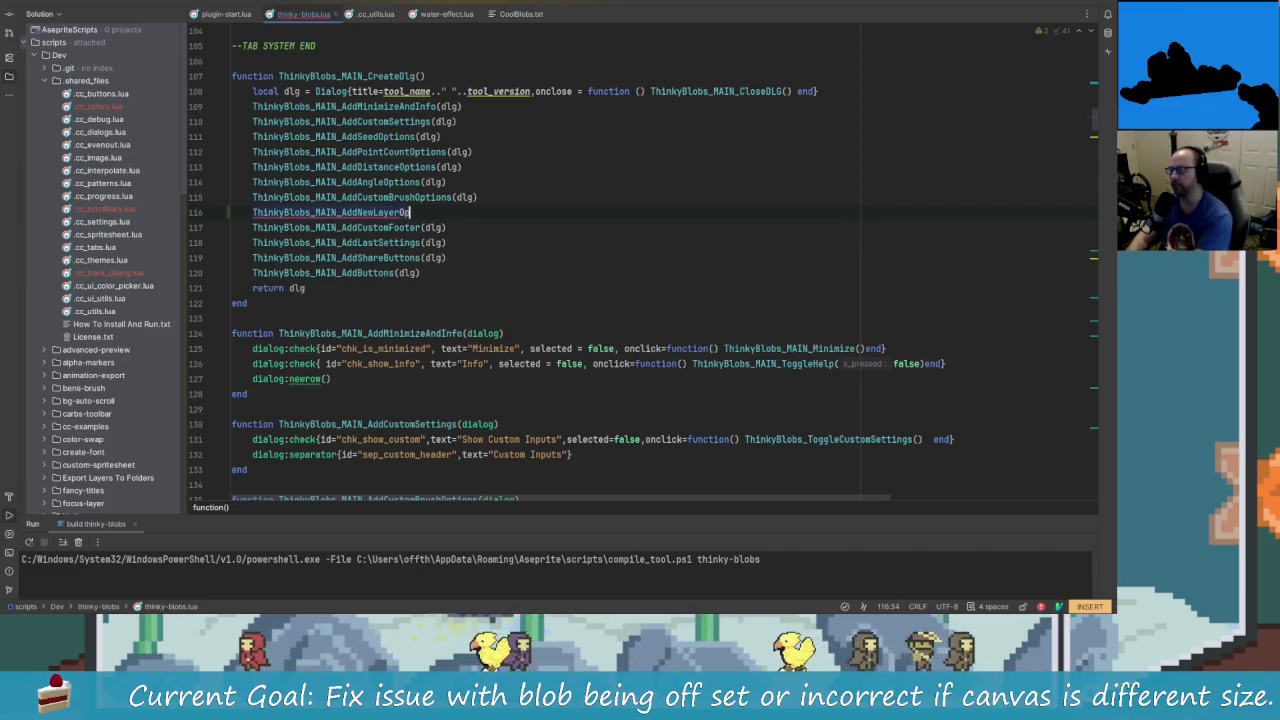
type("tions(")
type("dlg")
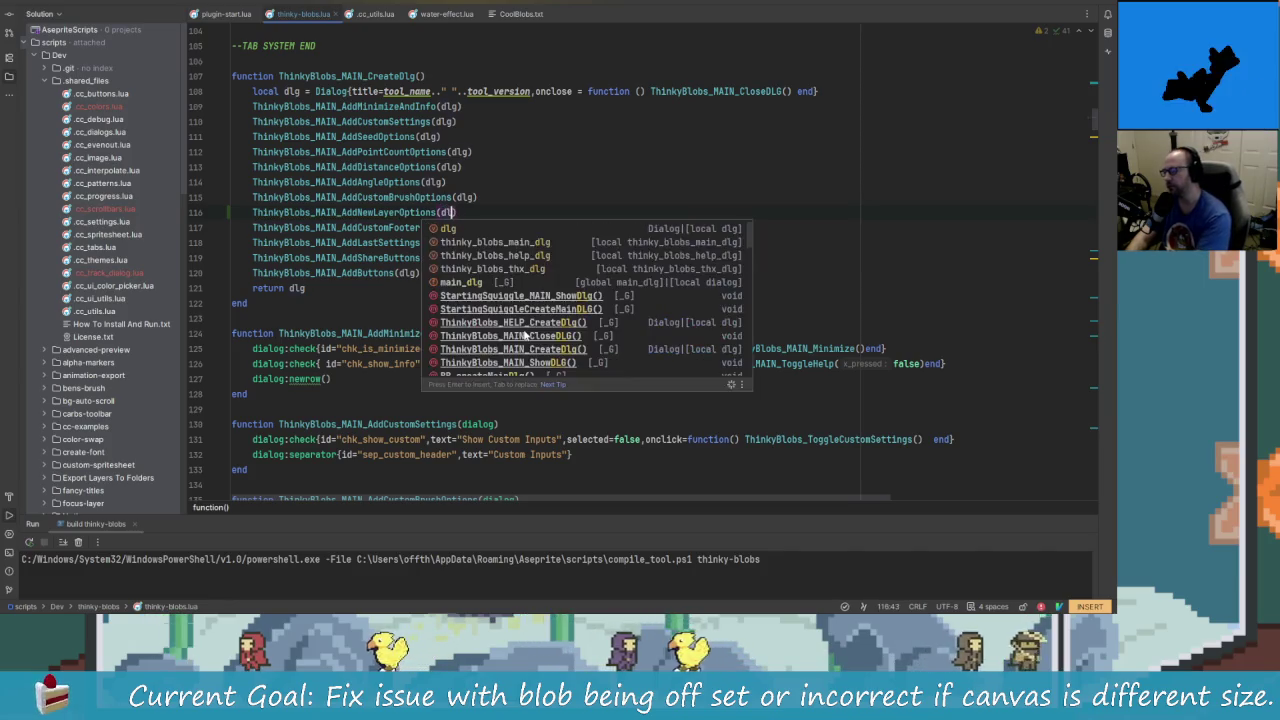
left_click(388, 212)
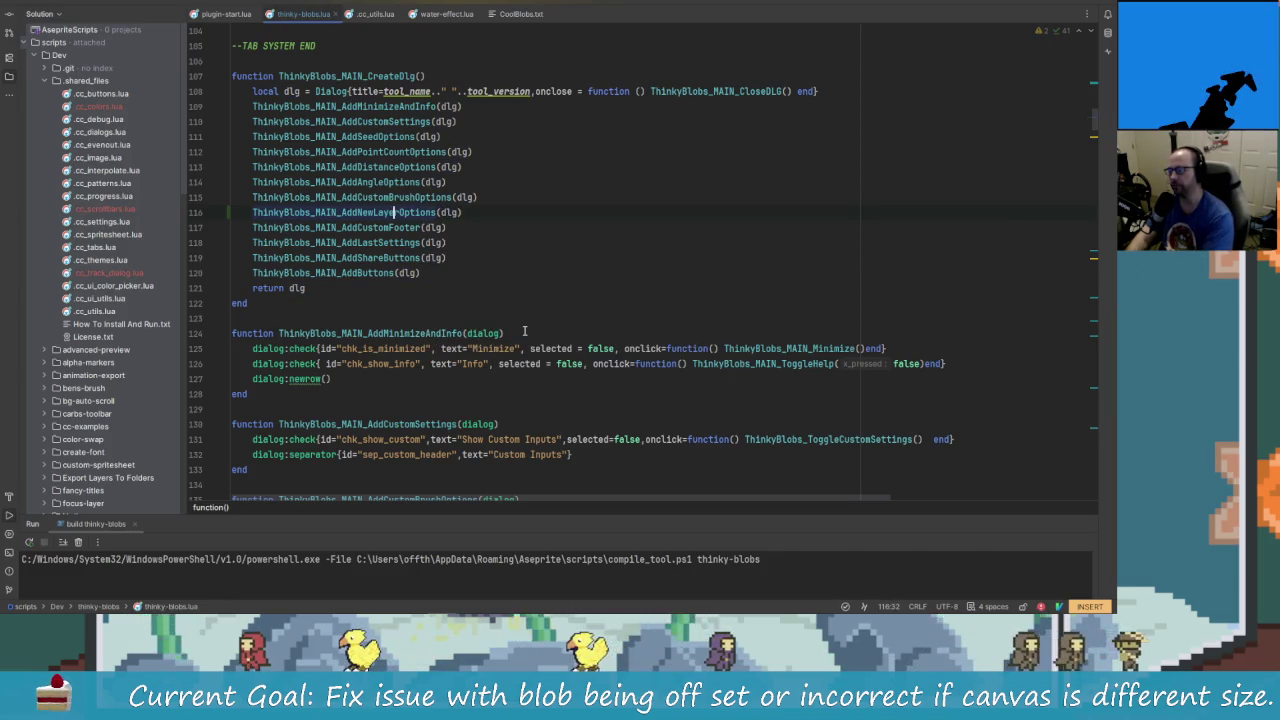
key("End")
key("Left")
key("Left")
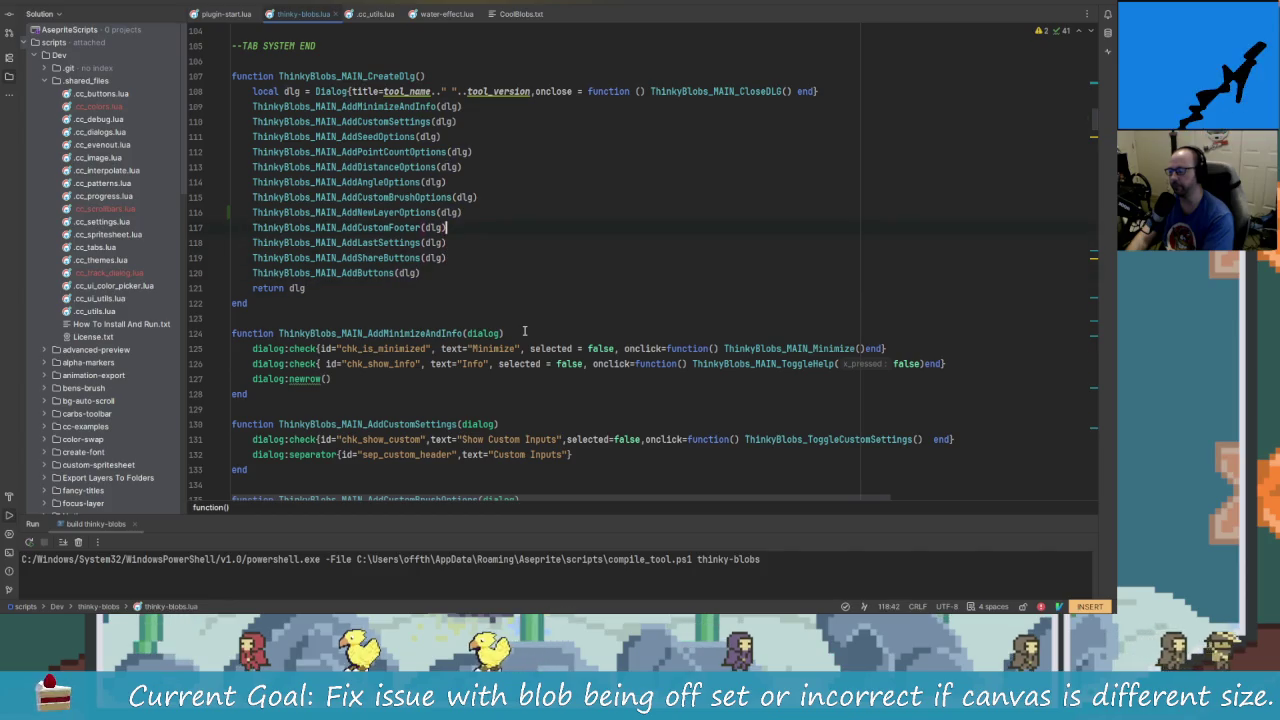
key("Escape")
- Start a new ThinkyBlobs_MAIN_AddNewLayerOptions() function with its end below AddCustomBrushOptions
key("k")
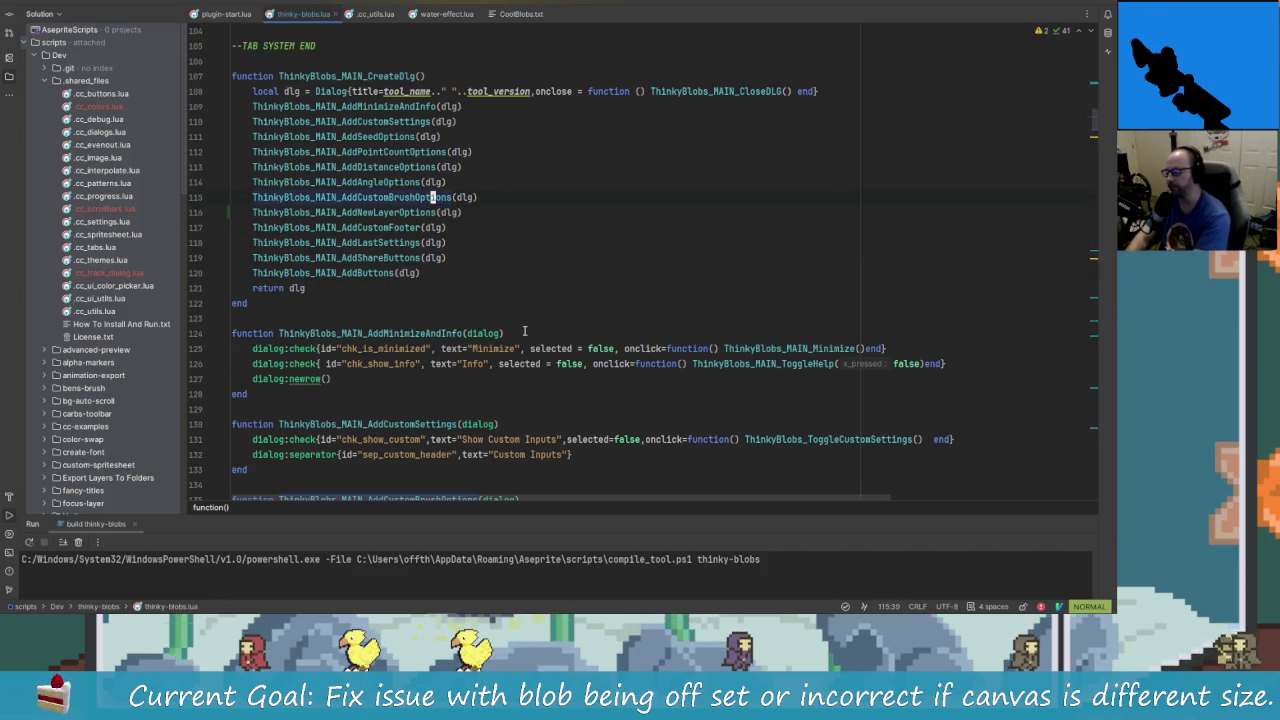
key("j")
key("j")
key("j")
key("j")
key("j")
key("j")
key("j")
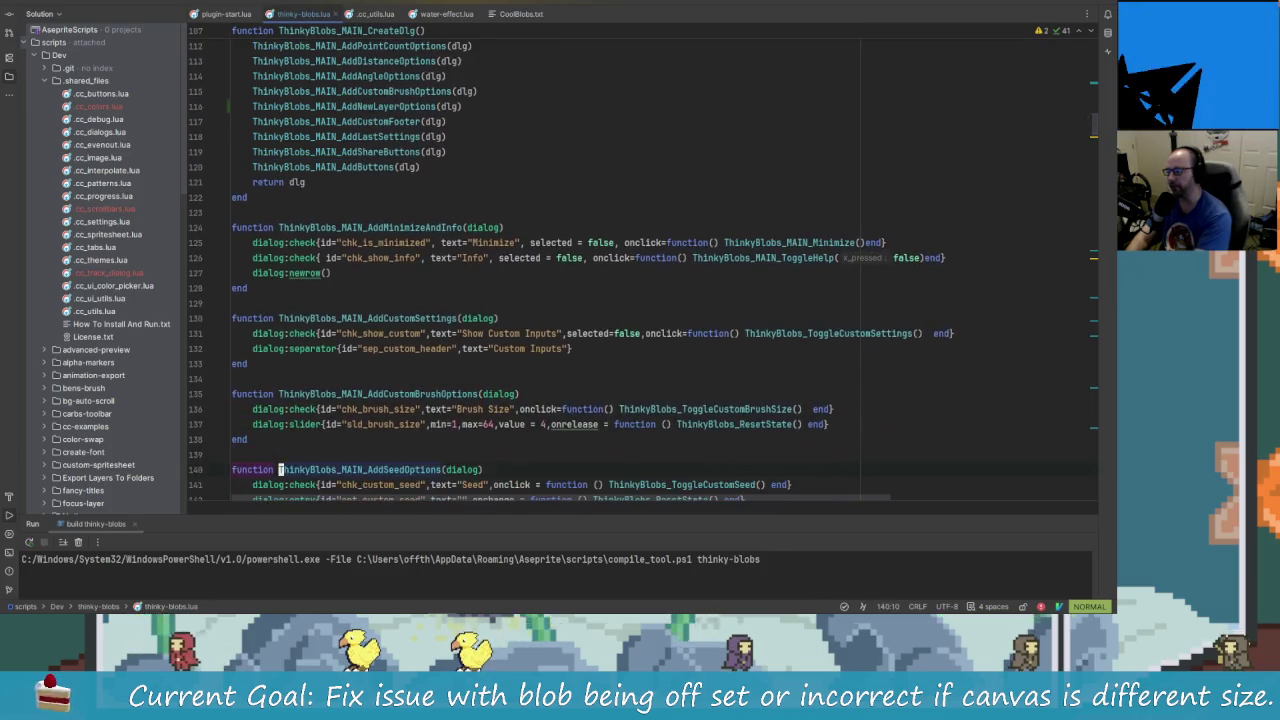
key("shift+o")
key("Return")
key("Return")
key("Up")
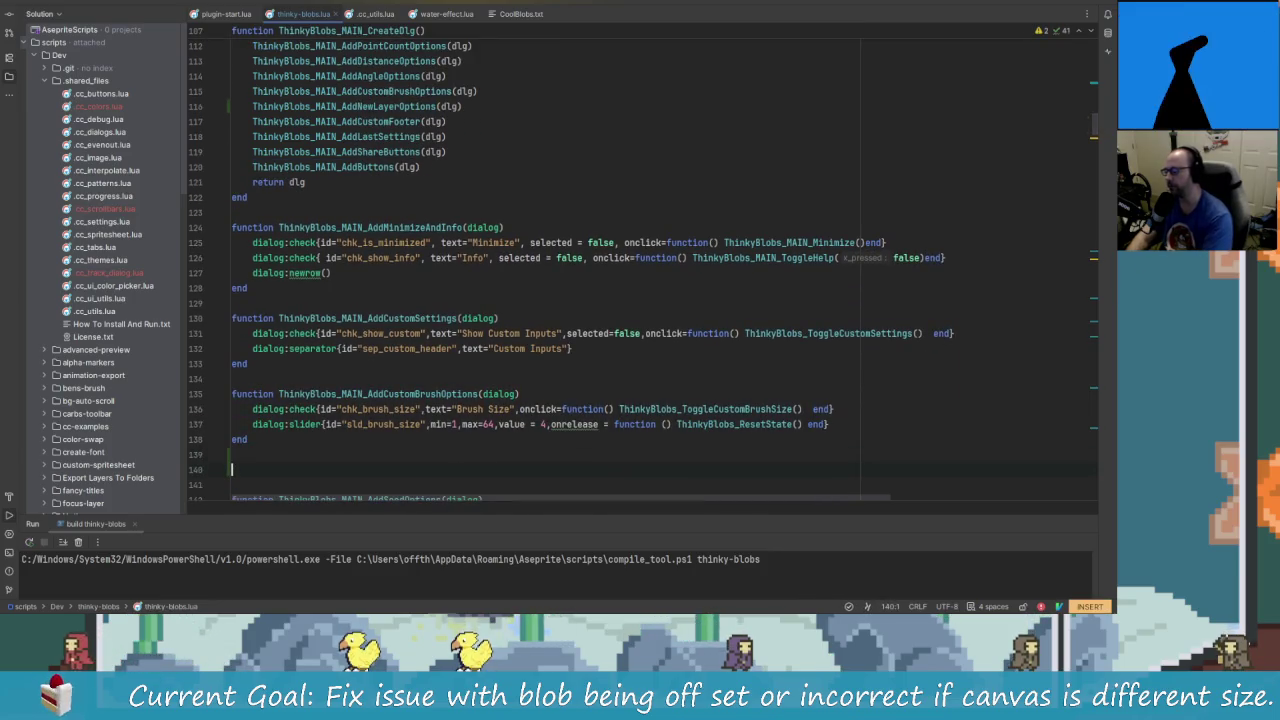
type("function")
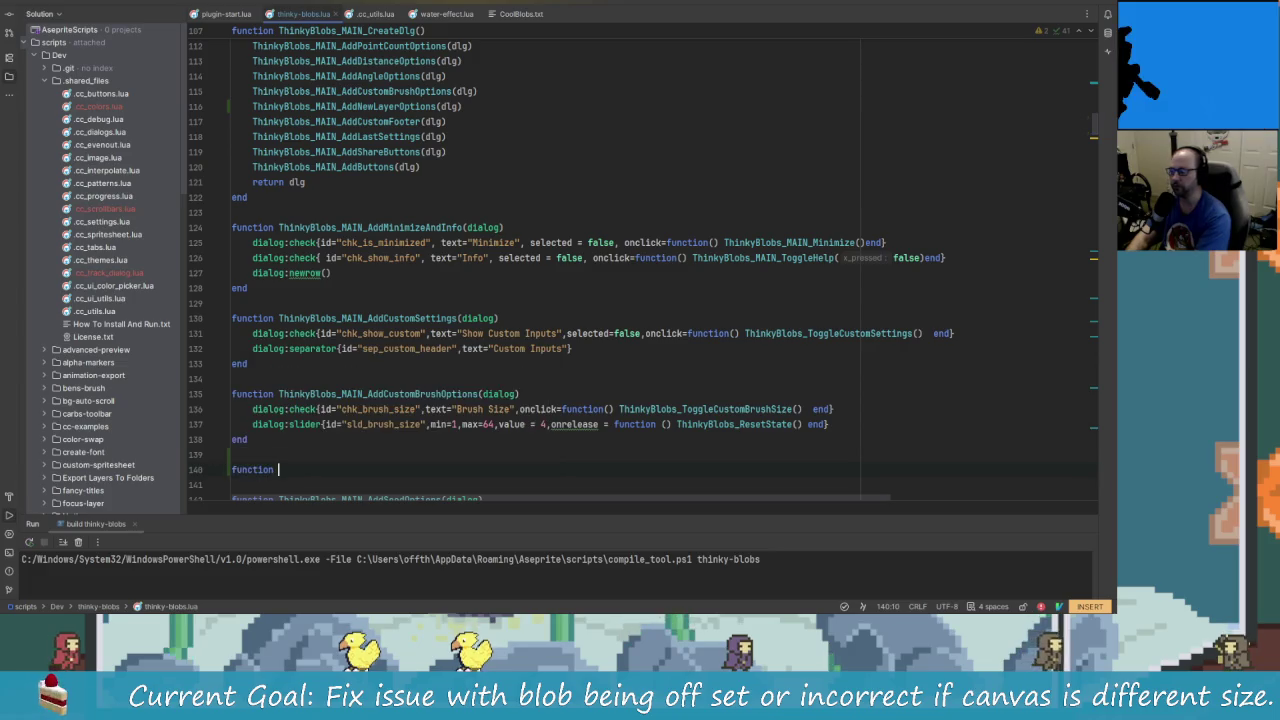
type(" ThinkyBlobs")
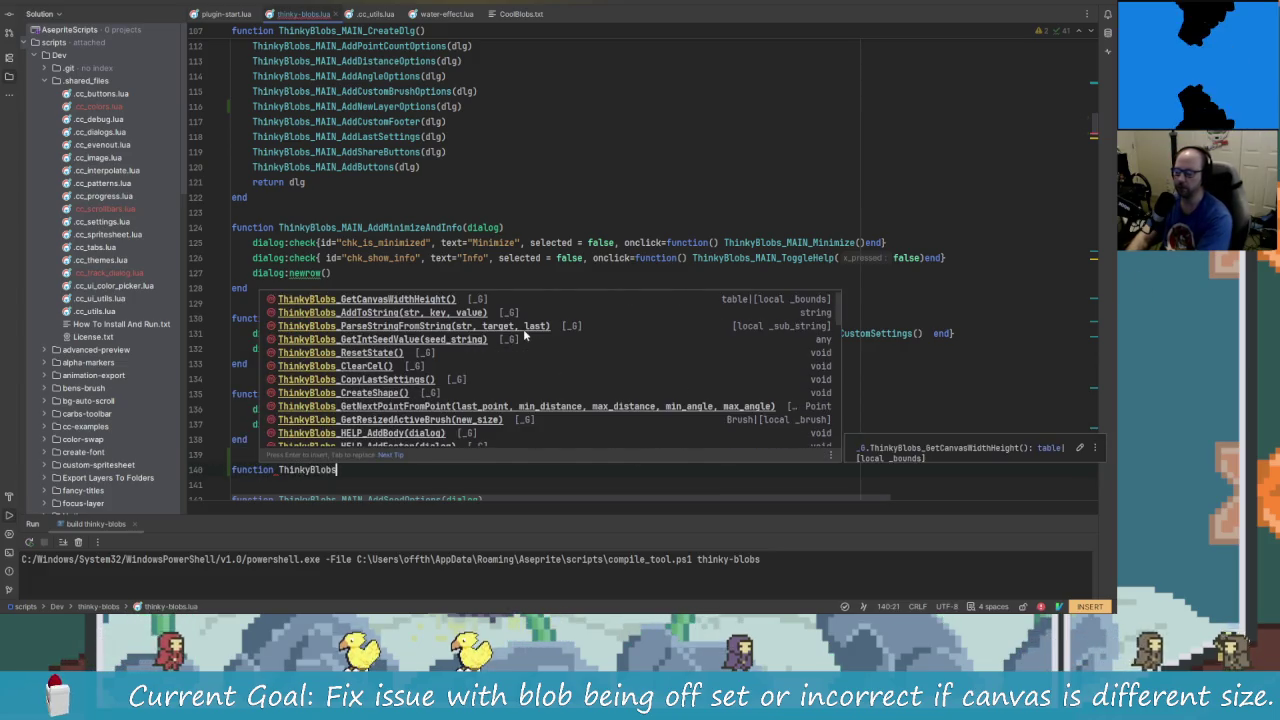
type("_MAIN_Add")
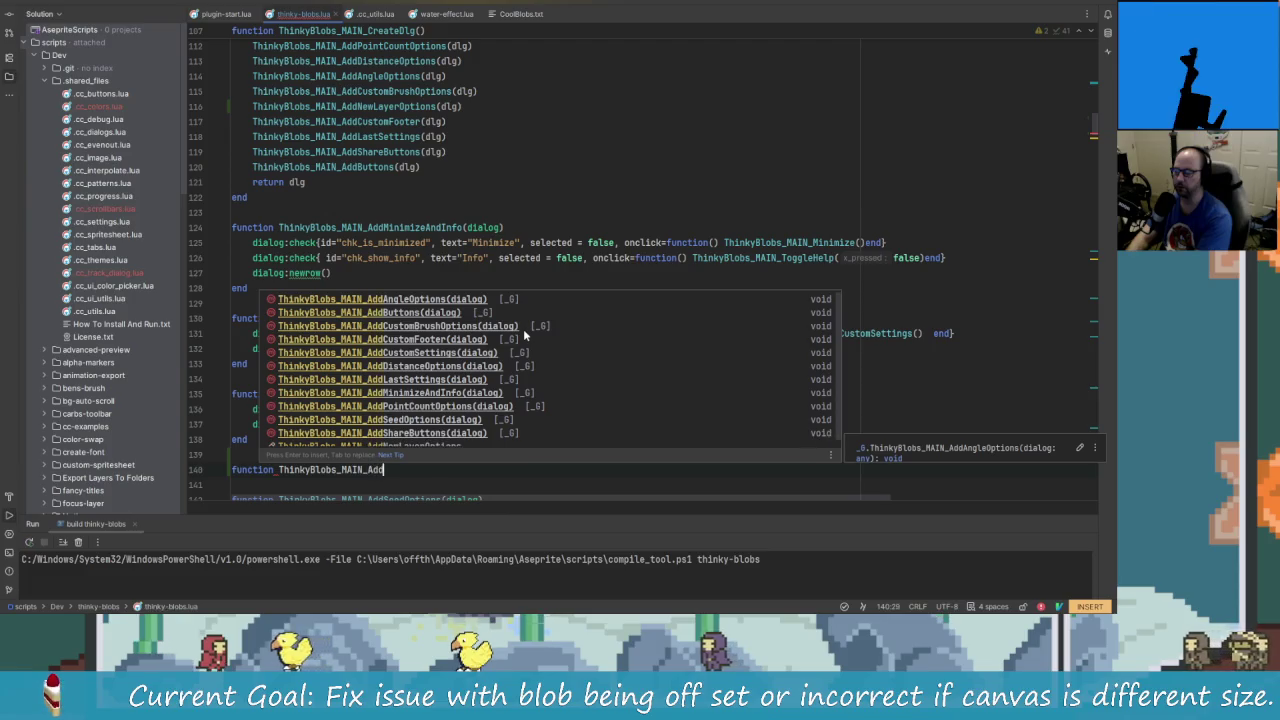
type("NewLayerOptions() end")
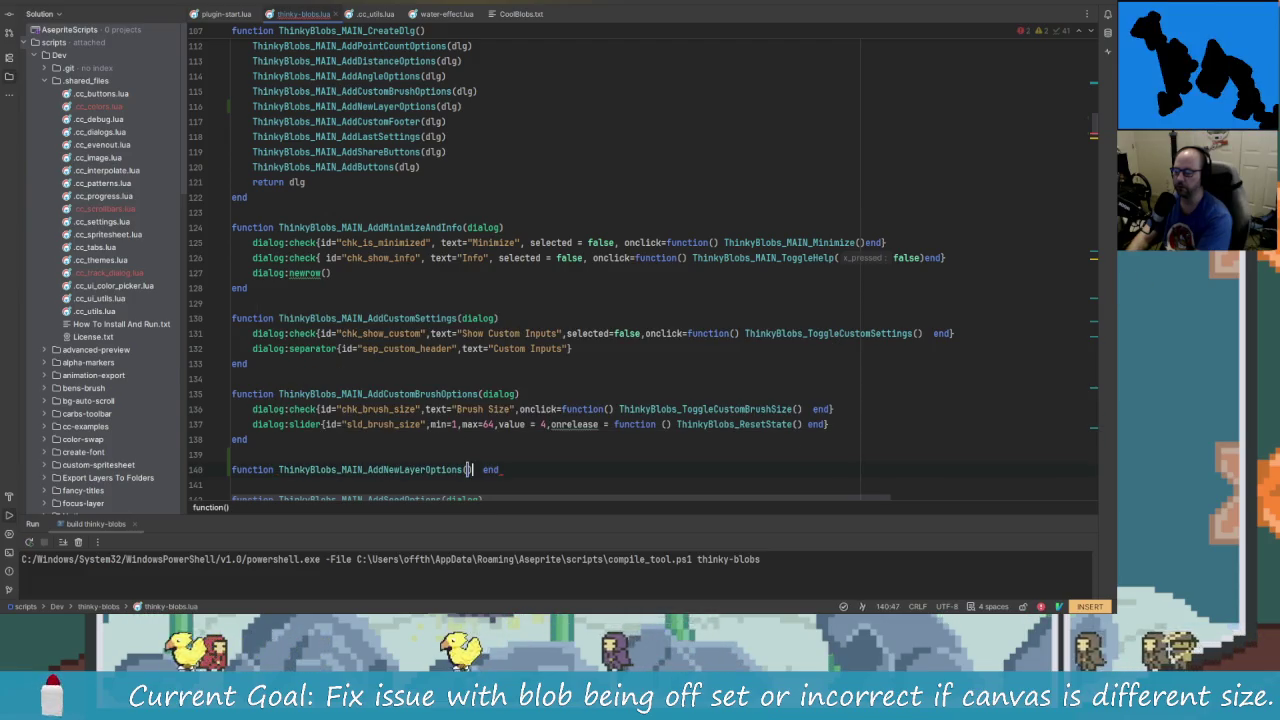
key("Return")
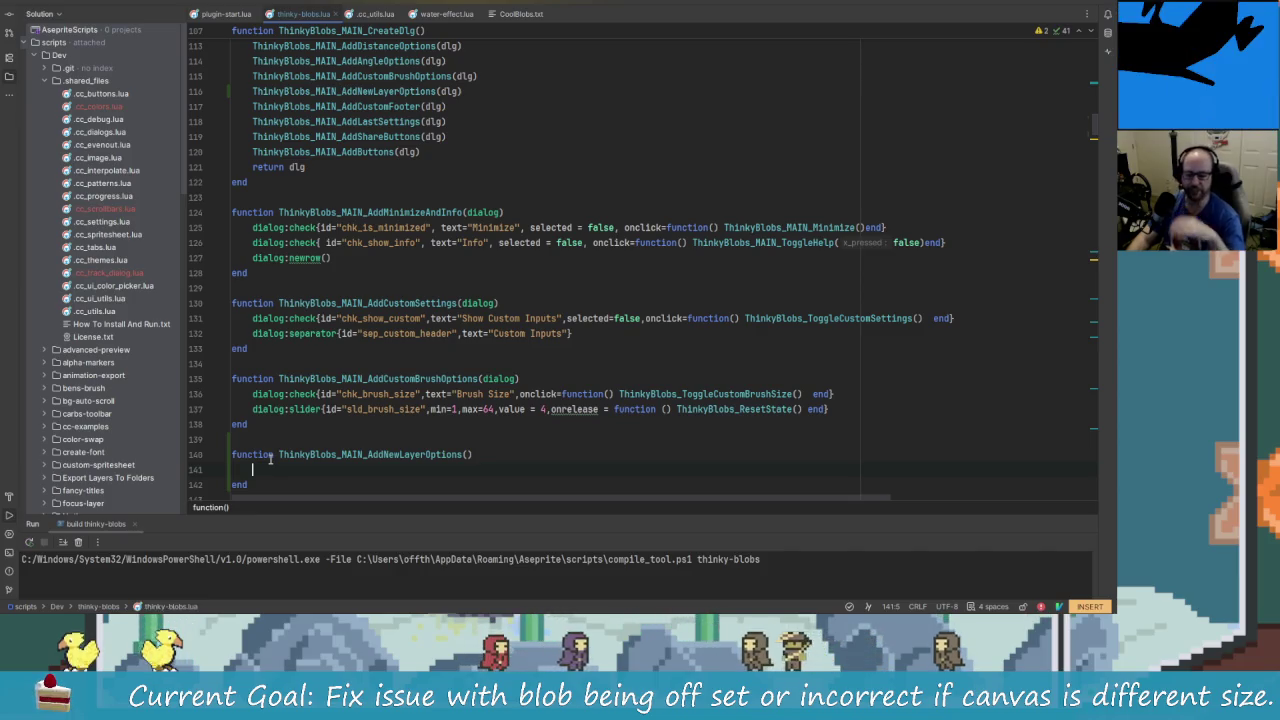
- Give the new function a dialog parameter, then go to the Brush Size checkbox definition
key("Up")
key("Right")
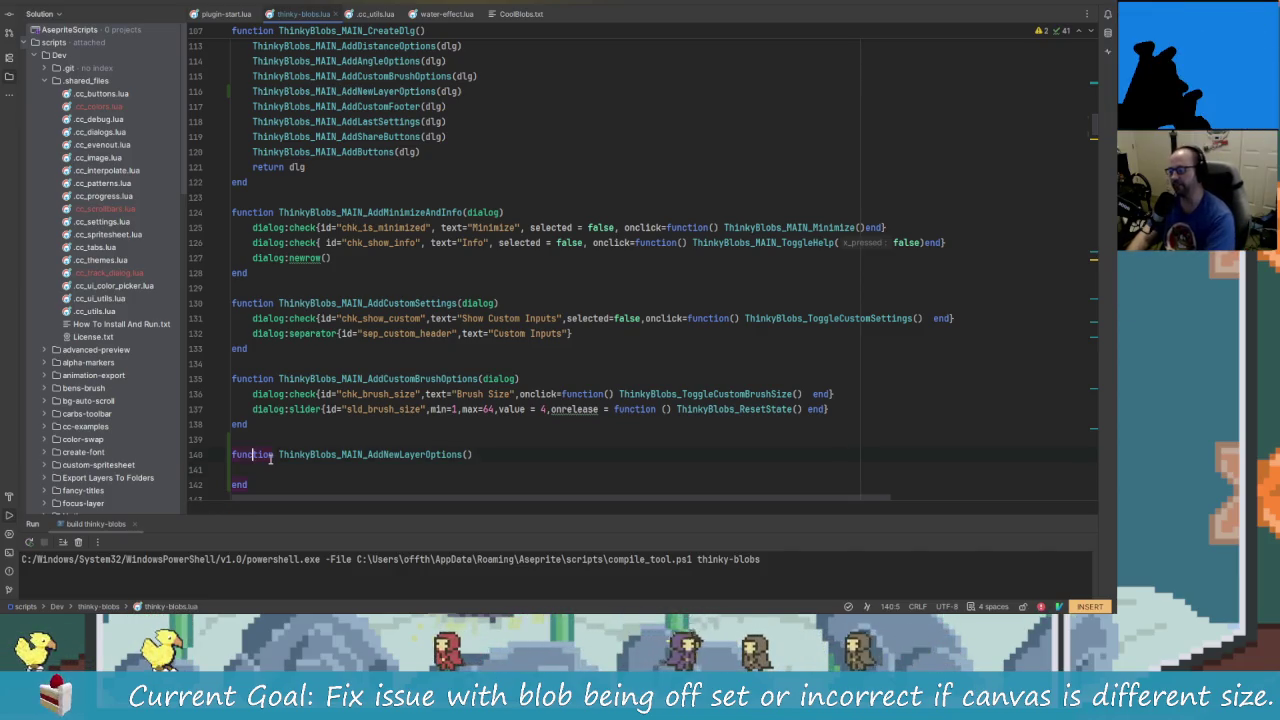
key("Right")
key("Right")
key("Right")
key("Right")
key("Right")
key("Right")
key("Right")
key("Right")
key("Right")
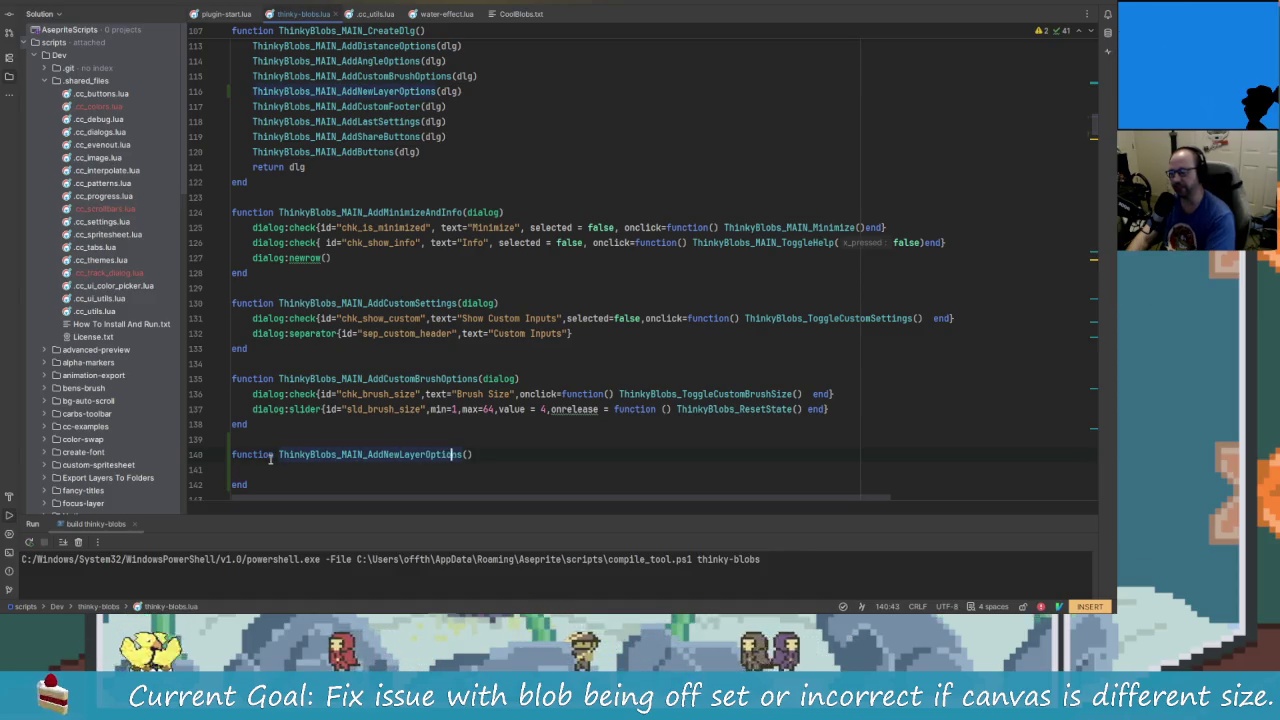
key("Right")
key("Right")
key("Right")
type("d")
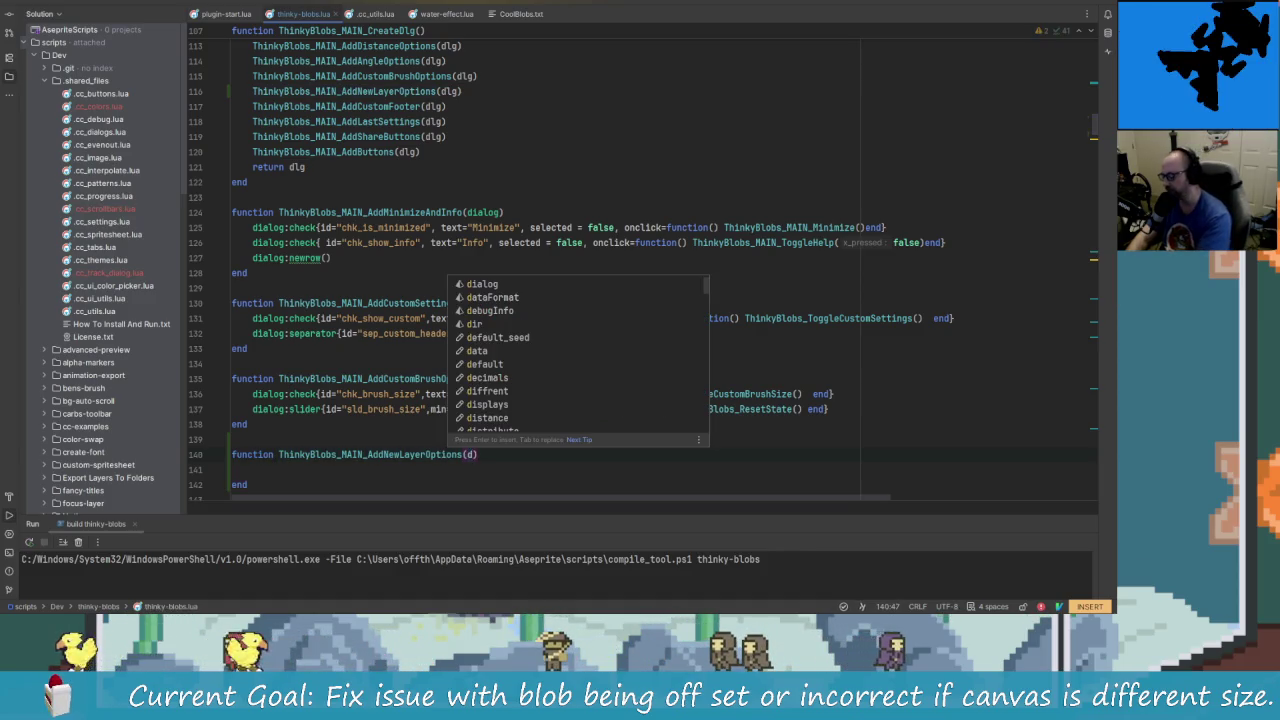
type("ialog")
key("Escape")
key("j")
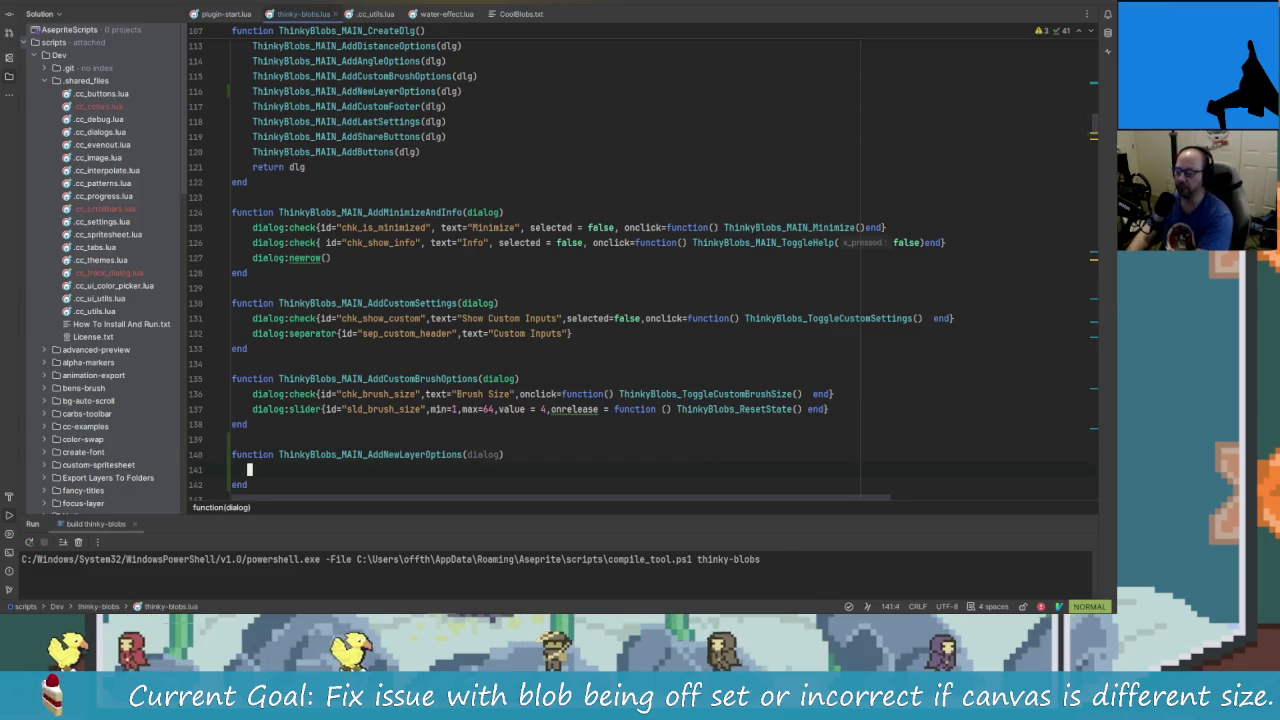
key("braceleft")
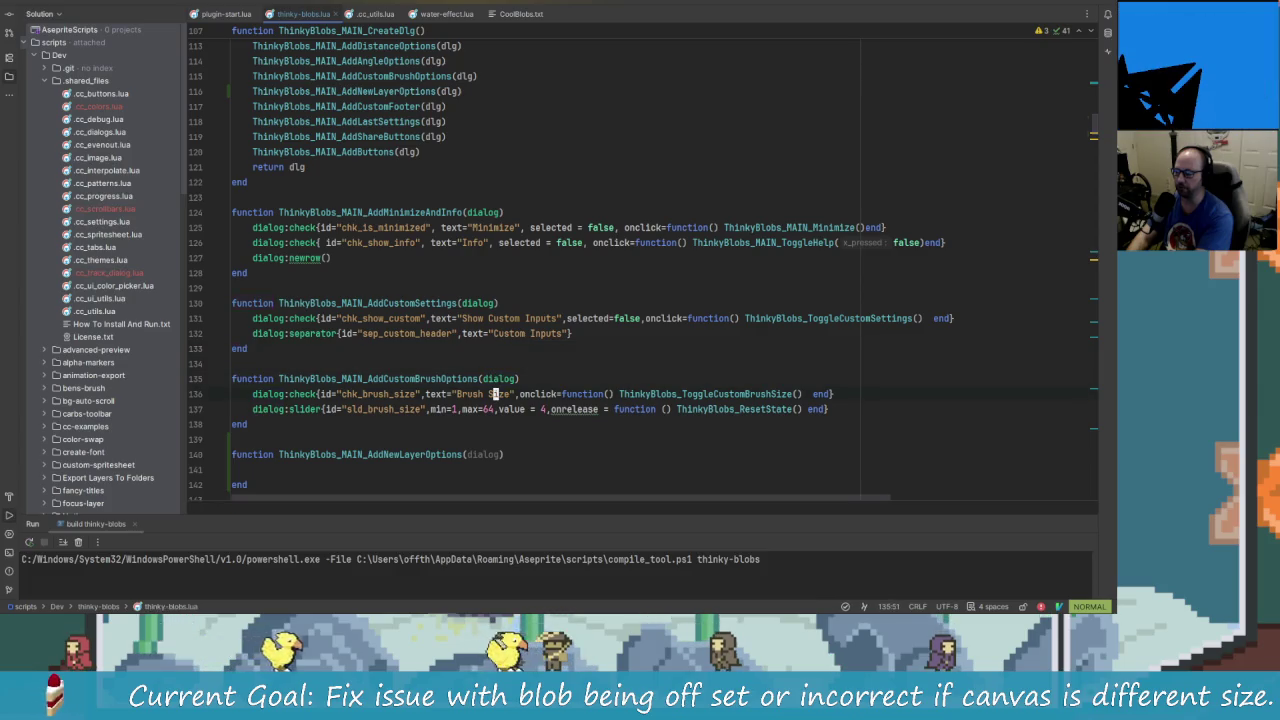
left_click(457, 394)
- Duplicate the Brush Size check line into AddNewLayerOptions and add dialog:newrow() before it
key("h")
key("h")
key("h")
key("h")
key("h")
key("h")
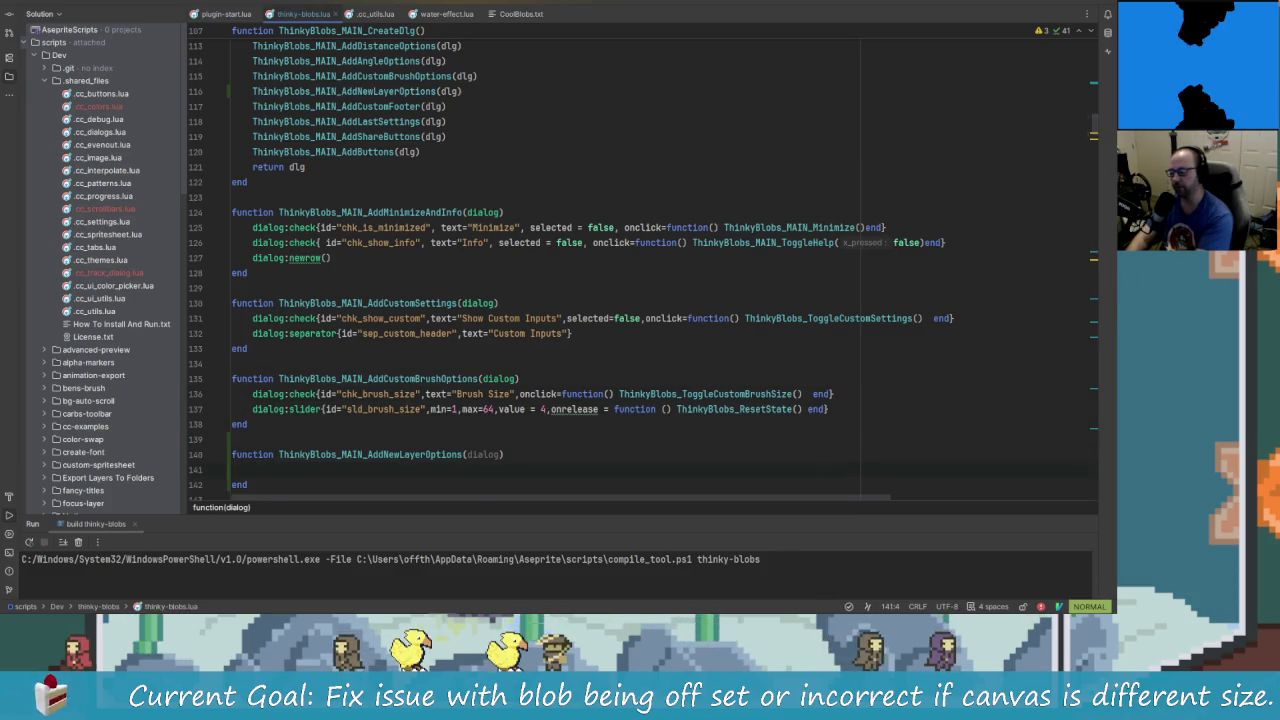
key("k")
key("p")
key("j")
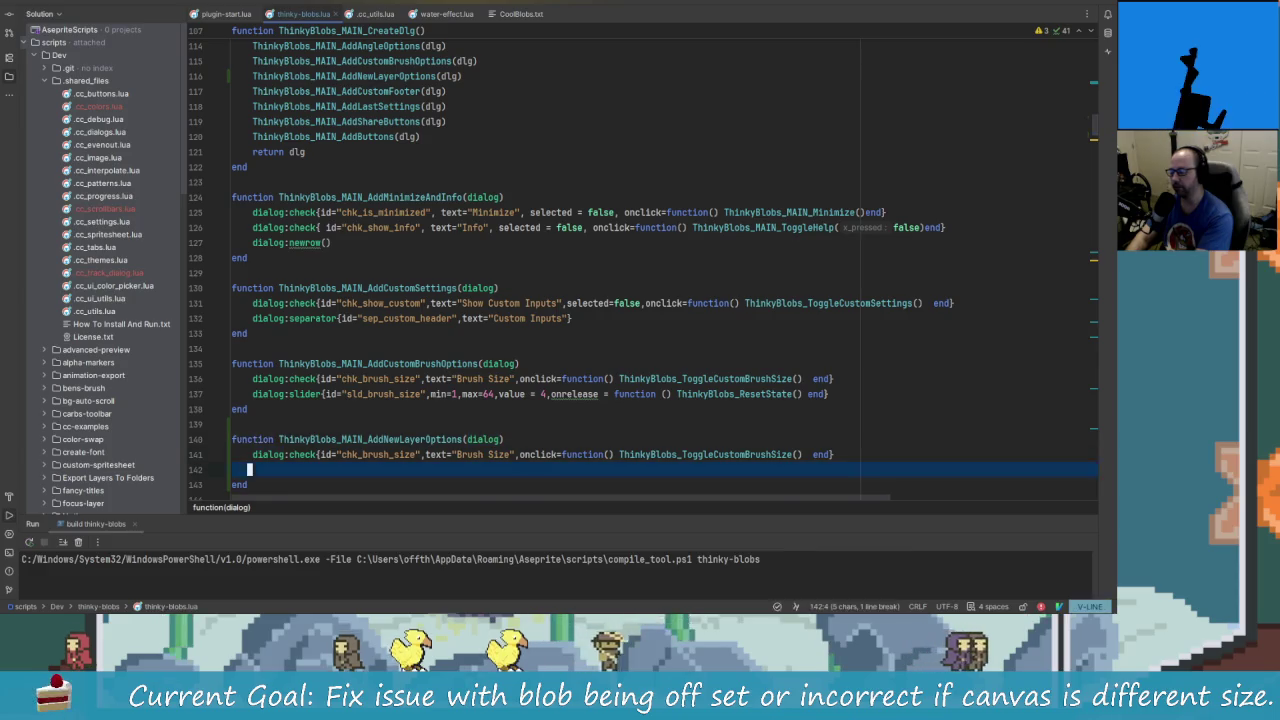
key("d")
key("d")
key("k")
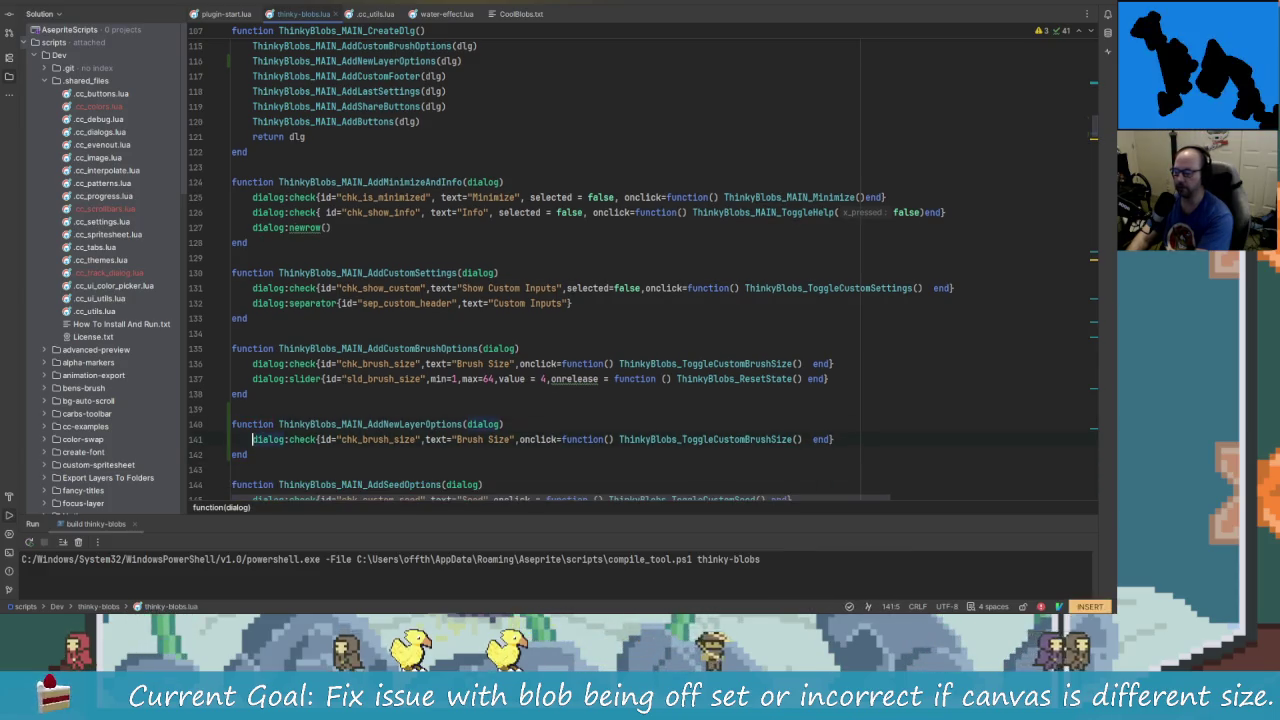
type("Odialog")
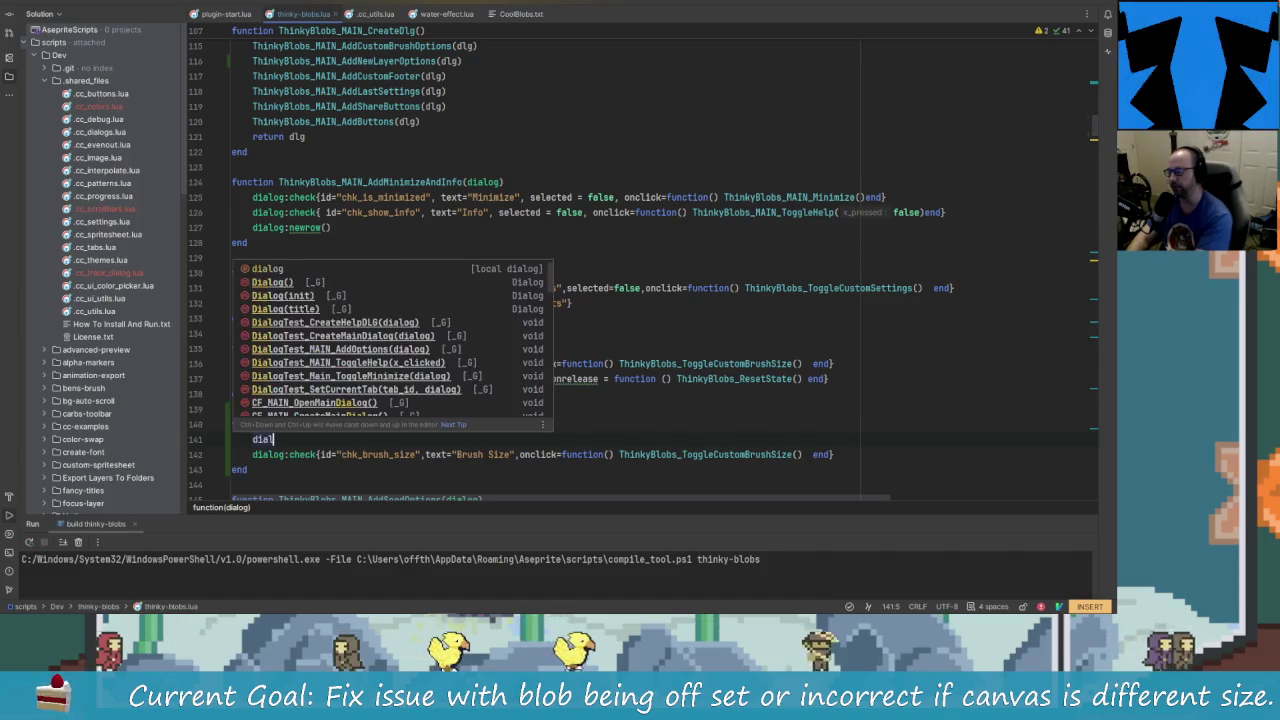
type(":")
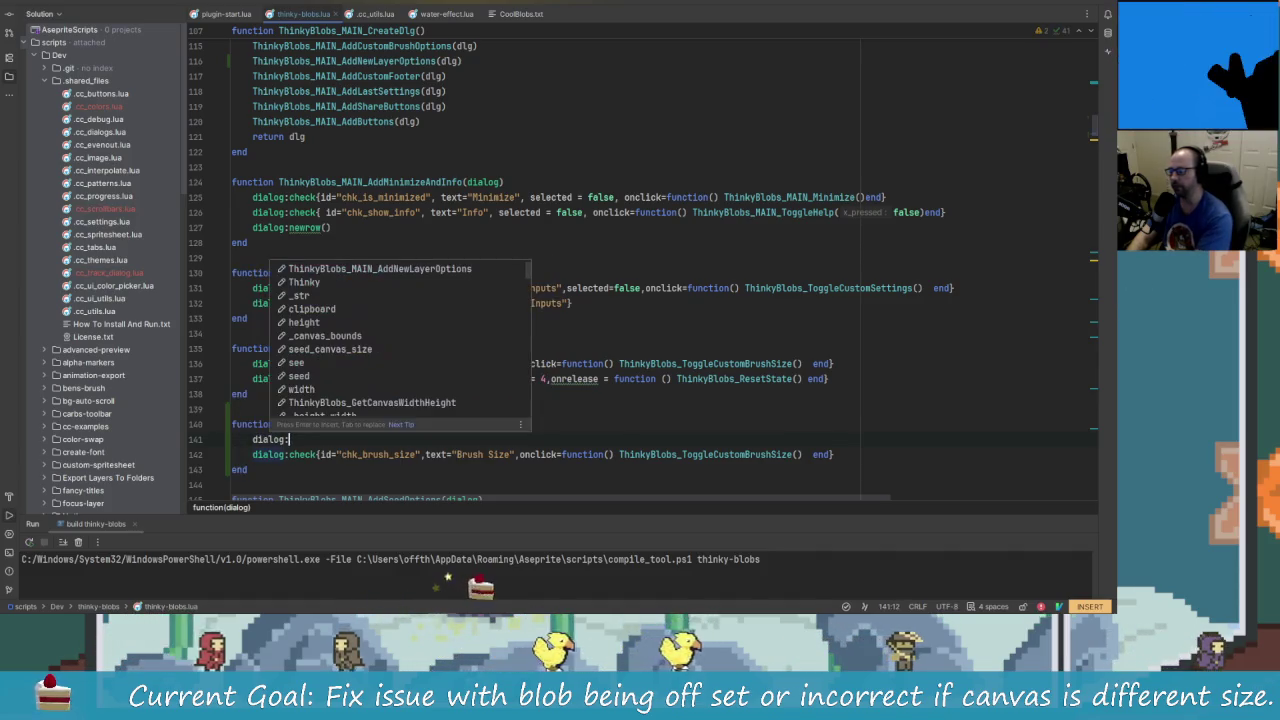
type("newrow()")
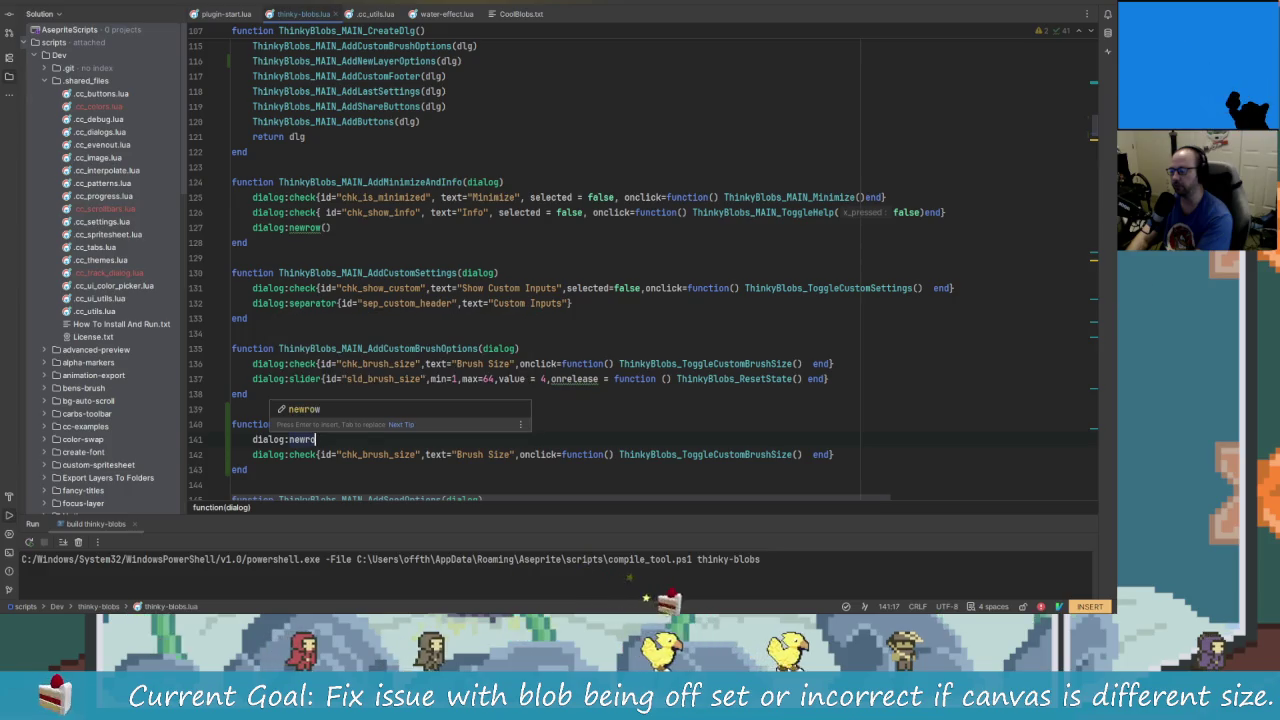
key("Down")
- Change the copied check's id to chk_new_layer and its label to "Add On New Layer"
left_click(447, 454)
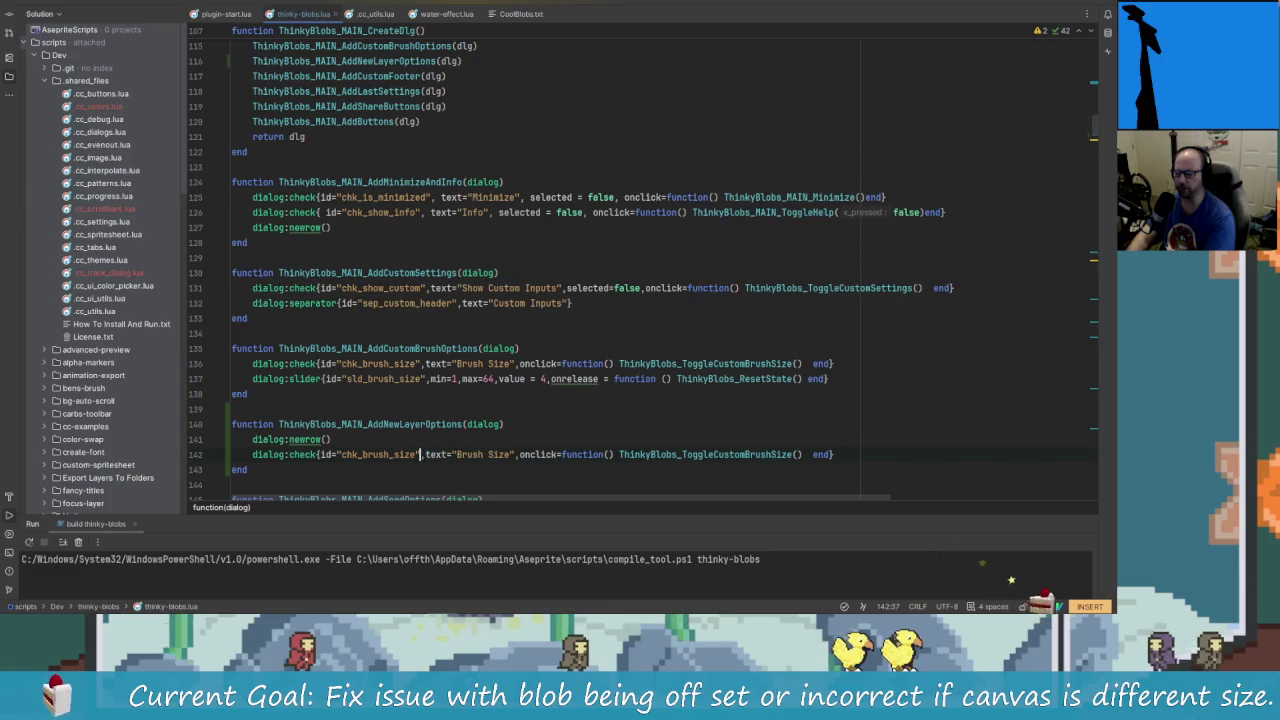
key("BackSpace")
key("BackSpace")
key("BackSpace")
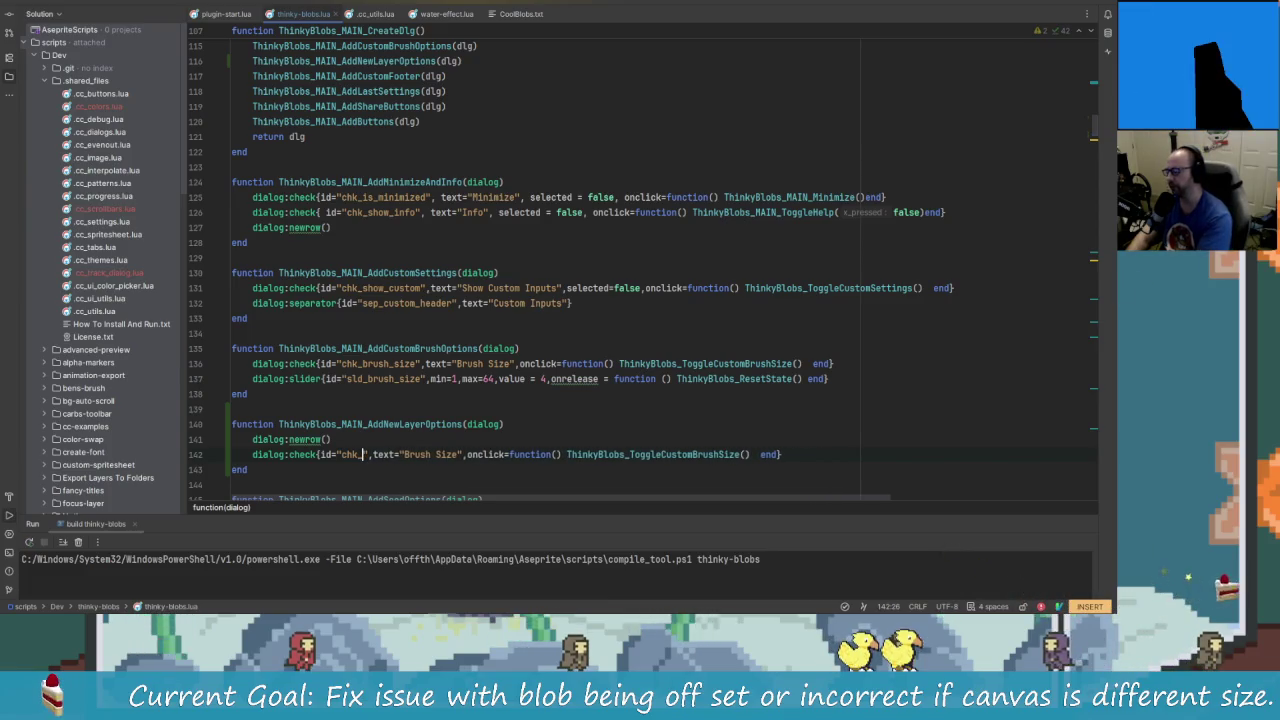
type("new_layer")
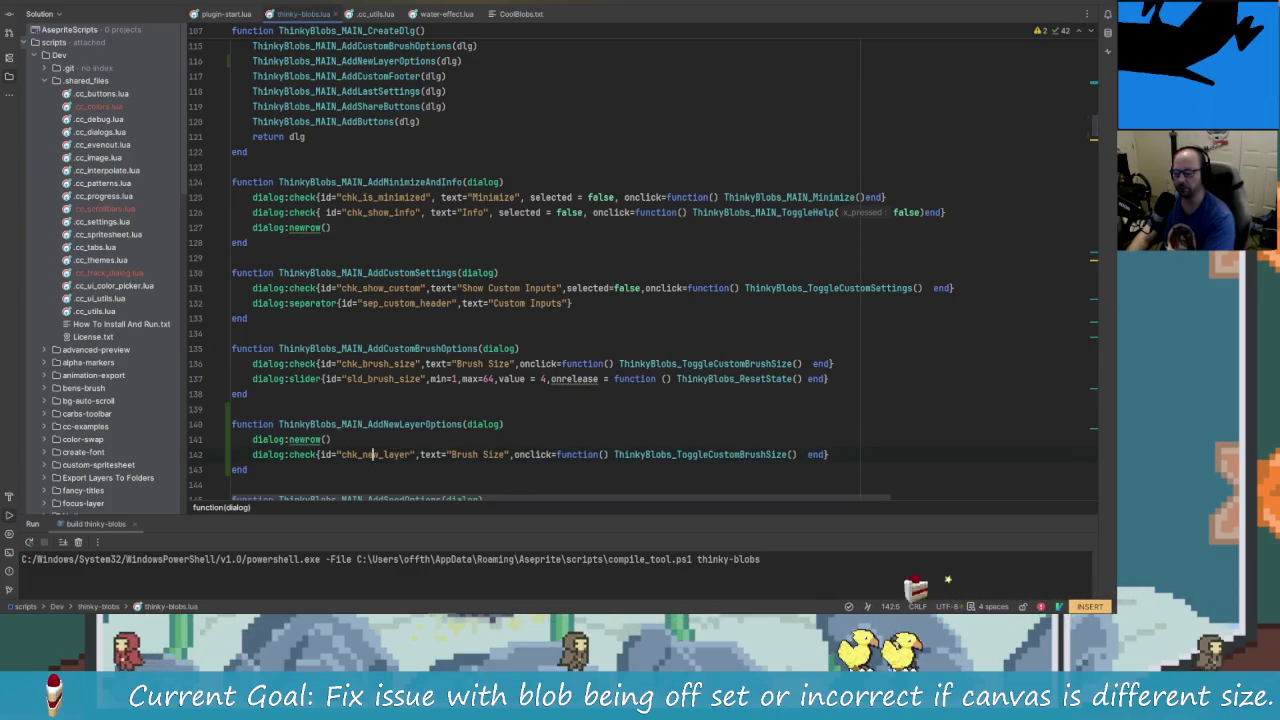
left_click(450, 454)
key("Delete")
key("Delete")
key("Delete")
key("Delete")
key("Delete")
key("Delete")
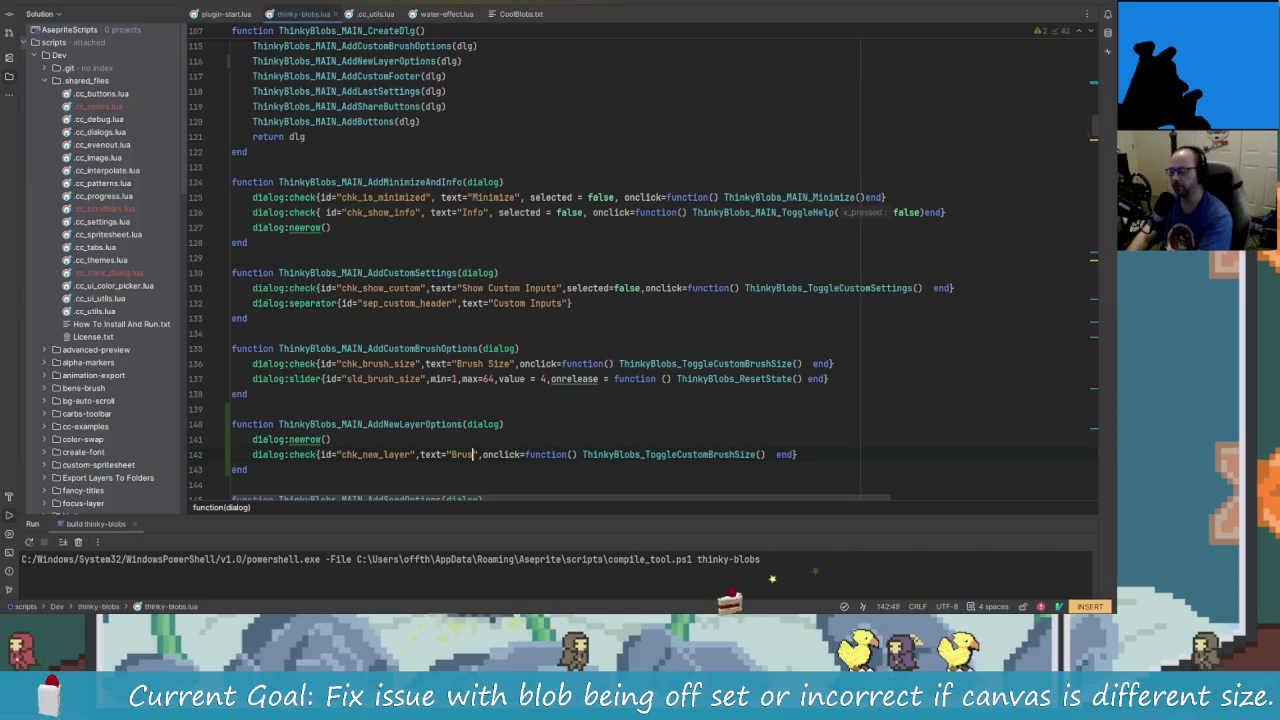
key("BackSpace")
type("Cre")
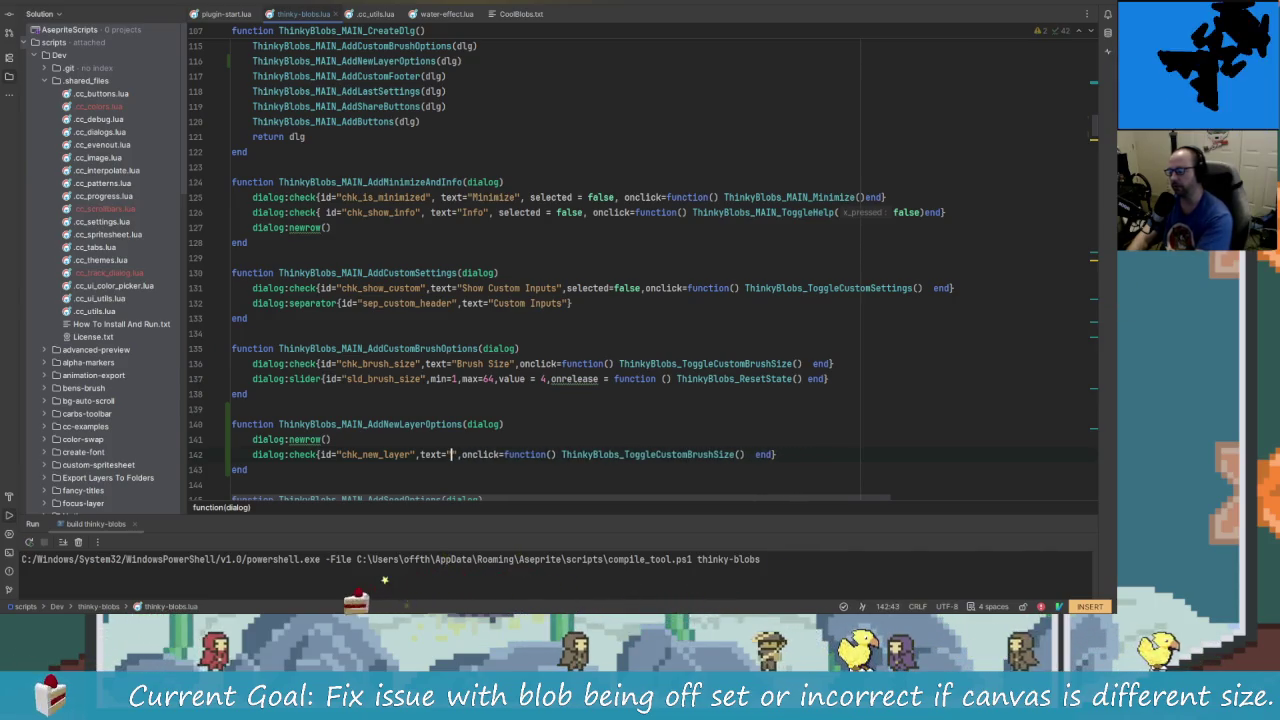
type("ate")
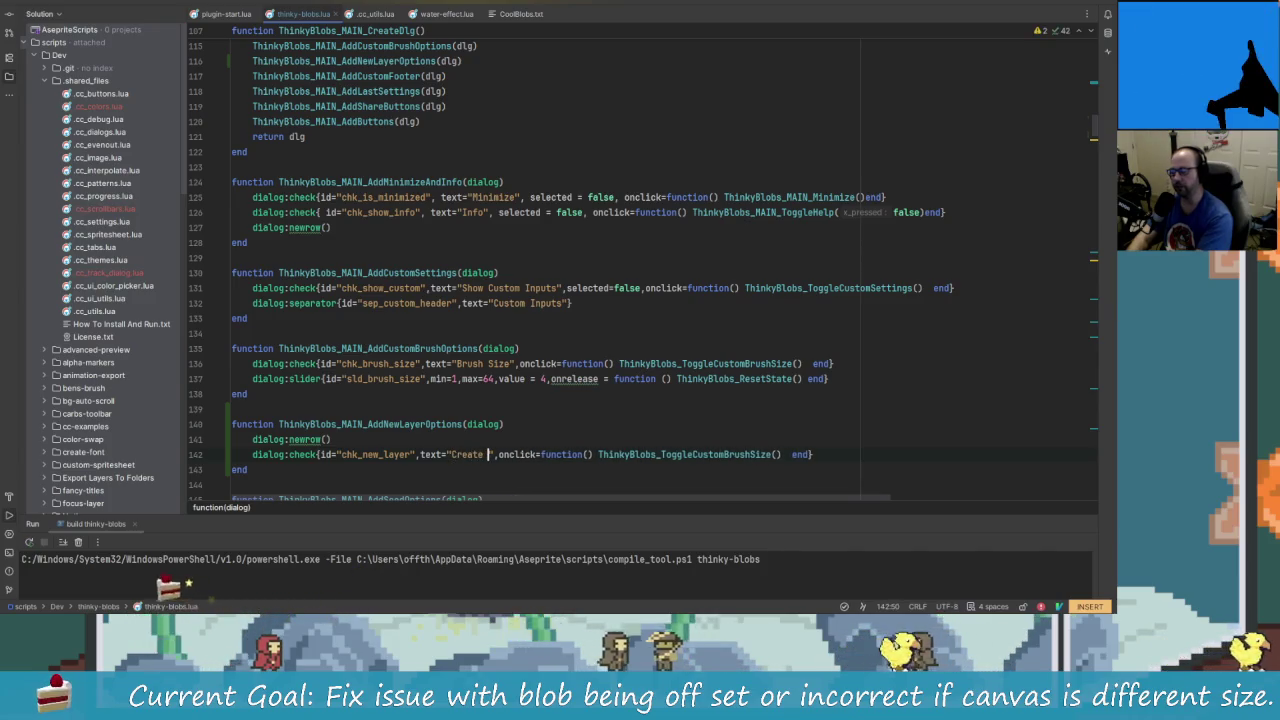
key("BackSpace")
key("BackSpace")
key("BackSpace")
key("BackSpace")
key("BackSpace")
key("BackSpace")
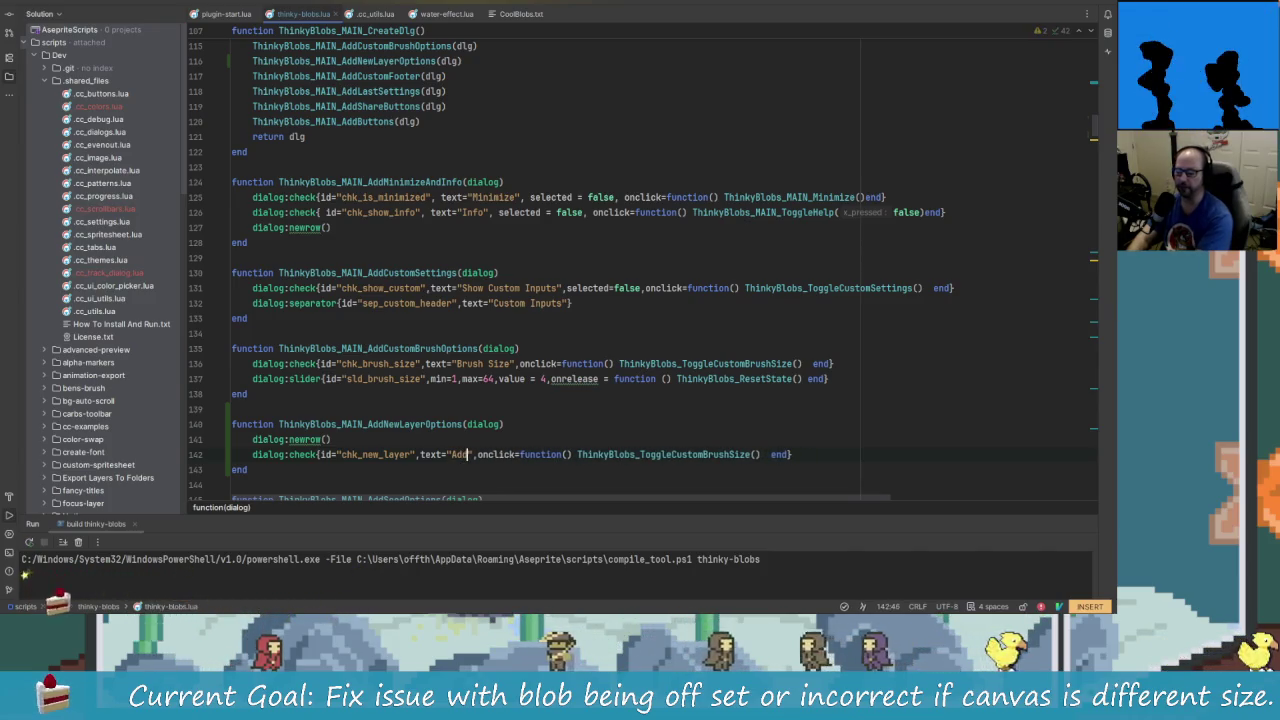
key("alt+Tab")
key("alt+Tab")
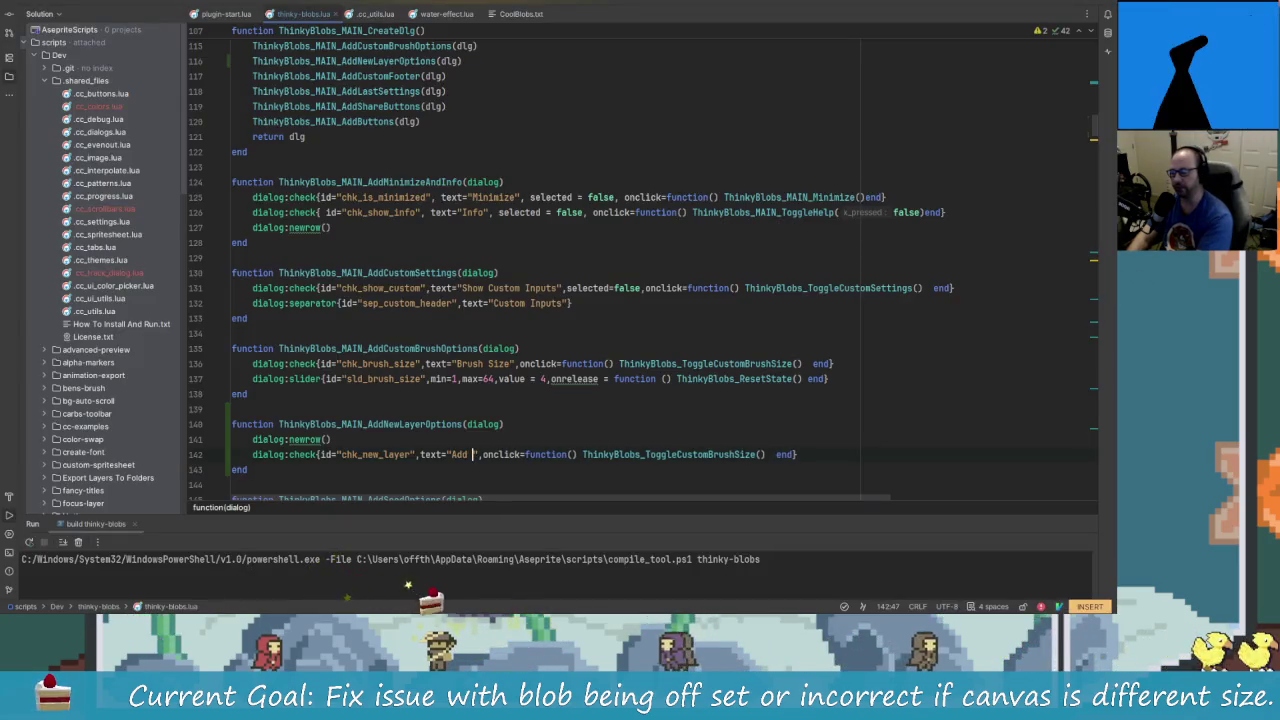
type("On New Layer")
- Replace the check's onclick handler with selected = false
left_click(586, 454)
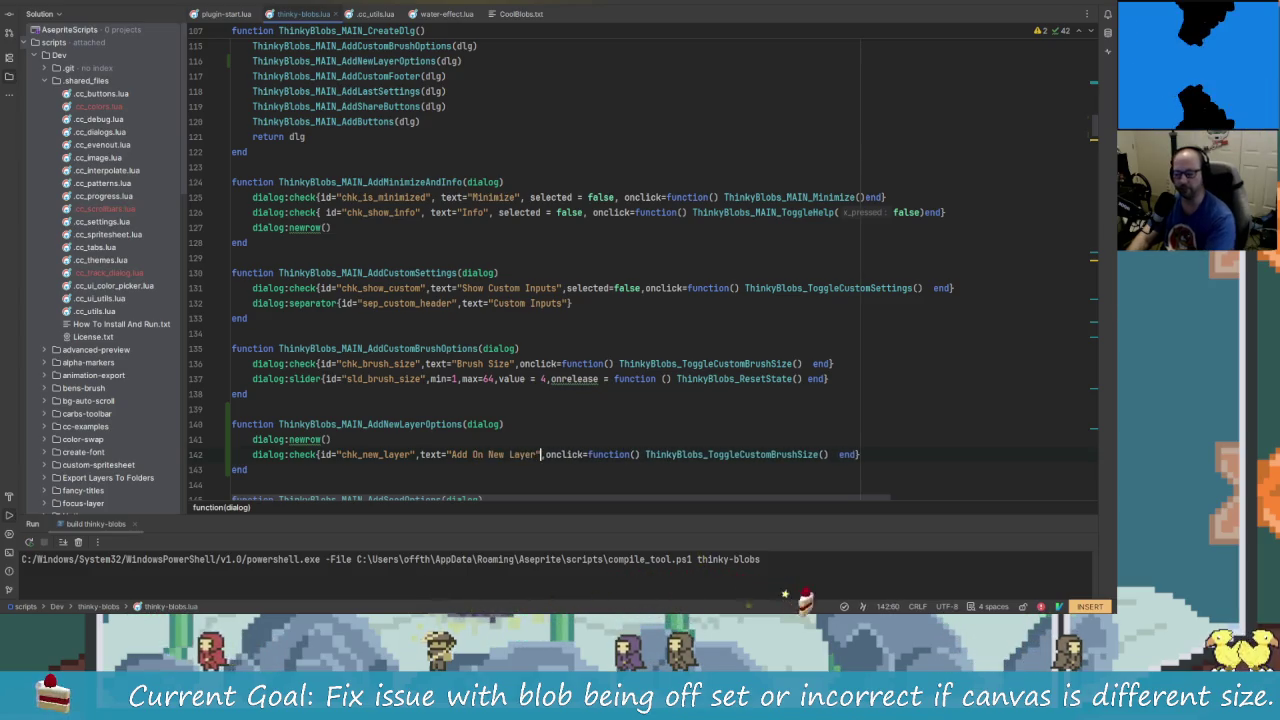
left_click(665, 454)
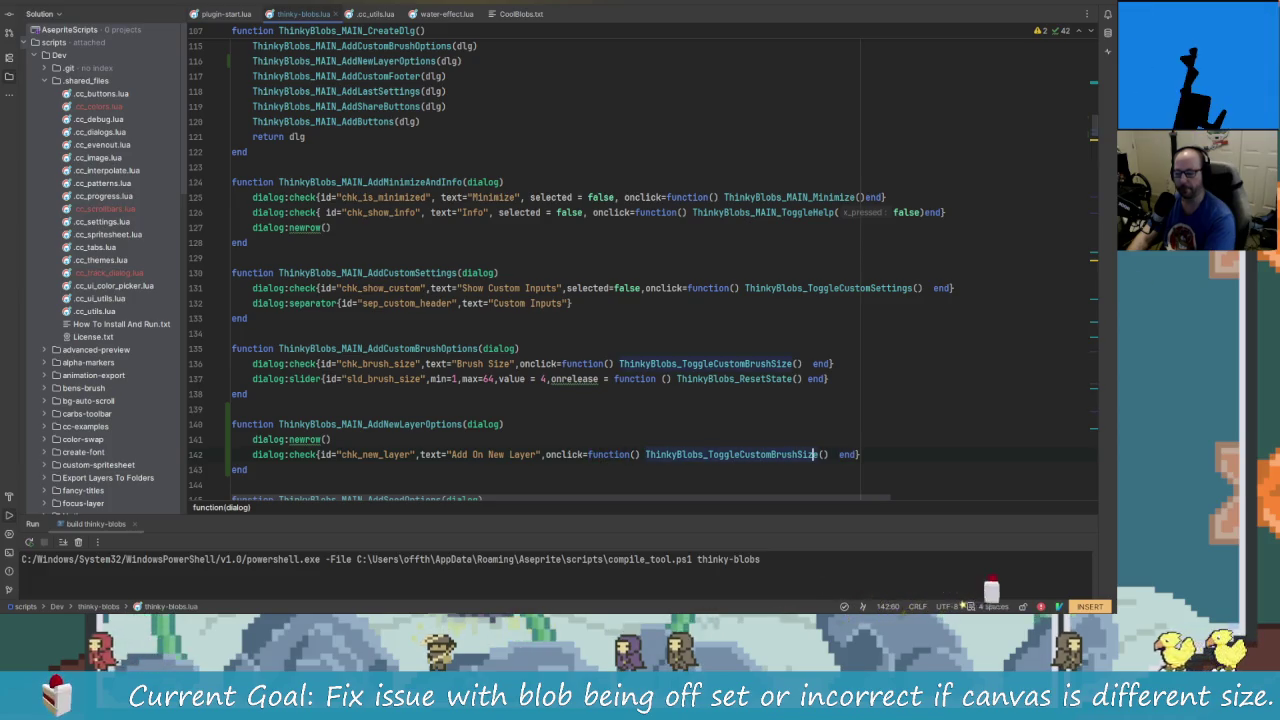
key("Delete")
key("Delete")
key("Delete")
key("BackSpace")
key("BackSpace")
key("BackSpace")
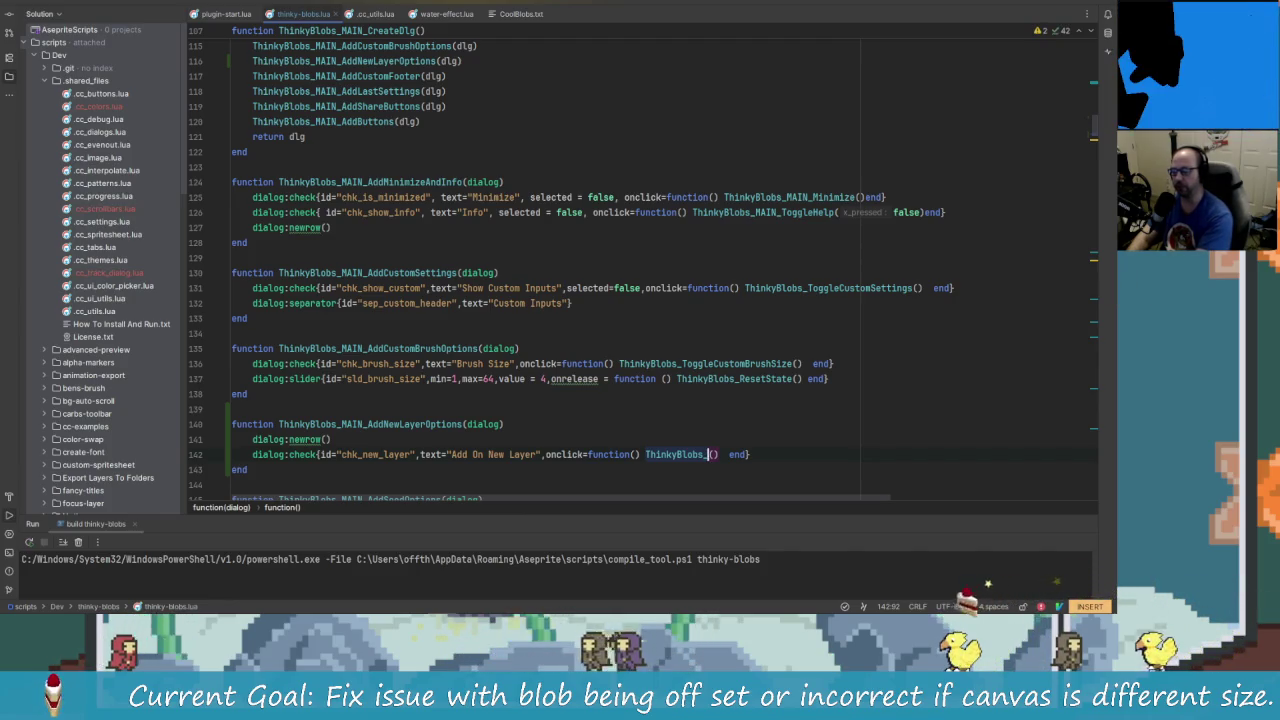
key("BackSpace")
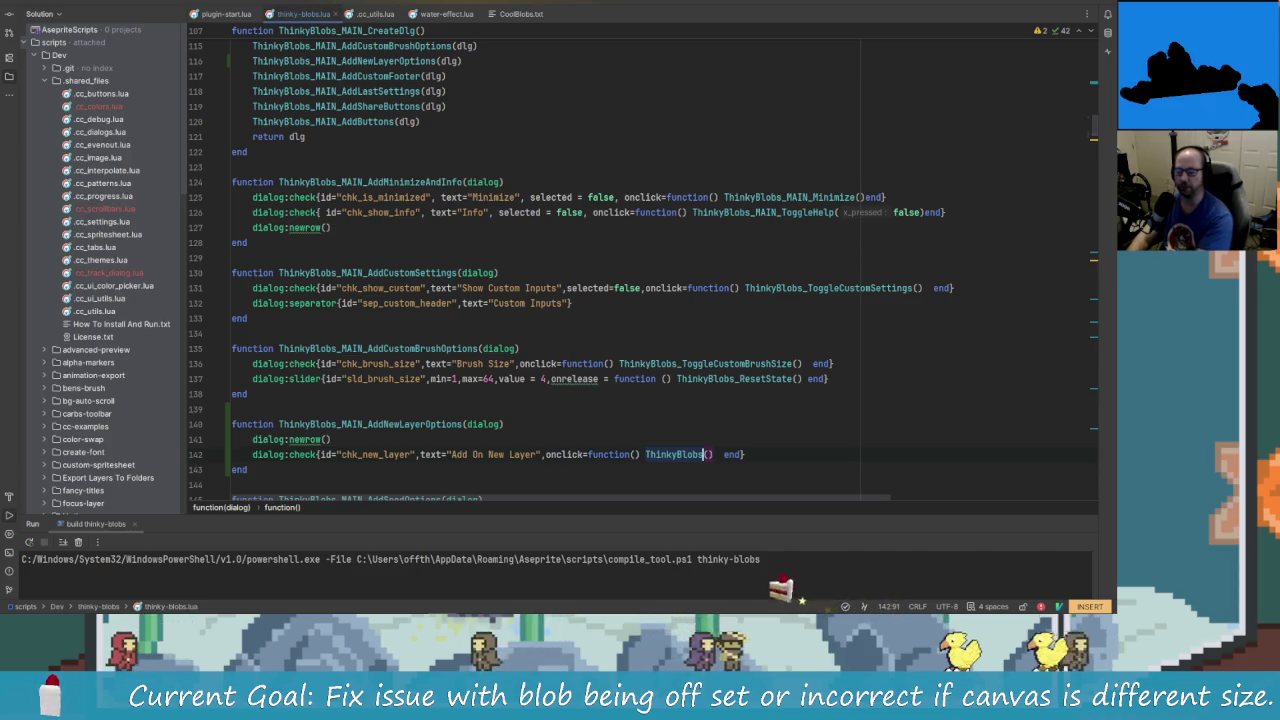
key("BackSpace")
key("BackSpace")
key("BackSpace")
key("BackSpace")
key("BackSpace")
key("BackSpace")
key("BackSpace")
key("BackSpace")
key("BackSpace")
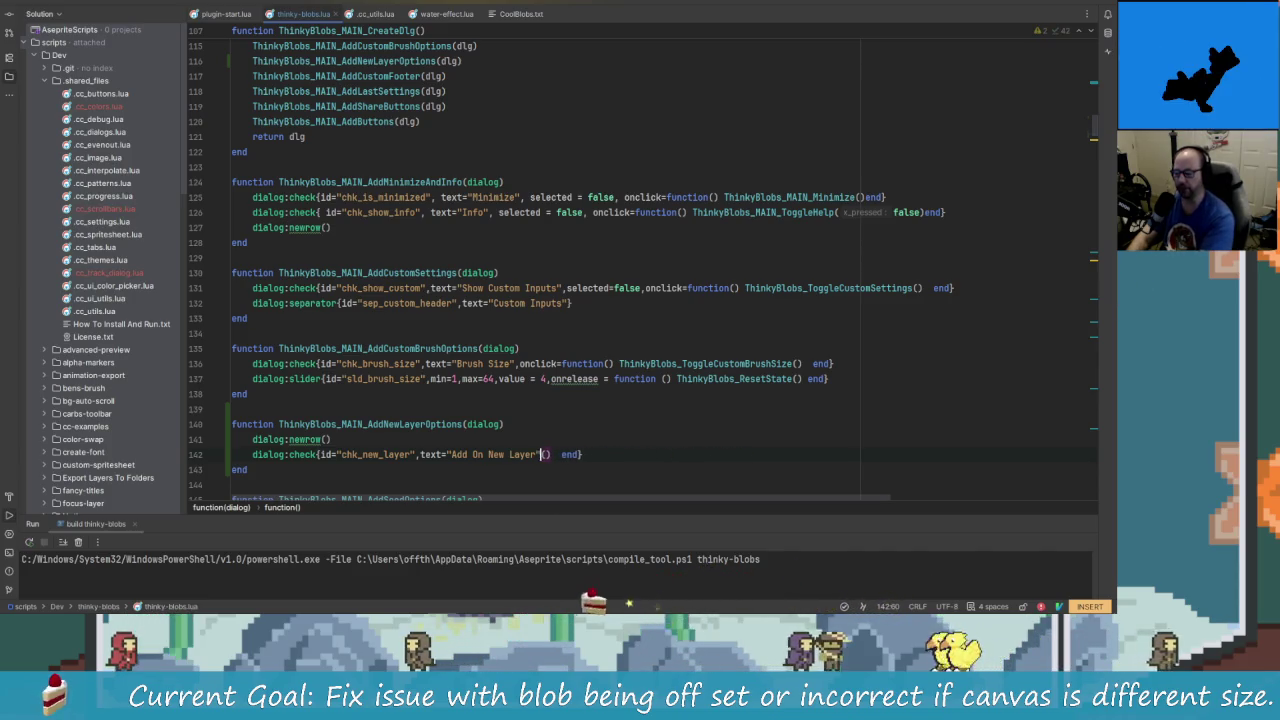
key("Delete")
key("Delete")
left_click(556, 454)
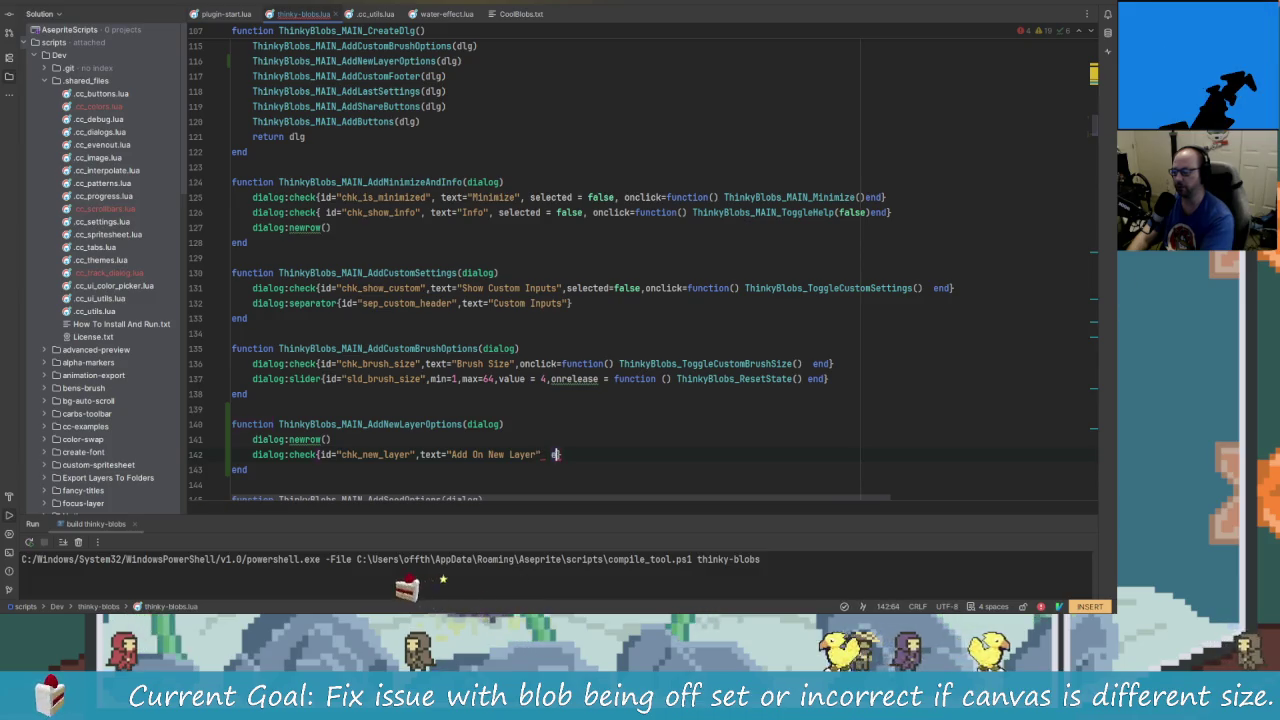
key("BackSpace")
key("BackSpace")
key("BackSpace")
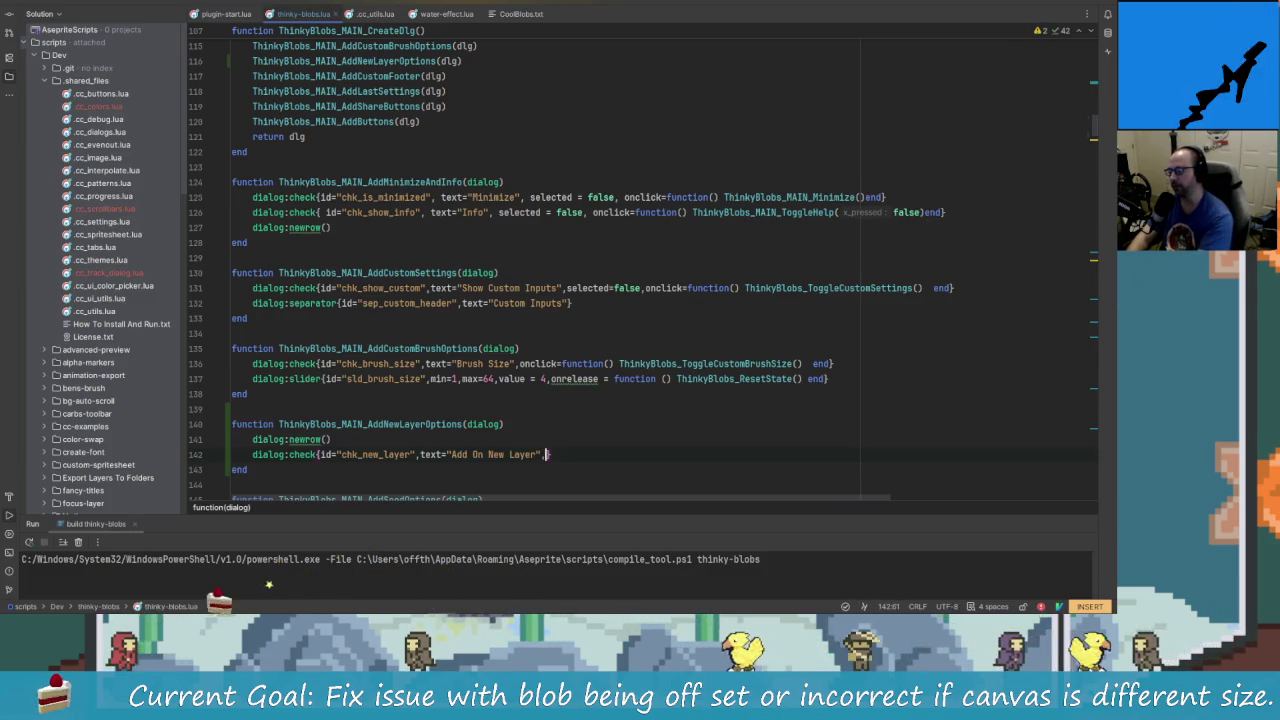
type("selected")
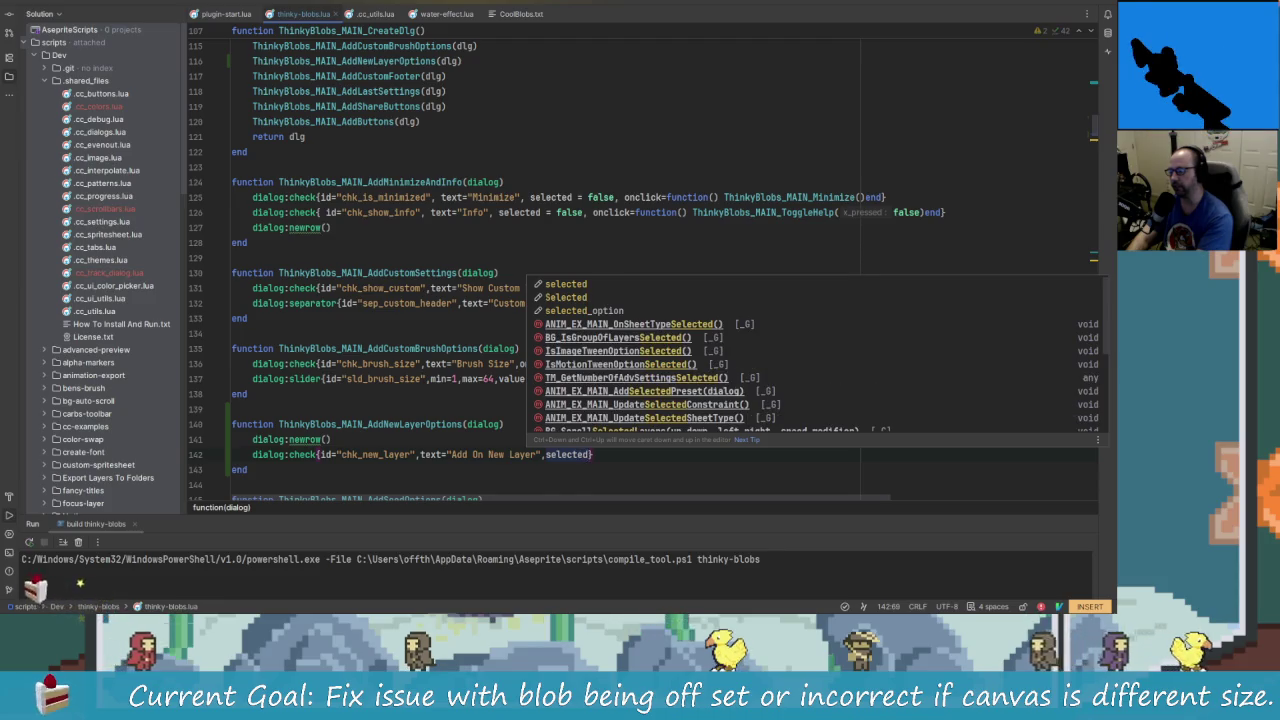
type(" = false")
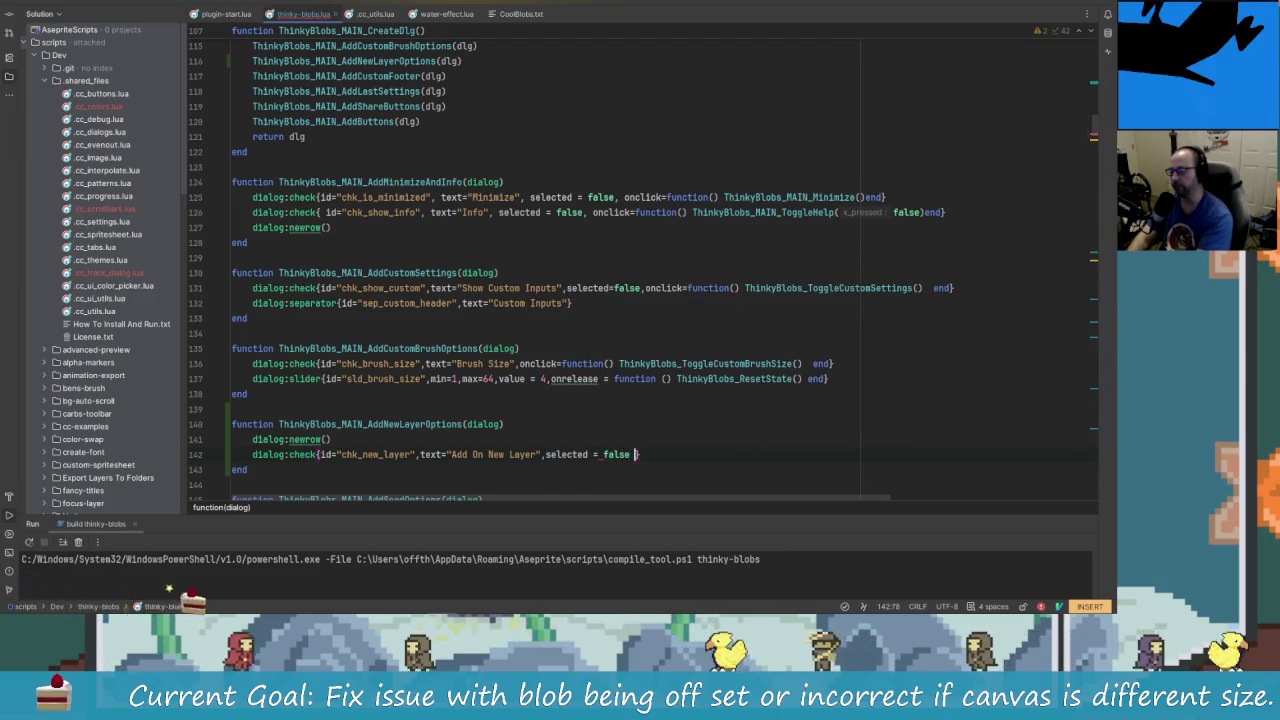
- Remove the extra space before the brace, leave insert mode and return to false on line 142
key("BackSpace")
key("Escape")
key("j")
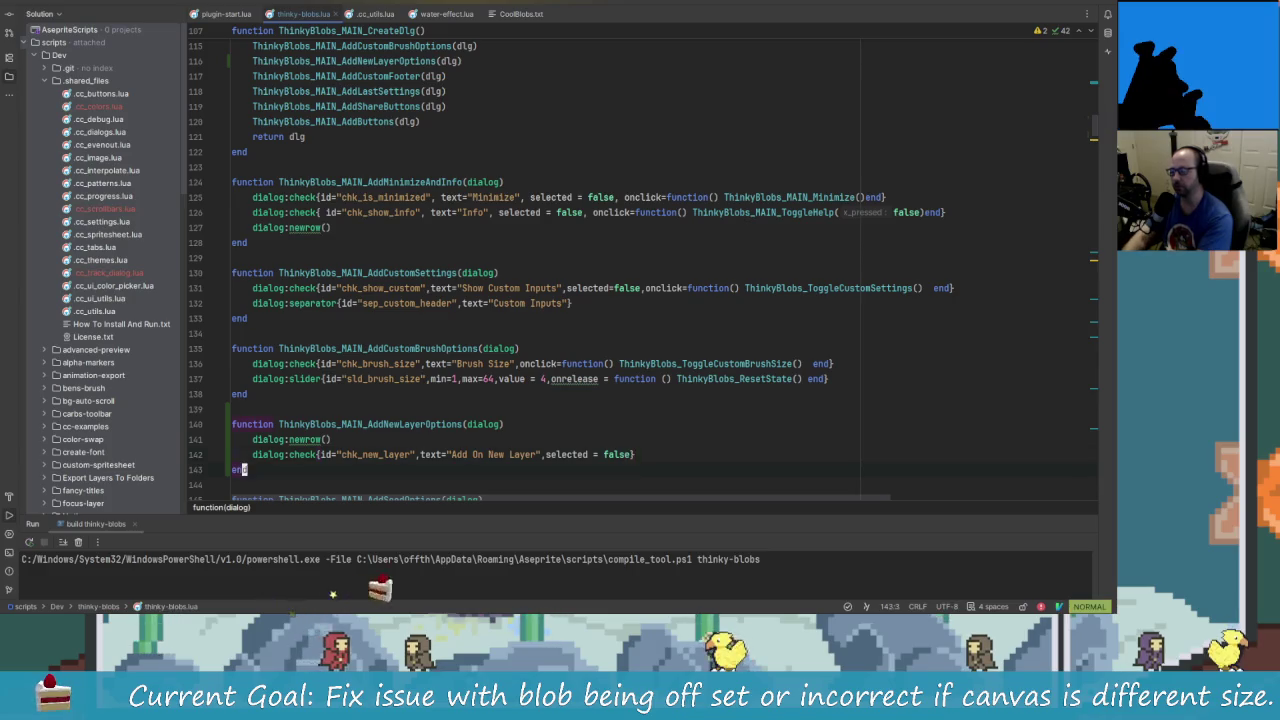
key("ctrl+e")
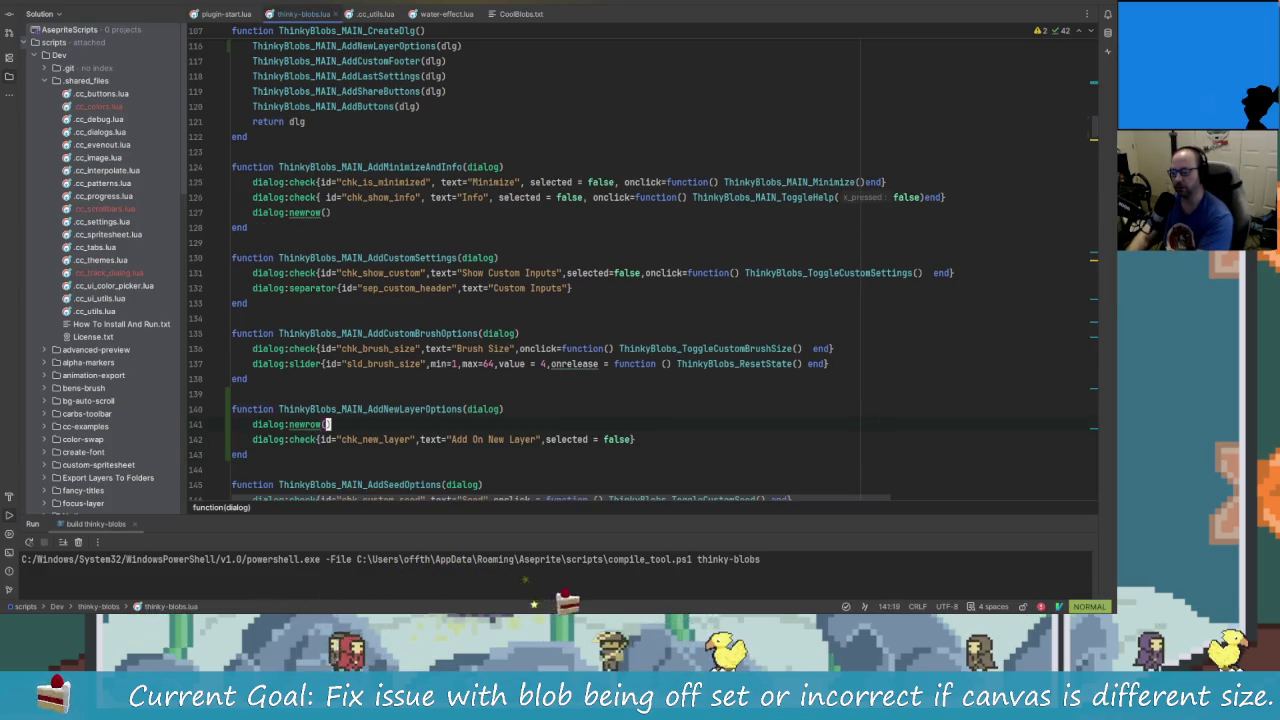
key("k")
key("k")
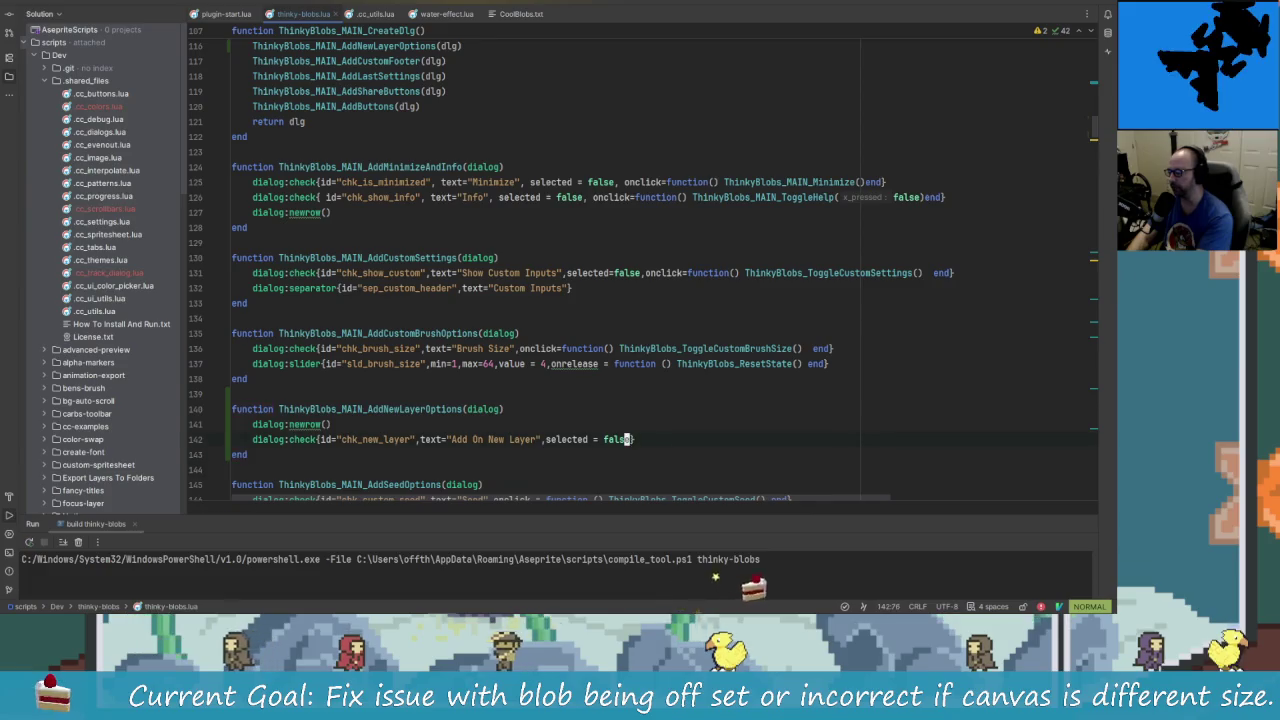
key("j")
key("ctrl+e")
key("k")
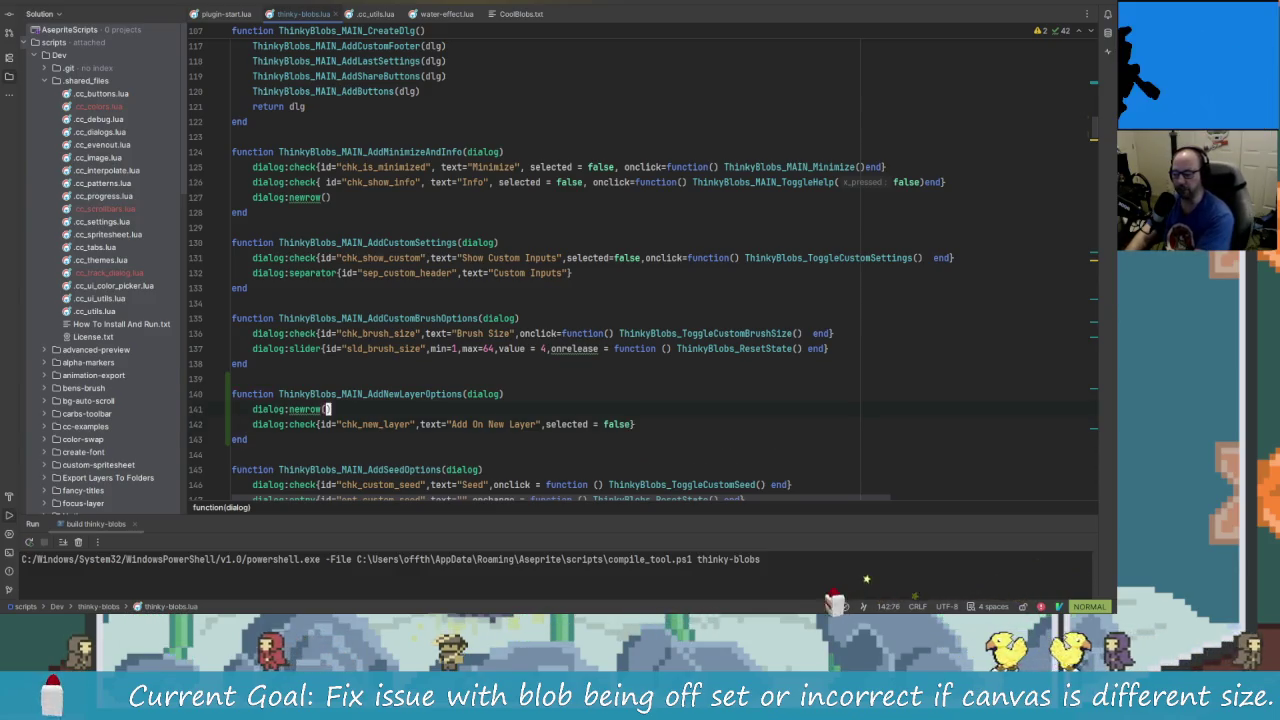
- Move down past the dialog option functions to ThinkyBlobs_MAIN_AddButtons
left_click(243, 439)
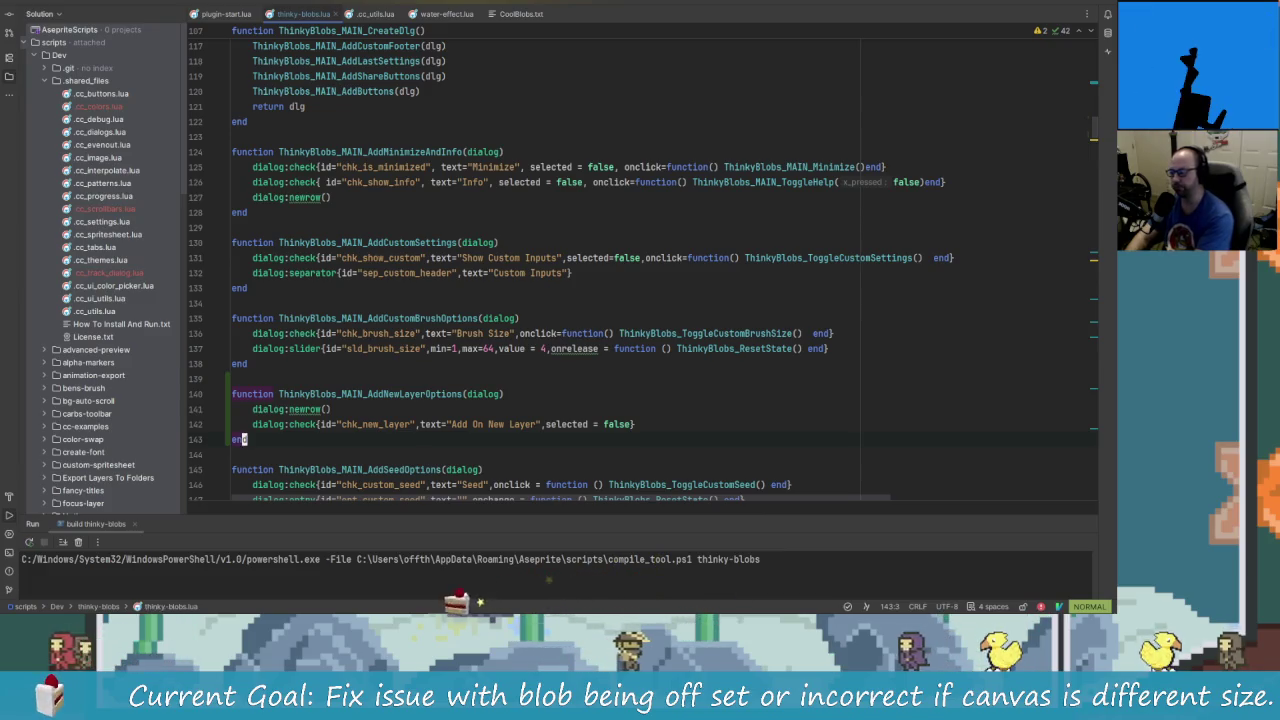
key("j")
key("j")
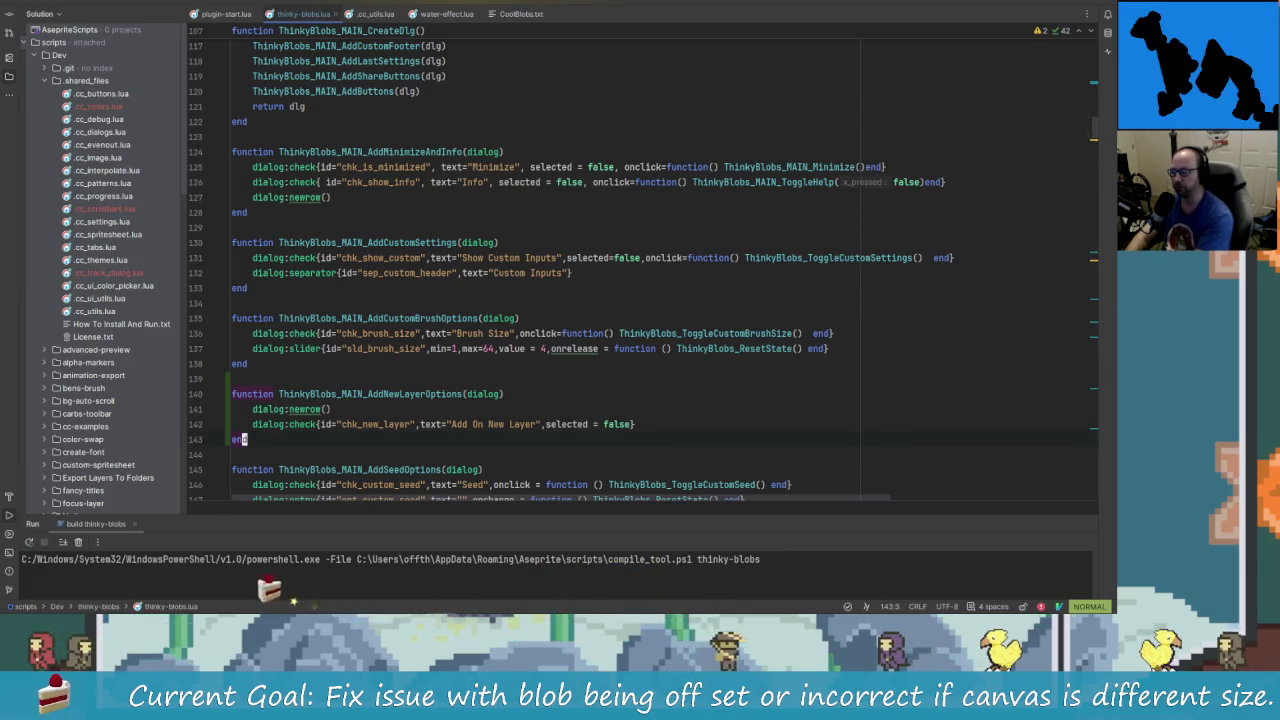
key("j")
key("j")
key("j")
key("j")
key("j")
key("j")
key("j")
key("j")
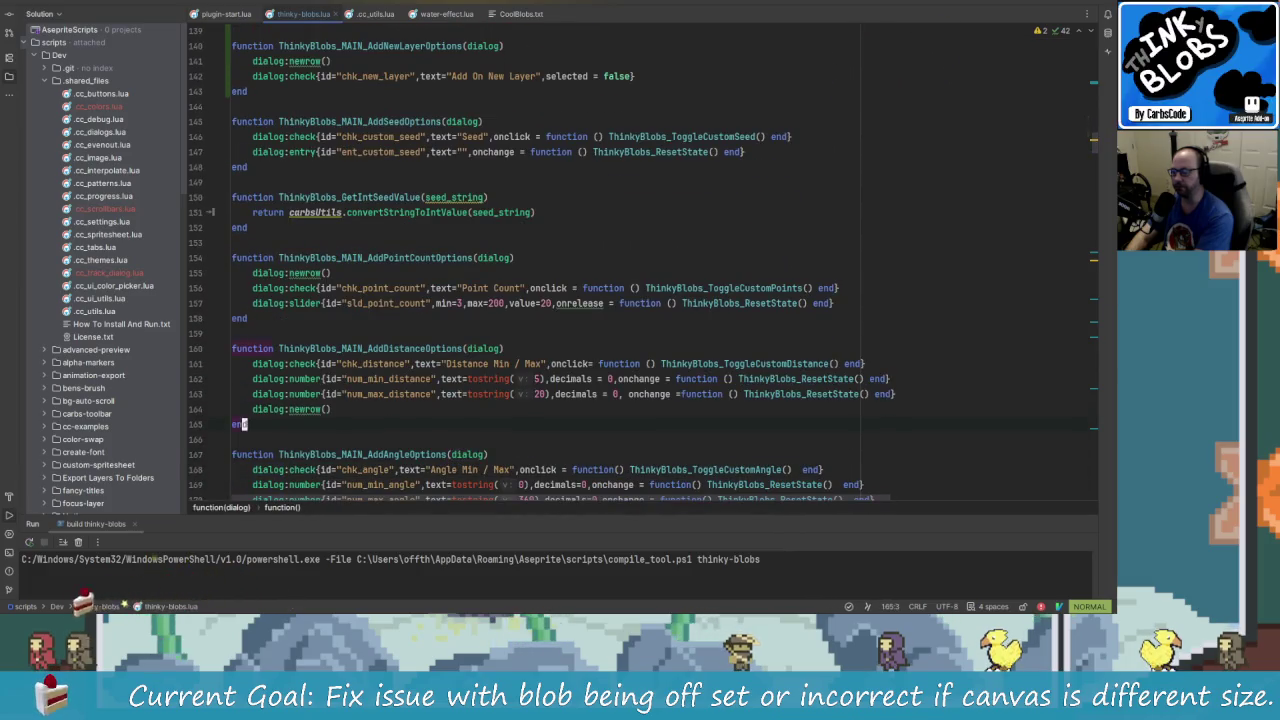
key("j")
key("j")
key("j")
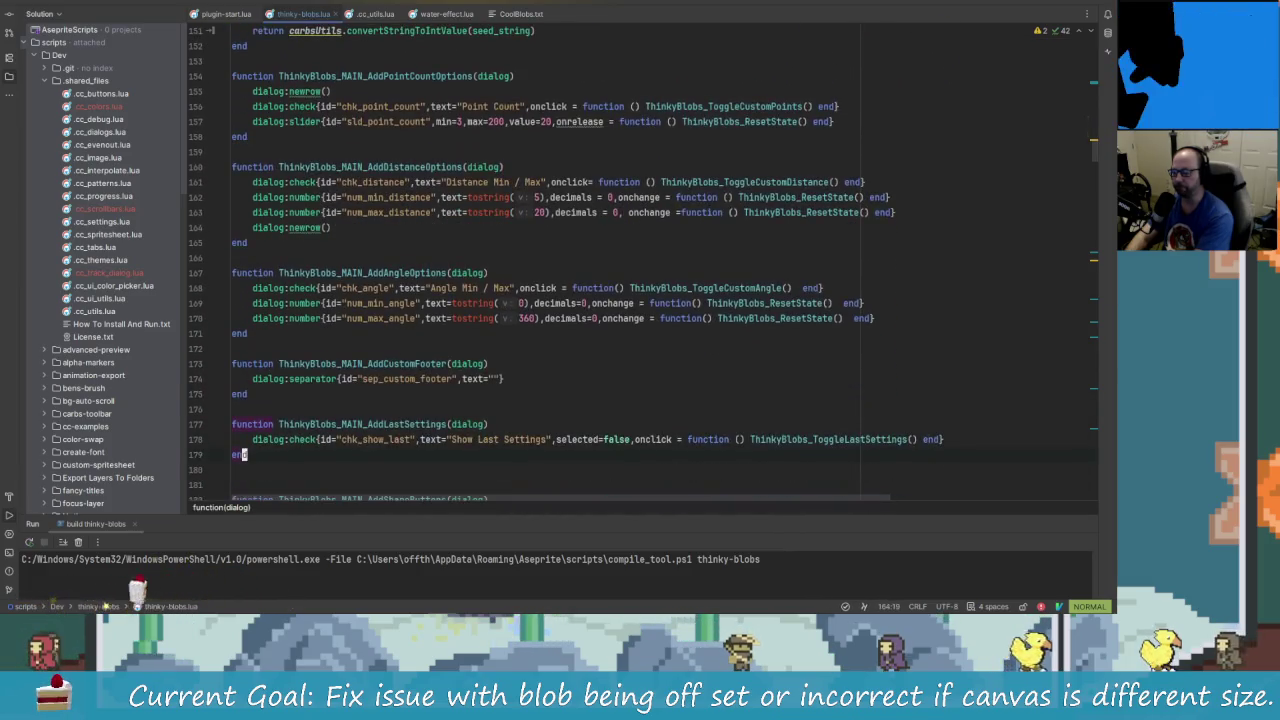
key("j")
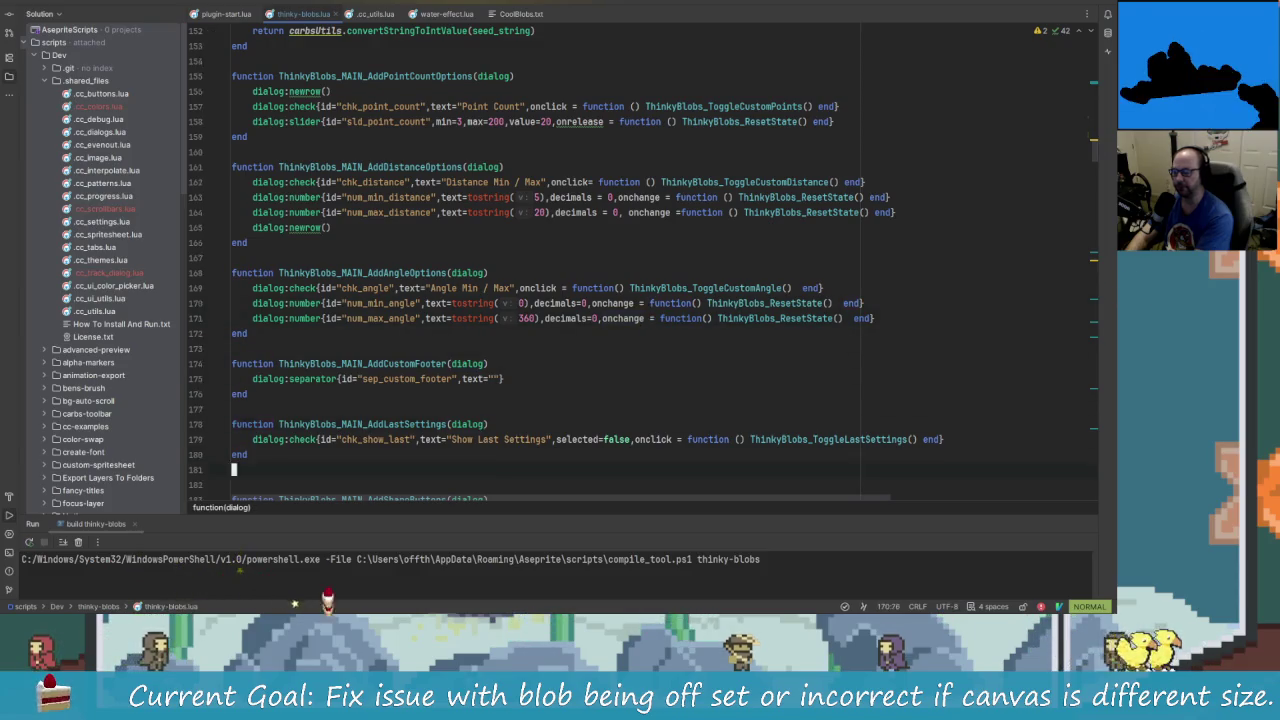
key("j")
key("j")
key("j")
key("j")
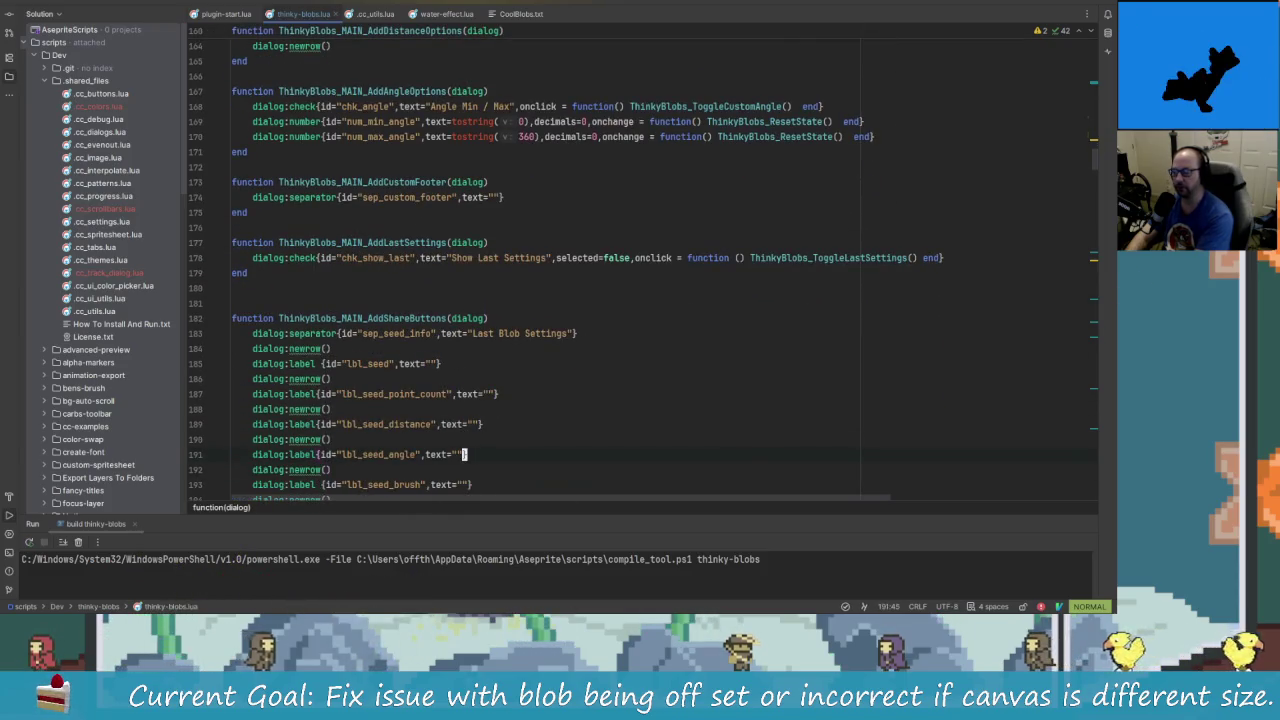
key("k")
key("k")
key("k")
key("k")
key("k")
key("k")
key("j")
key("j")
key("j")
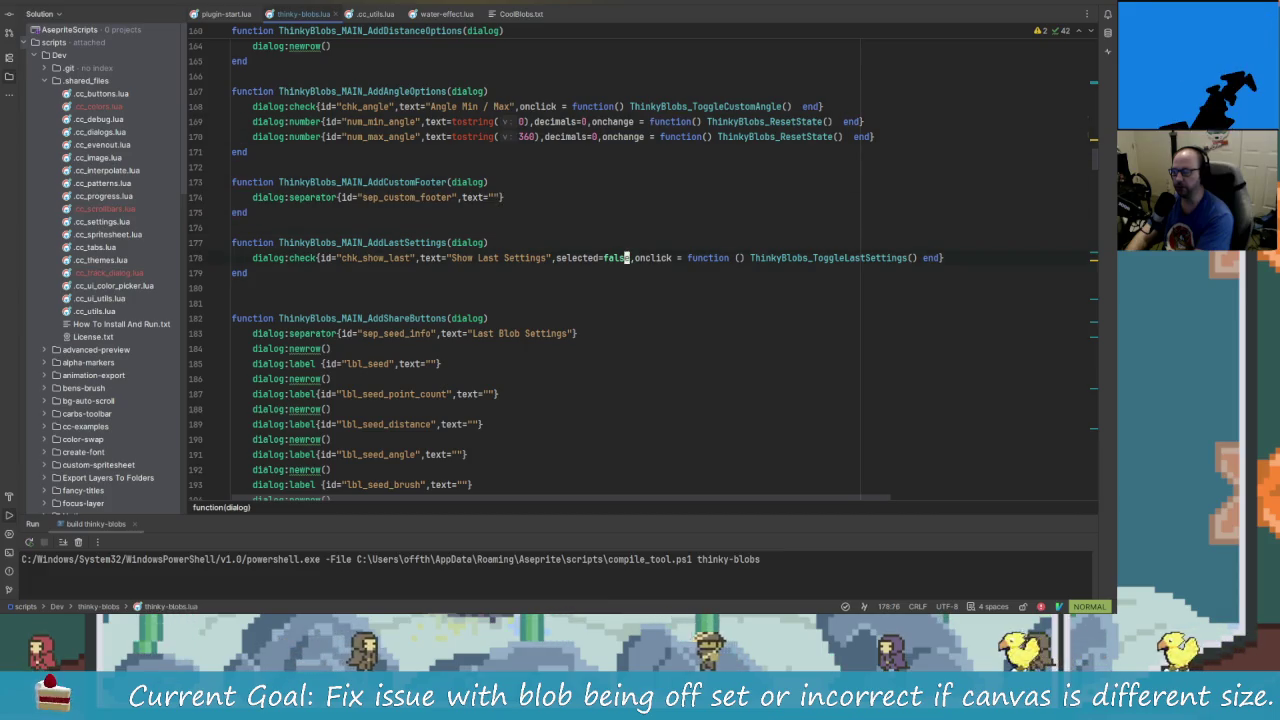
key("k")
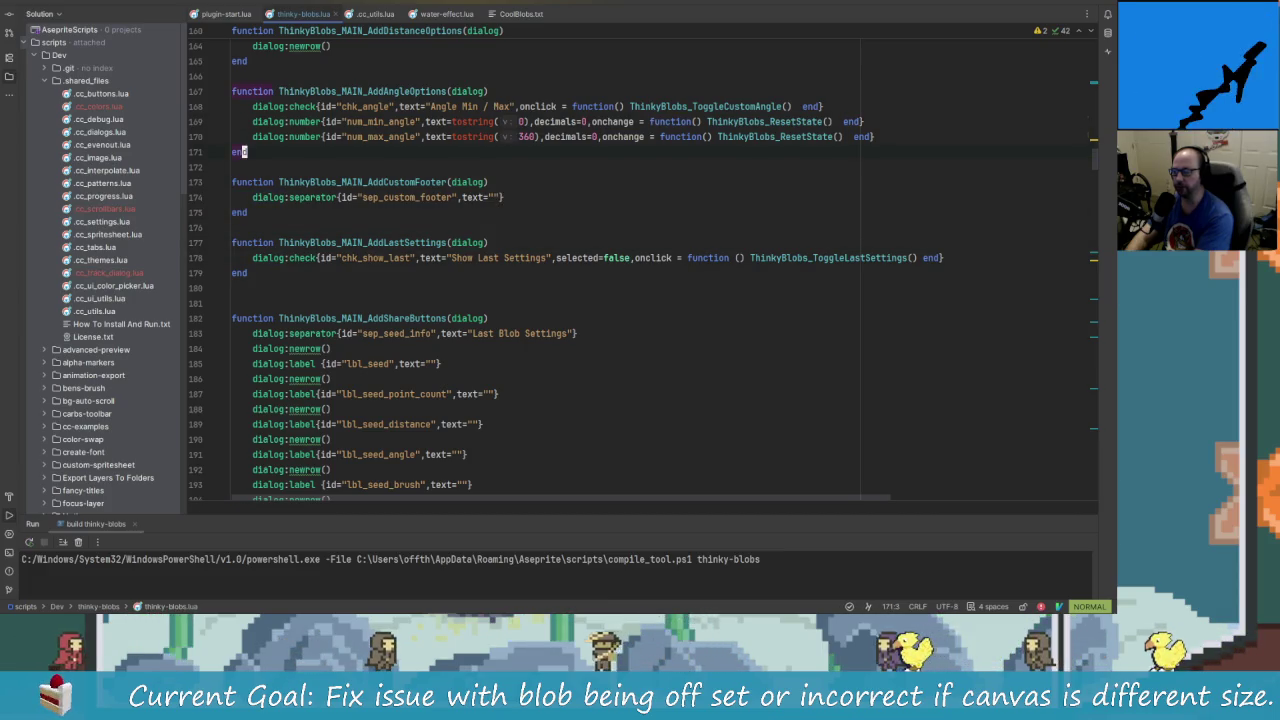
key("k")
key("k")
key("k")
key("j")
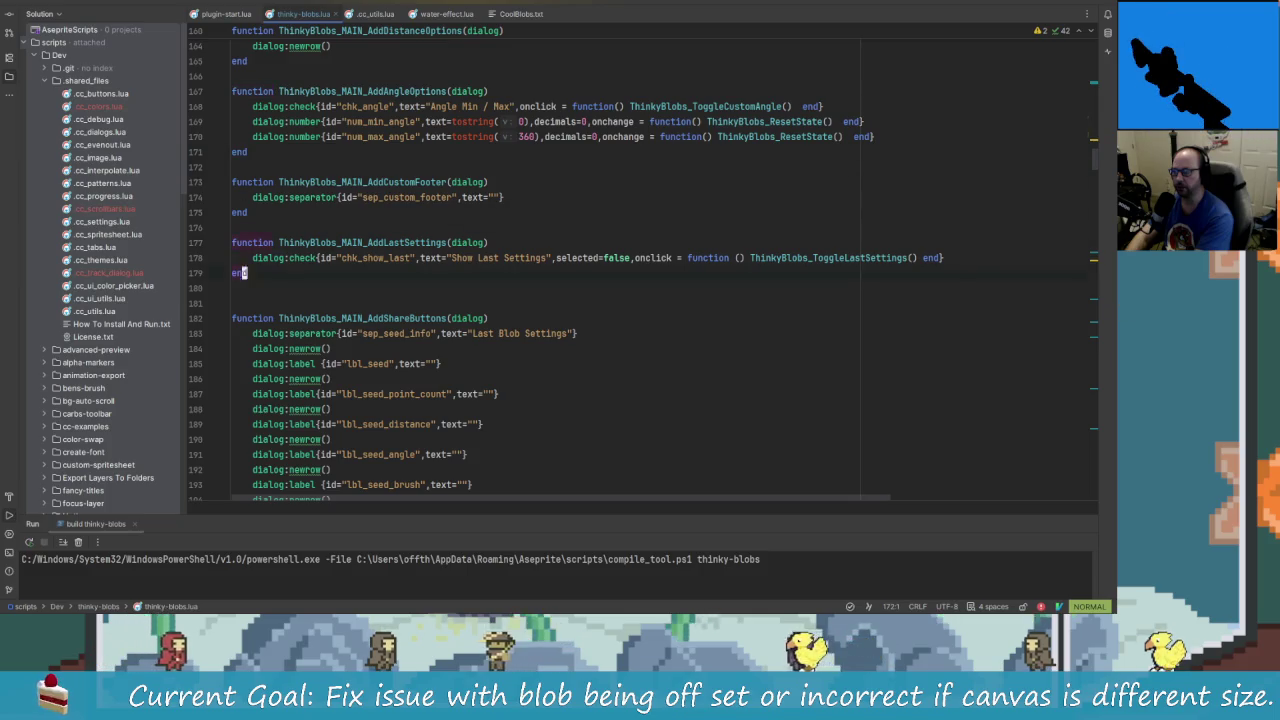
scroll(627, 469, "down", 6)
- Jump from the Add Ink Blob button's call to the ThinkyBlobs_CreateShape definition
left_click(627, 469)
key("z")
key("z")
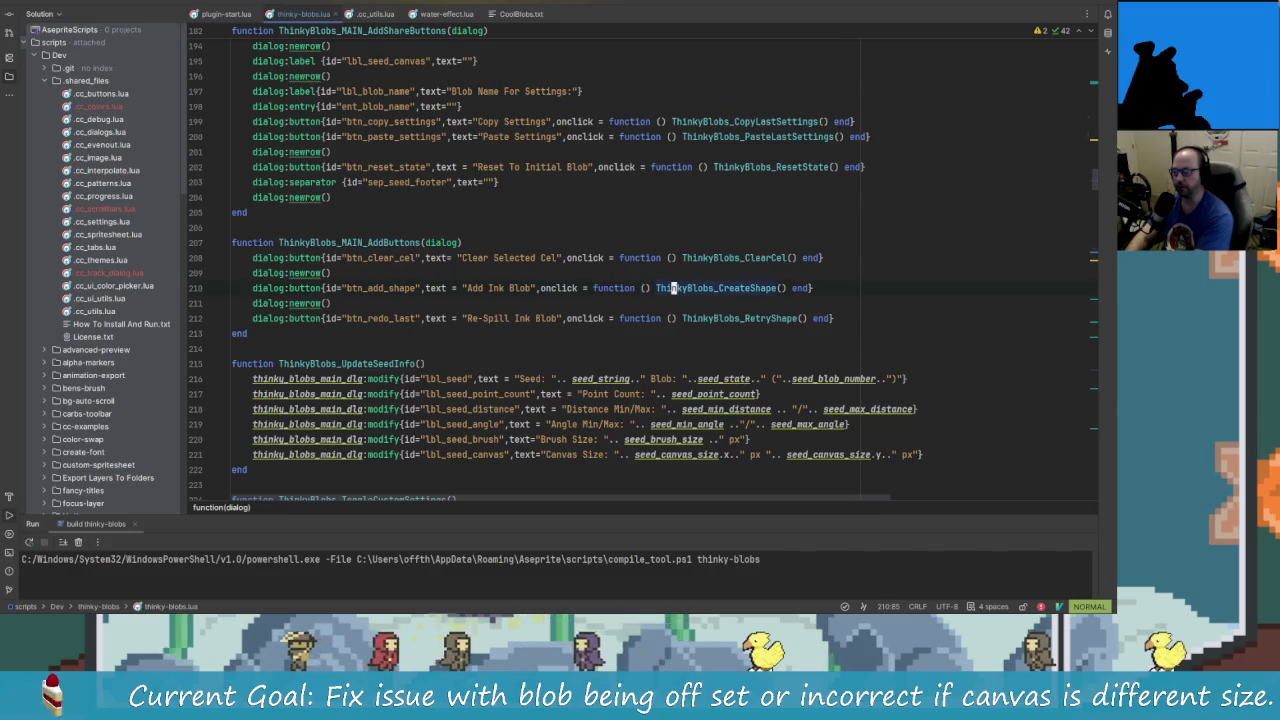
left_click(693, 288, "ctrl")
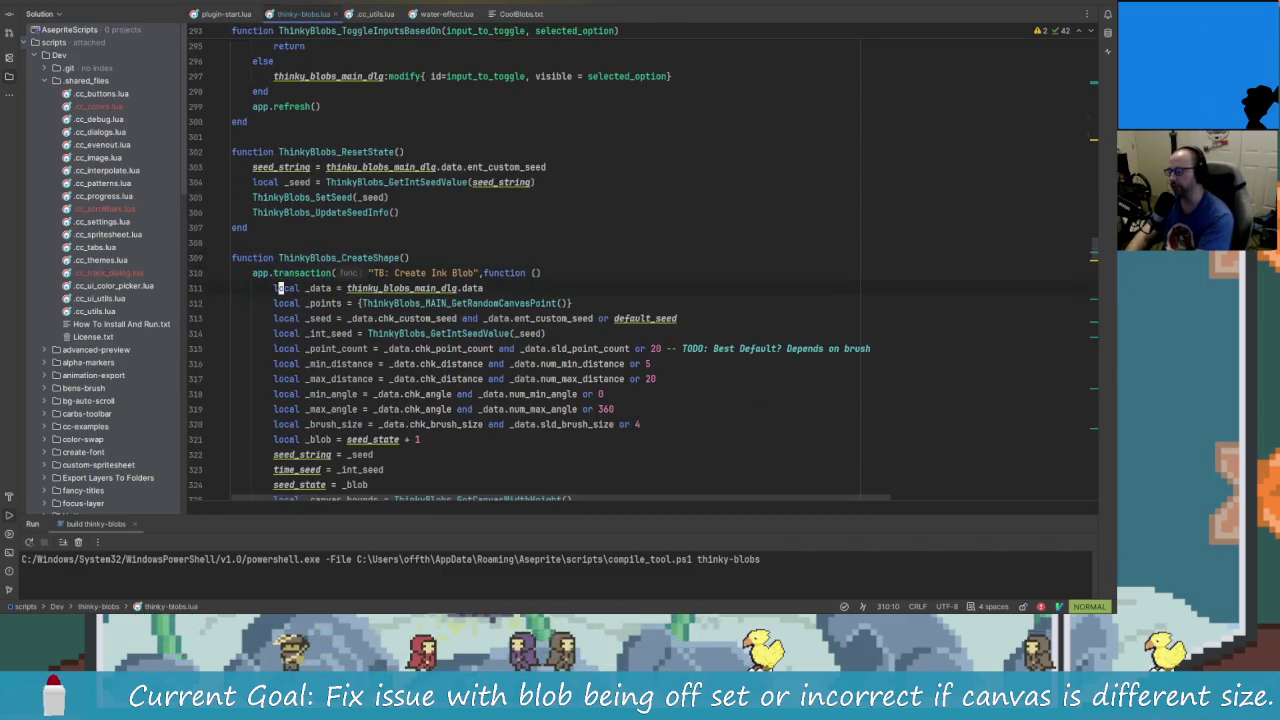
- Move down past CreateShape's helper functions, then scroll back up to CreateShape
key("j")
key("j")
key("j")
key("j")
key("j")
key("j")
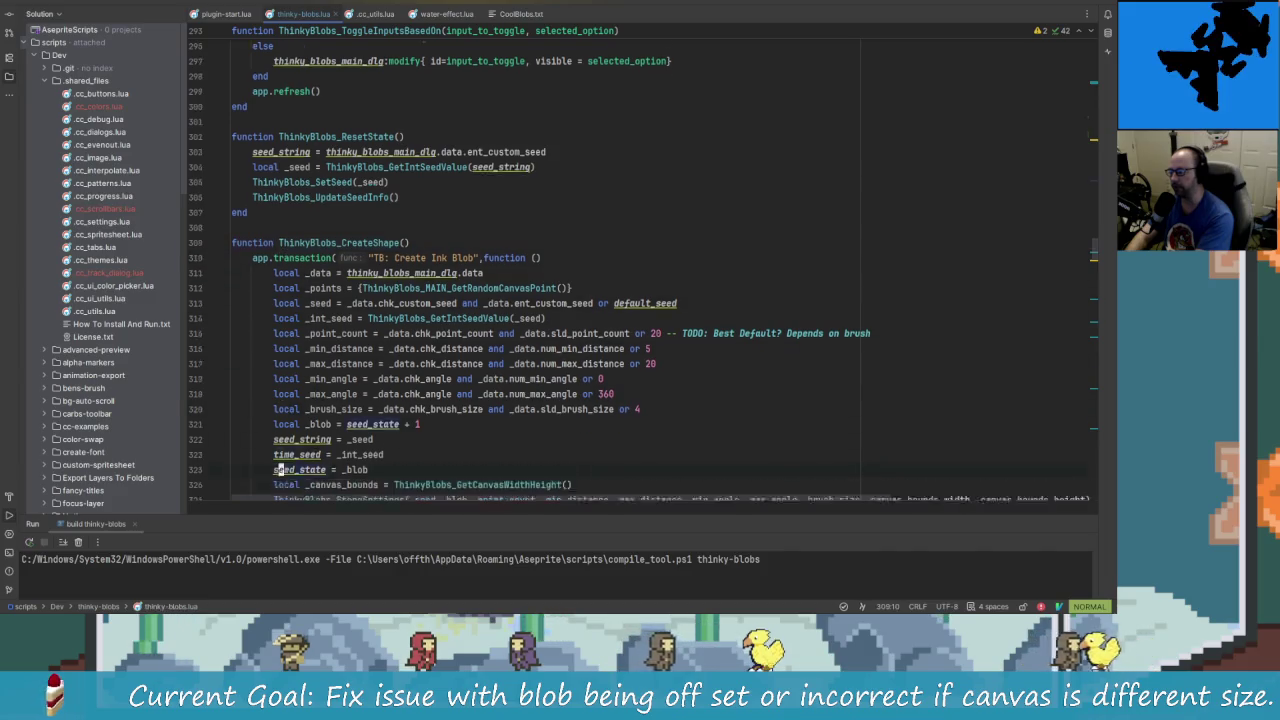
key("j")
key("j")
key("j")
key("j")
key("j")
key("j")
key("j")
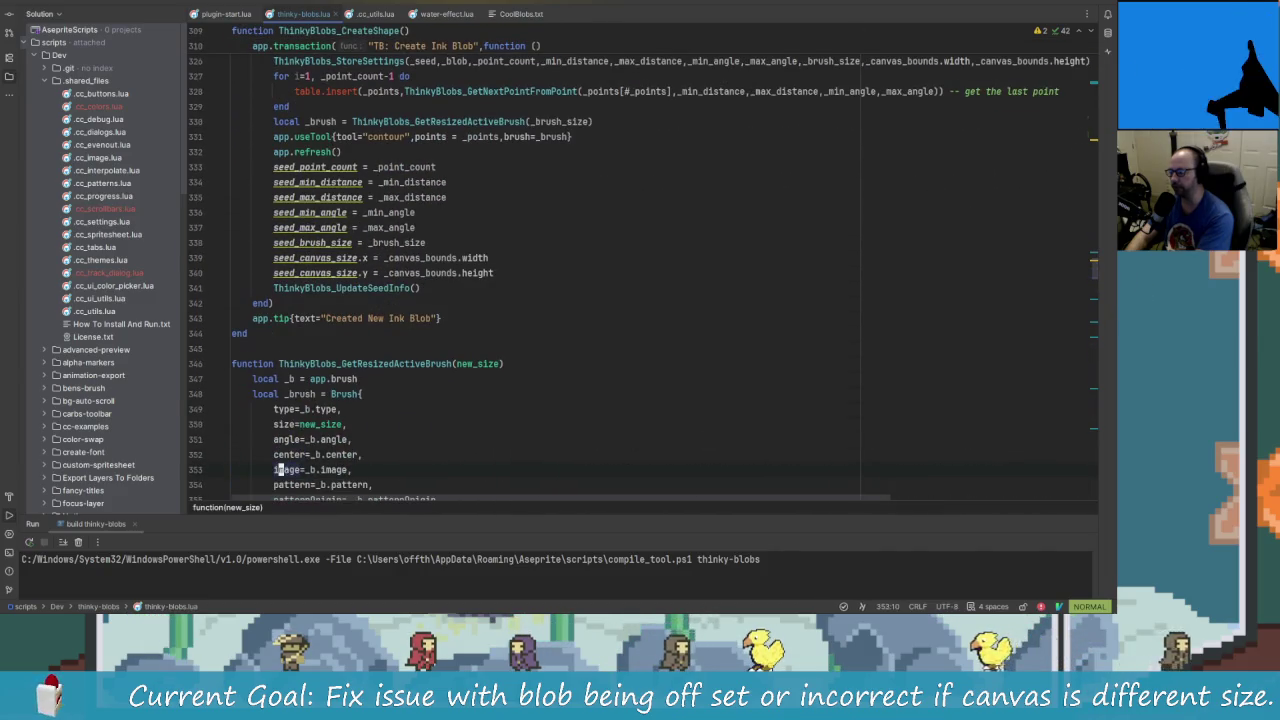
key("j")
key("j")
key("j")
key("j")
key("j")
key("j")
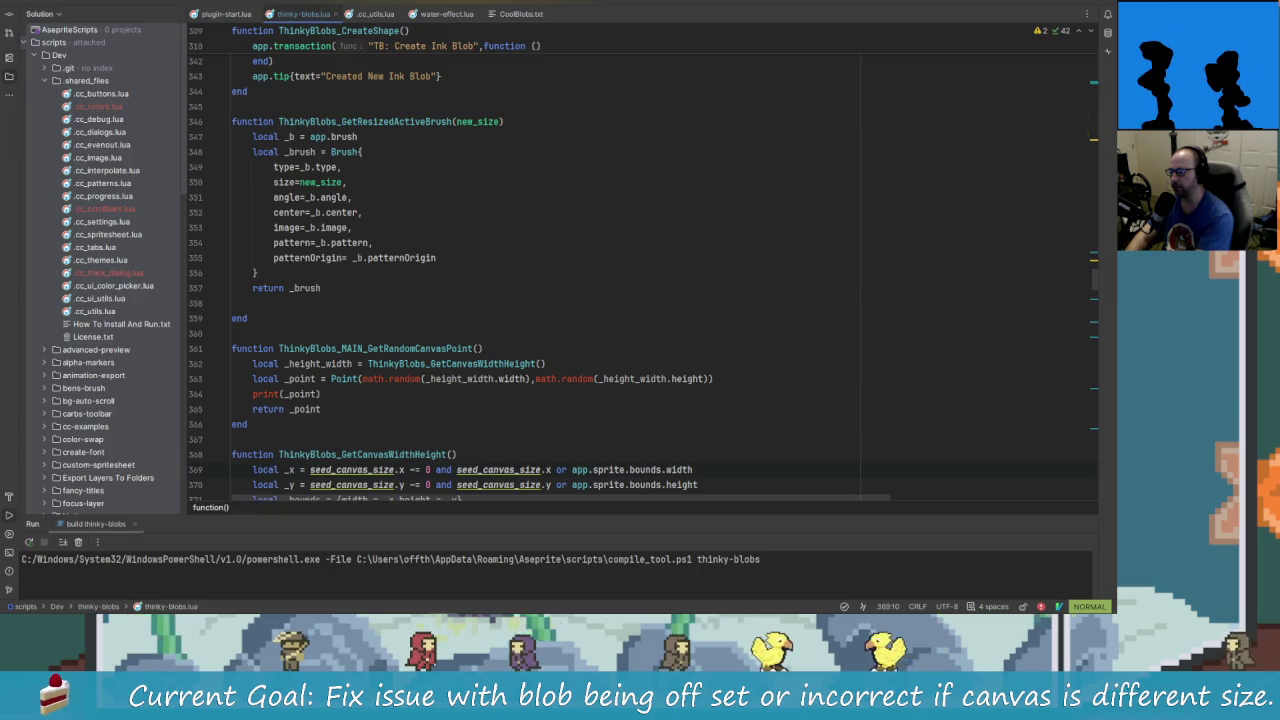
key("j")
key("j")
key("j")
key("j")
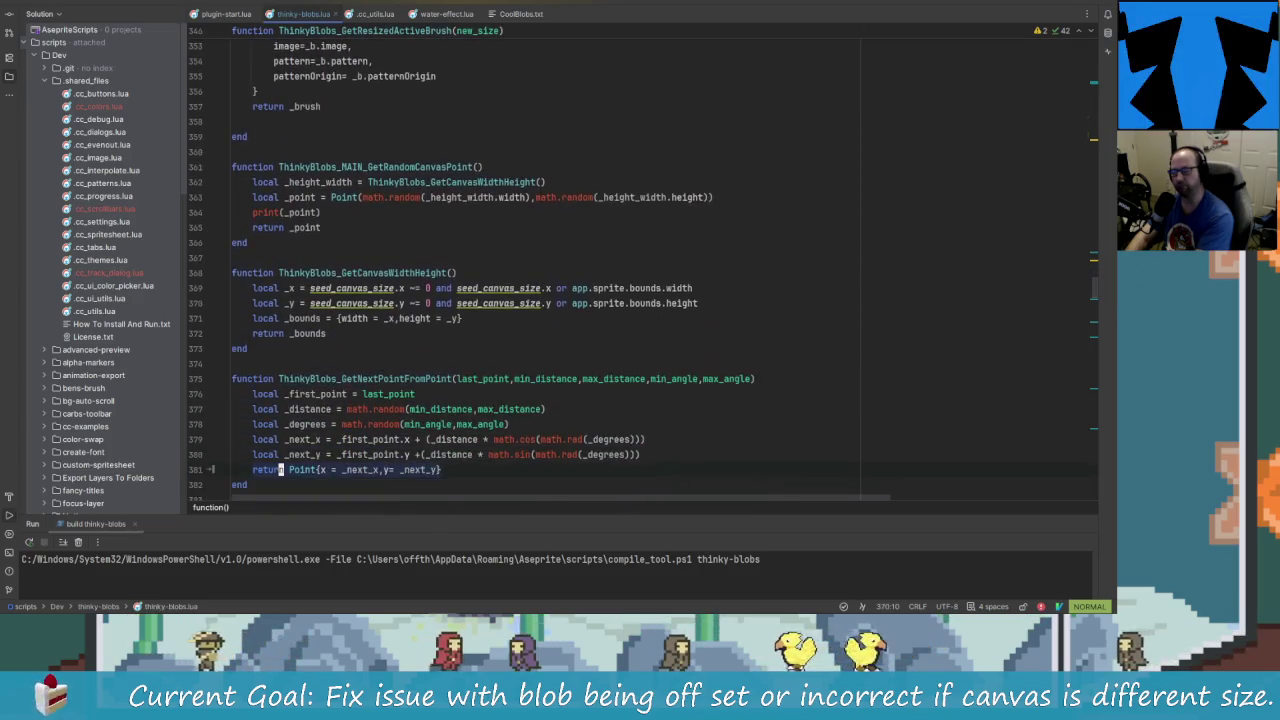
key("j")
key("j")
key("j")
key("w")
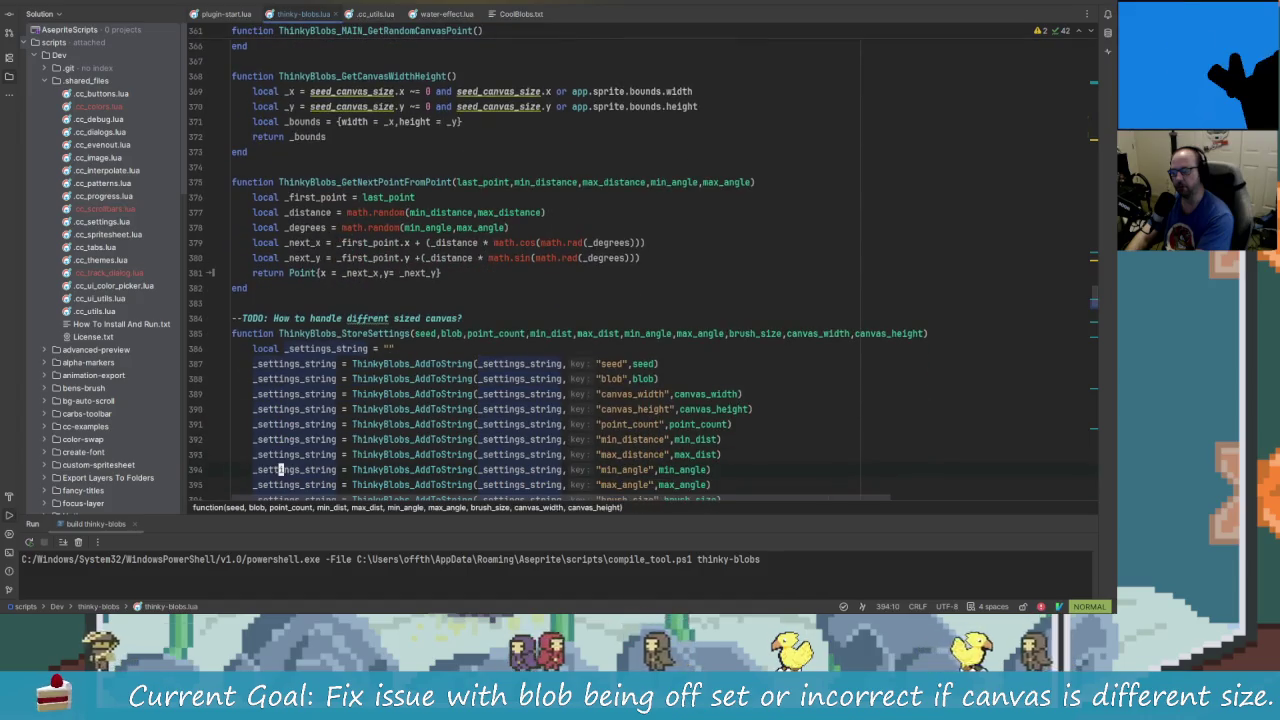
scroll(640, 260, "up", 3)
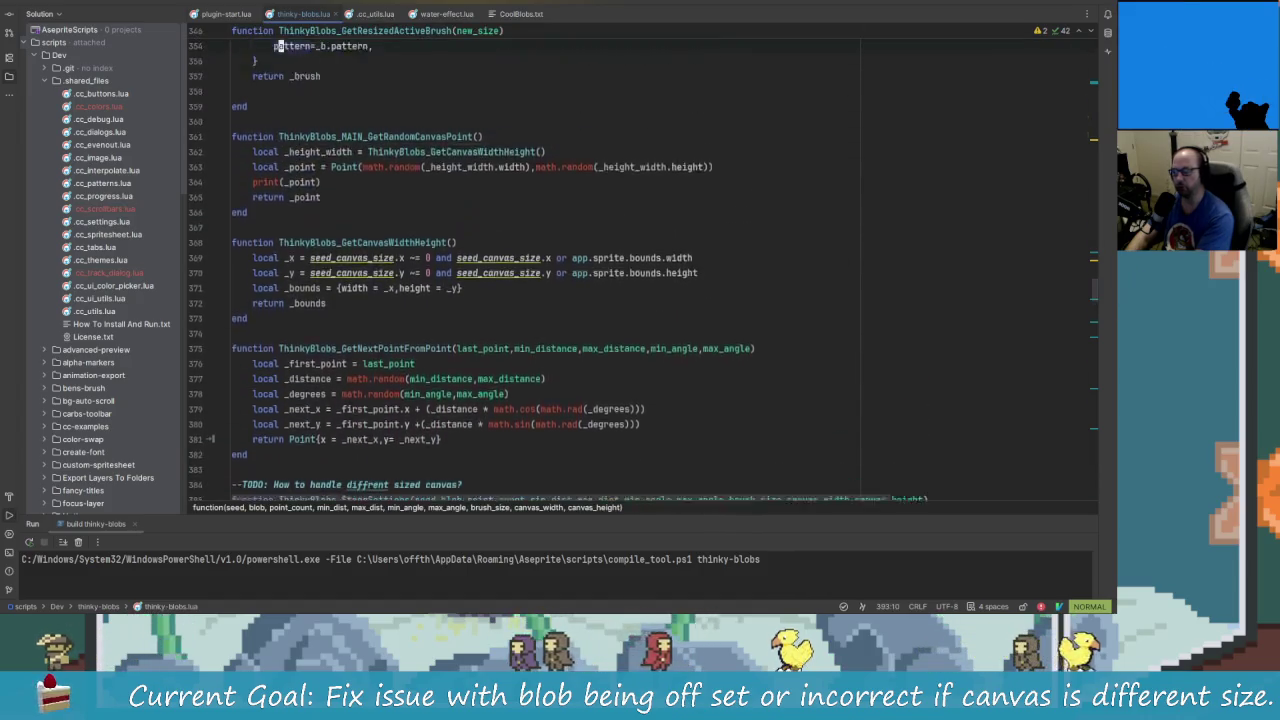
scroll(640, 260, "up", 8)
scroll(640, 260, "up", 3)
scroll(640, 260, "up", 1)
scroll(640, 260, "up", 2)
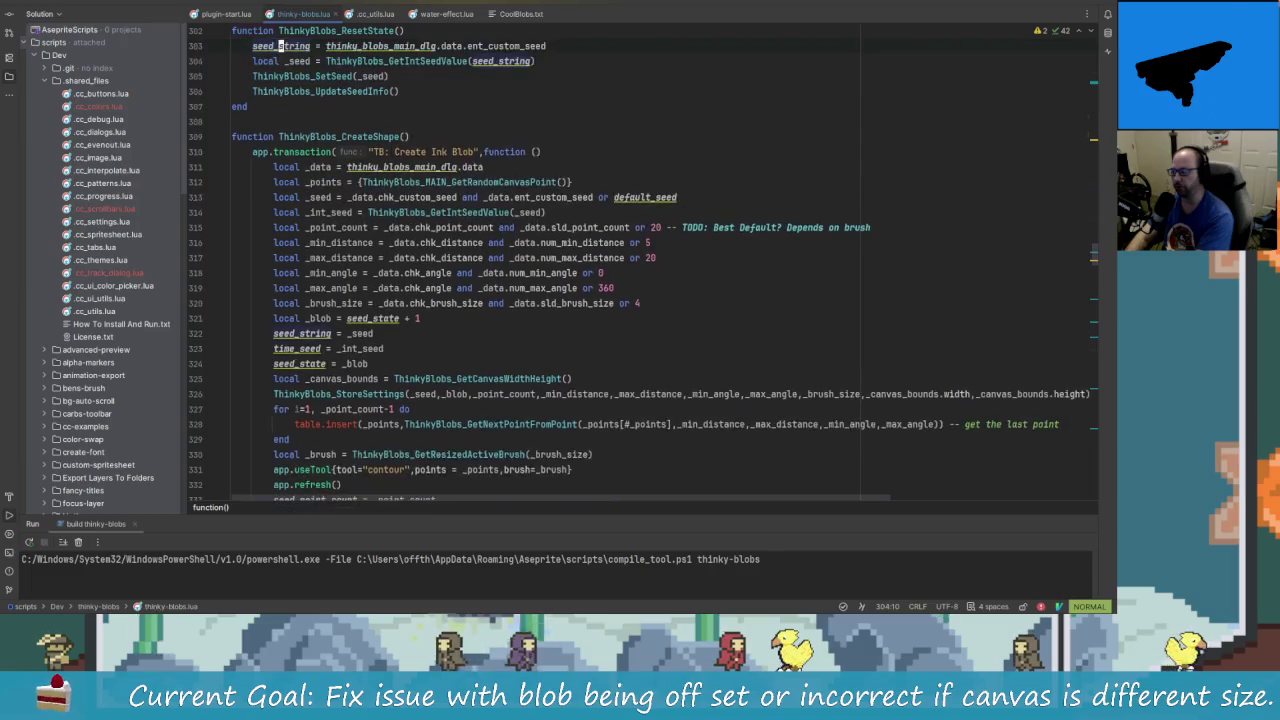
scroll(640, 260, "up", 2)
scroll(640, 260, "up", 1)
scroll(640, 260, "up", 1)
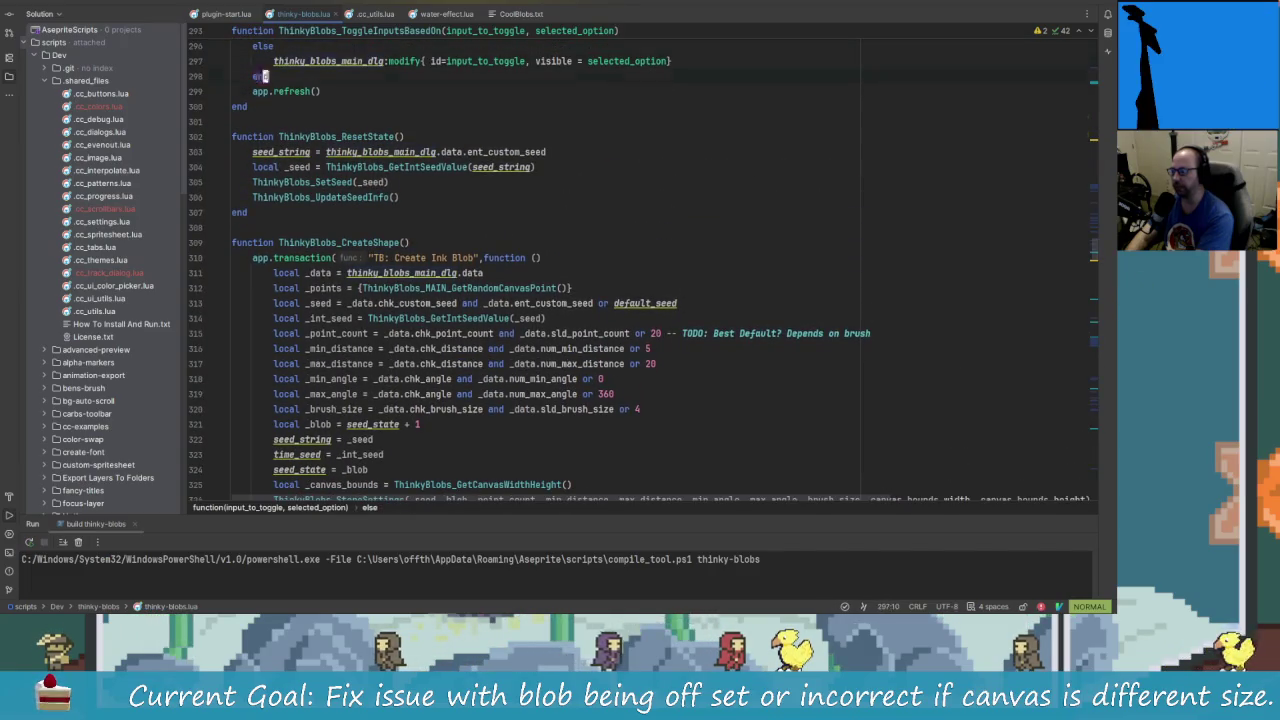
- Add a blank line above the contour app.useTool call in CreateShape
left_click(280, 272)
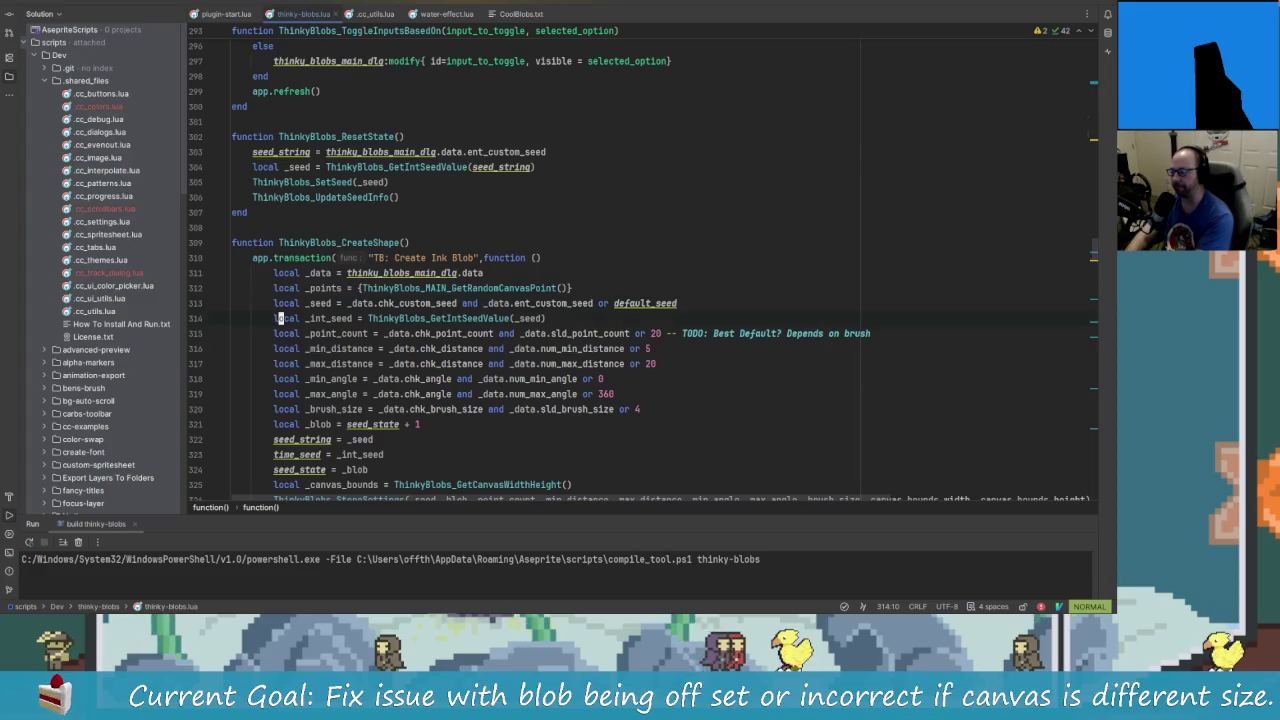
left_click(280, 272)
key("j")
key("j")
key("j")
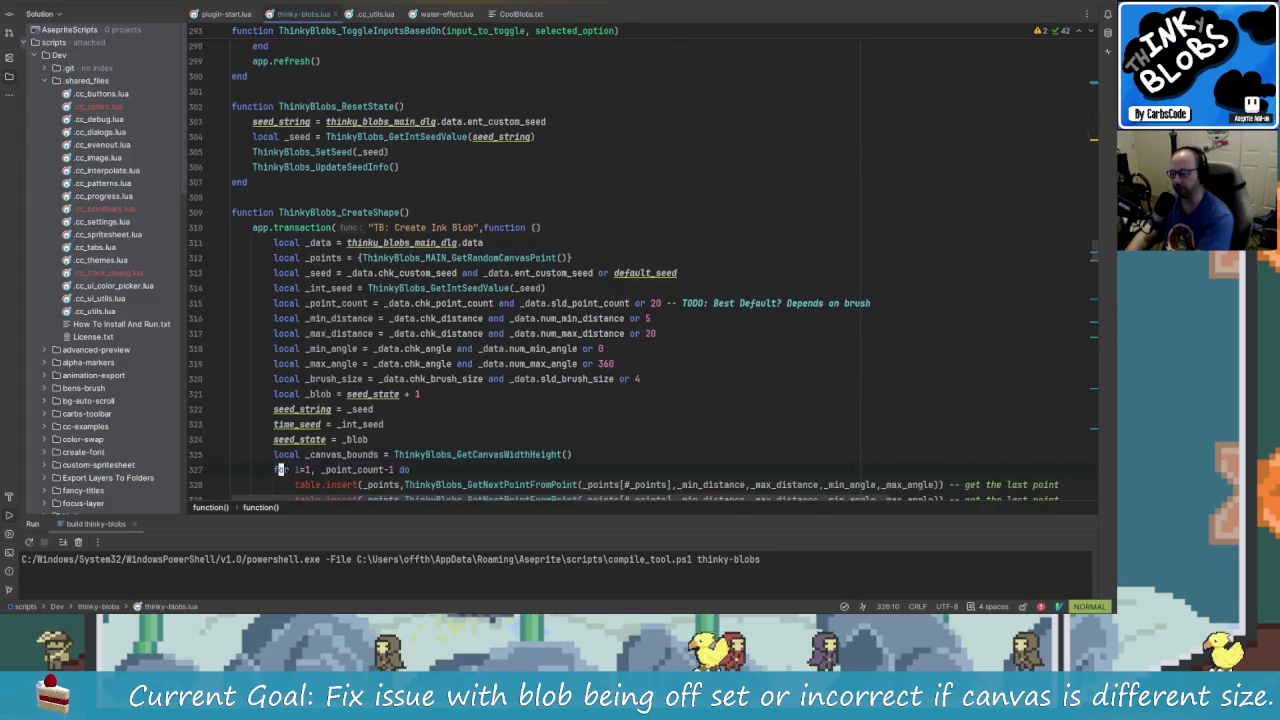
key("j")
key("j")
key("j")
key("j")
key("j")
key("j")
key("j")
key("j")
key("k")
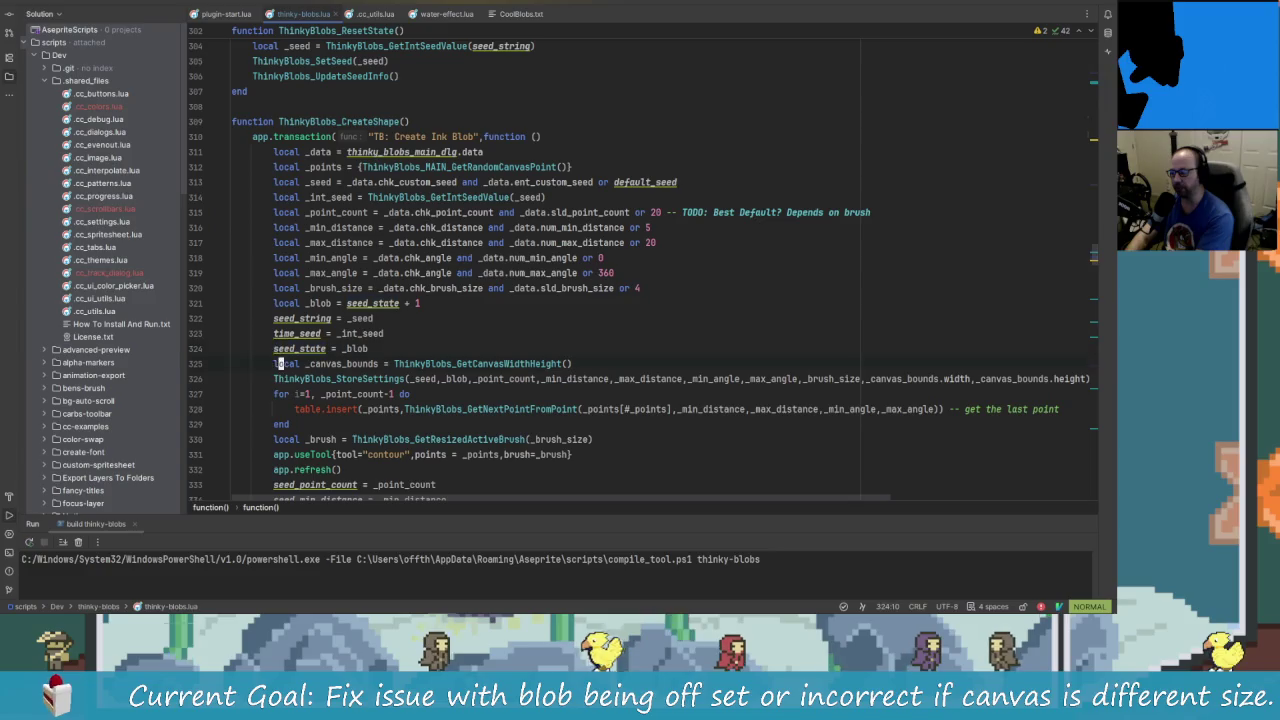
key("j")
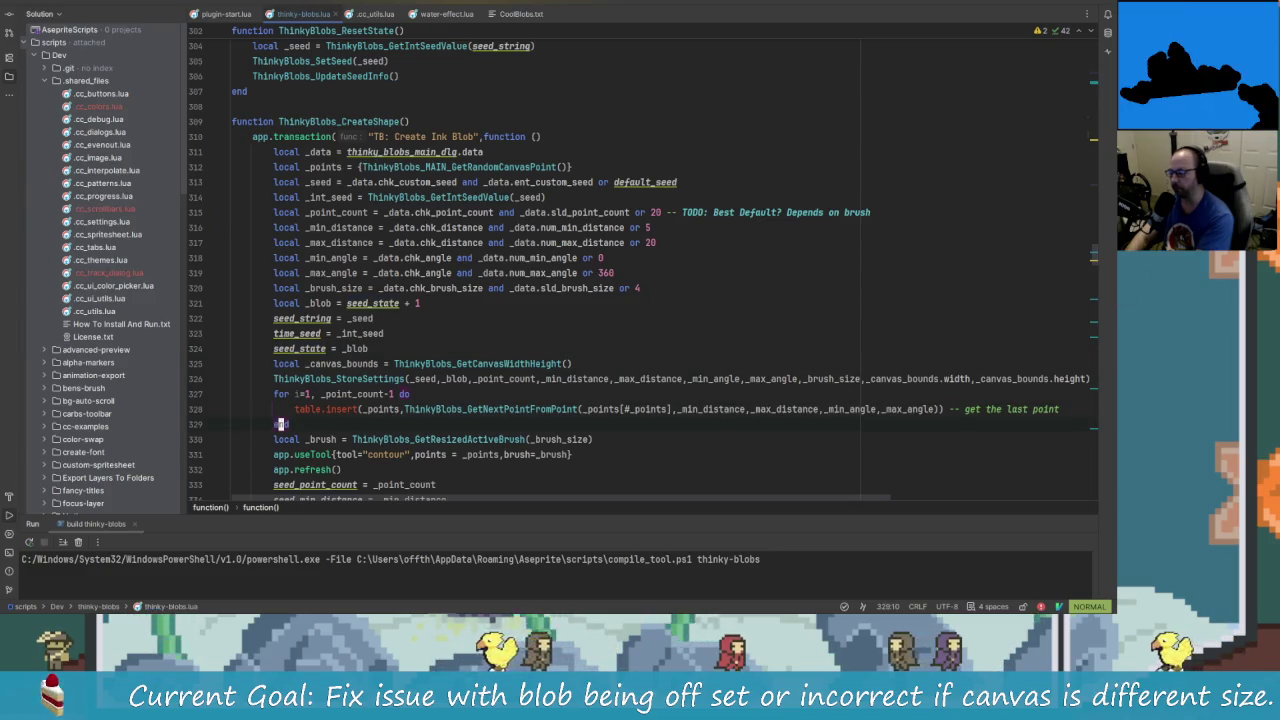
key("j")
key("j")
key("j")
key("j")
key("j")
key("j")
key("k")
key("k")
key("k")
key("k")
key("k")
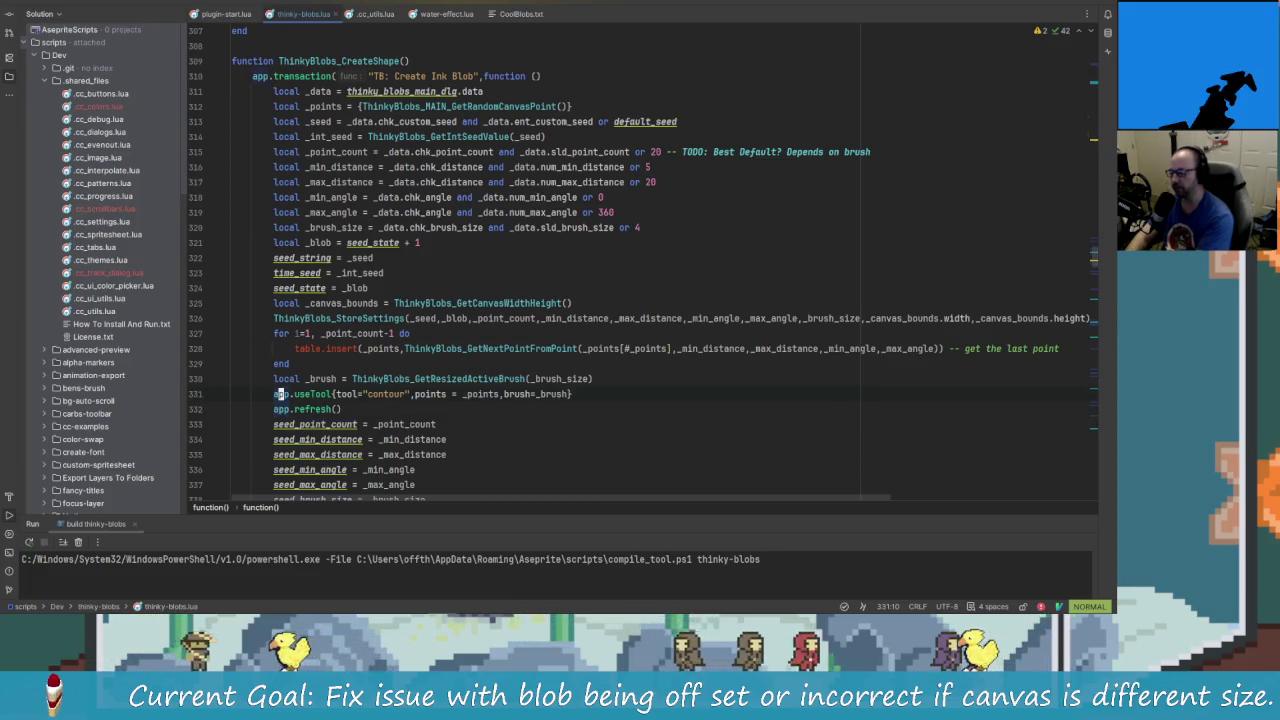
key("j")
key("h")
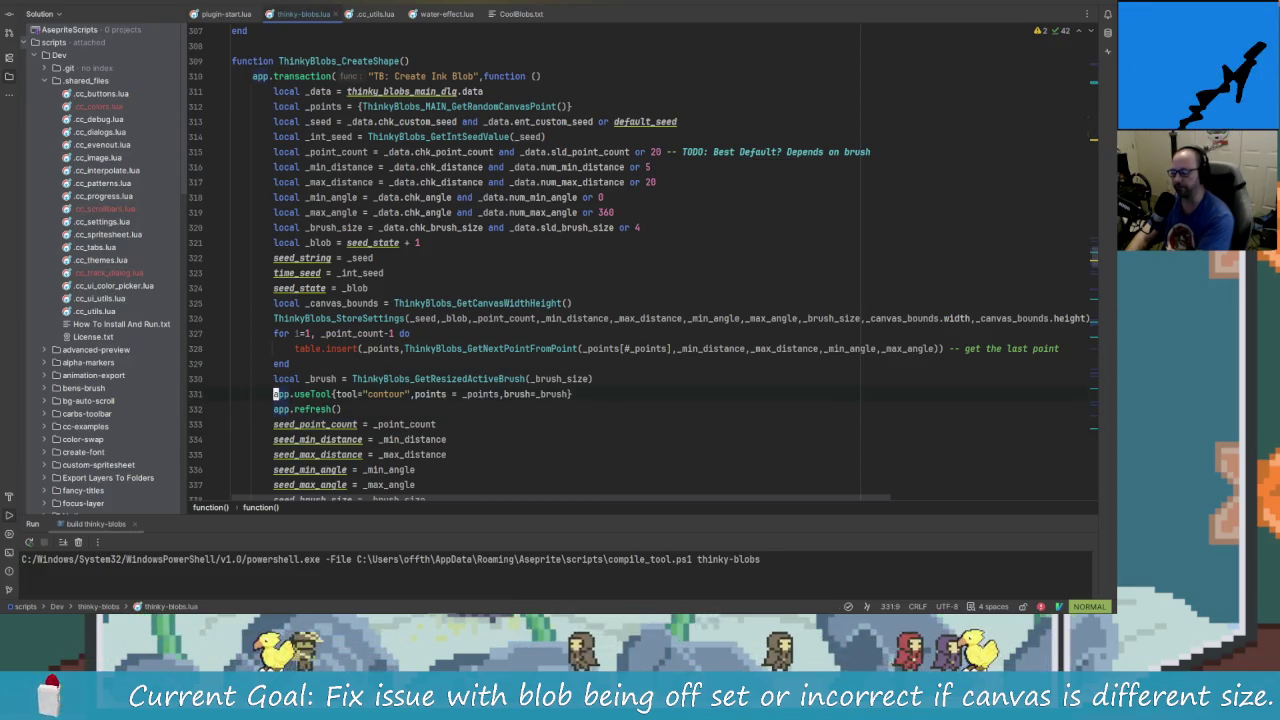
key("i")
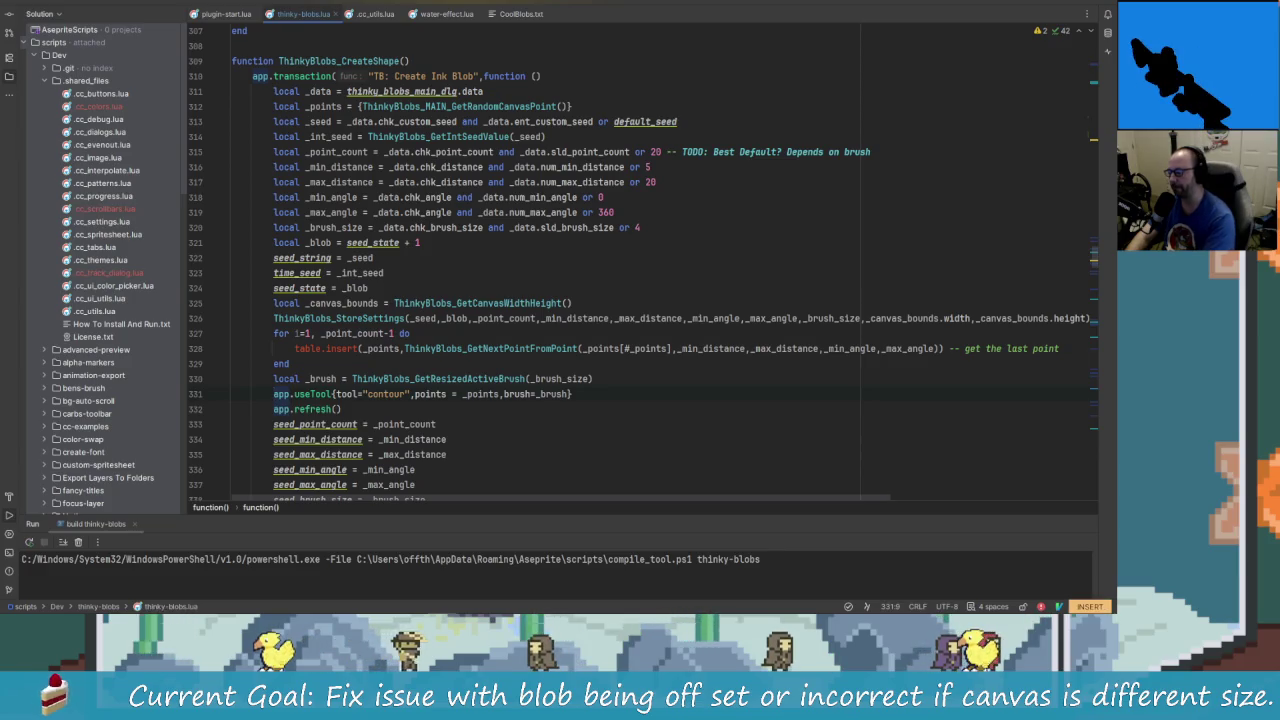
key("Return")
key("Up")
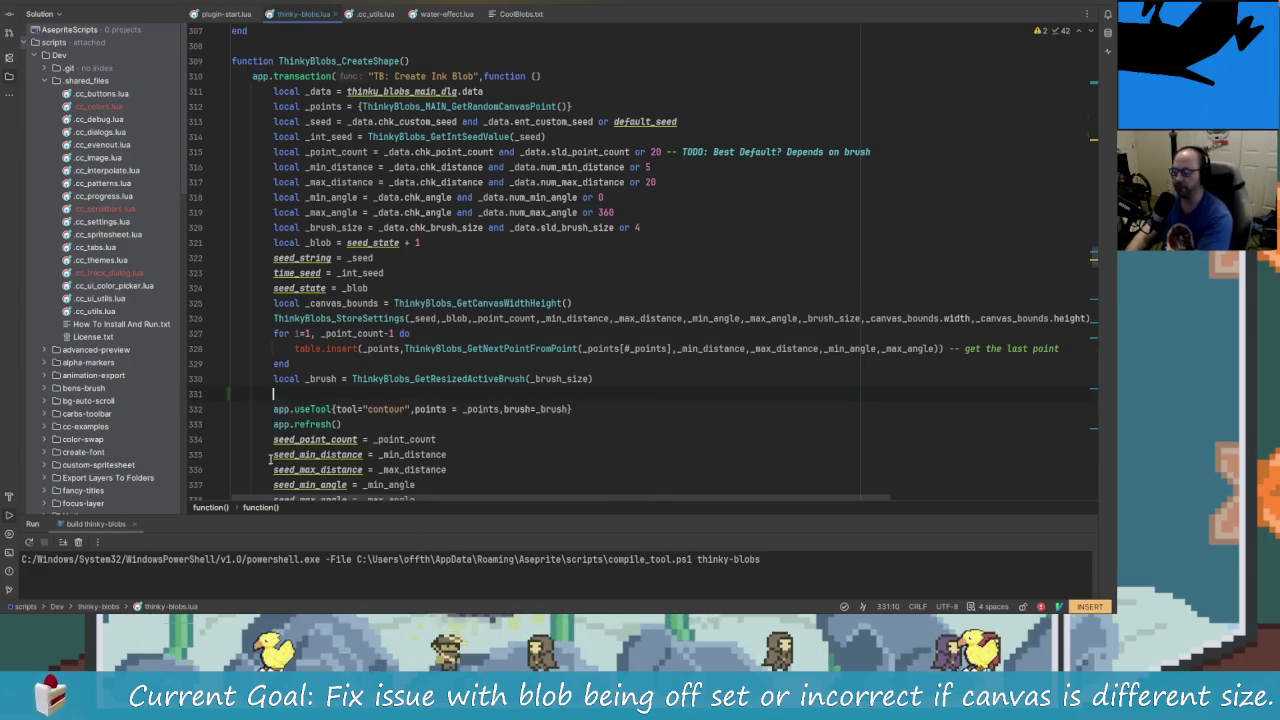
- Write the block header if _data.chk_new_layer == true then, picking the field from autocomplete
type("if")
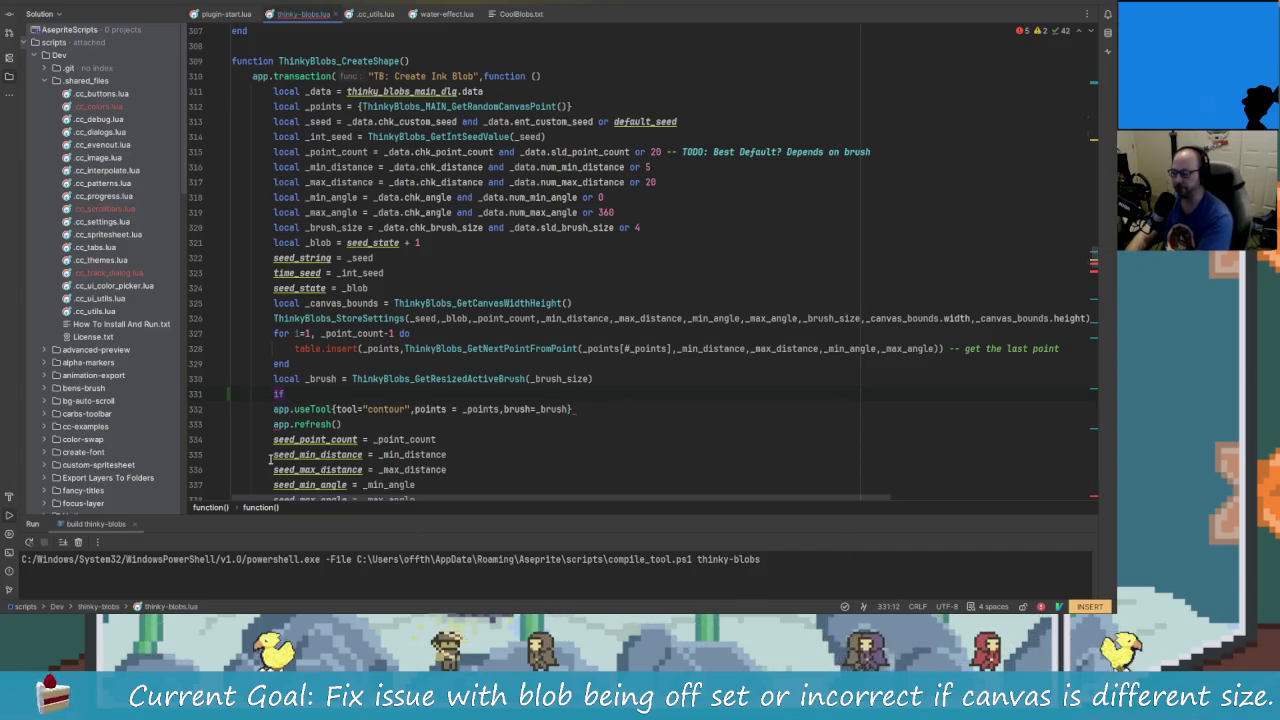
key("BackSpace")
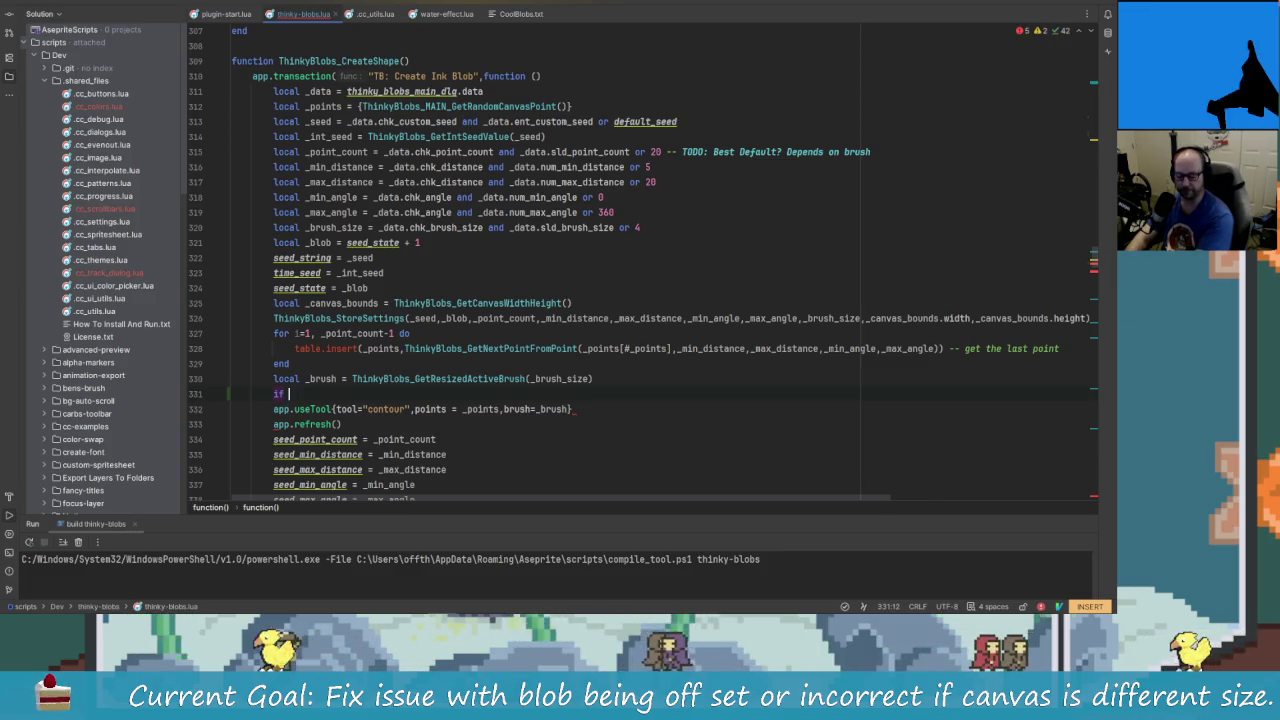
type("_data.")
type("chk")
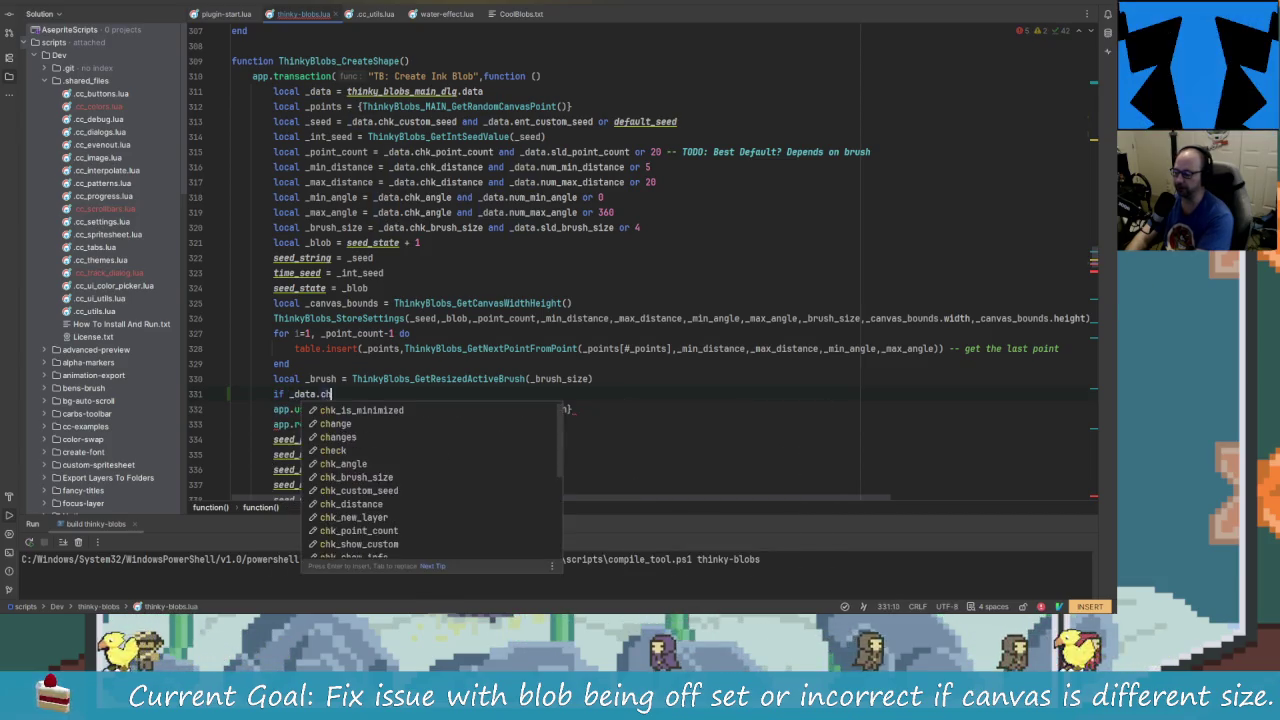
key("Down")
key("Down")
key("Down")
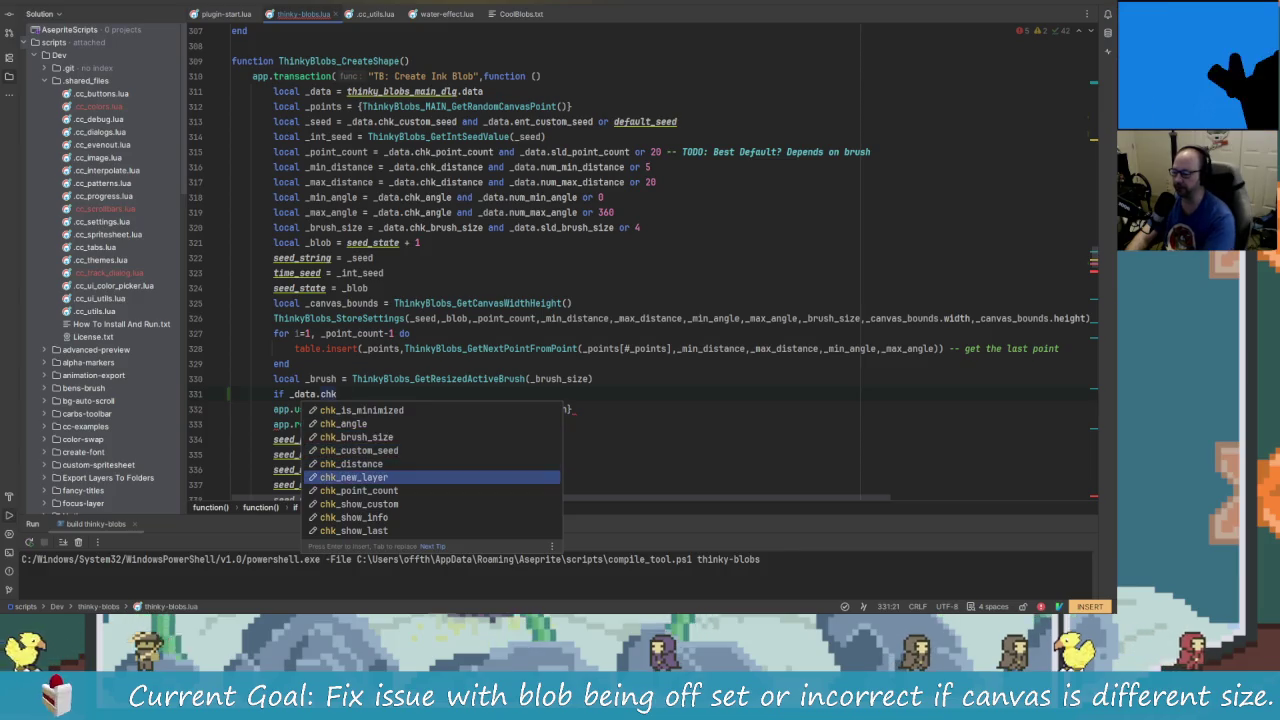
key("Down")
key("Down")
key("Down")
key("Up")
key("Up")
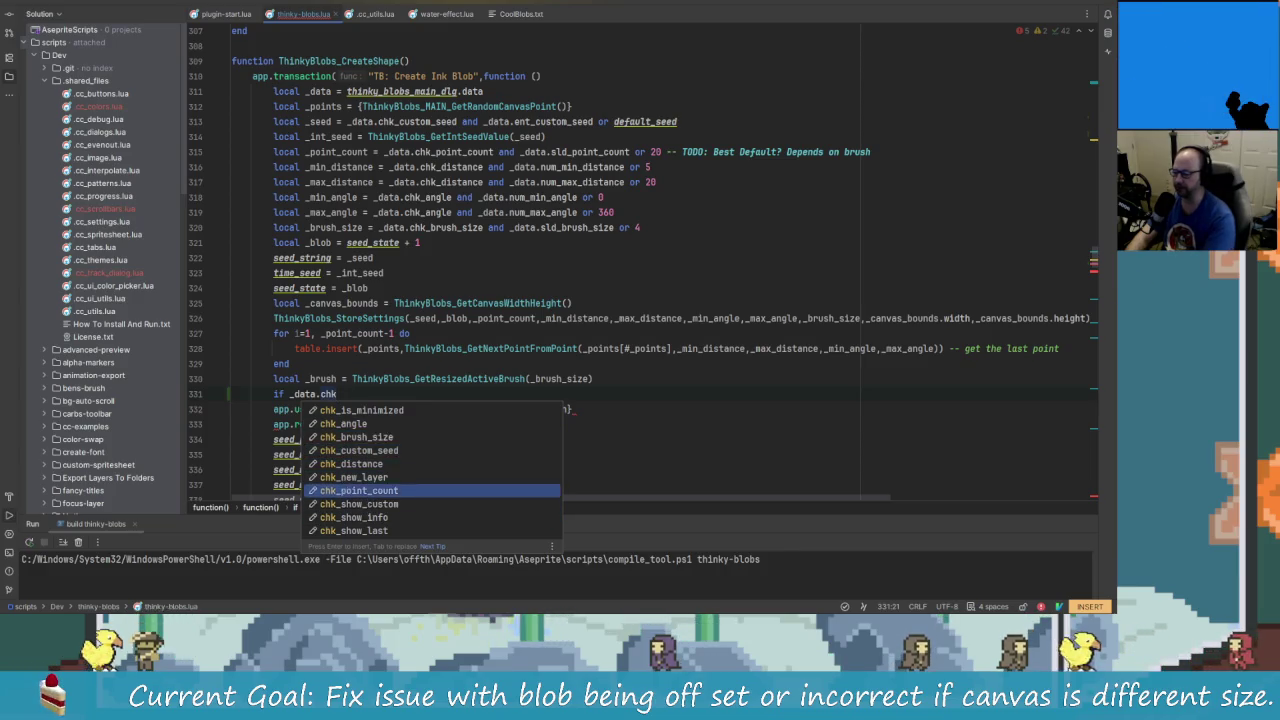
key("Up")
key("Return")
type("== true ")
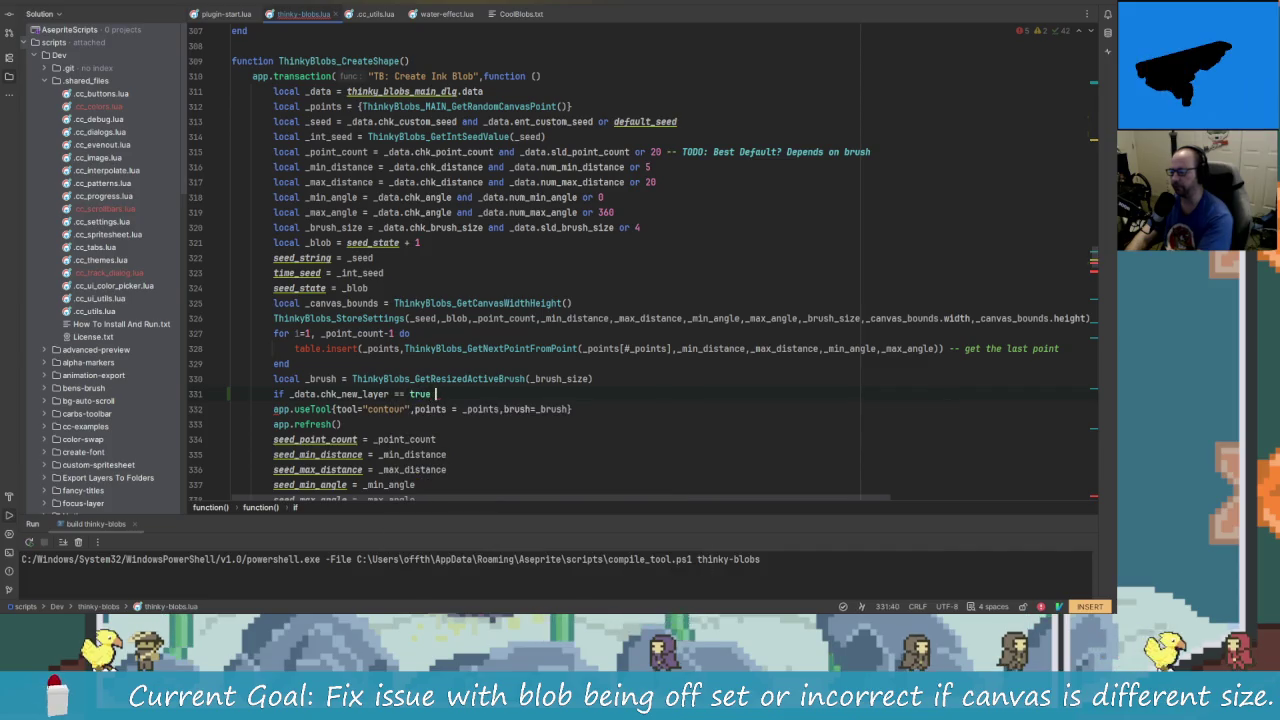
type("then")
key("Return")
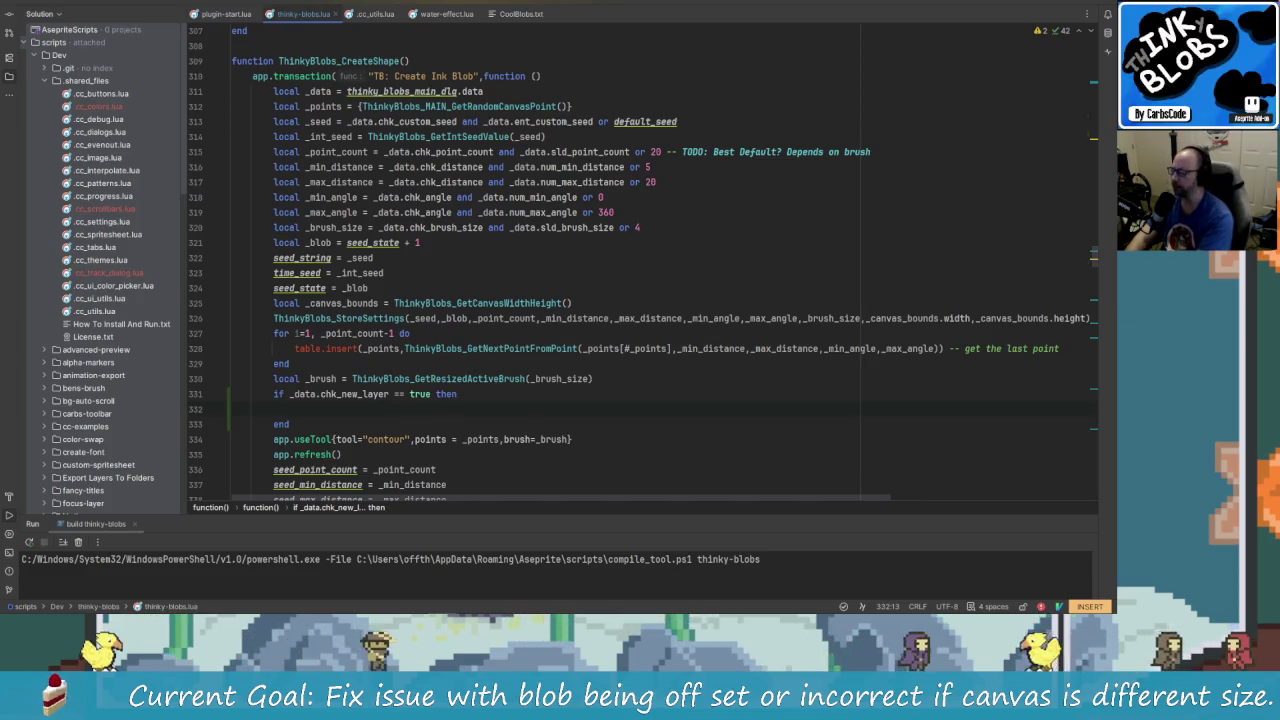
- Type app.command.newLayer as the block body and leave insert mode
type("app.")
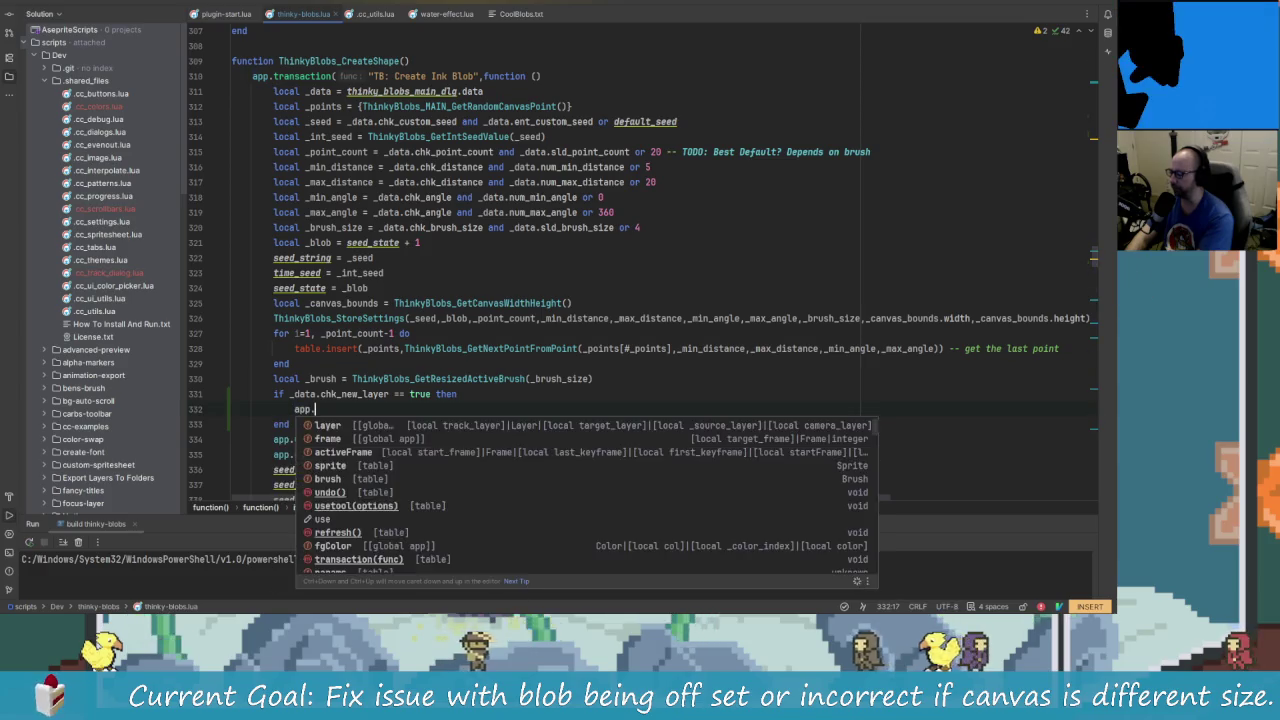
type("newl")
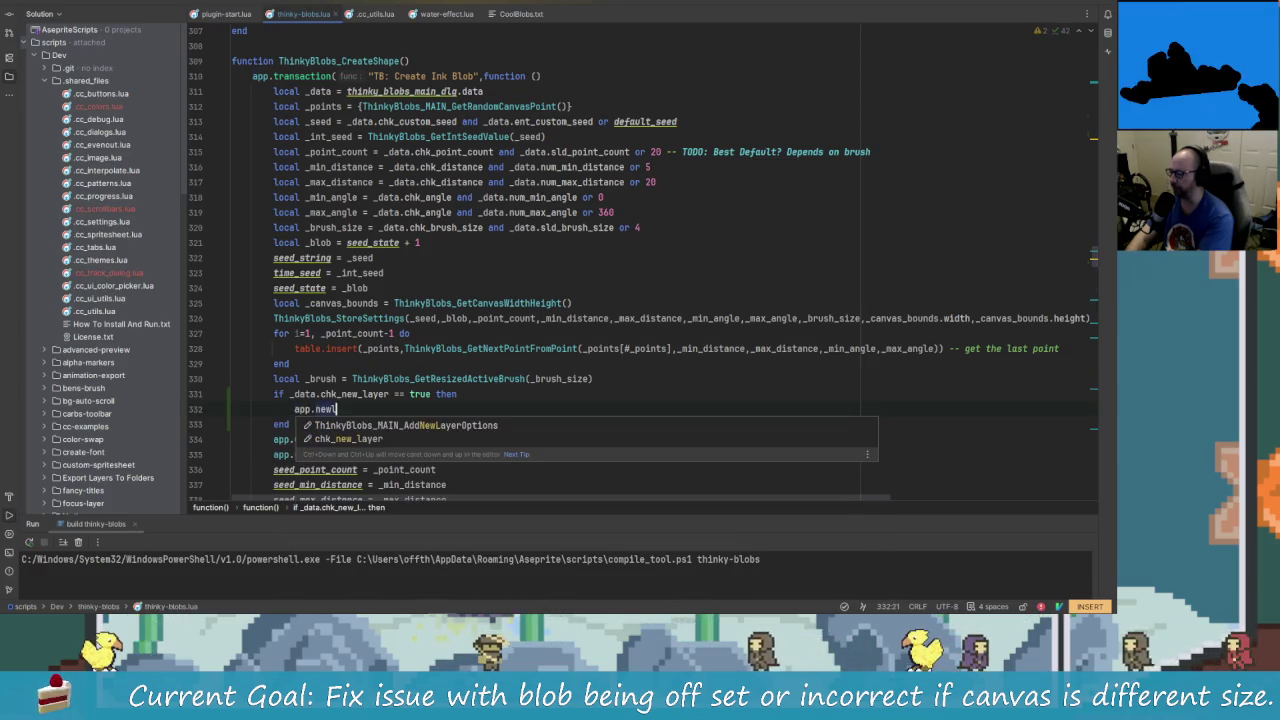
key("BackSpace")
key("BackSpace")
key("BackSpace")
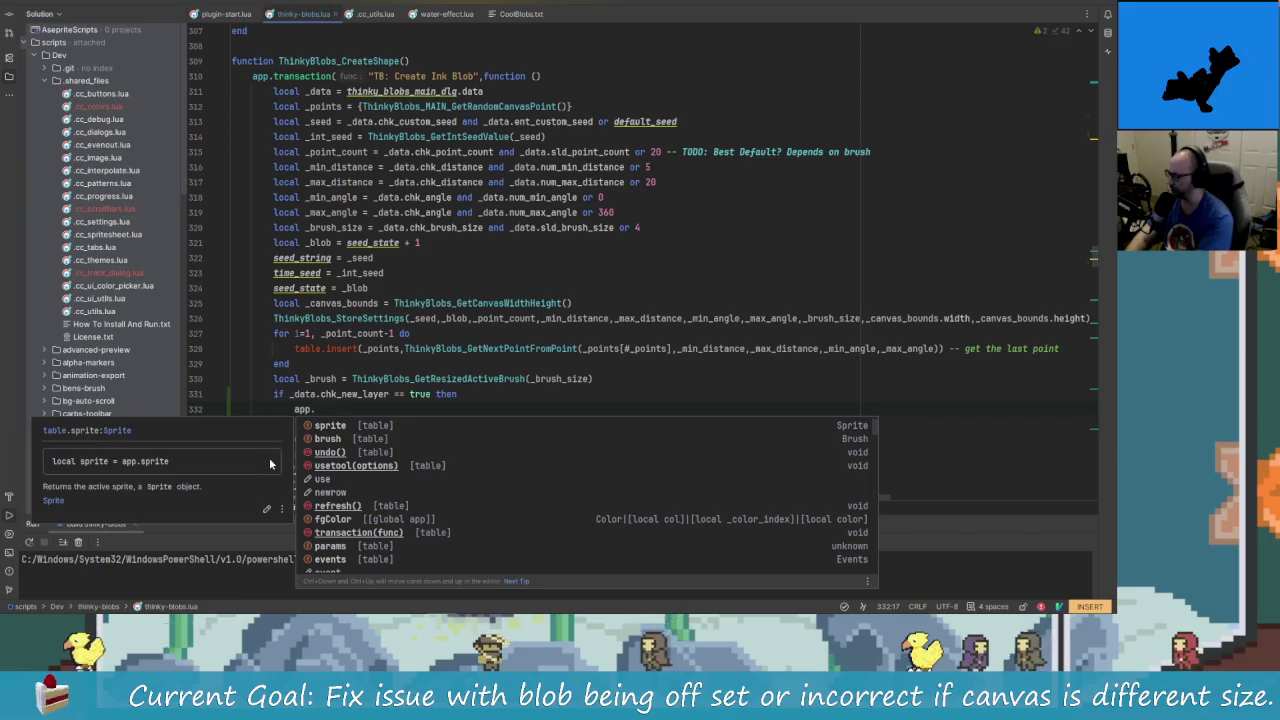
type("command.n")
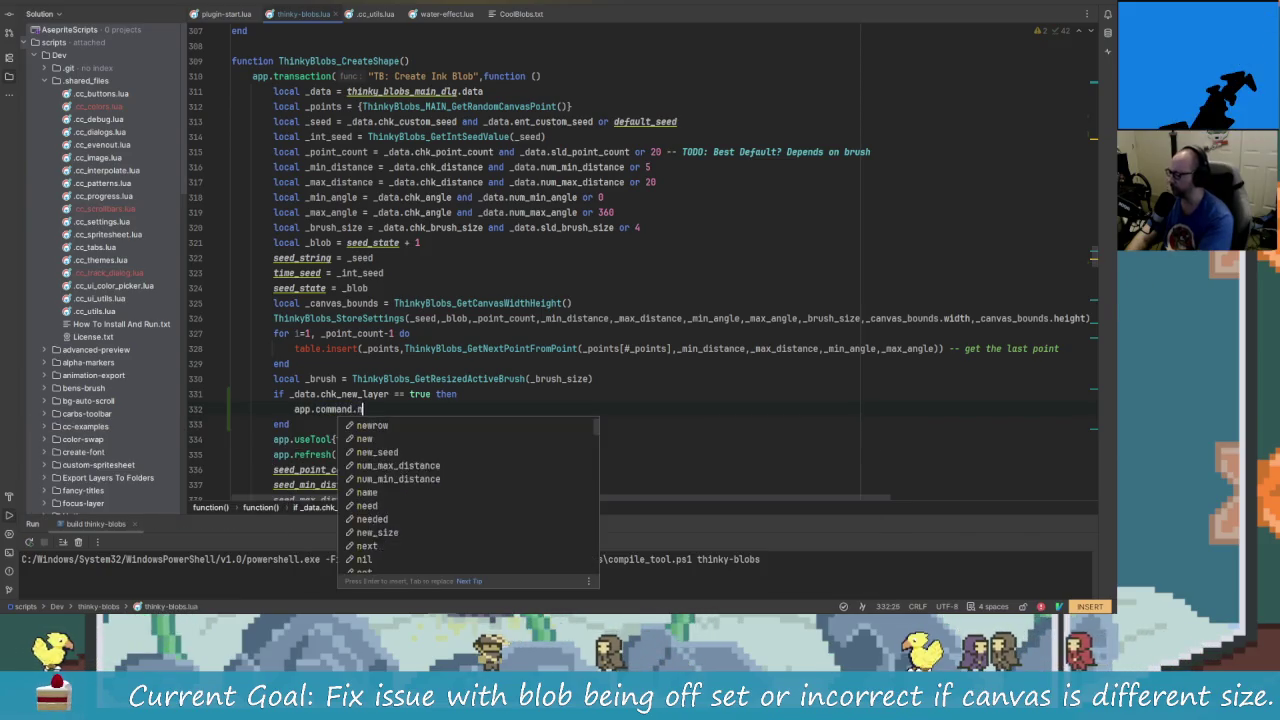
type("ew")
key("BackSpace")
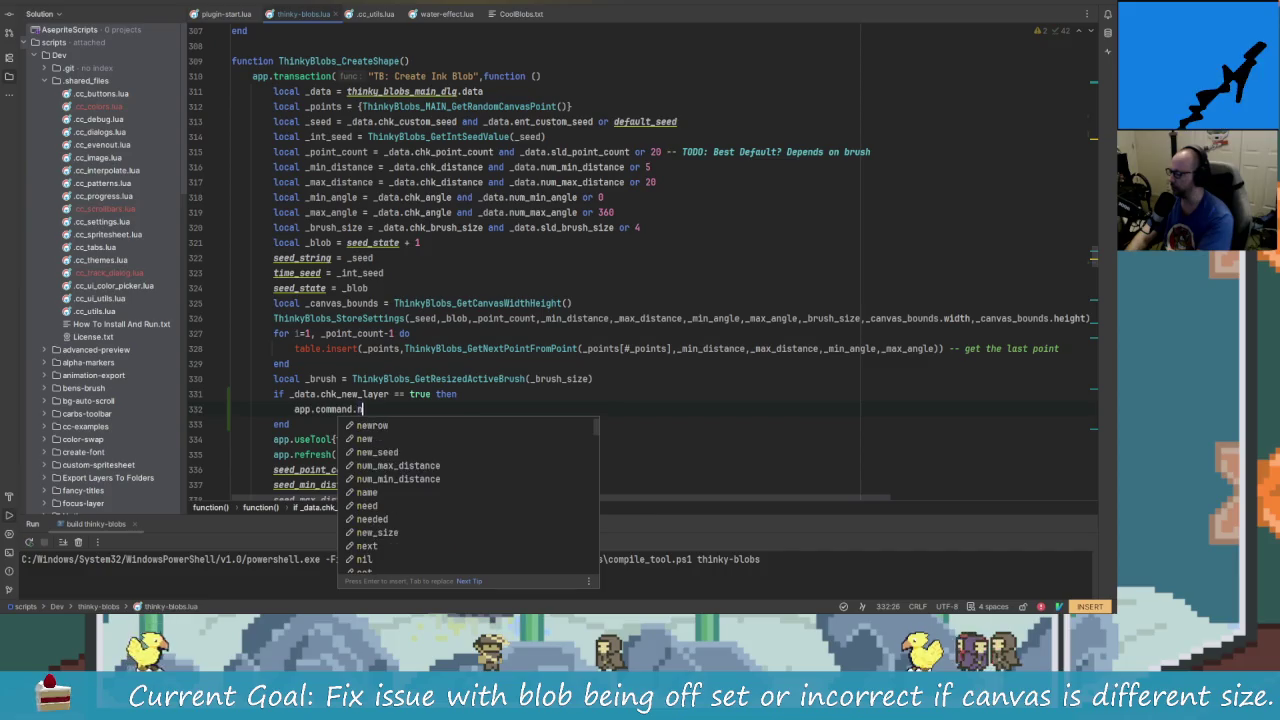
type("wLa")
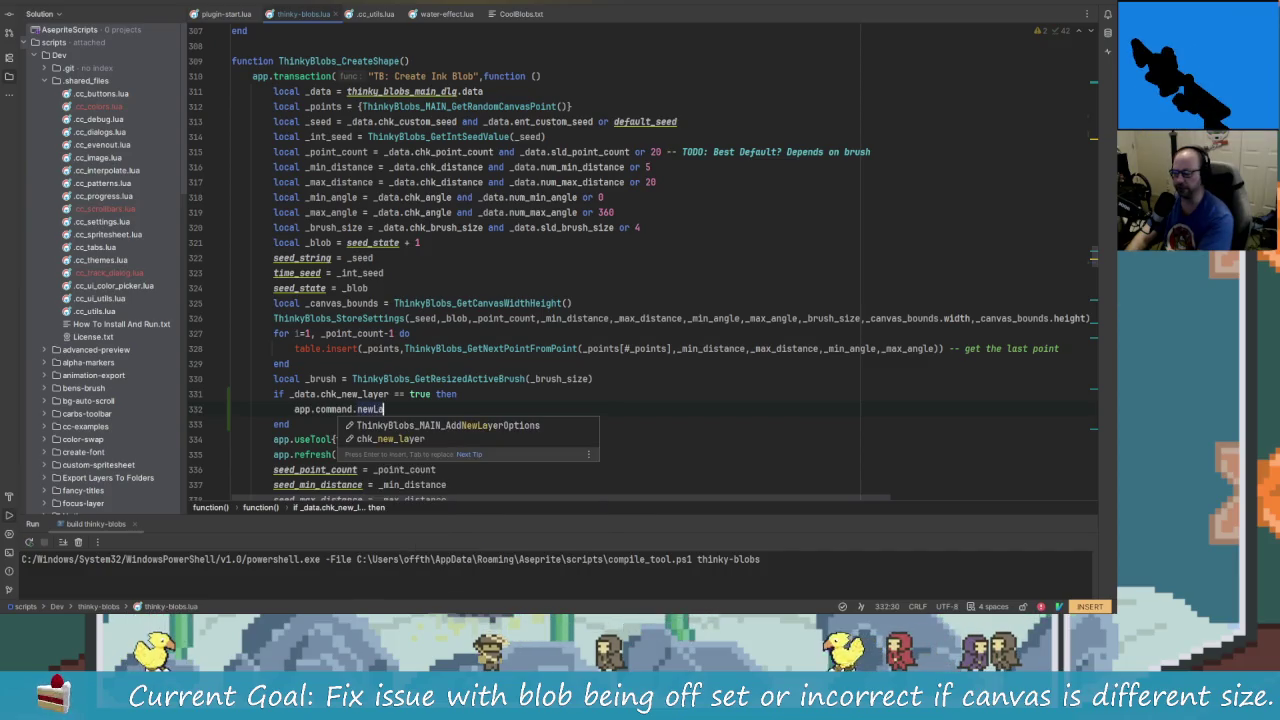
type("yer")
key("Escape")
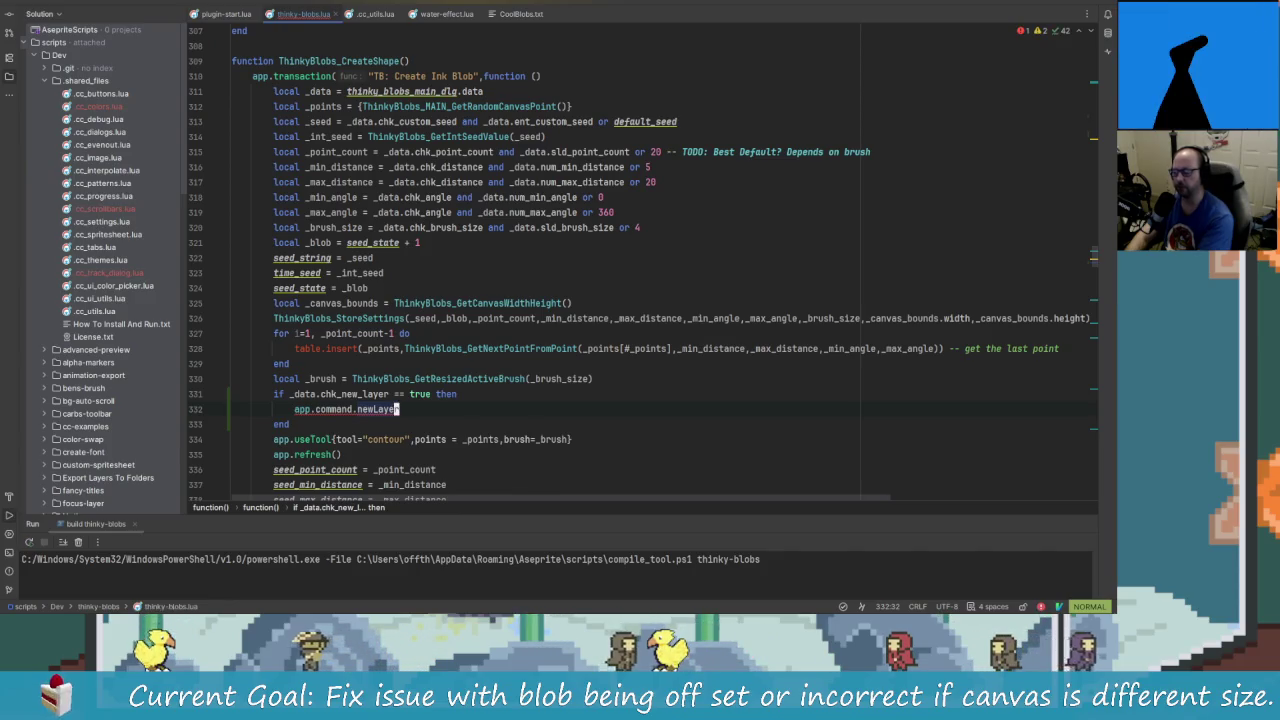
key("shift")
key("shift")
- Search the project for newlayer usages, then close the search
type("newl")
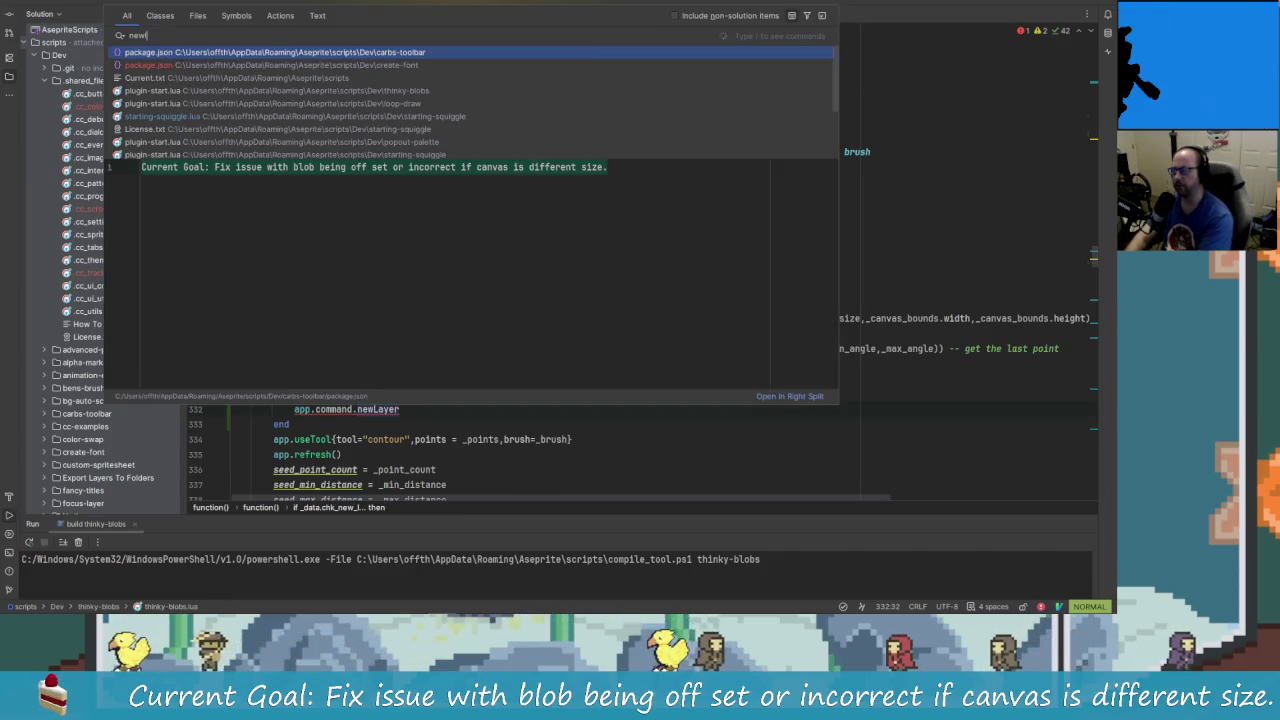
type("ayer")
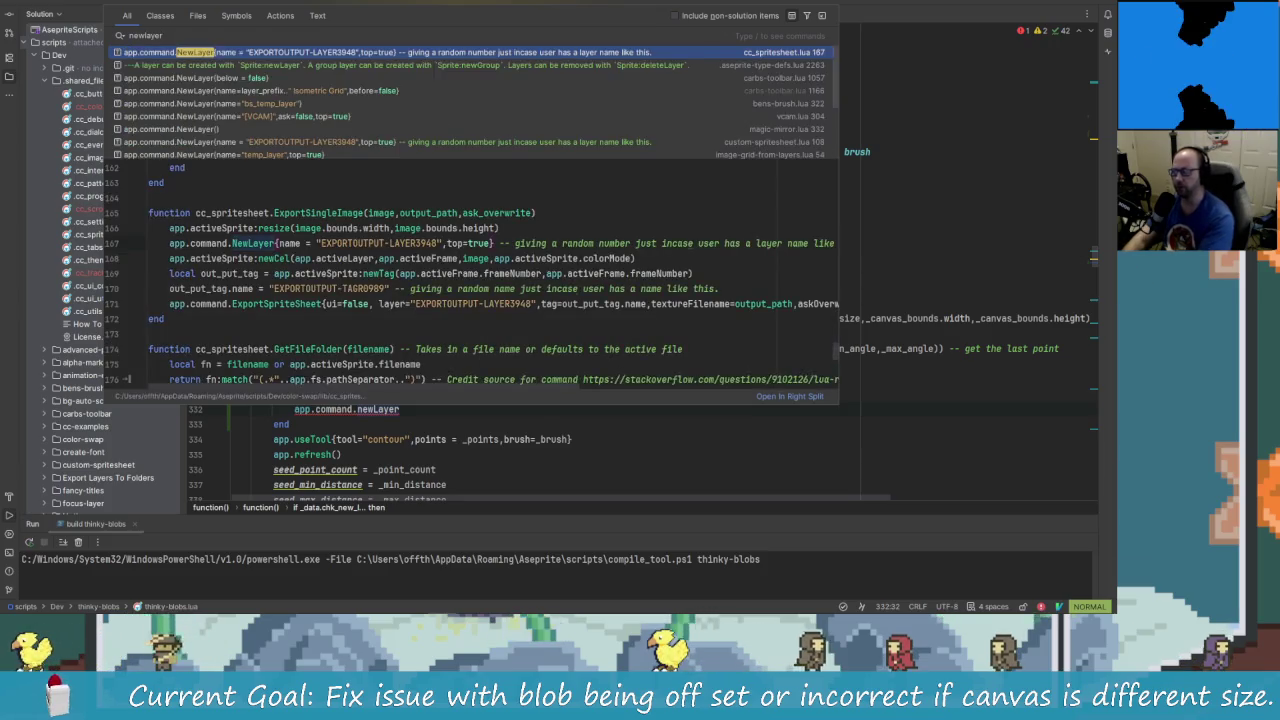
key("Escape")
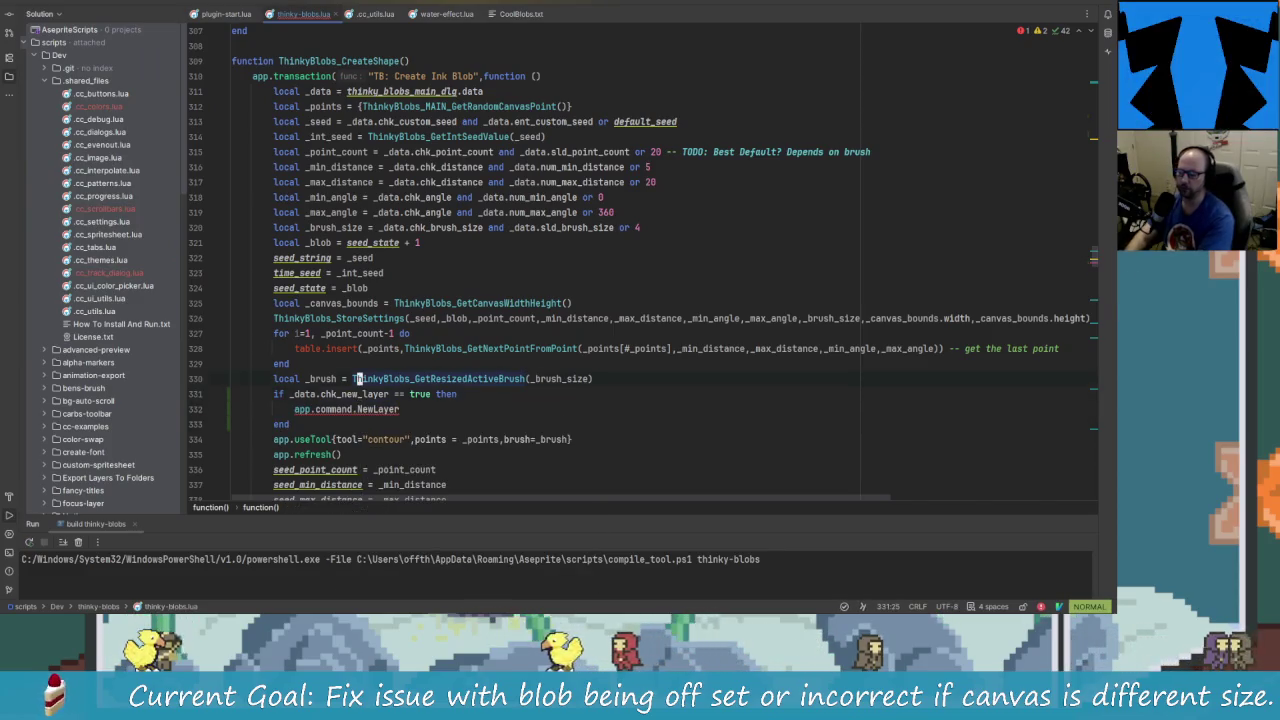
- Append () to NewLayer on line 332 and search the project for newlayer
key("$")
type("a")
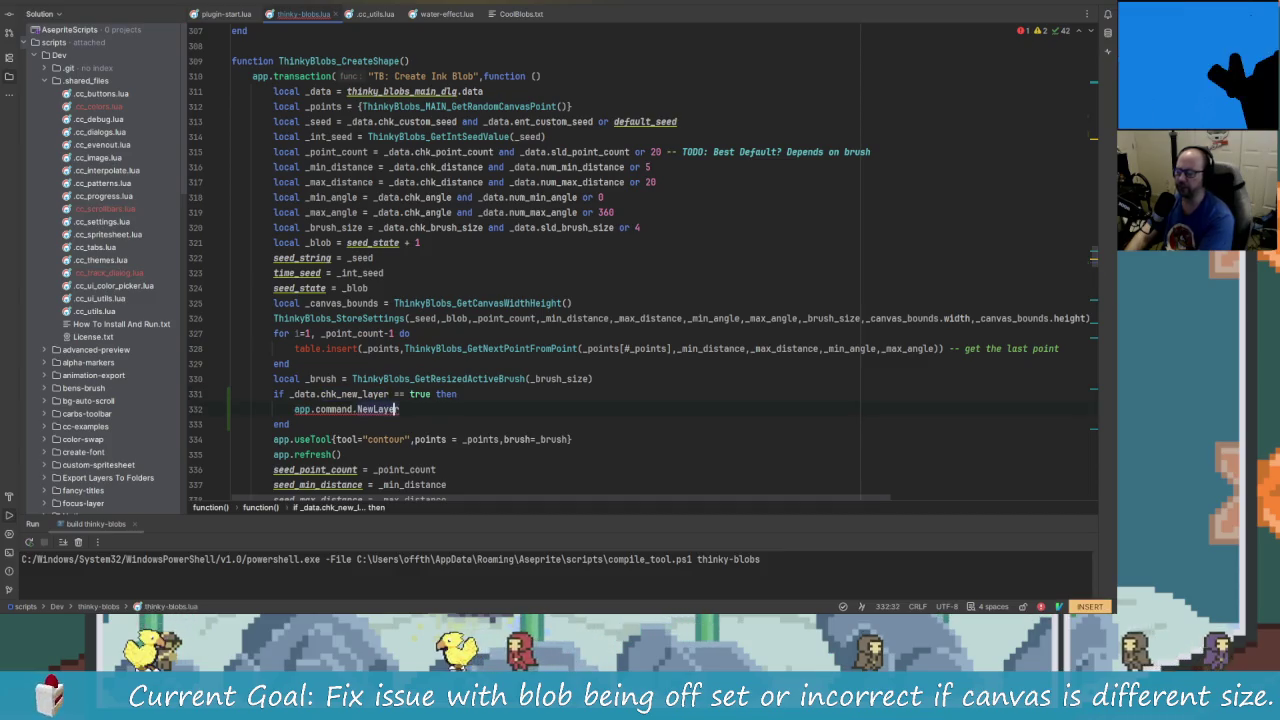
type("())")
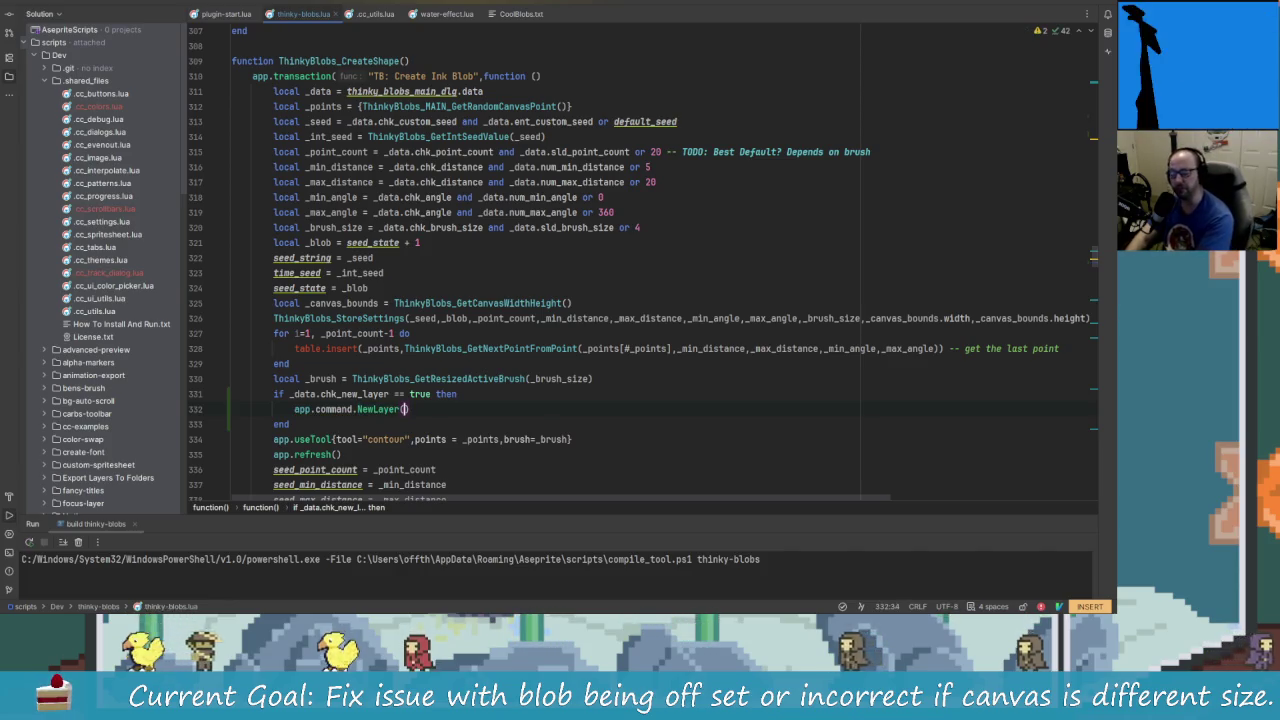
key("Left")
key("Left")
key("Left")
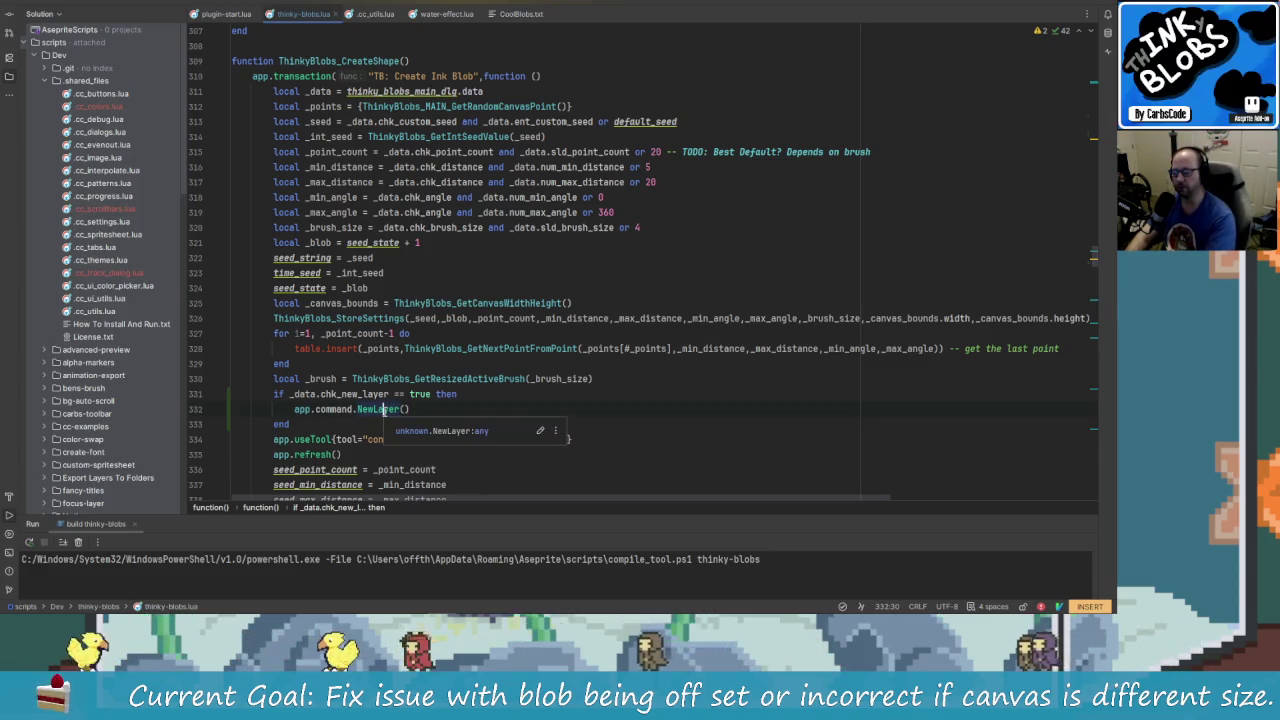
key("Left")
key("Left")
key("Left")
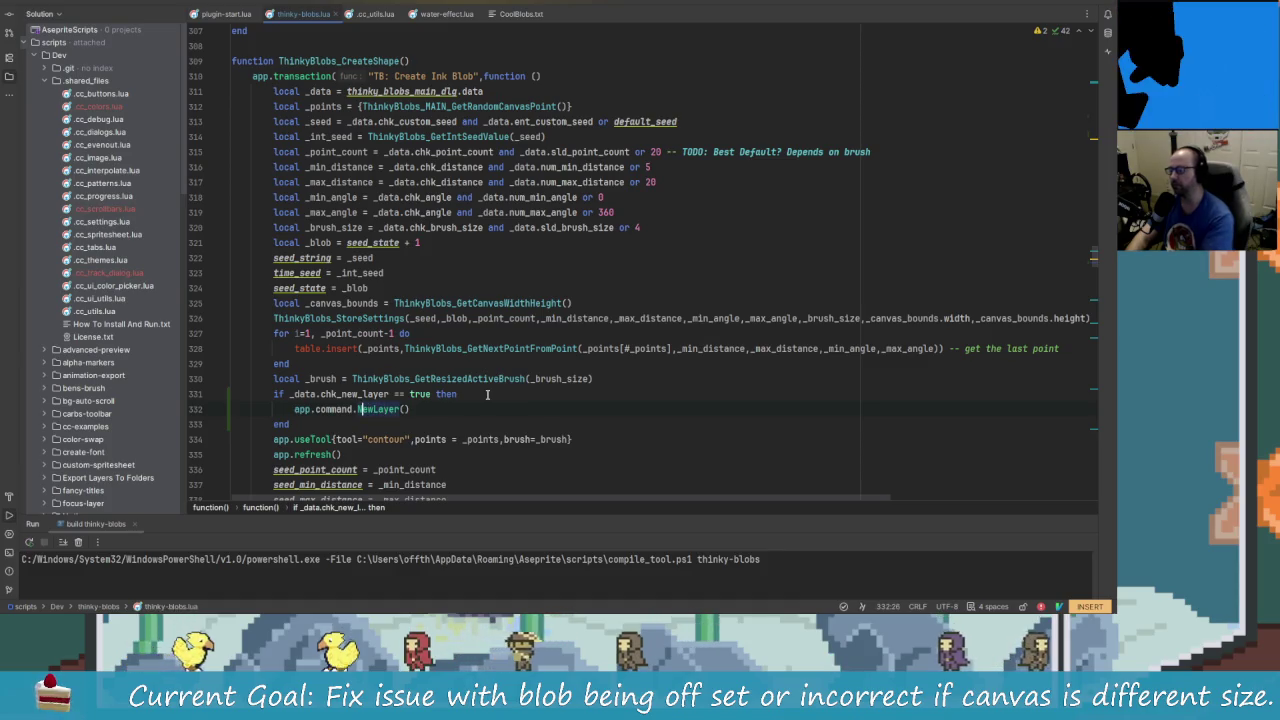
key("shift")
key("shift")
type("new")
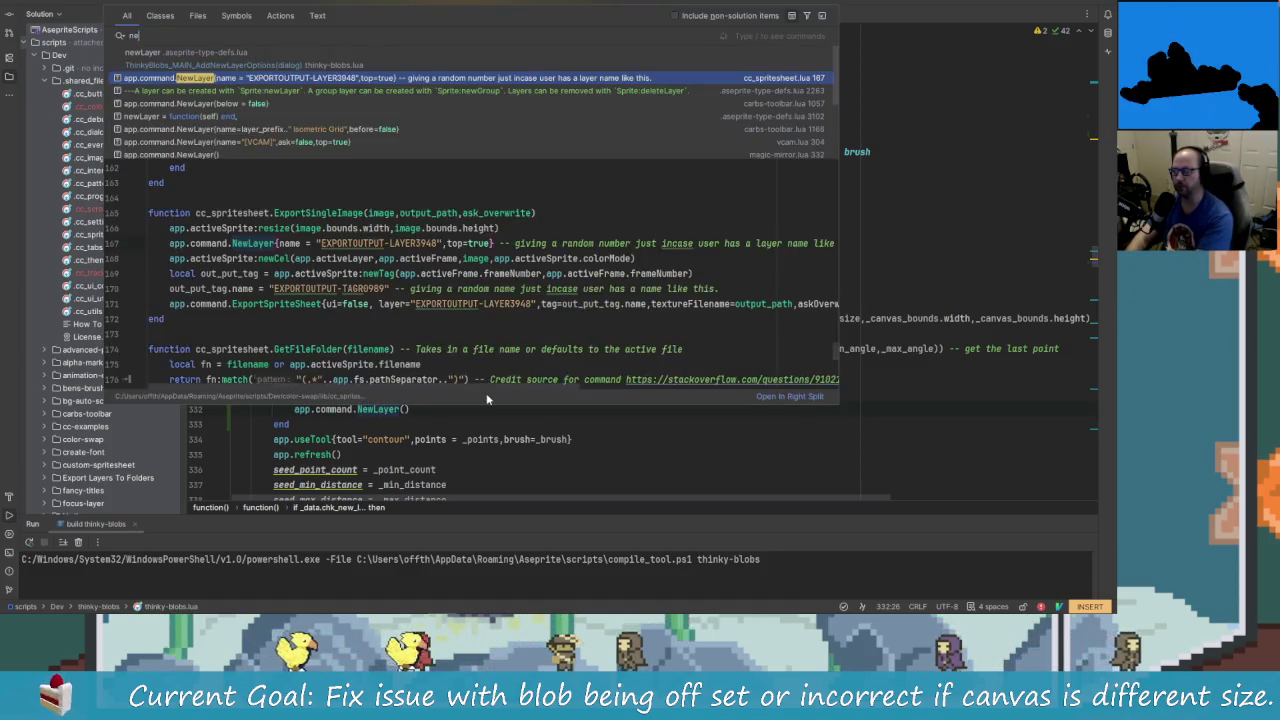
type("layer")
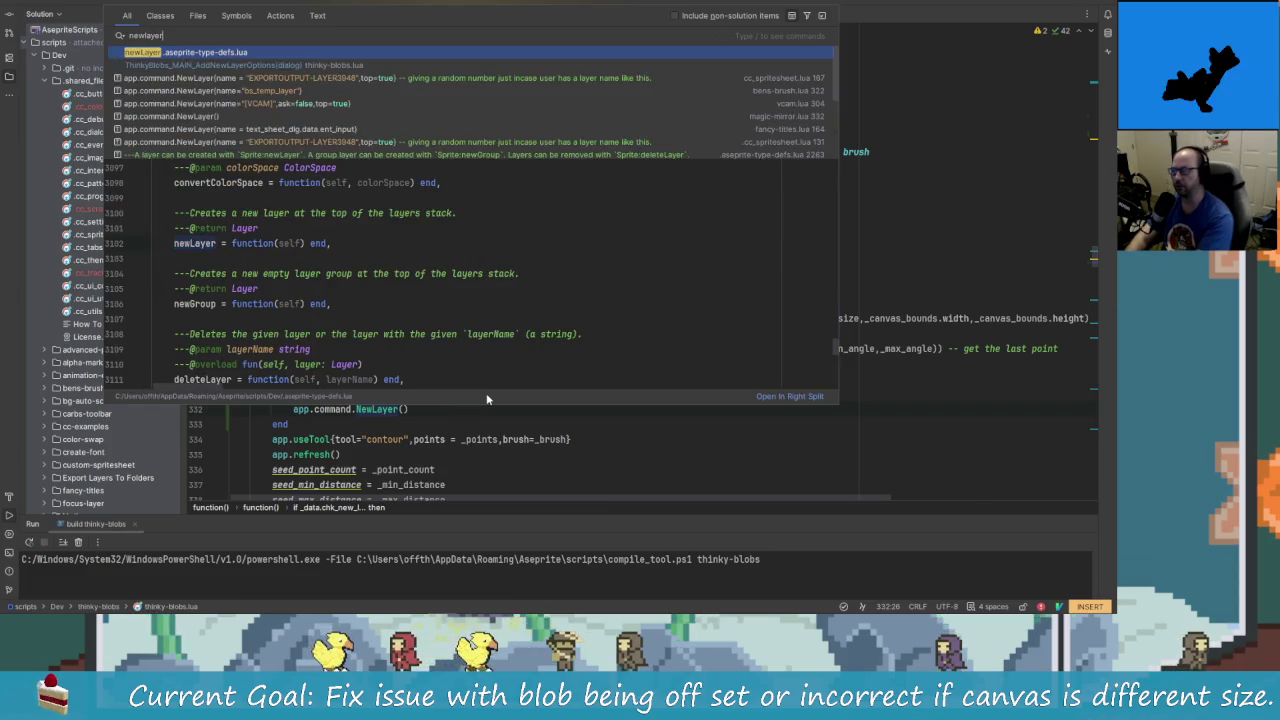
- Read the newLayer definition in the aseprite-type-defs.lua preview, then return to the editor
scroll(480, 355, "up", 2)
scroll(373, 363, "up", 2)
scroll(373, 363, "down", 1)
scroll(249, 280, "down", 2)
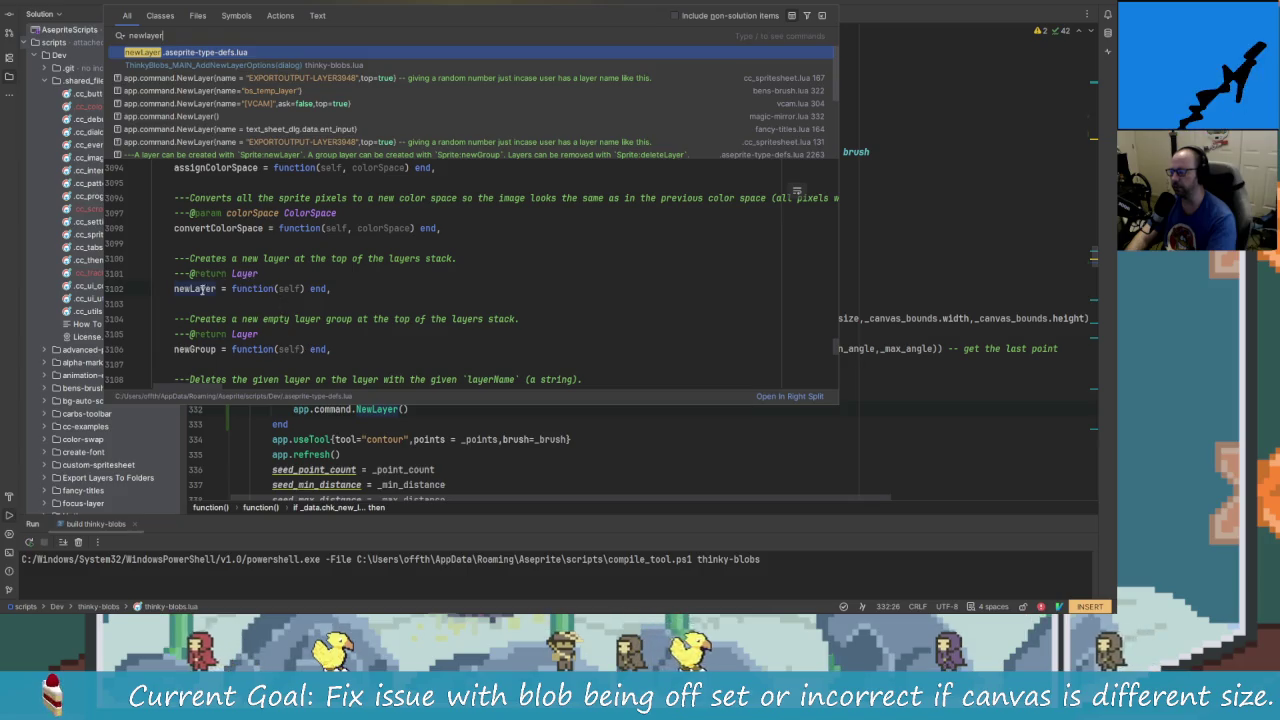
scroll(257, 342, "down", 1)
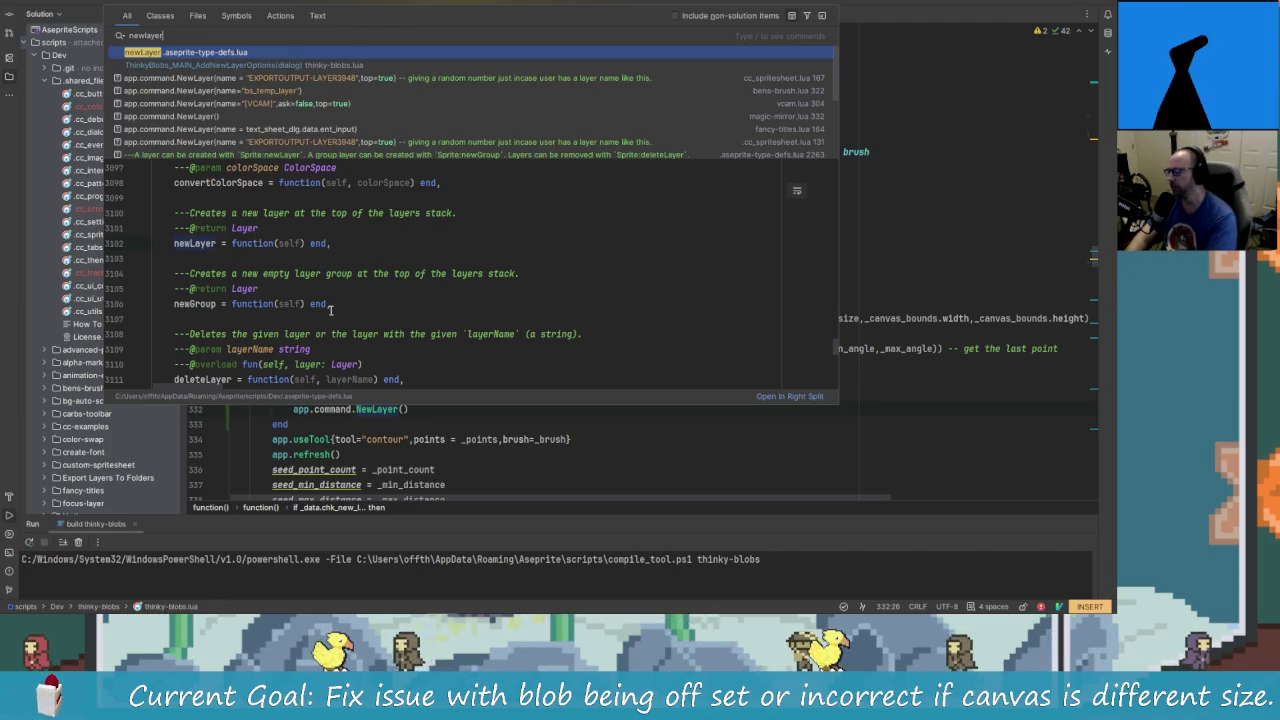
scroll(362, 320, "up", 2)
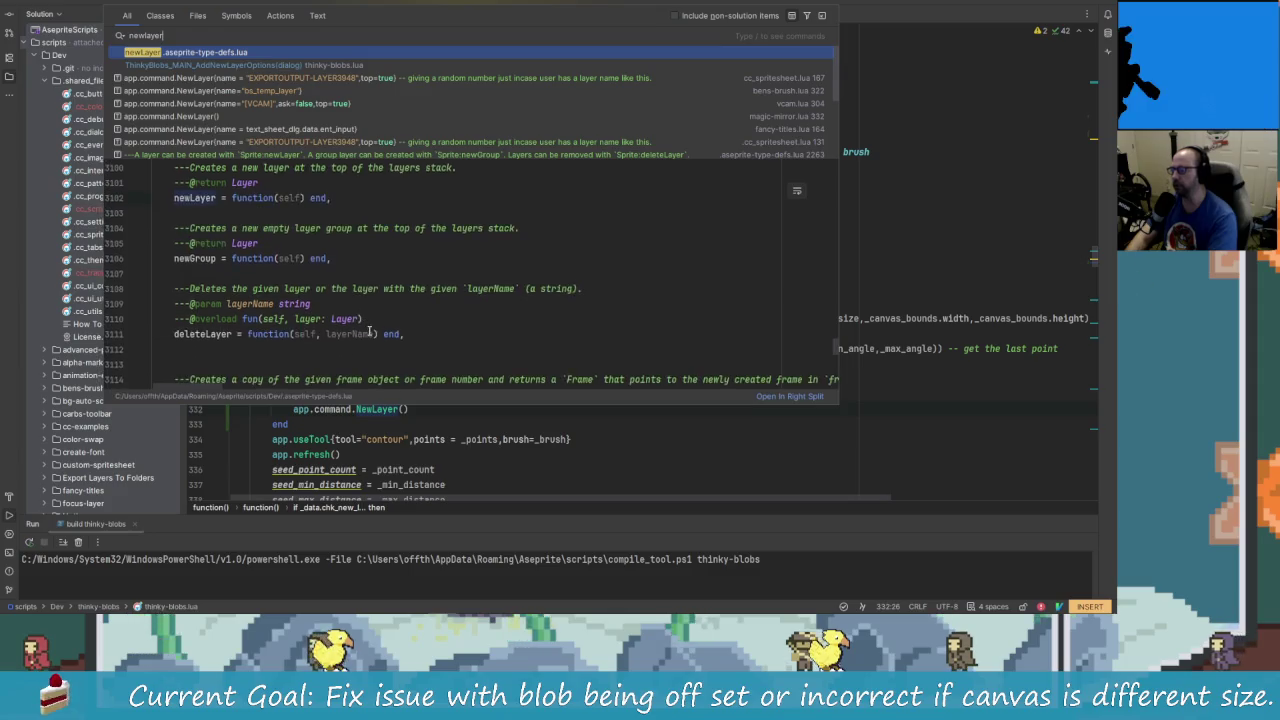
scroll(370, 331, "up", 1)
scroll(370, 331, "up", 3)
scroll(371, 330, "up", 3)
scroll(371, 330, "up", 3)
scroll(372, 329, "up", 3)
scroll(372, 329, "up", 3)
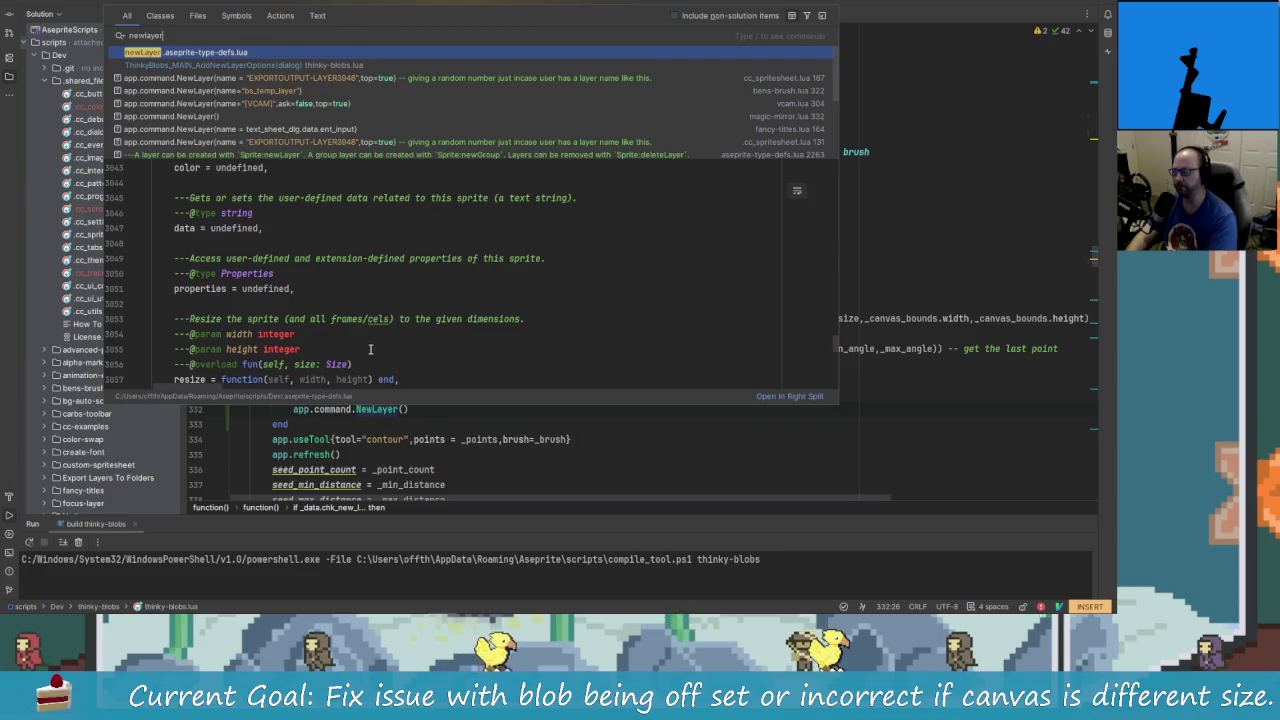
scroll(372, 329, "up", 3)
scroll(372, 329, "up", 1)
left_click(503, 465)
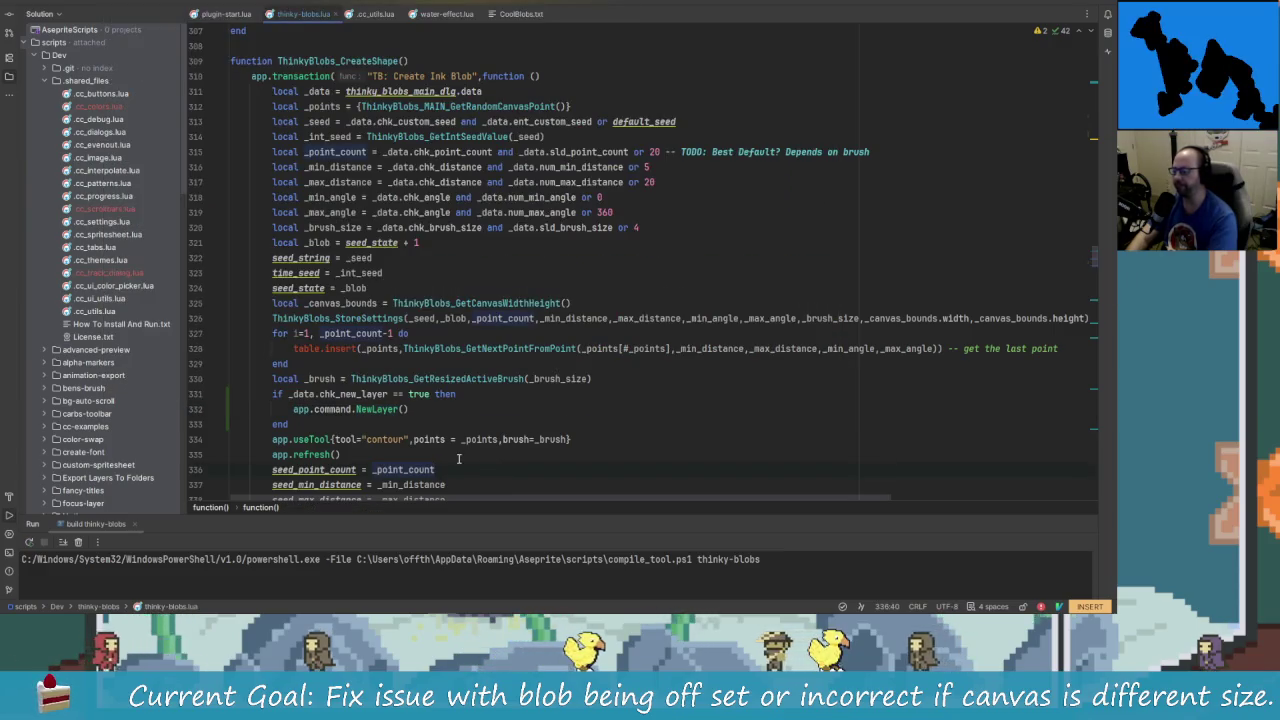
left_click(419, 410)
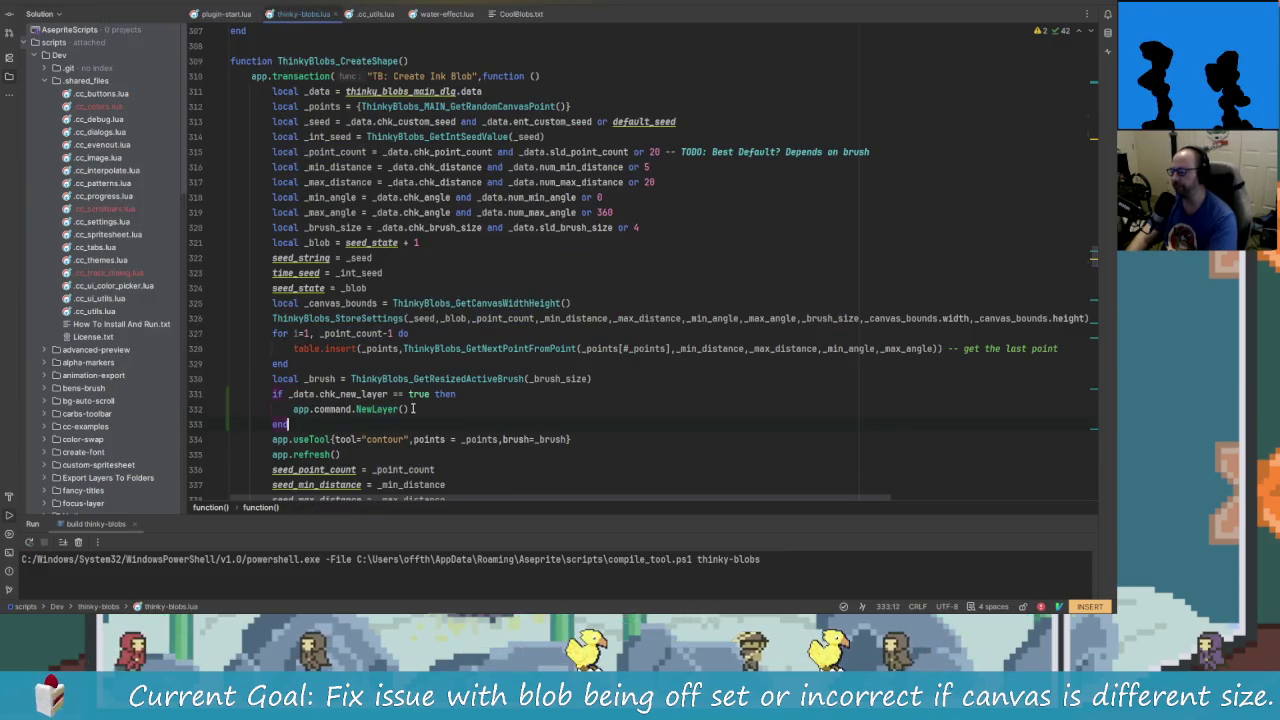
left_click(419, 421)
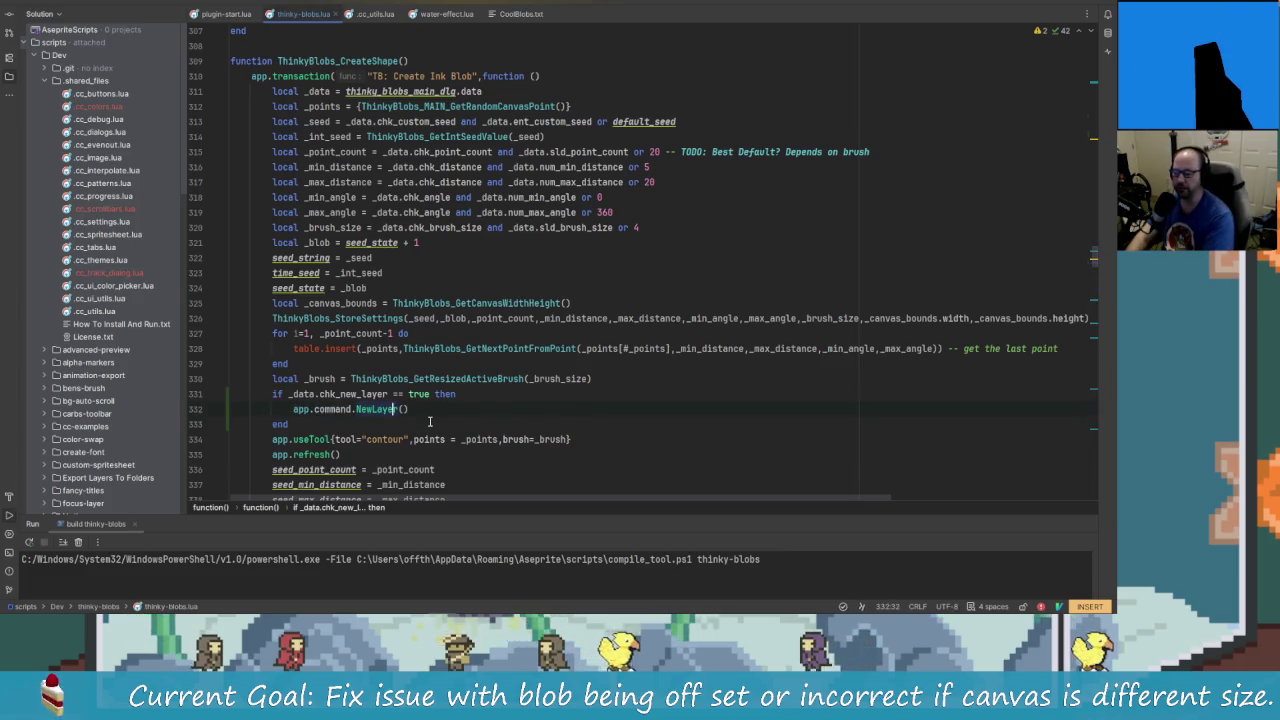
key("End")
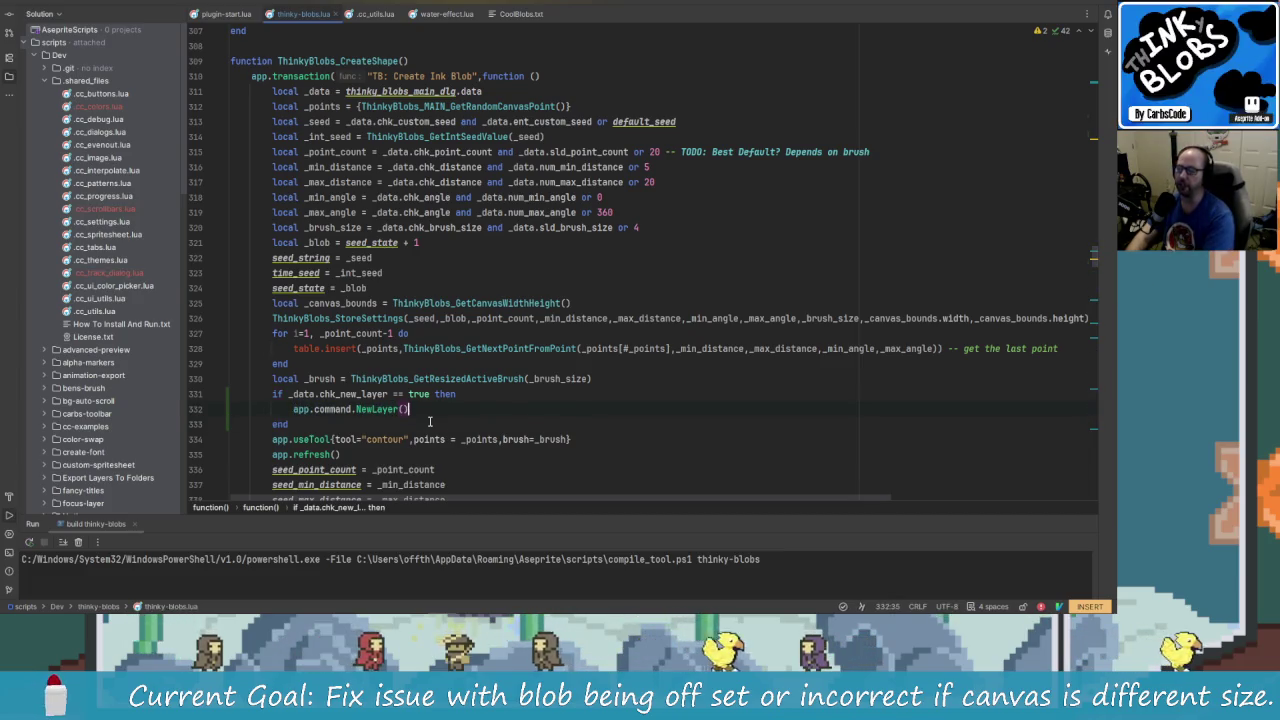
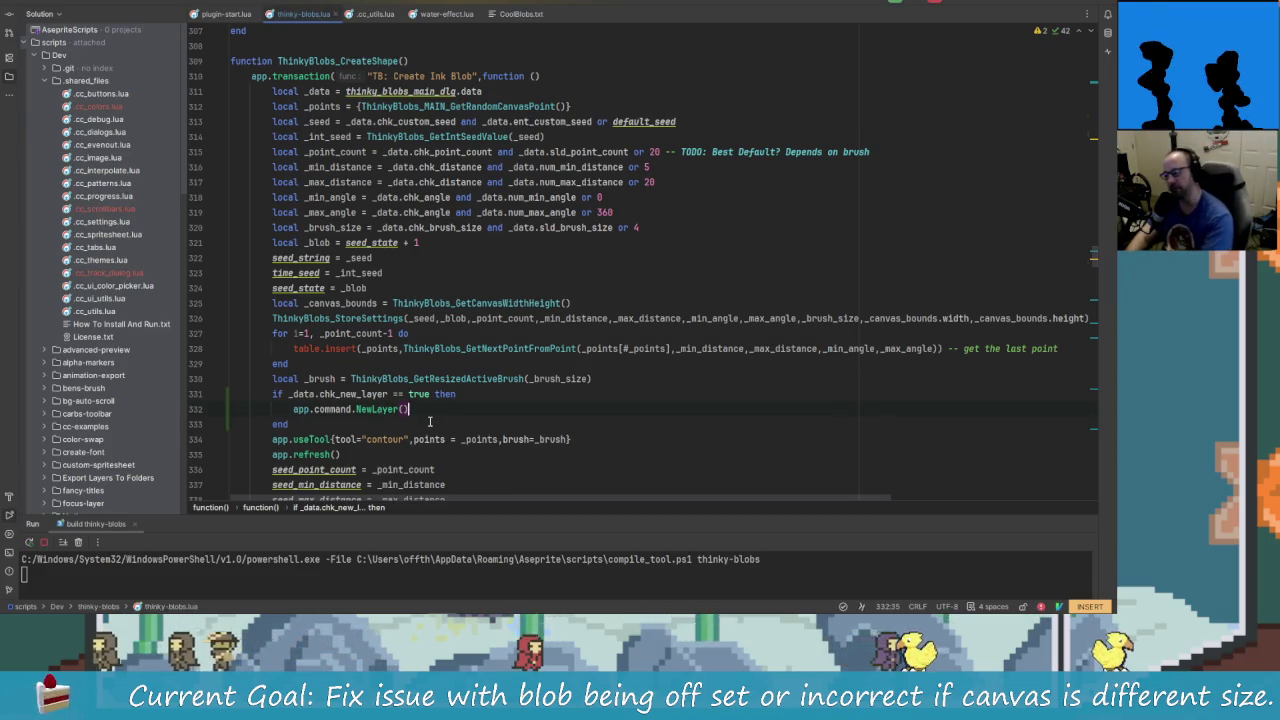
- Reload the Thinky Blobs extension, move its panel near the canvas, and return to Rider
key("shift+F10")
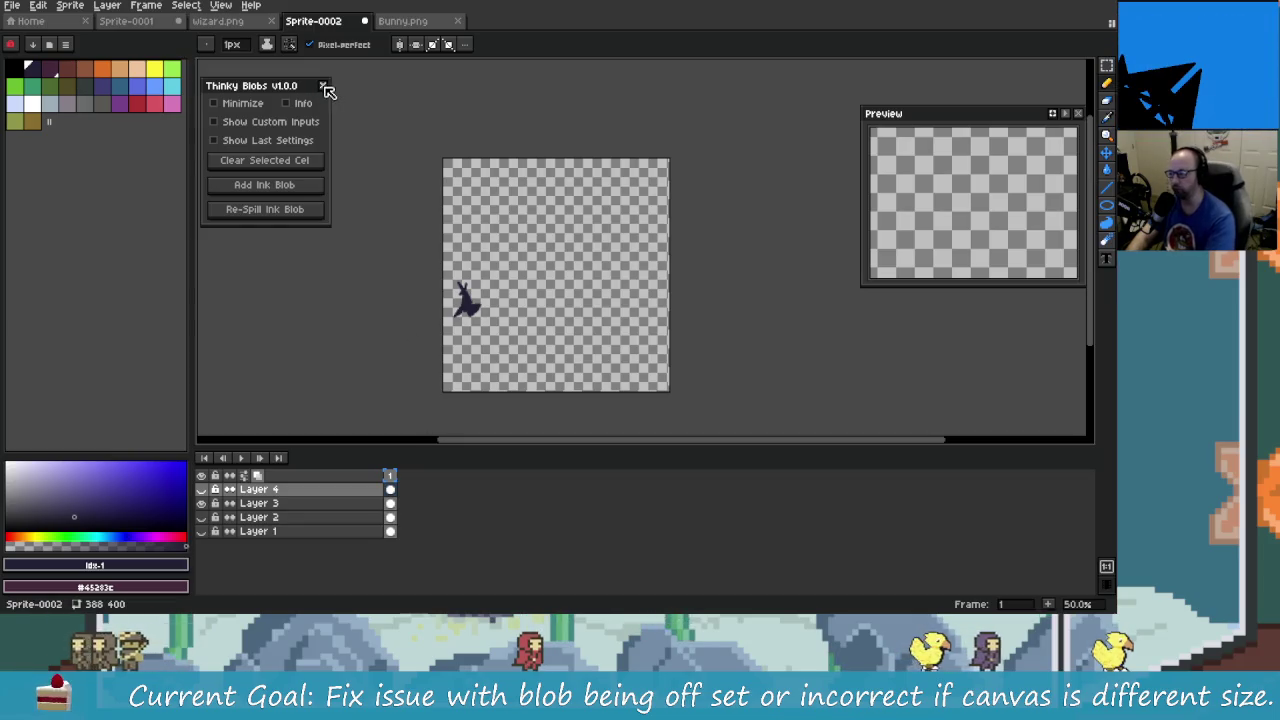
key("shift+F10")
left_click_drag(225, 36, 337, 101)
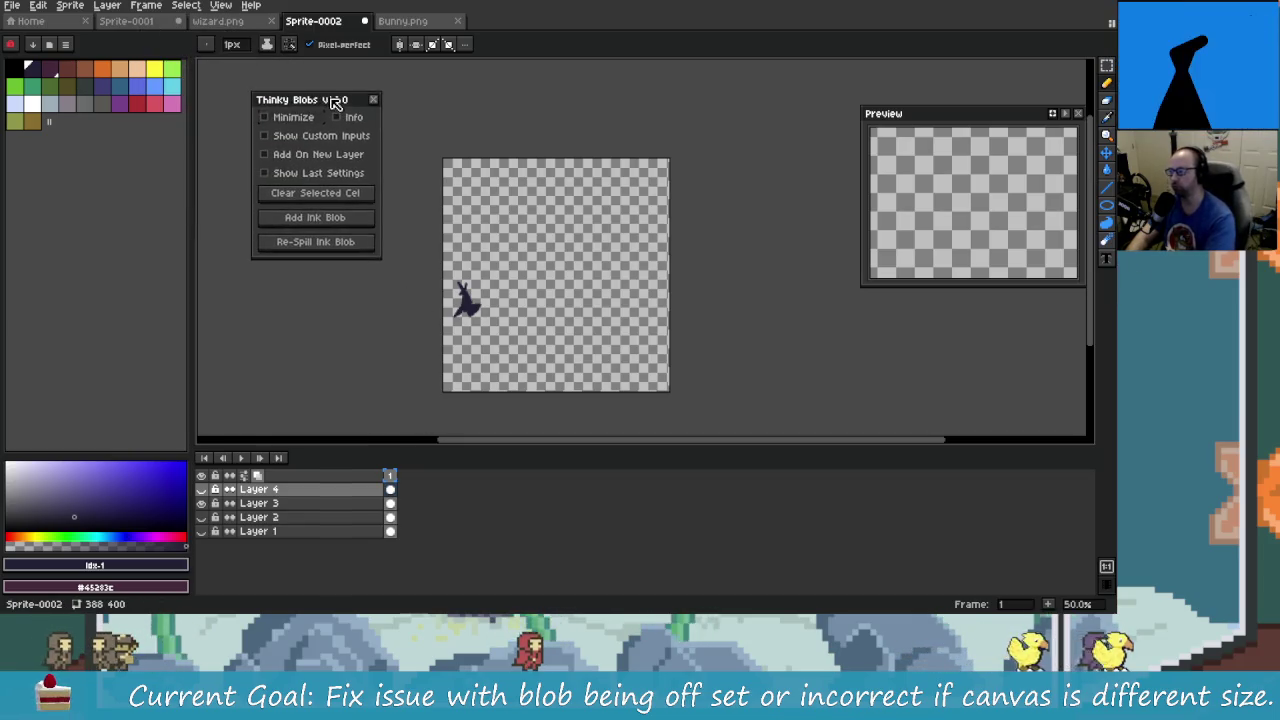
key("alt+Tab")
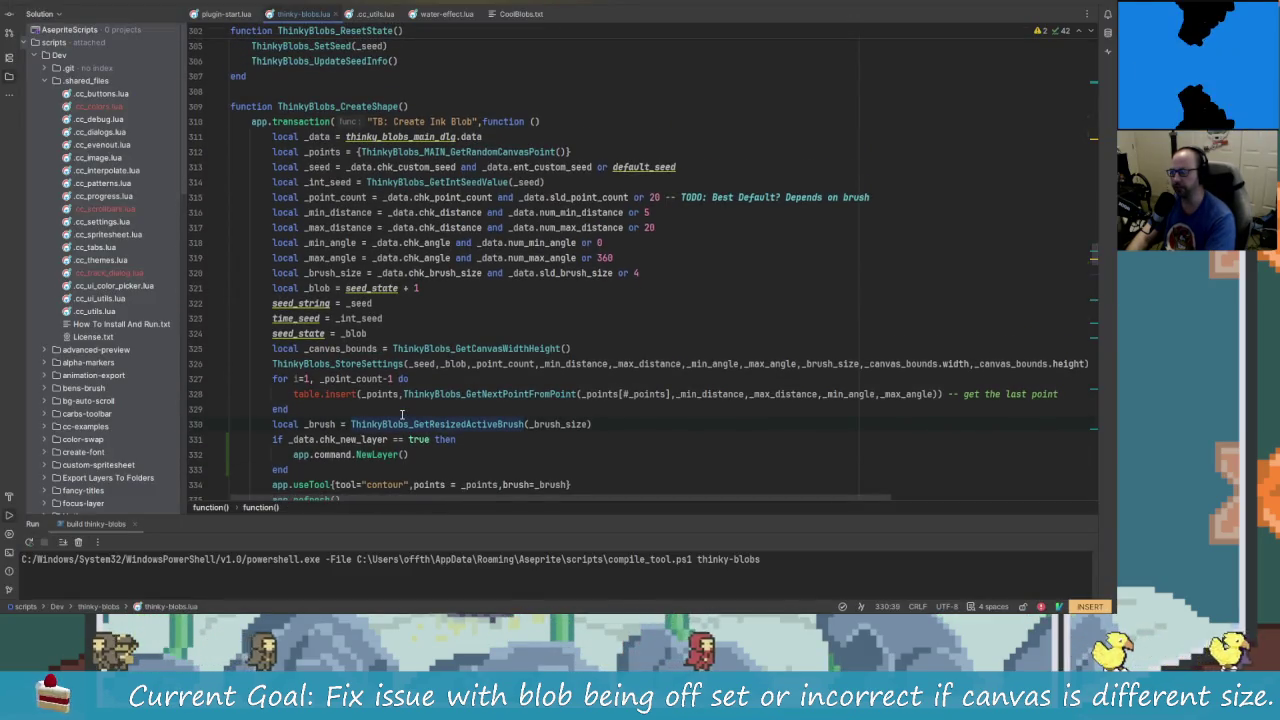
- Scroll up to line 255 in ThinkyBlobs_ToggleLastSettings and discard a stray typed line
scroll(404, 415, "up", 4)
scroll(406, 418, "up", 1)
scroll(406, 418, "up", 6)
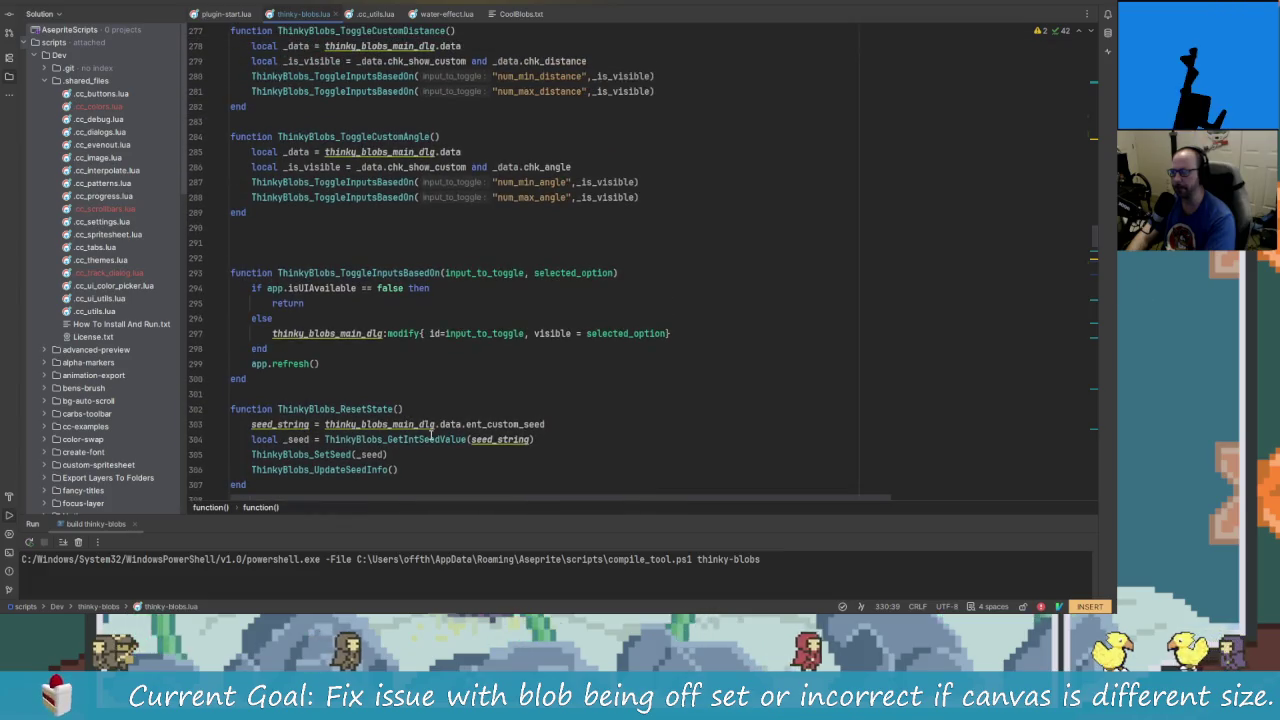
scroll(431, 438, "up", 3)
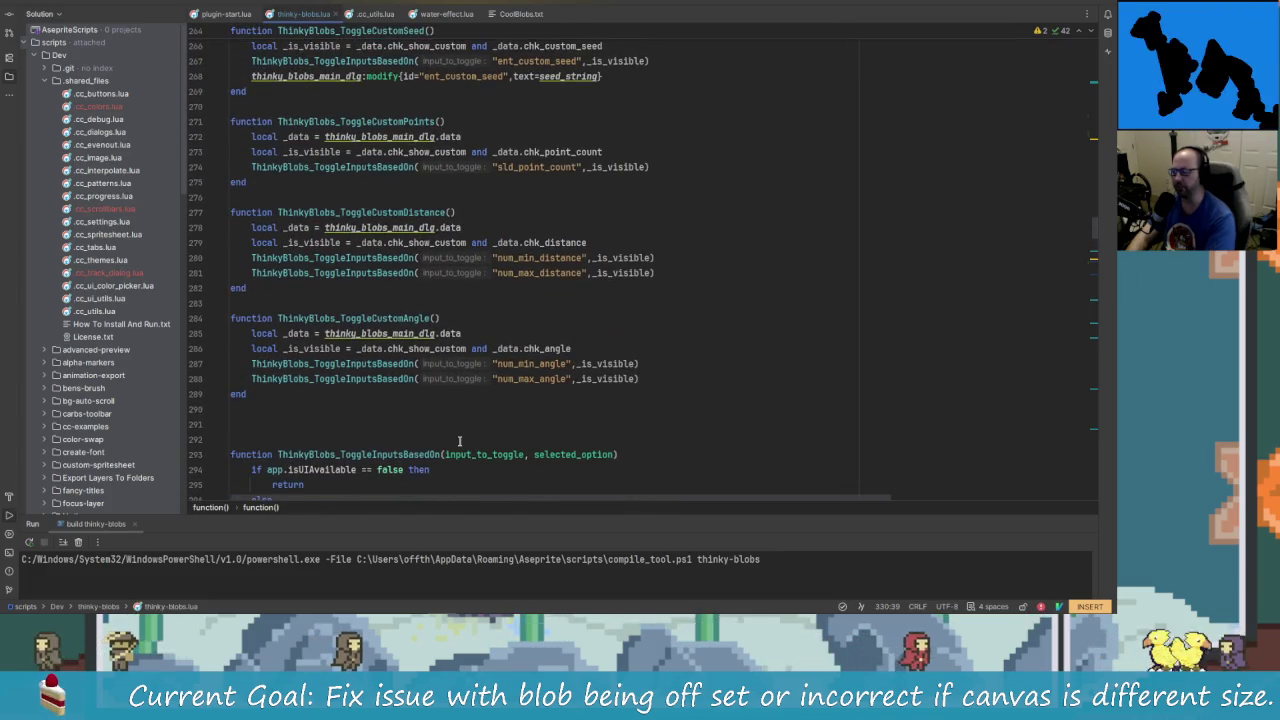
scroll(440, 440, "up", 6)
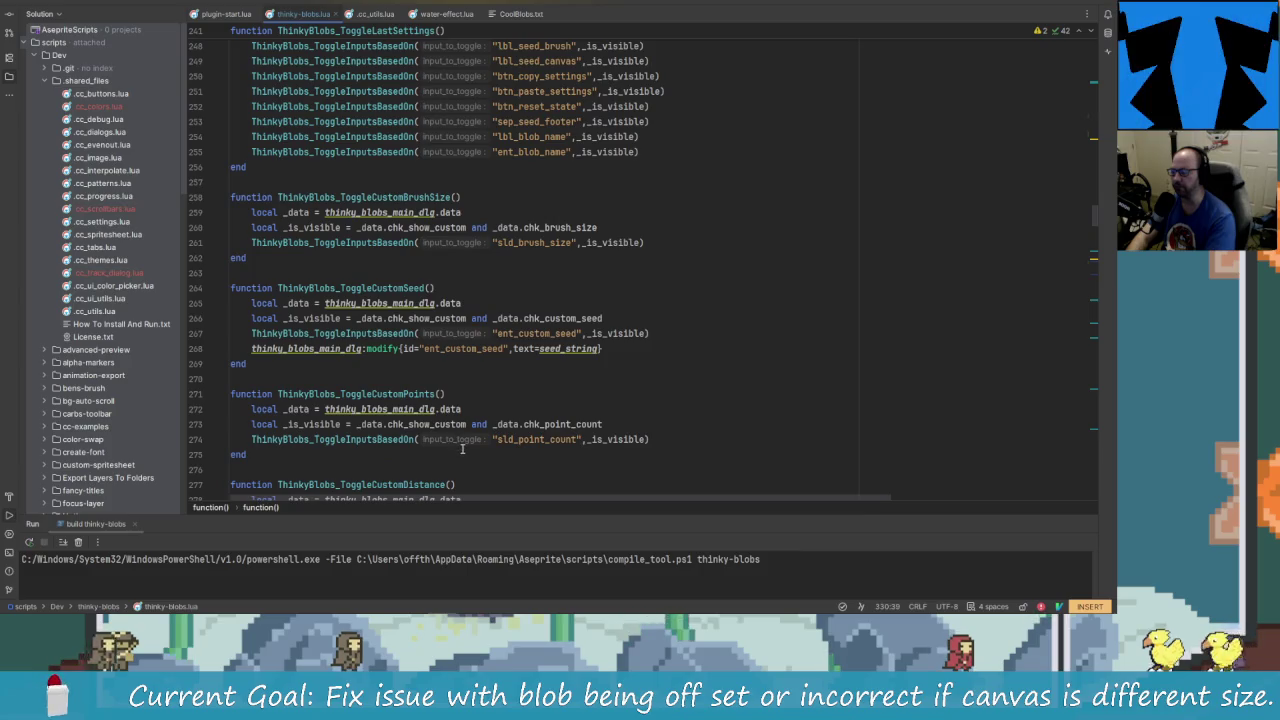
scroll(455, 440, "up", 3)
left_click(652, 287)
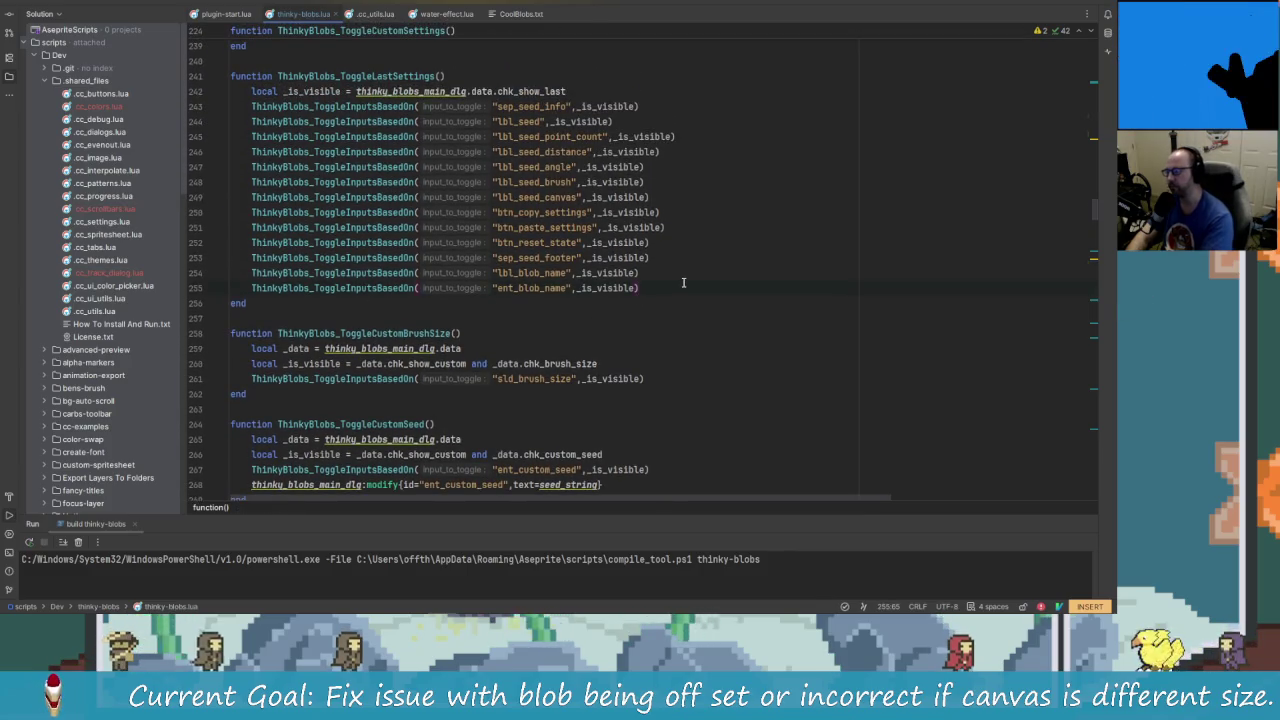
key("Return")
type("Thinky")
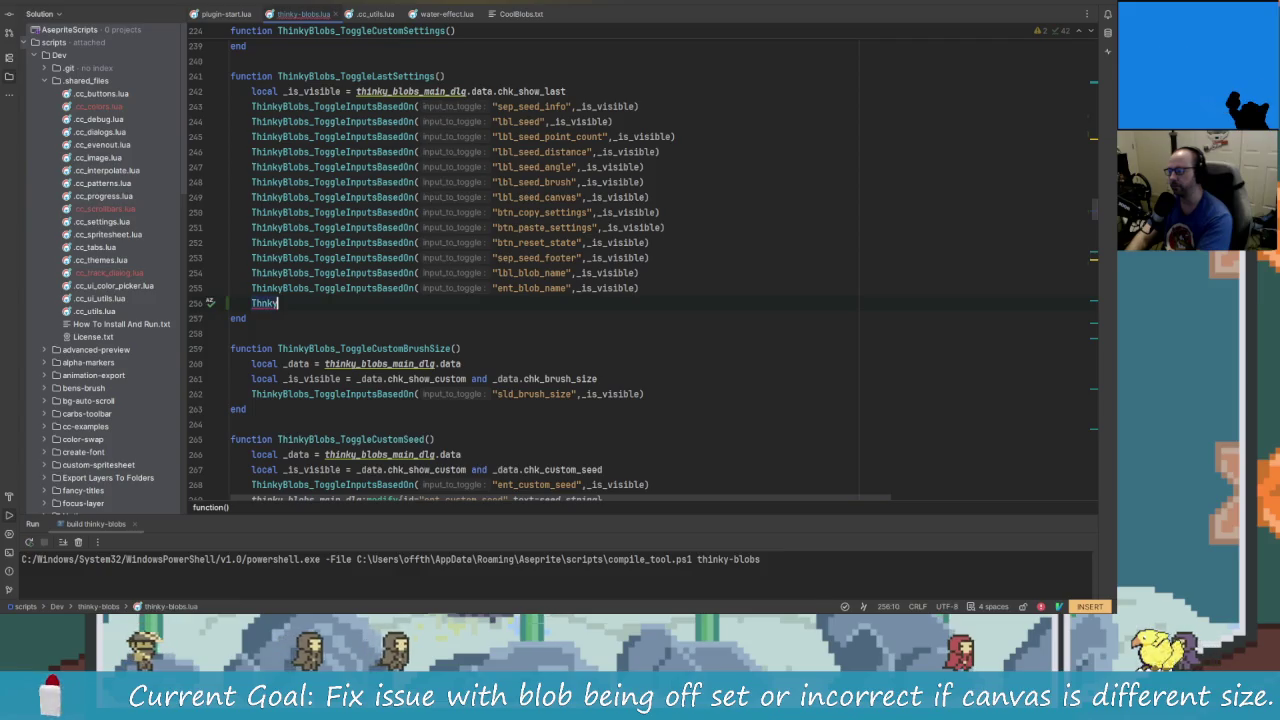
type("hinkyBlo")
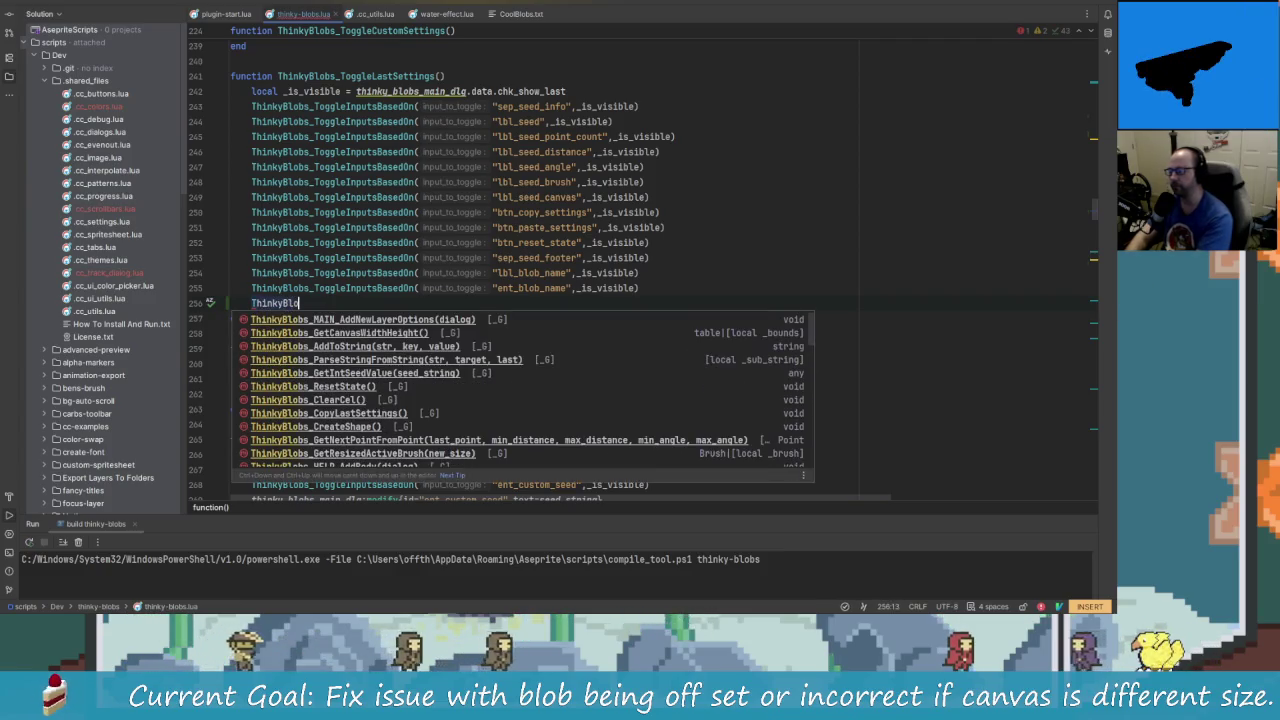
key("BackSpace")
key("BackSpace")
key("BackSpace")
key("Up")
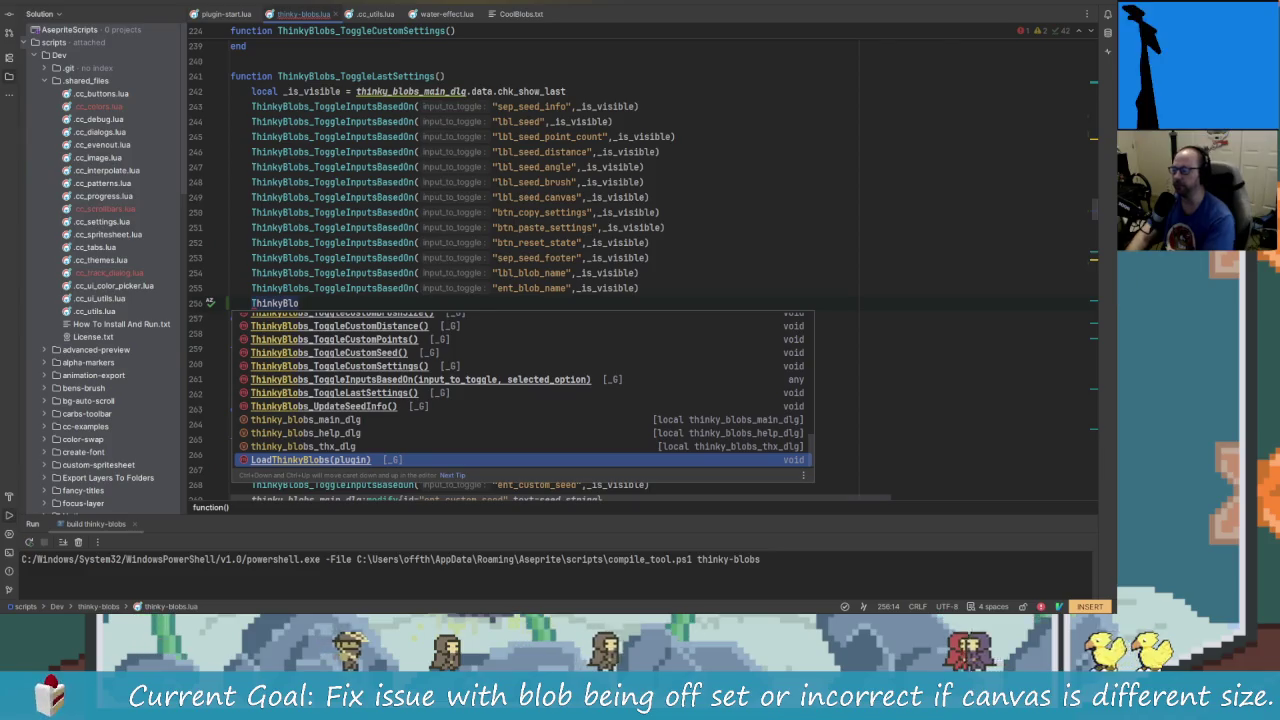
key("BackSpace")
key("BackSpace")
key("BackSpace")
type("jkk")
key("BackSpace")
key("BackSpace")
key("BackSpace")
key("Escape")
key("k")
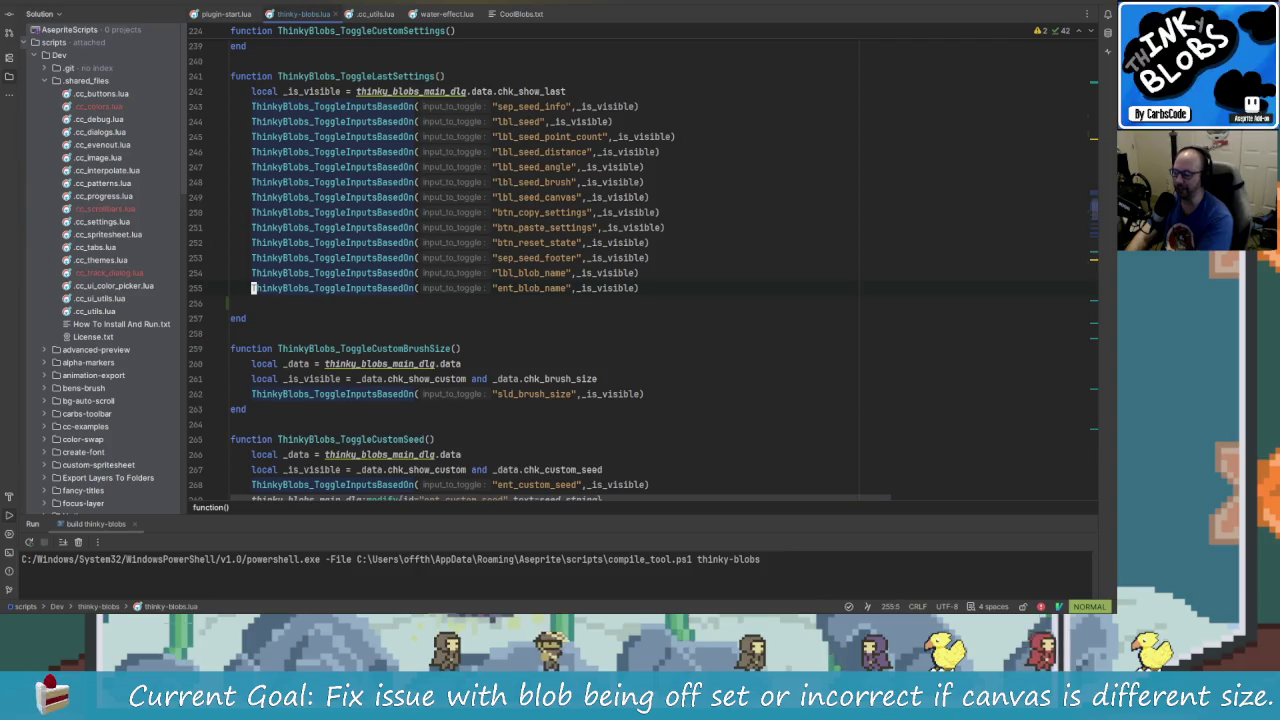
- Duplicate line 255 as a chk_new_layer toggle and rebuild thinky-blobs
key("y")
key("y")
key("p")
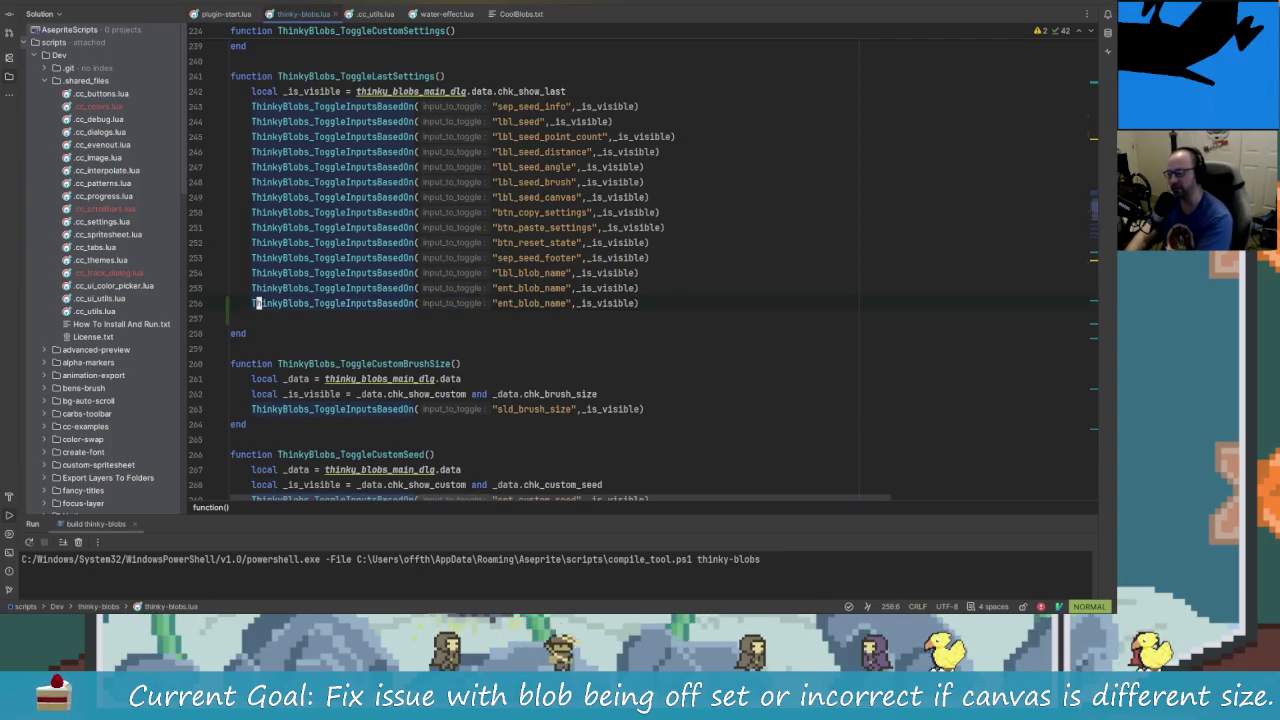
key("l")
key("l")
key("l")
key("l")
key("l")
key("l")
key("l")
key("l")
key("l")
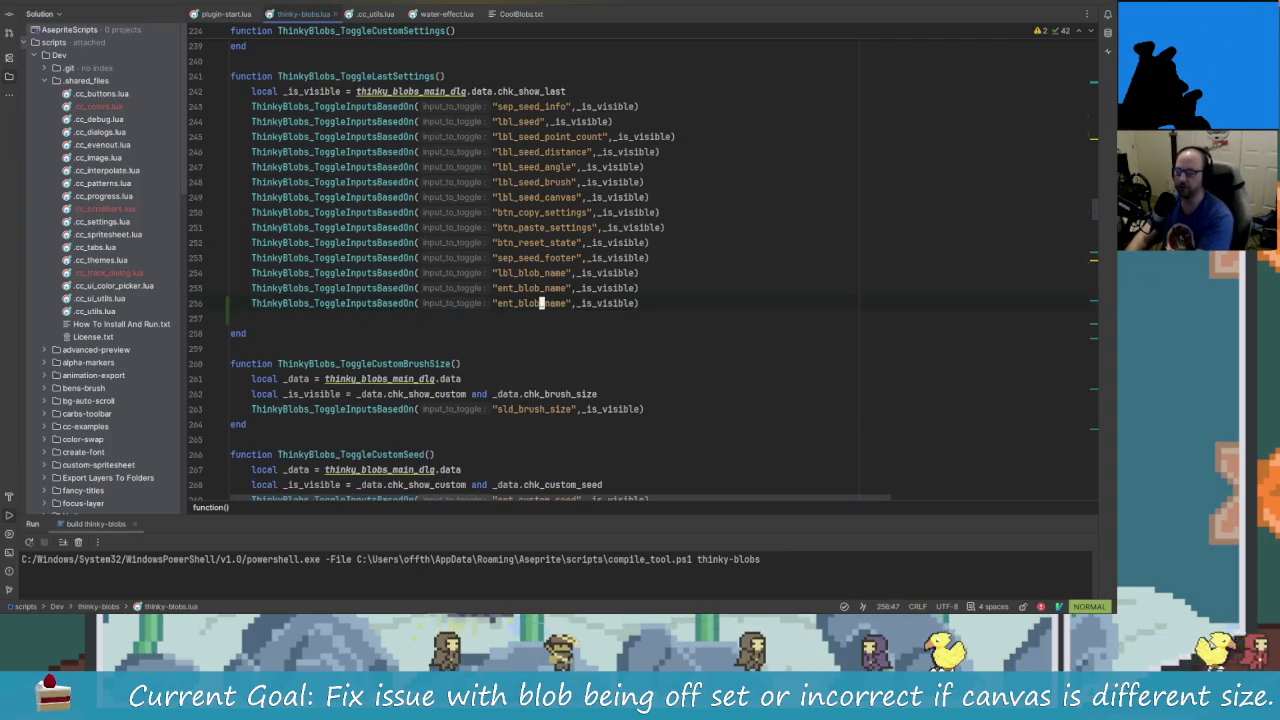
key("h")
key("h")
key("h")
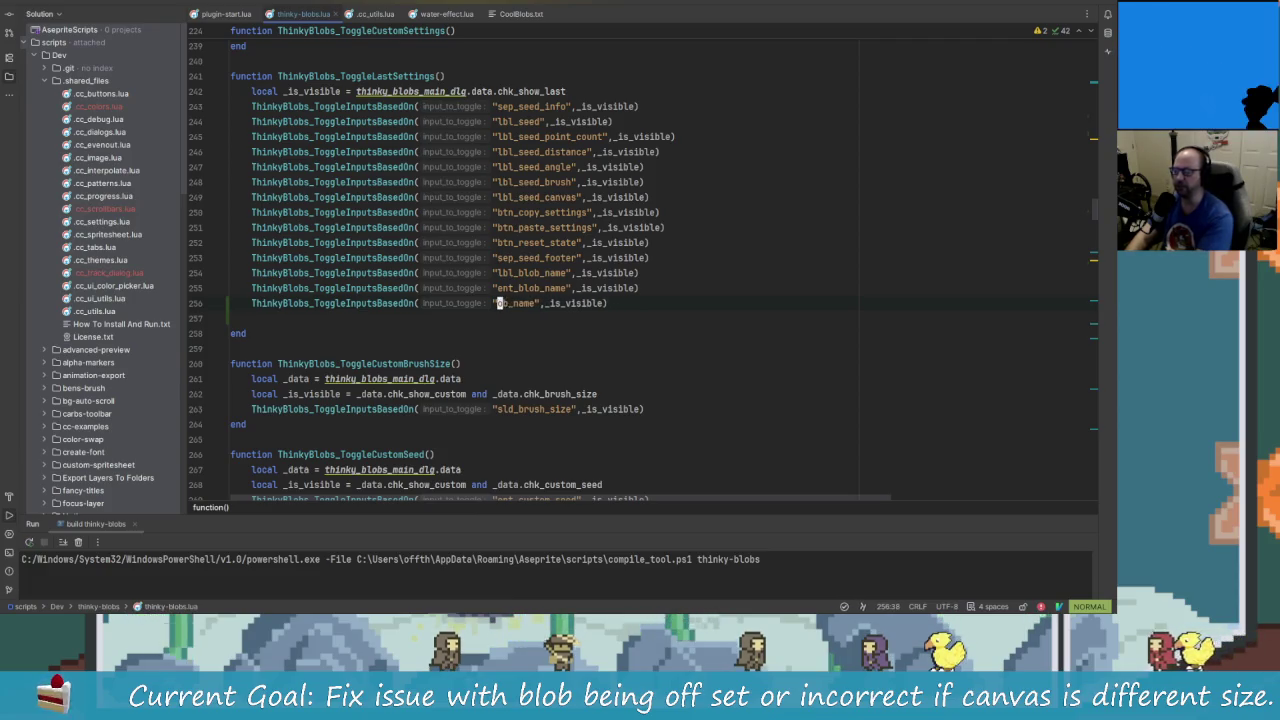
type("chk_")
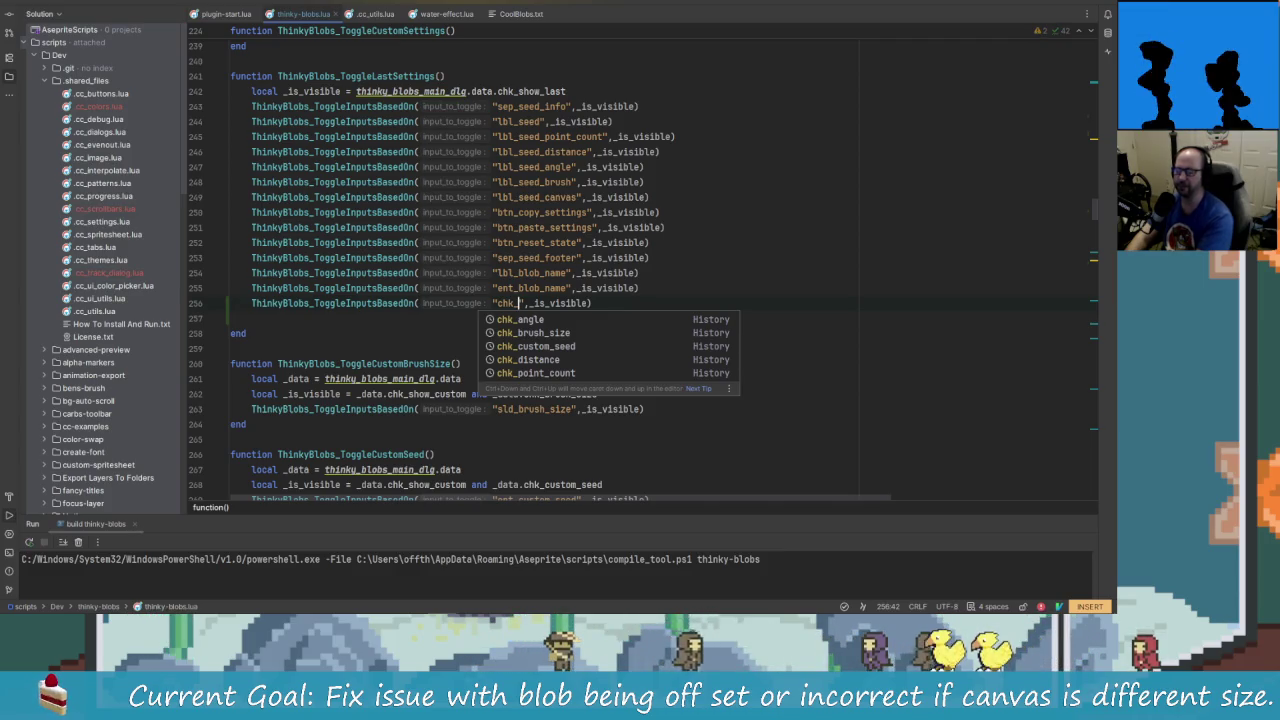
type("new_layer")
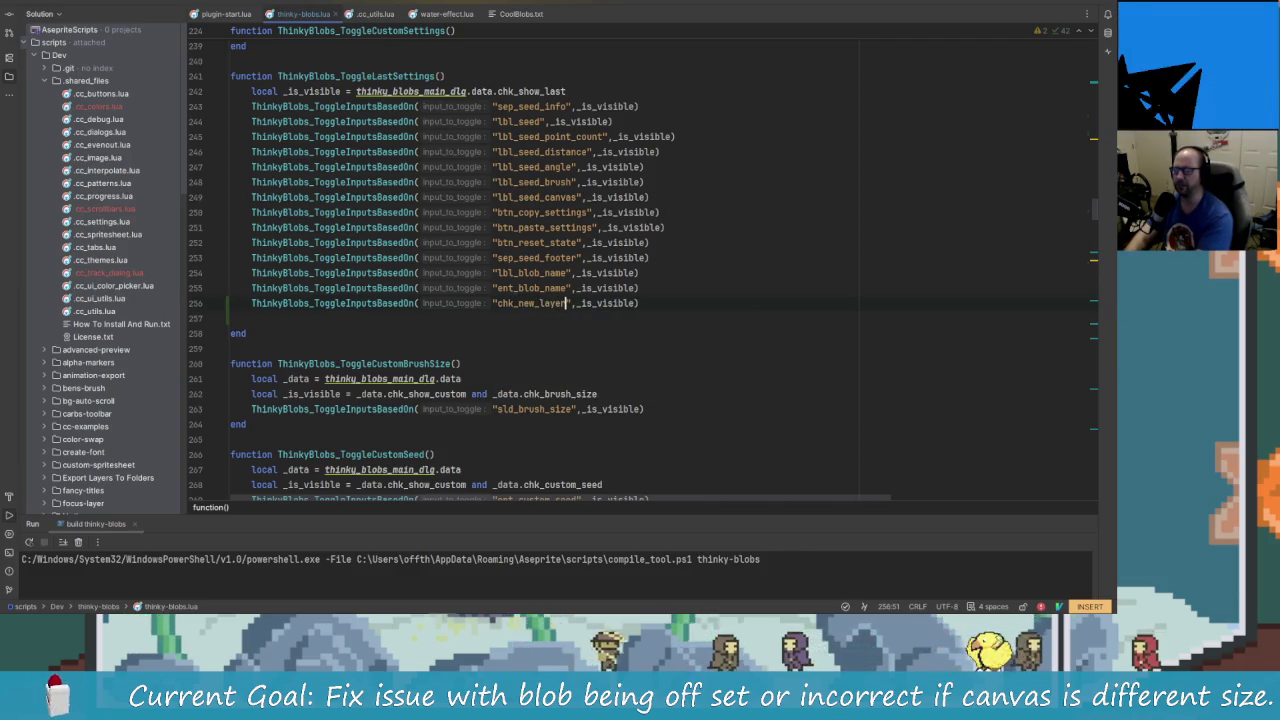
key("Escape")
key("shift+F10")
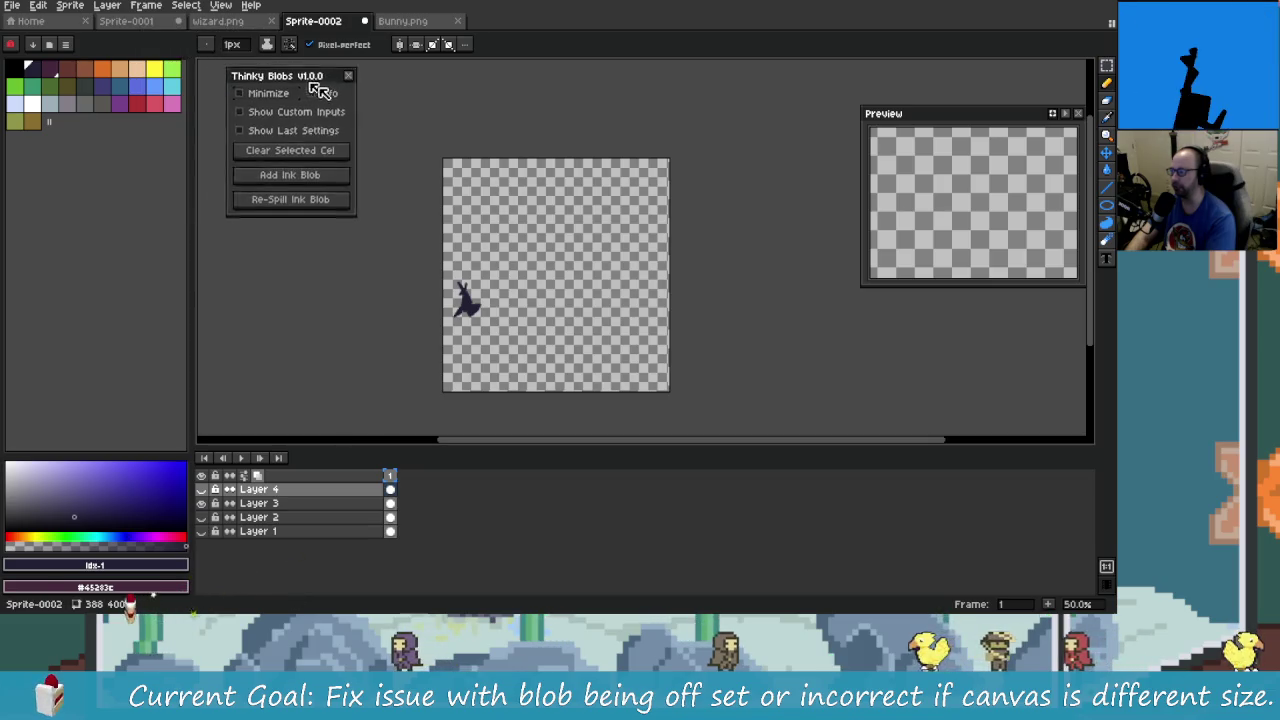
- Turn on Show Custom Inputs, toggle Show Last Settings on then off, and return to Rider
left_click(352, 140)
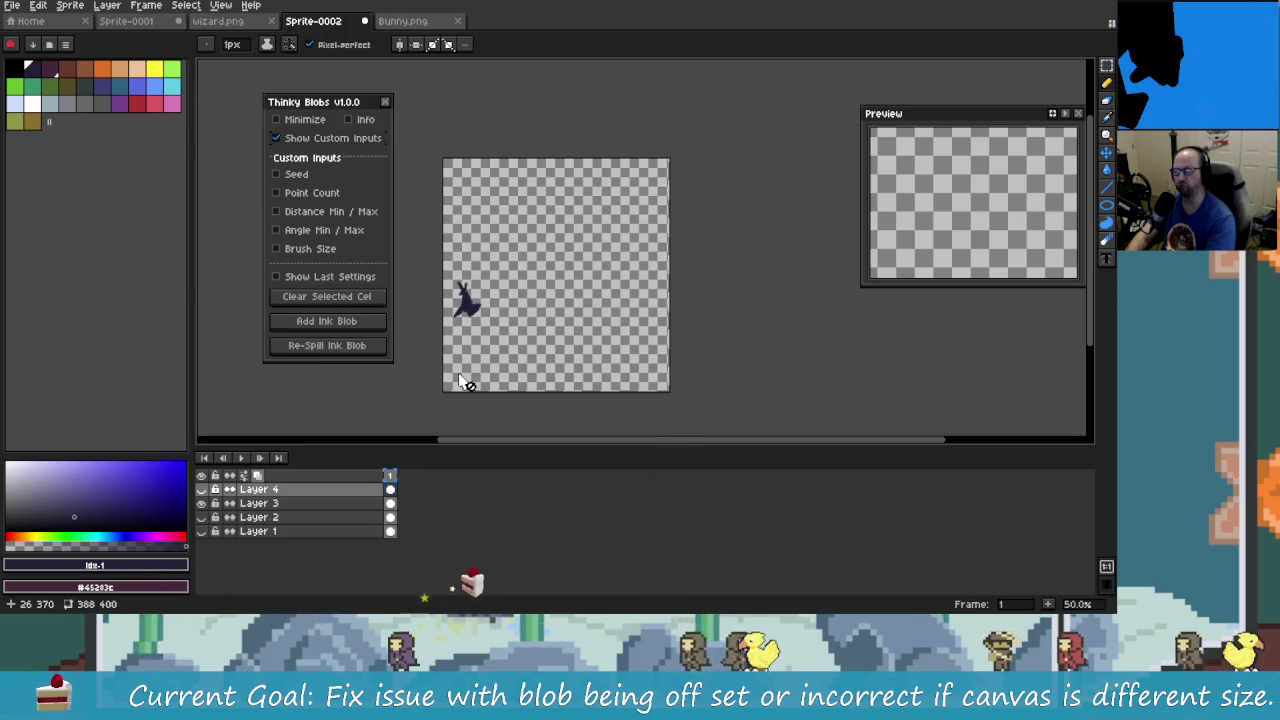
left_click(350, 277)
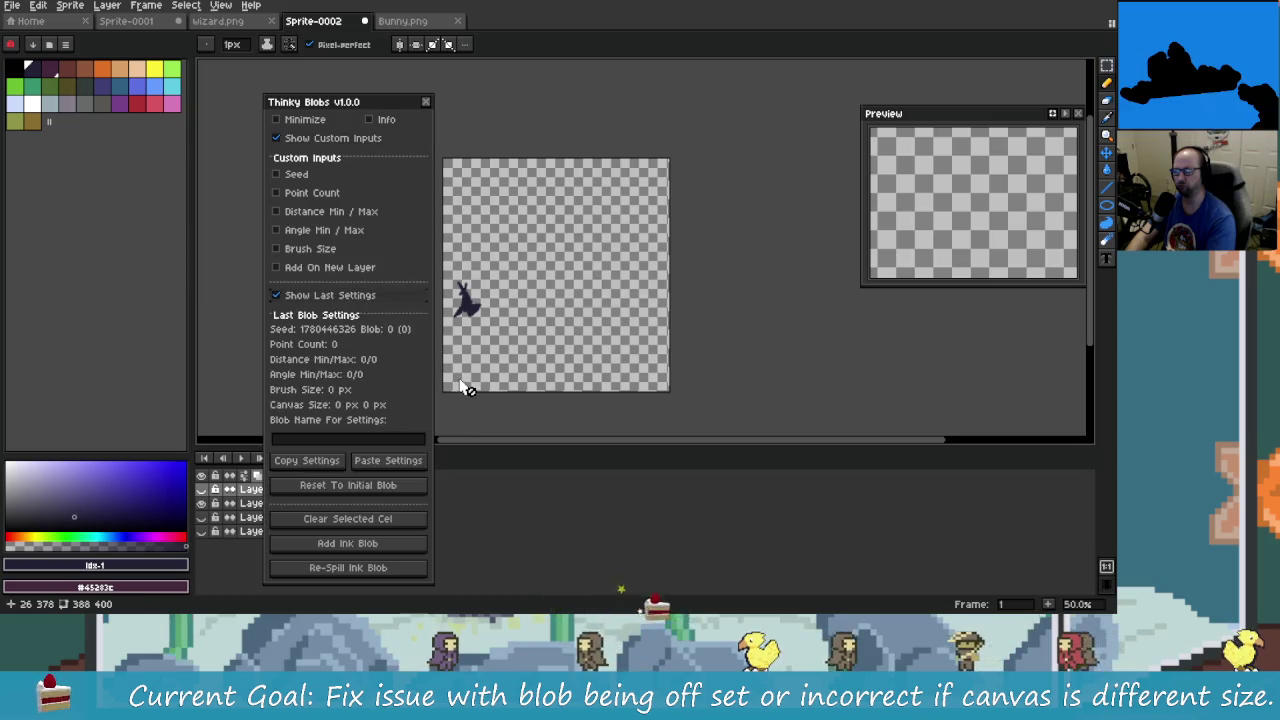
left_click(345, 295)
key("alt+Tab")
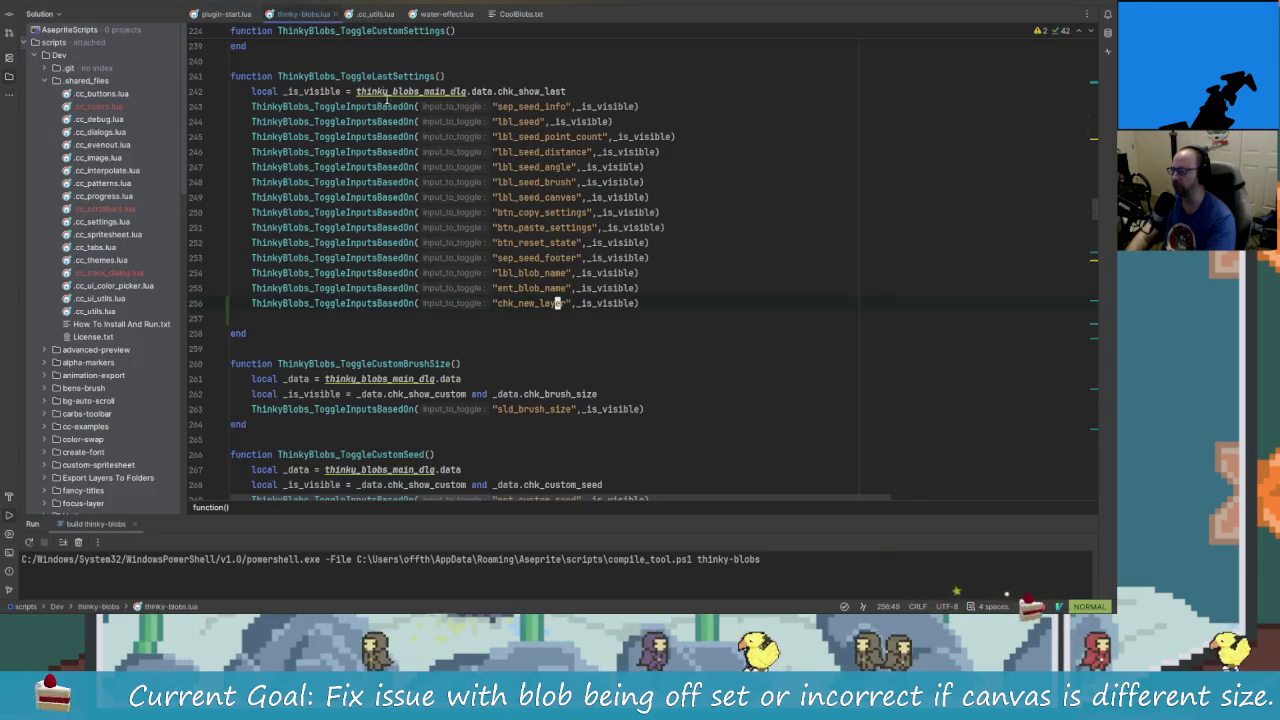
- Shift the chk_new_layer line up twice with Alt+Shift+Up into ThinkyBlobs_ToggleCustomSettings
left_click(537, 303)
key("v")
scroll(636, 345, "up", 5)
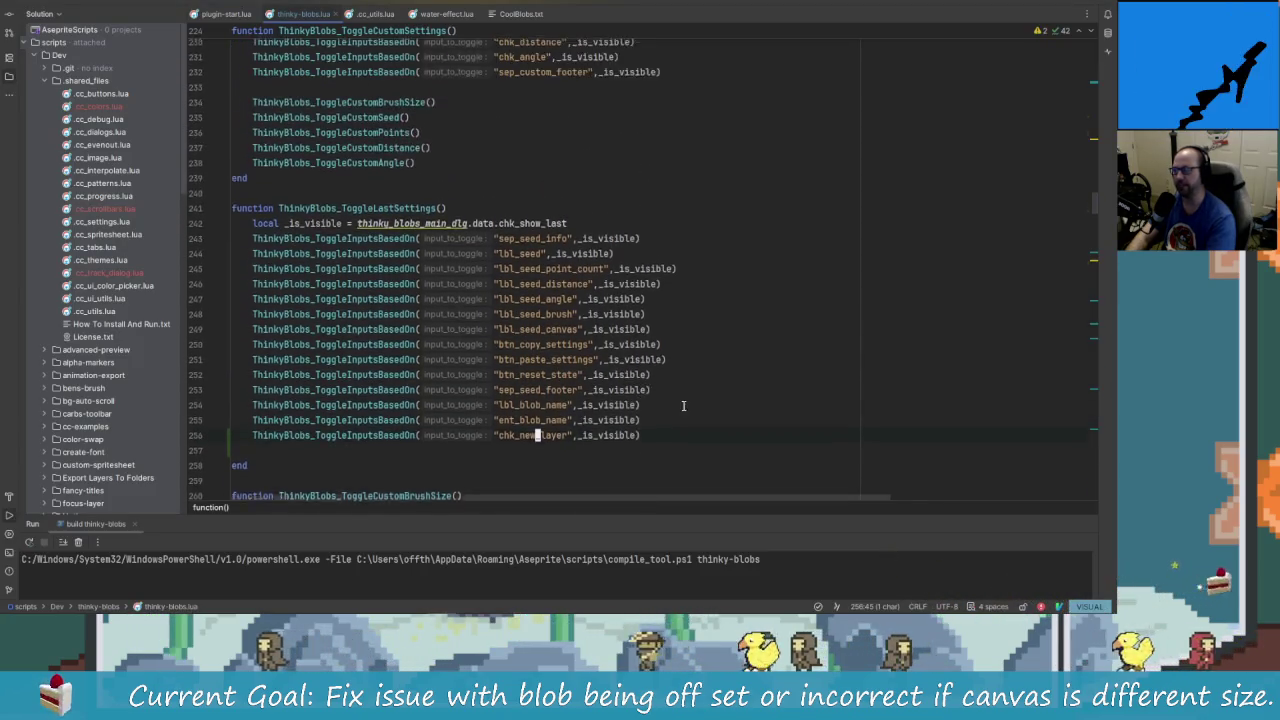
scroll(687, 413, "down", 2)
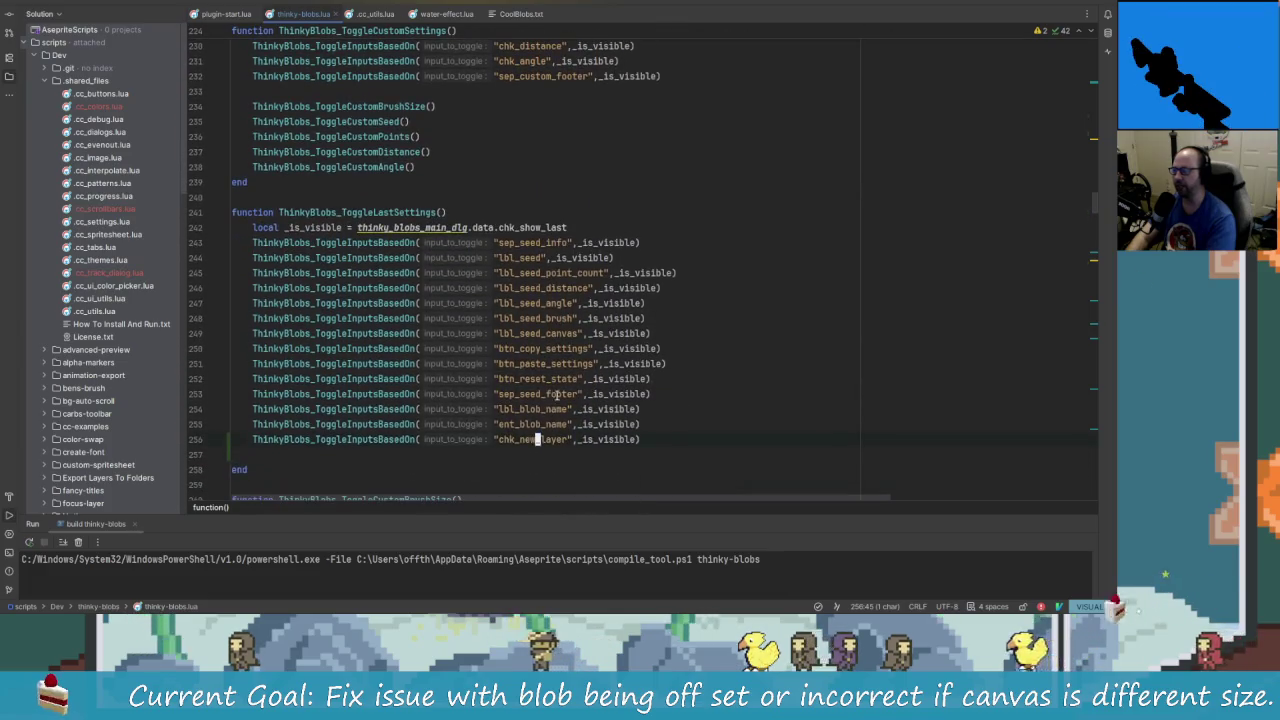
key("Escape")
key("alt+shift+Up")
key("alt+shift+Up")
key("alt+shift+Up")
key("alt+shift+Up")
key("alt+shift+Up")
key("alt+shift+Up")
key("alt+shift+Up")
key("alt+shift+Up")
key("alt+shift+Up")
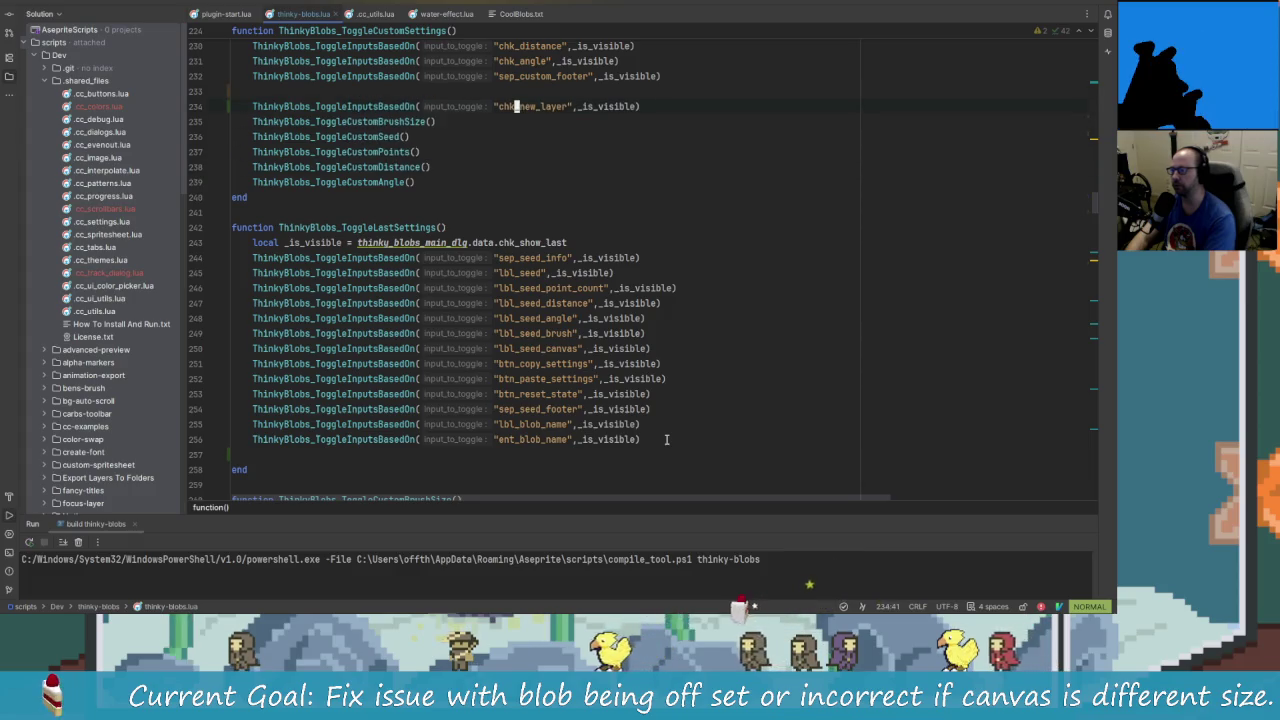
key("alt+shift+Up")
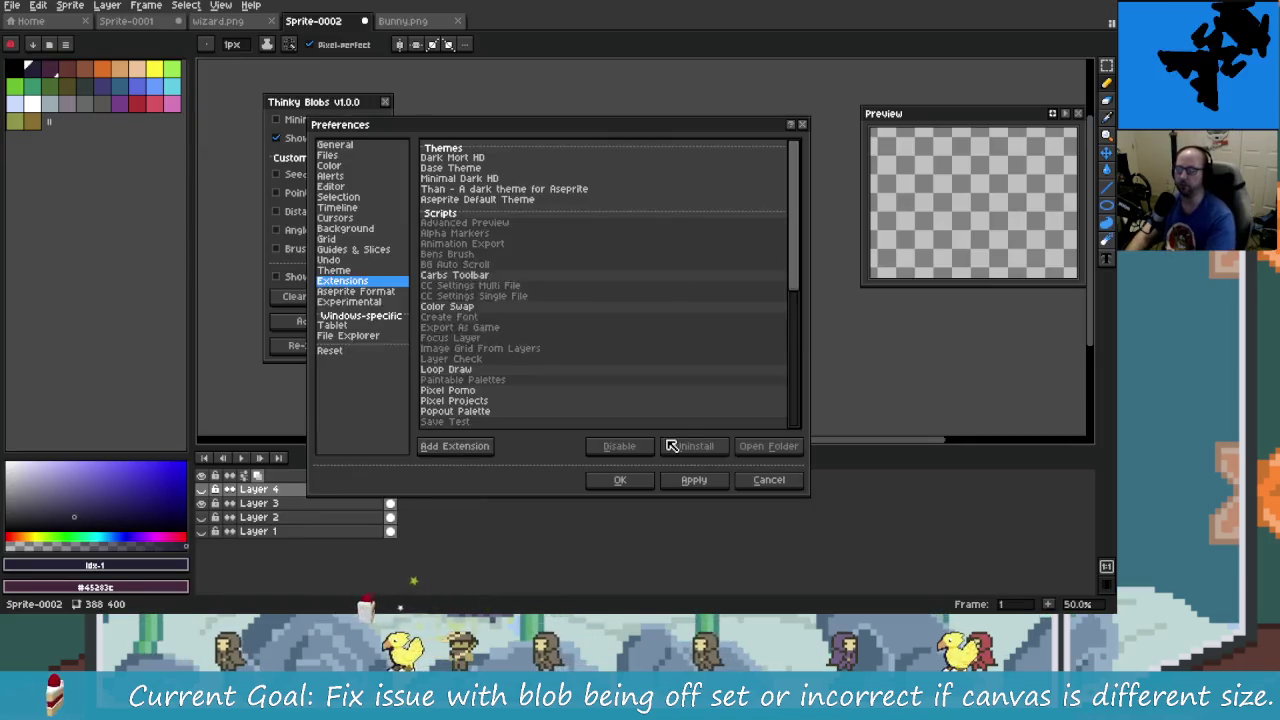
- Reopen the reloaded Thinky Blobs panel with Show Custom Inputs on, and pan the canvas
key("alt+Tab")
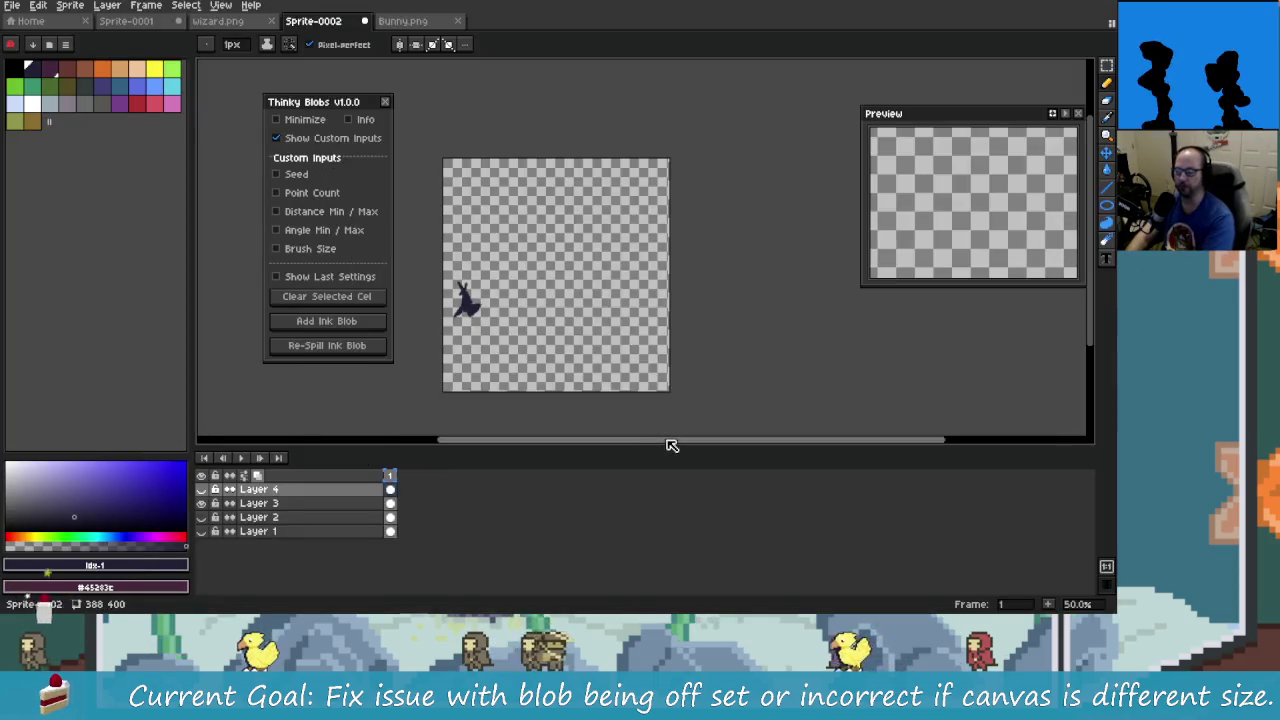
left_click(385, 102)
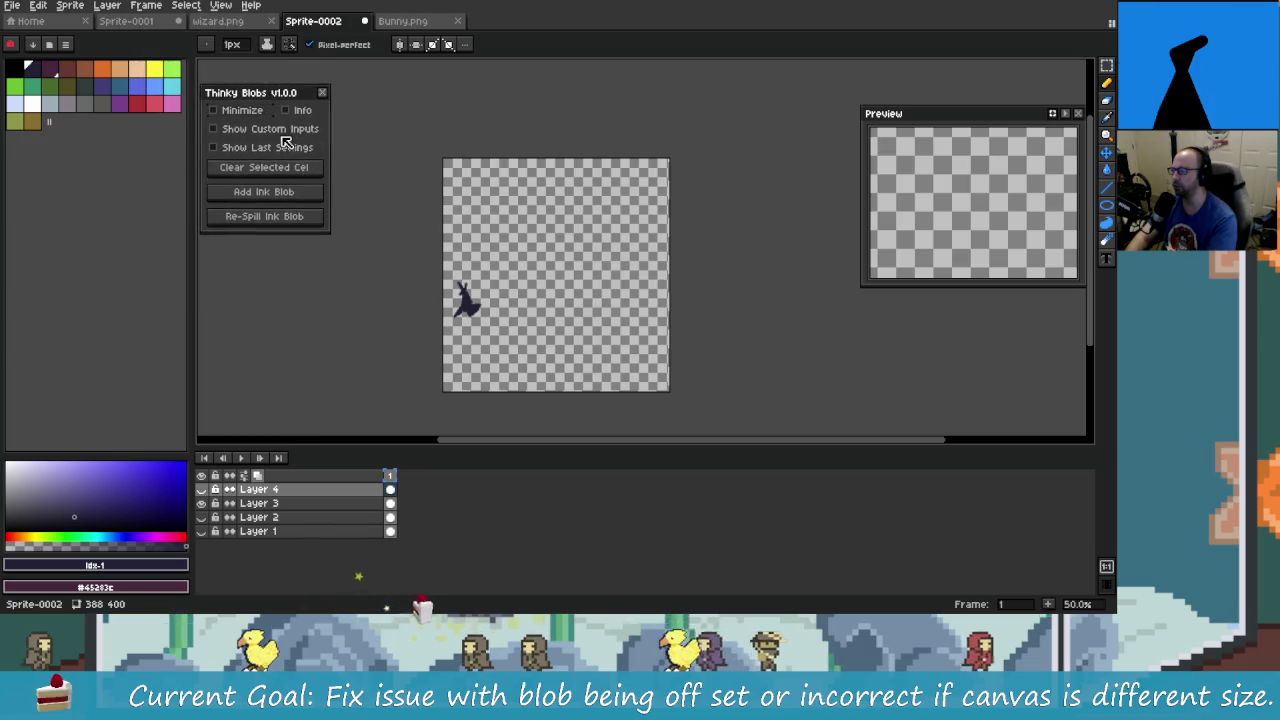
left_click(282, 131)
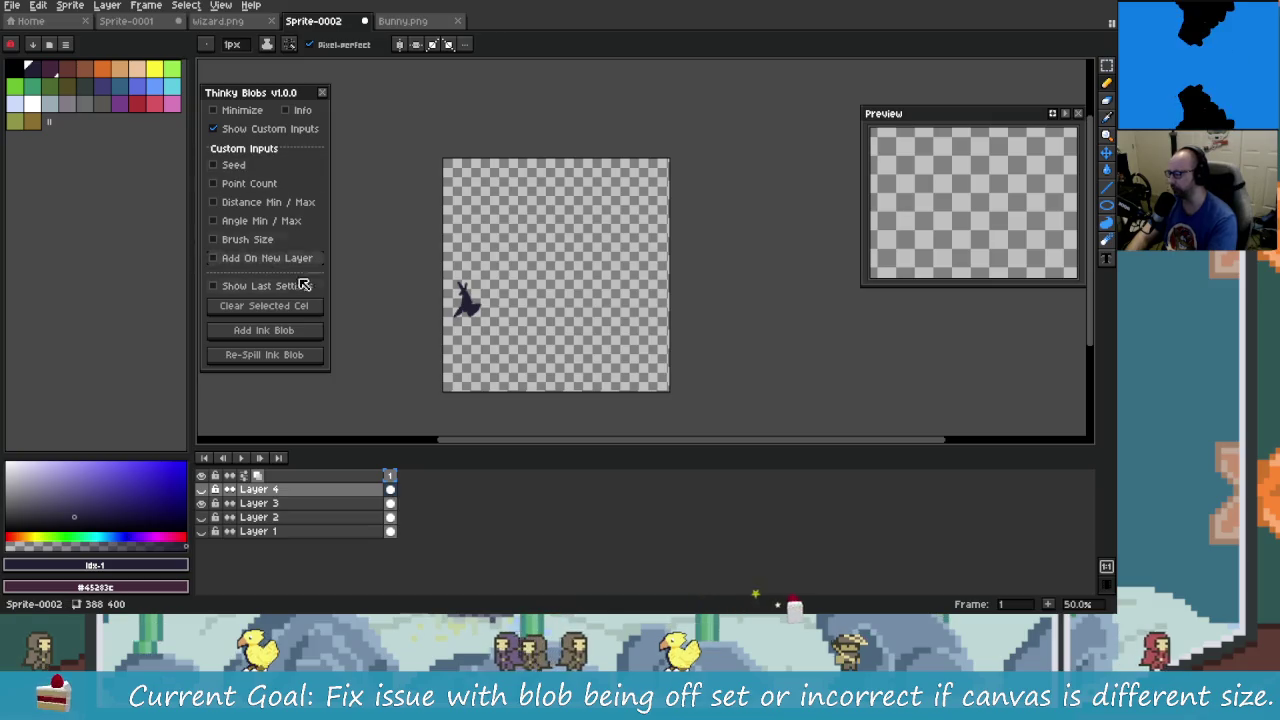
left_click_drag(408, 443, 370, 370)
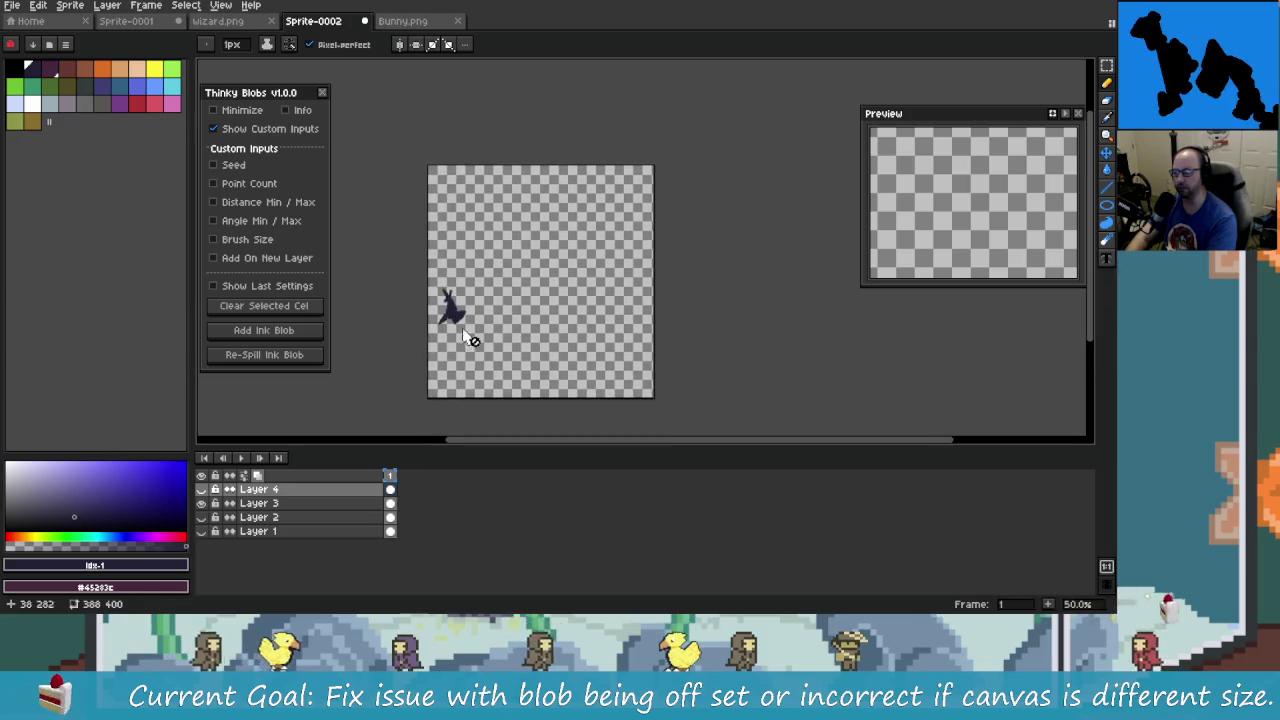
- Resize the canvas, entering 150 for both width and height
key("ctrl+alt+c")
type("150")
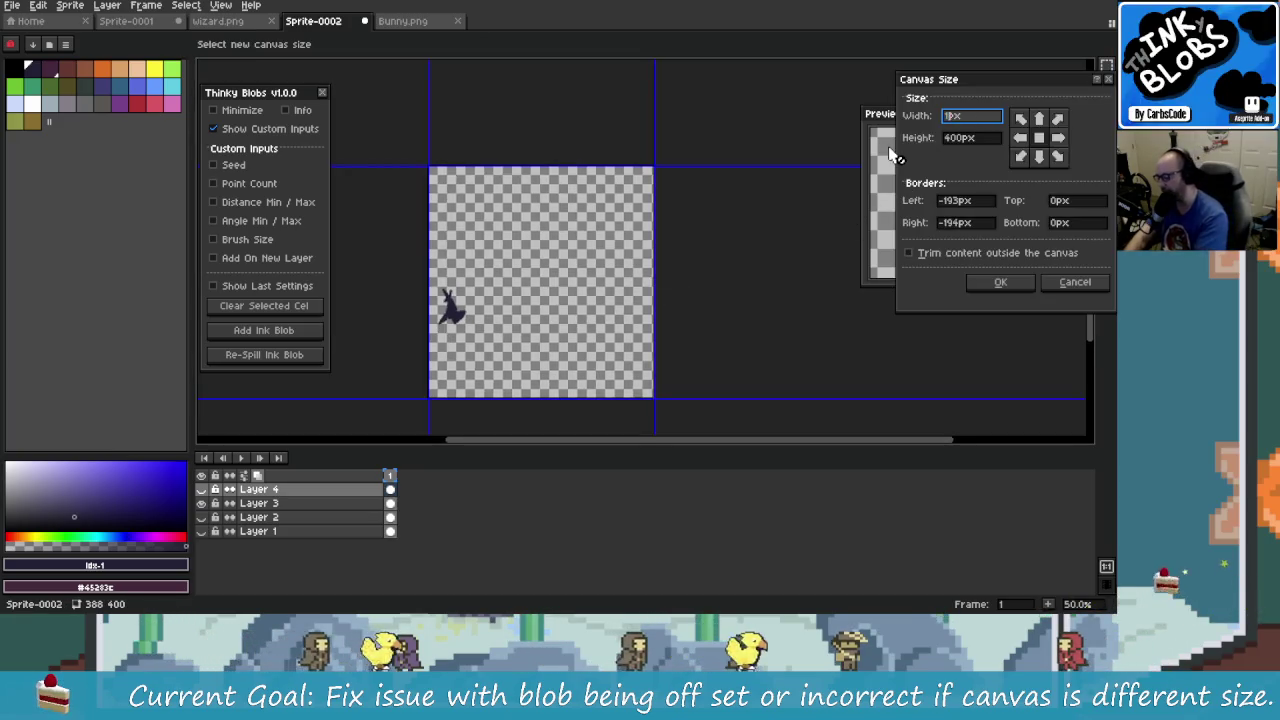
key("Tab")
type("150")
key("Return")
scroll(623, 234, "up", 4)
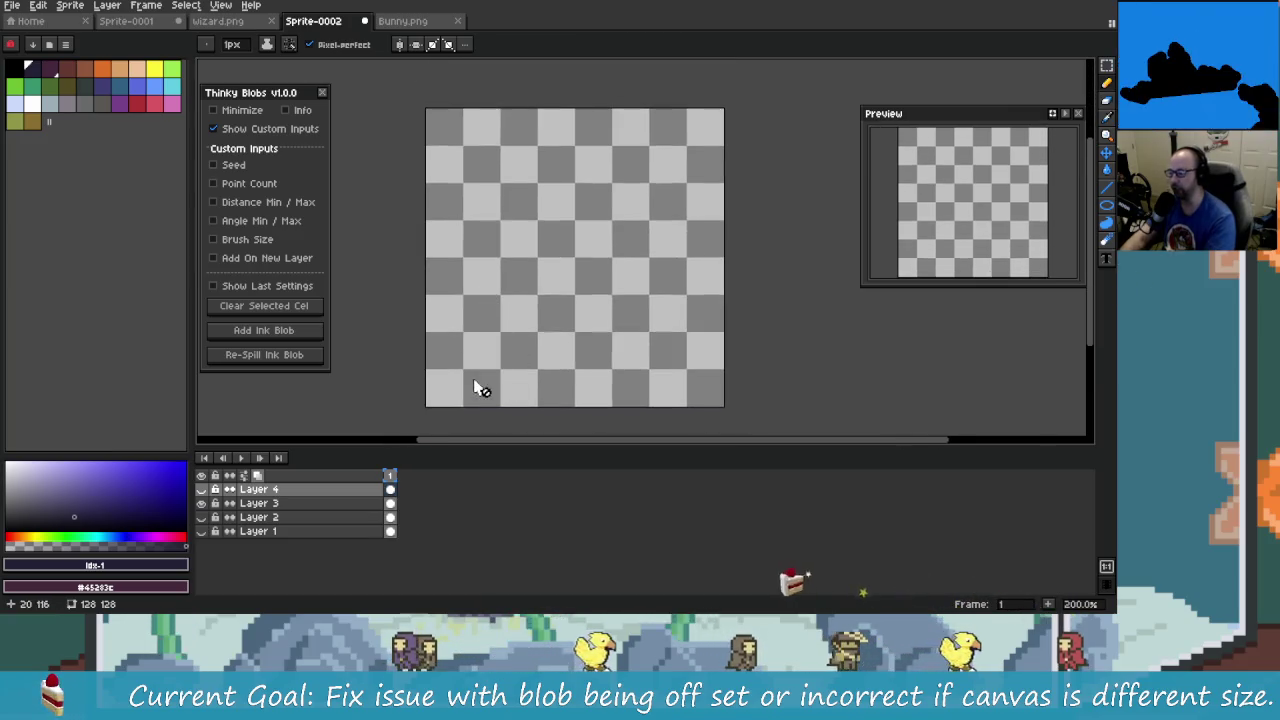
- Target Layer 4's cel, add an ink blob, close the console, and undo the misplaced blob
left_click(345, 490)
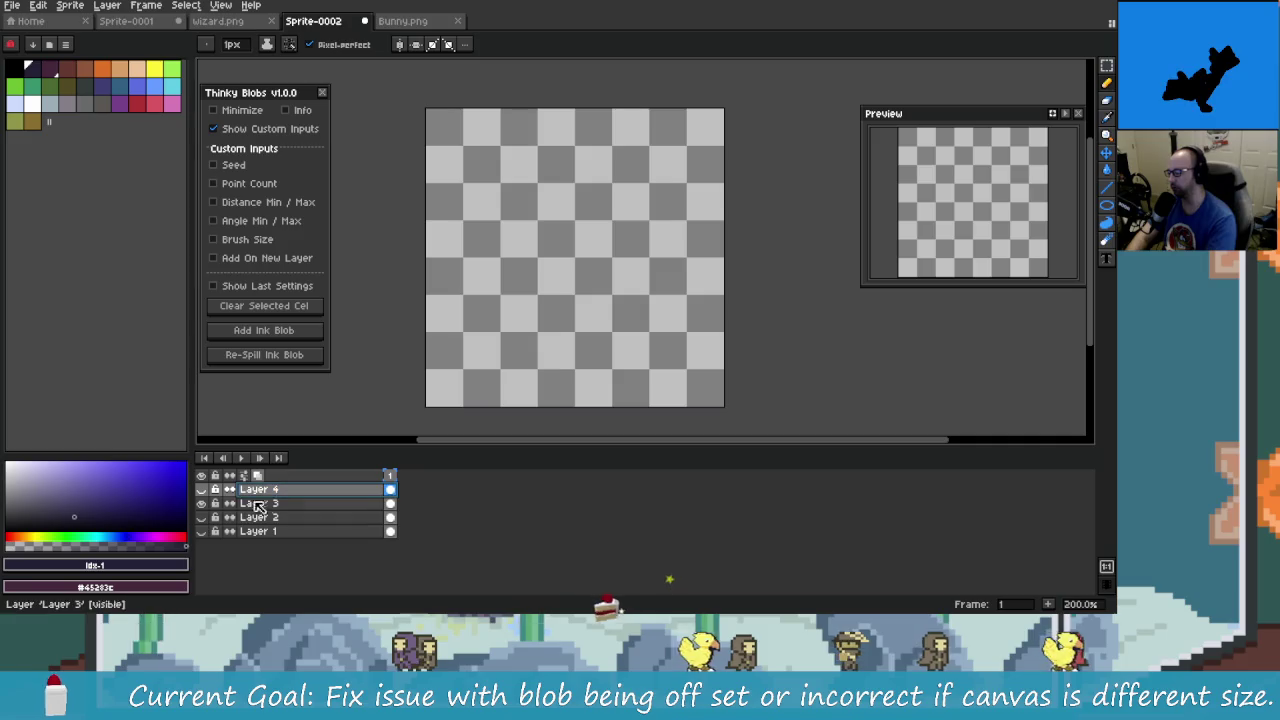
left_click_drag(480, 251, 491, 253)
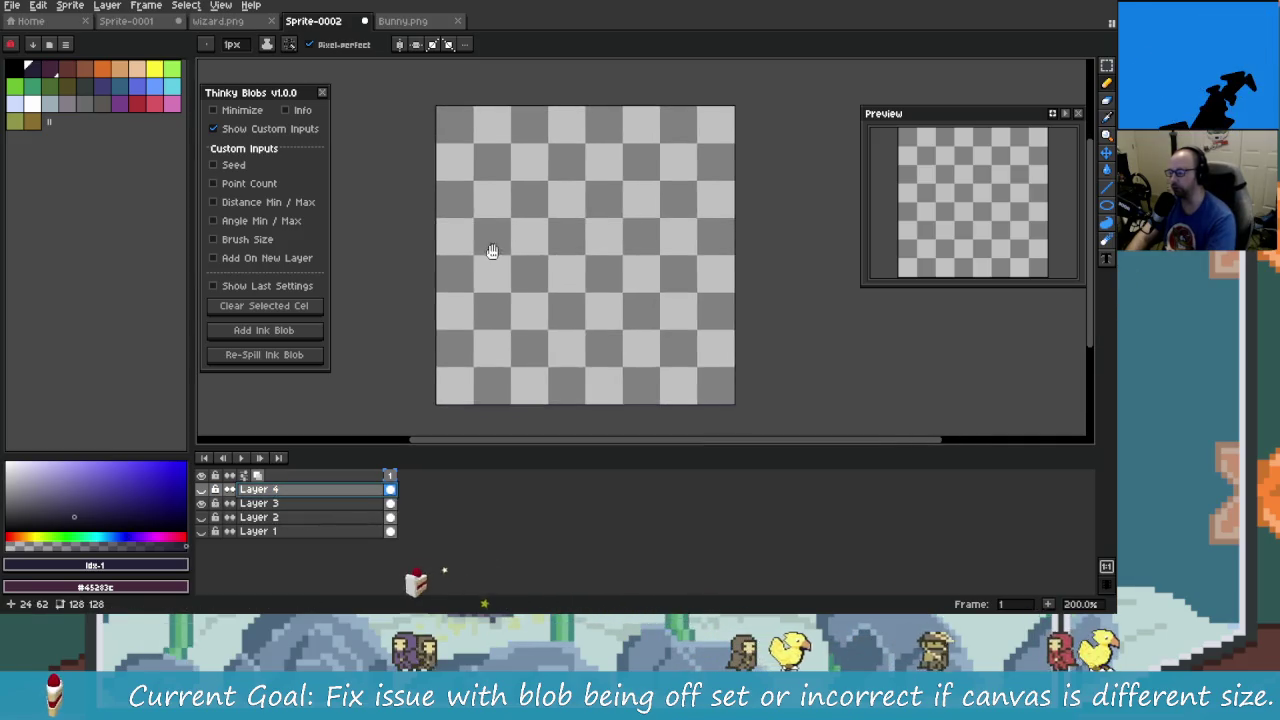
left_click(309, 335)
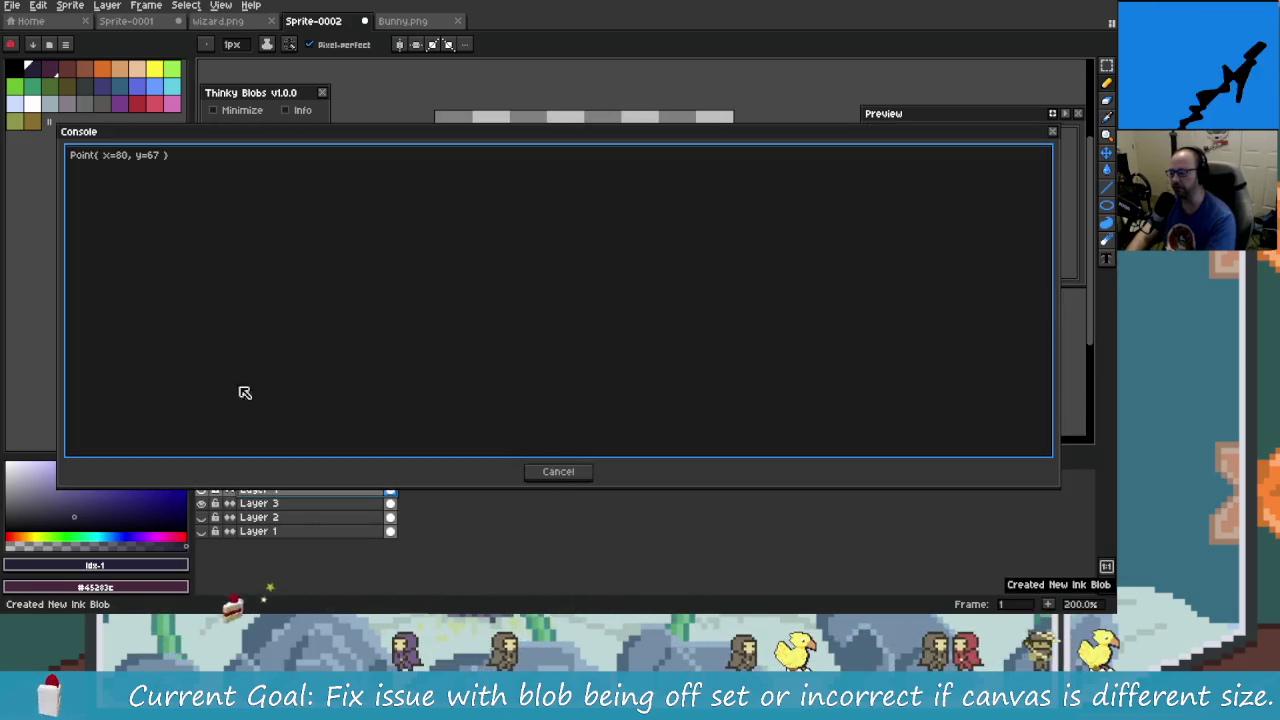
left_click_drag(62, 331, 873, 322)
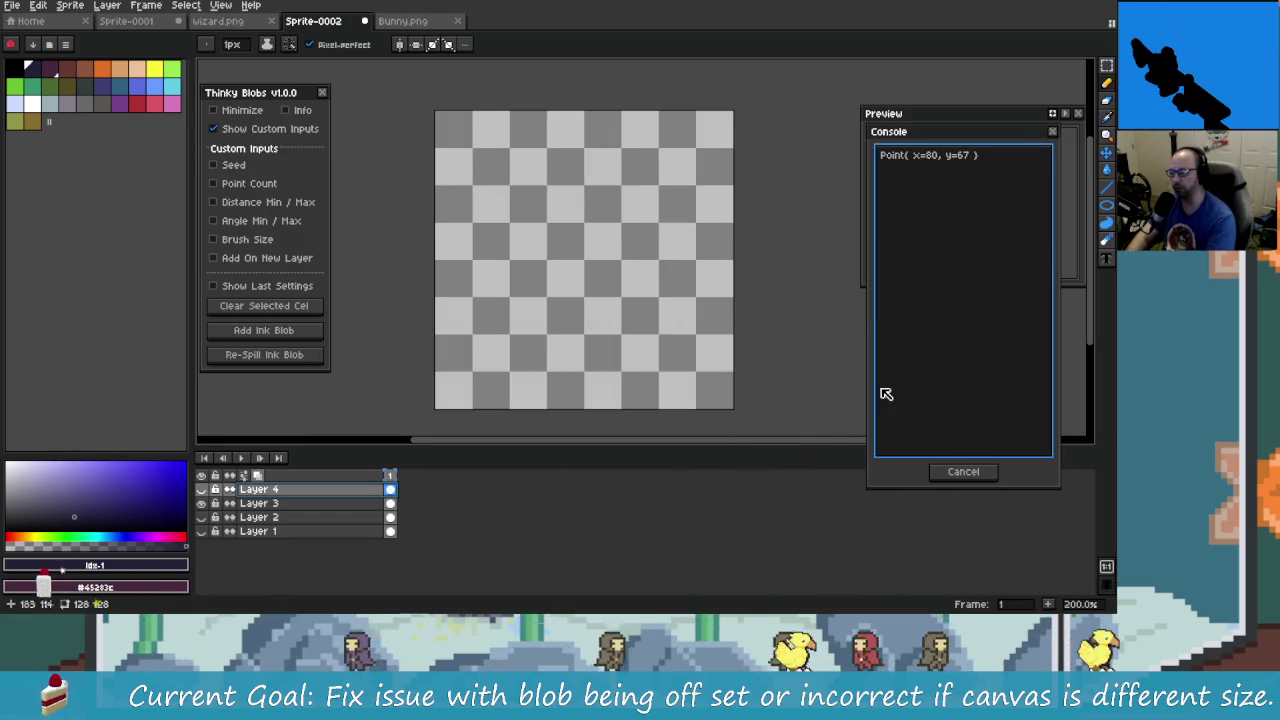
left_click(963, 473)
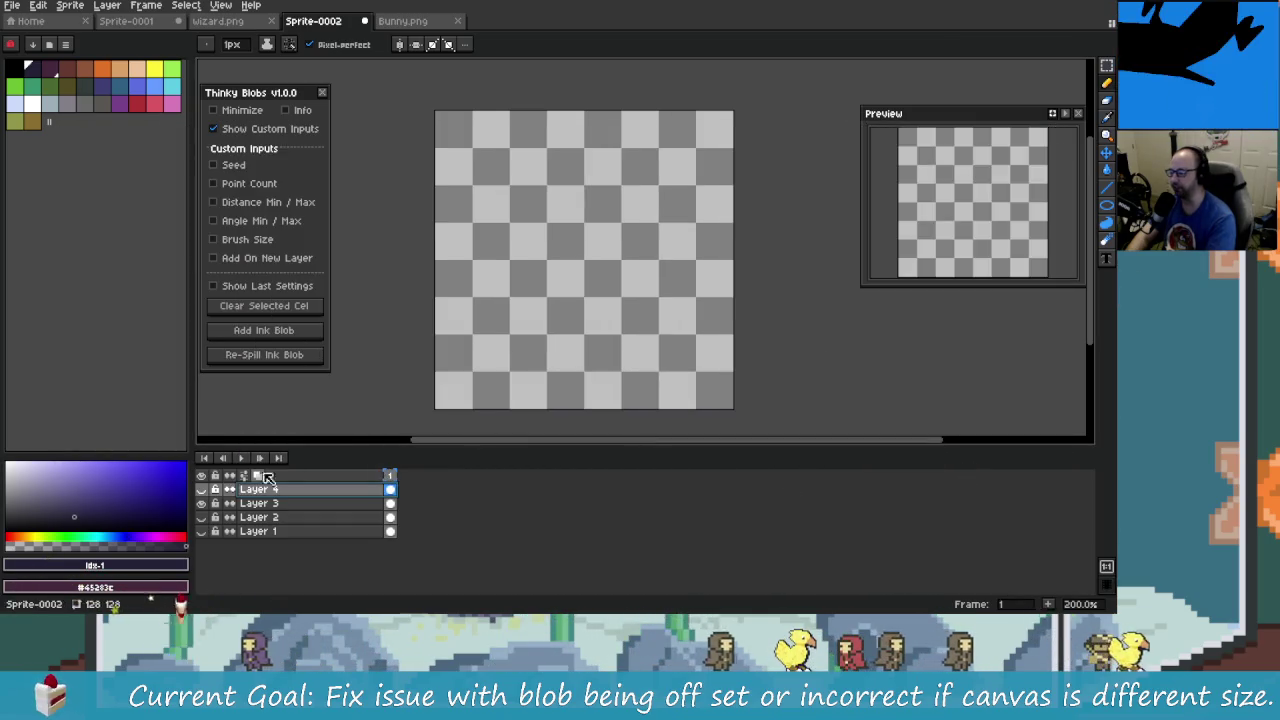
left_click(493, 397)
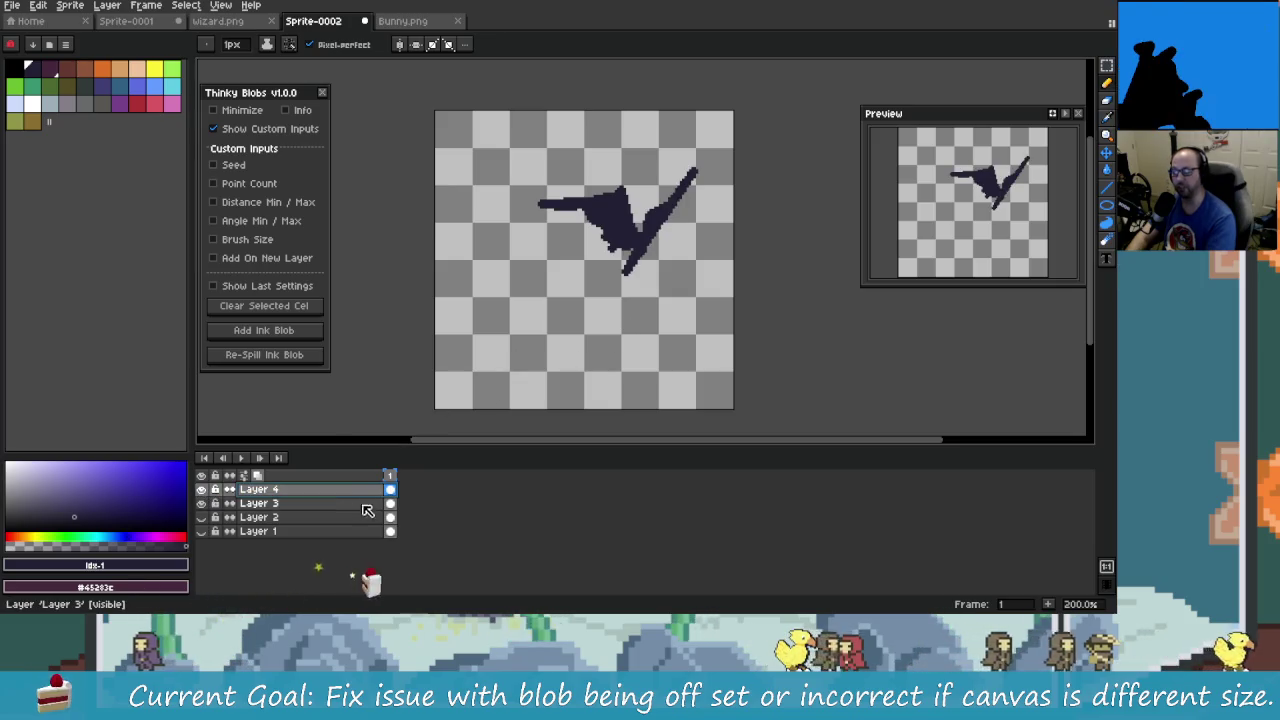
key("ctrl+z")
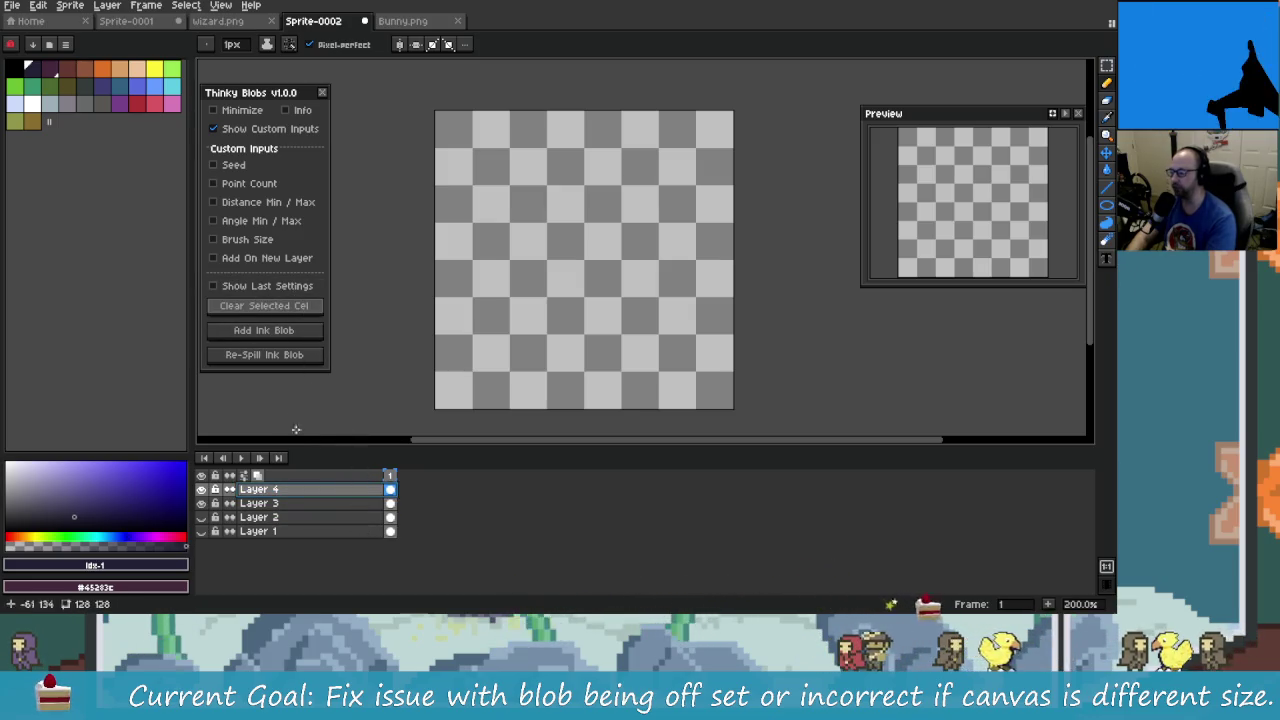
- Add a new ink blob, narrow the console, and re-spill the blob six times
left_click(288, 338)
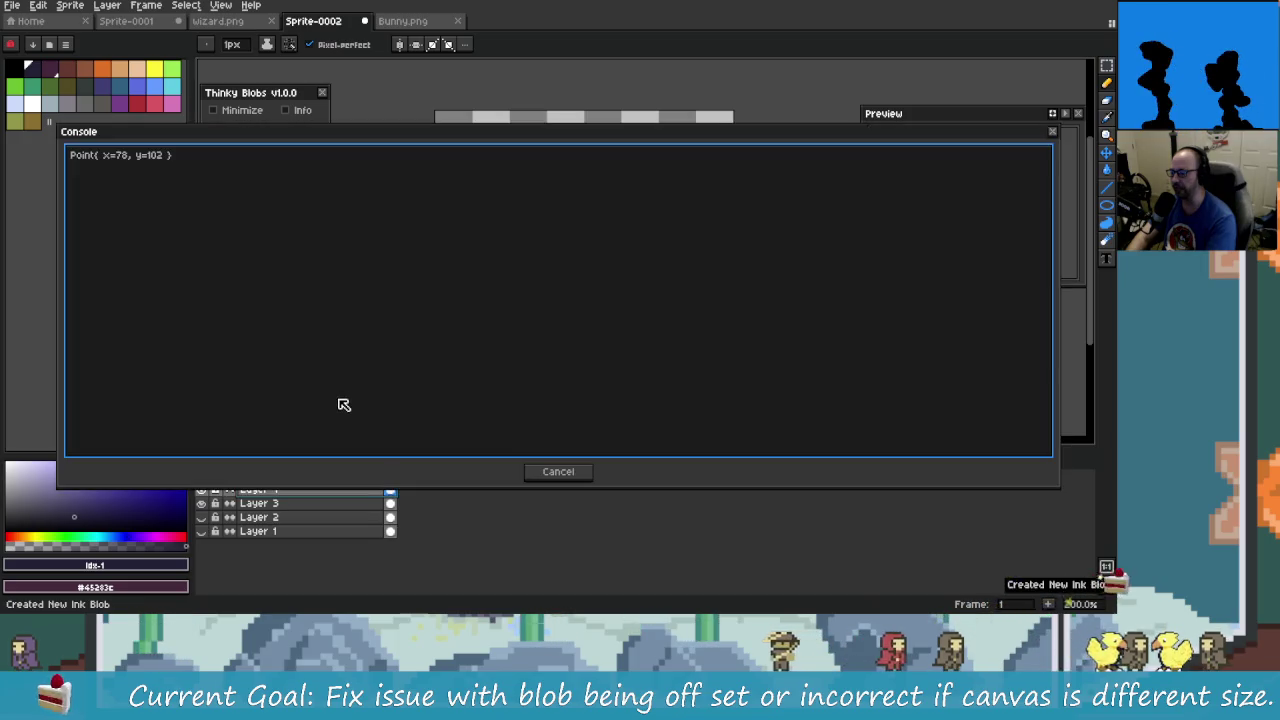
mouse_move(424, 359)
left_mouse_down()
mouse_move(903, 357)
mouse_move(851, 357)
left_mouse_up()
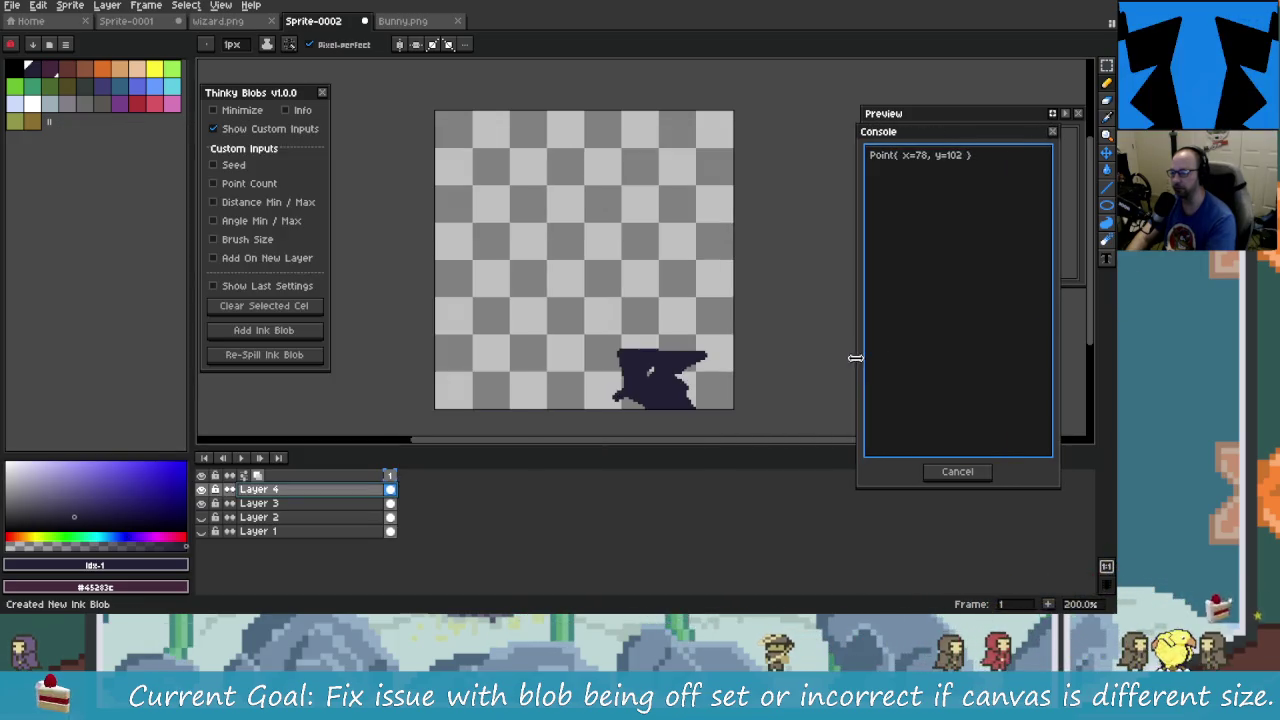
left_click(279, 357)
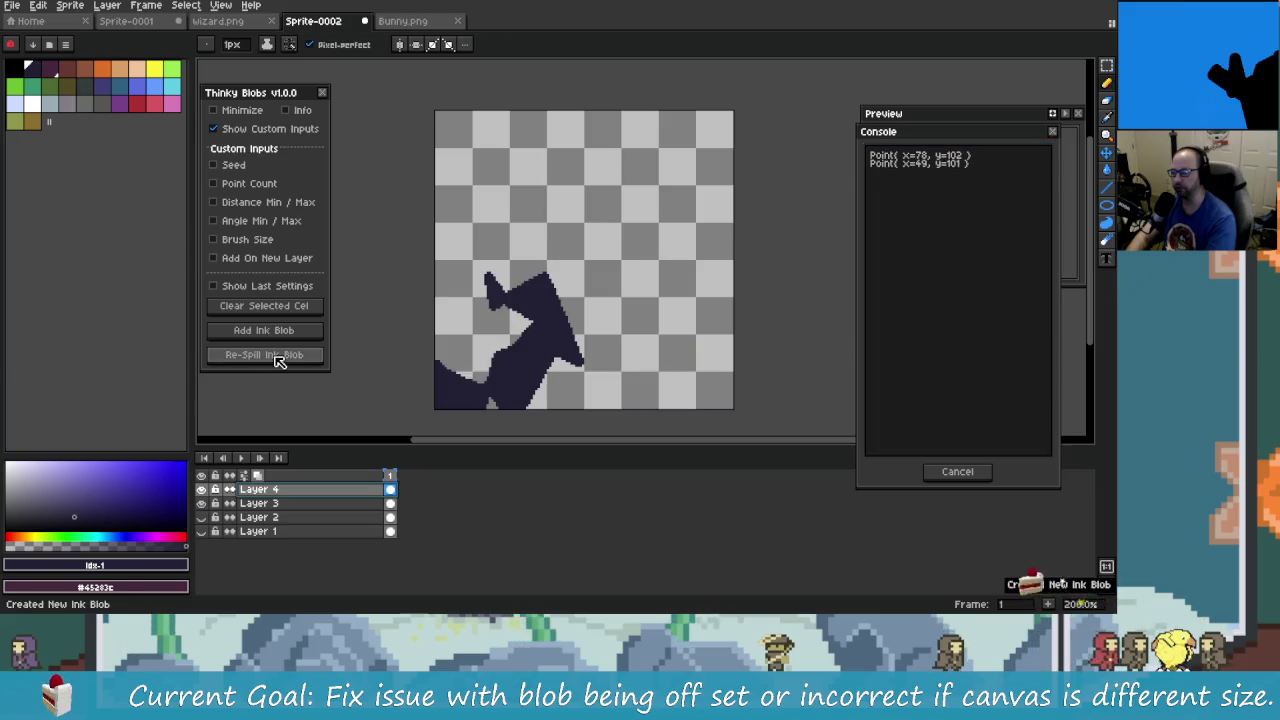
left_click(279, 357)
left_click(279, 357)
left_click(279, 357)
left_click(279, 357)
left_click(279, 357)
left_click(279, 357)
left_click(279, 357)
left_click(279, 357)
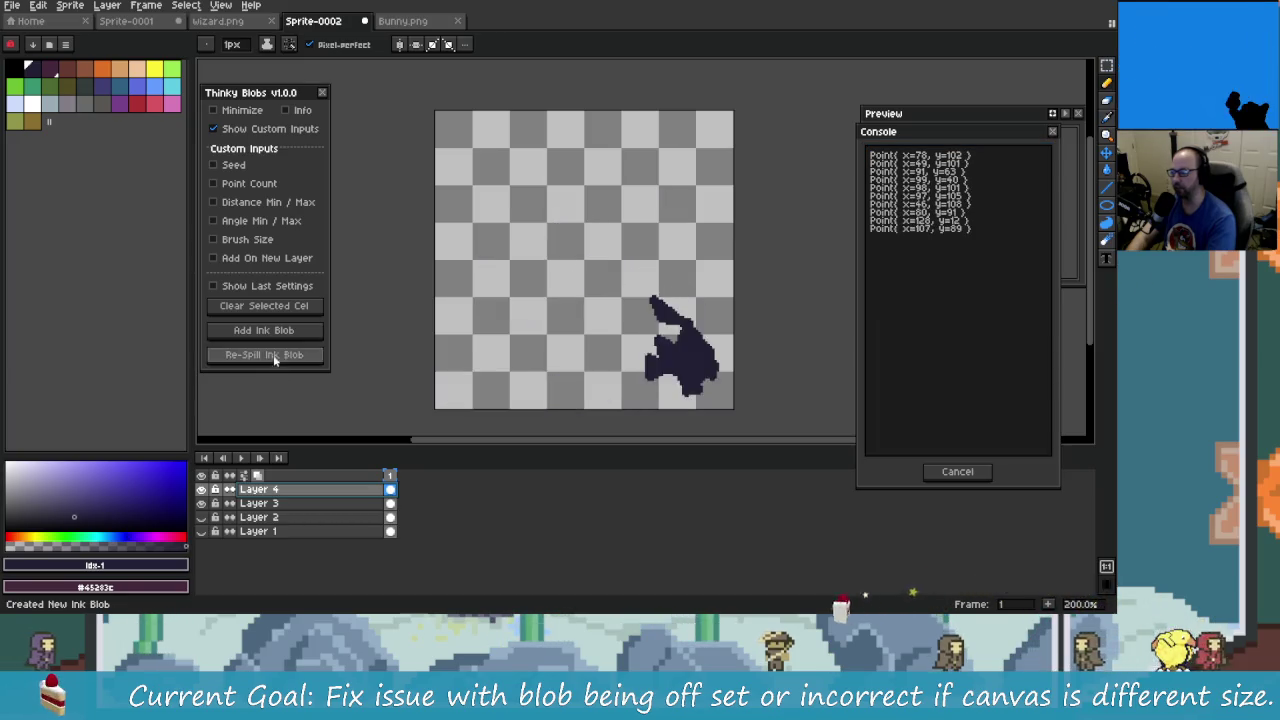
left_click(279, 357)
left_click(279, 357)
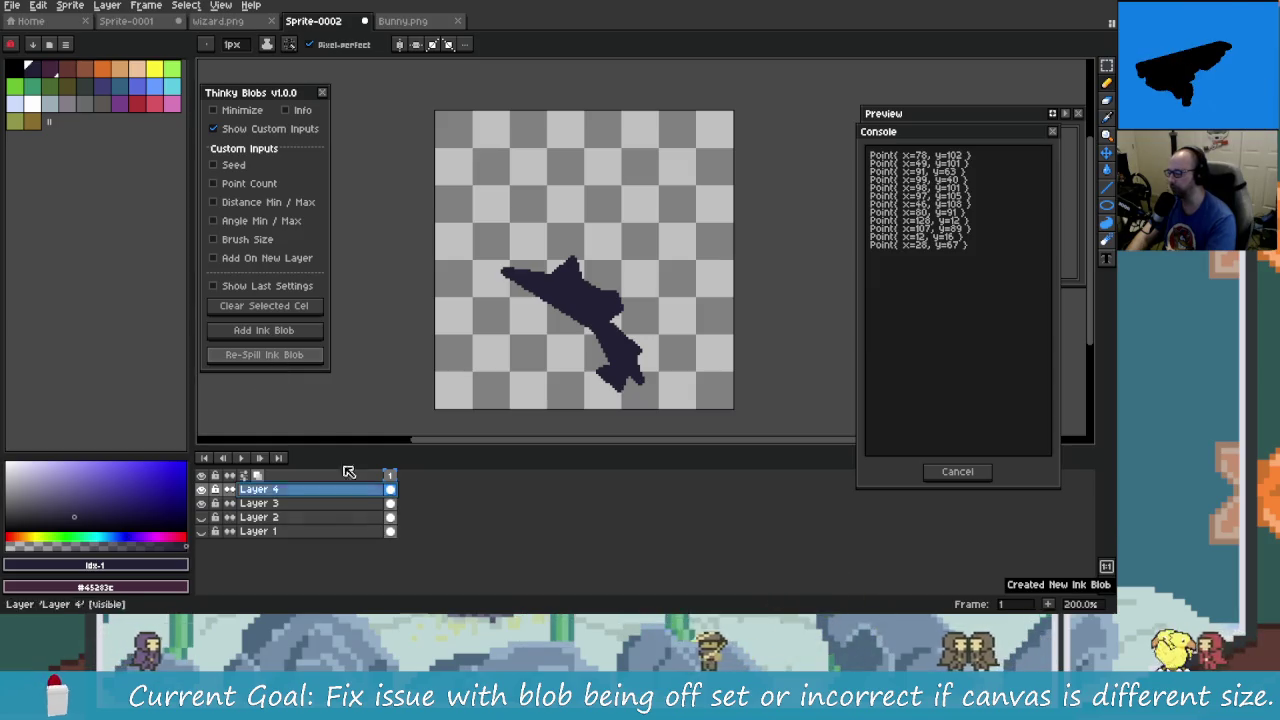
- Enable Add On New Layer, hide Custom Inputs, re-spill the blob repeatedly, then return to Rider
left_click(298, 258)
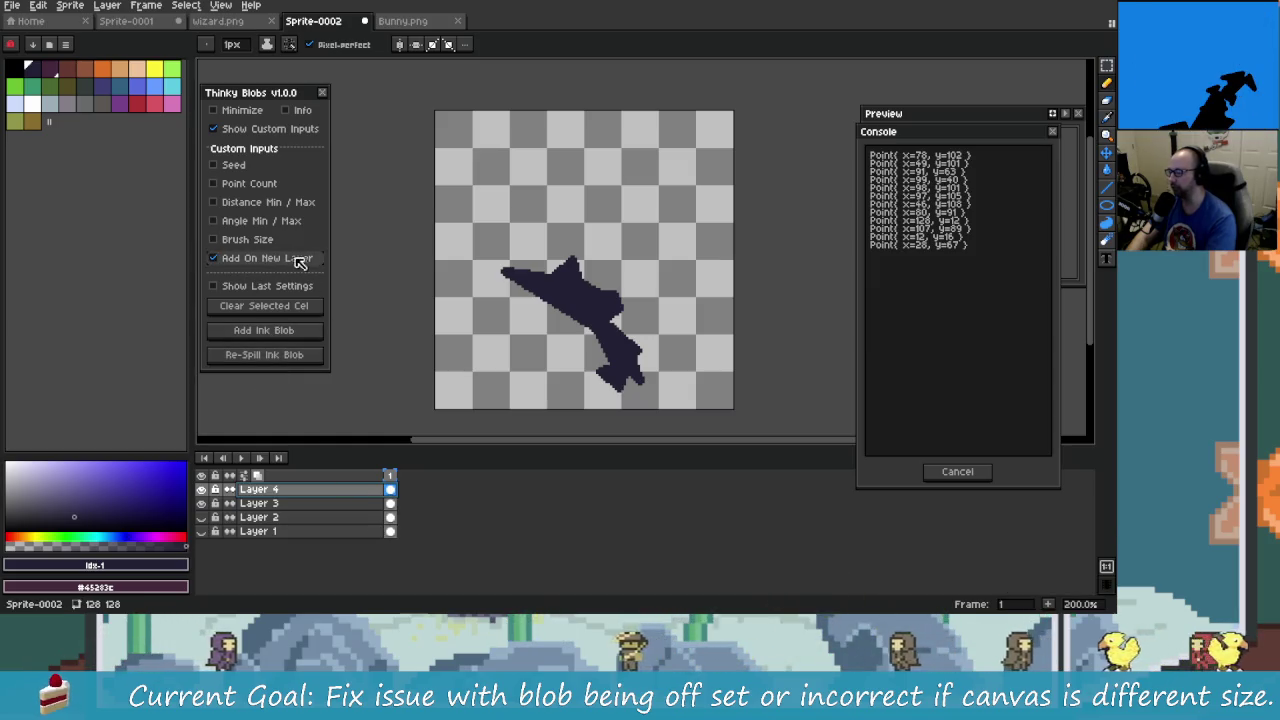
left_click(265, 130)
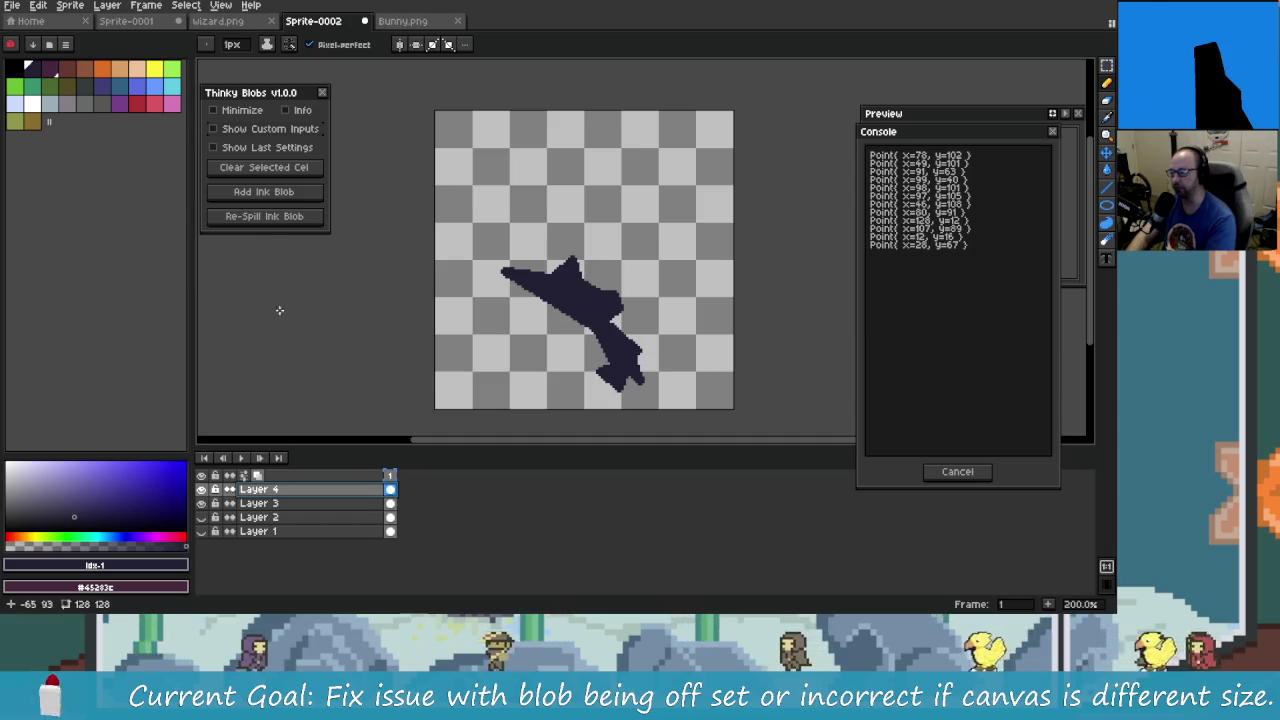
left_click(263, 218)
left_click(263, 220)
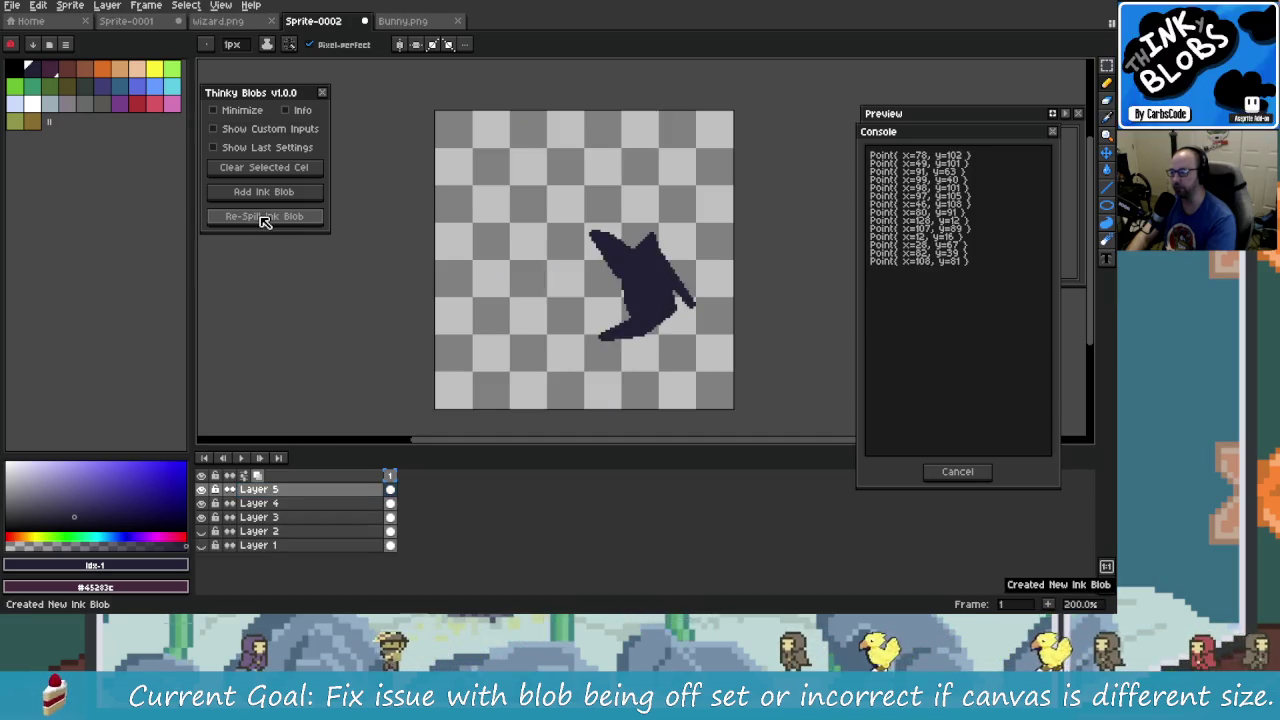
left_click(263, 218)
left_click(263, 218)
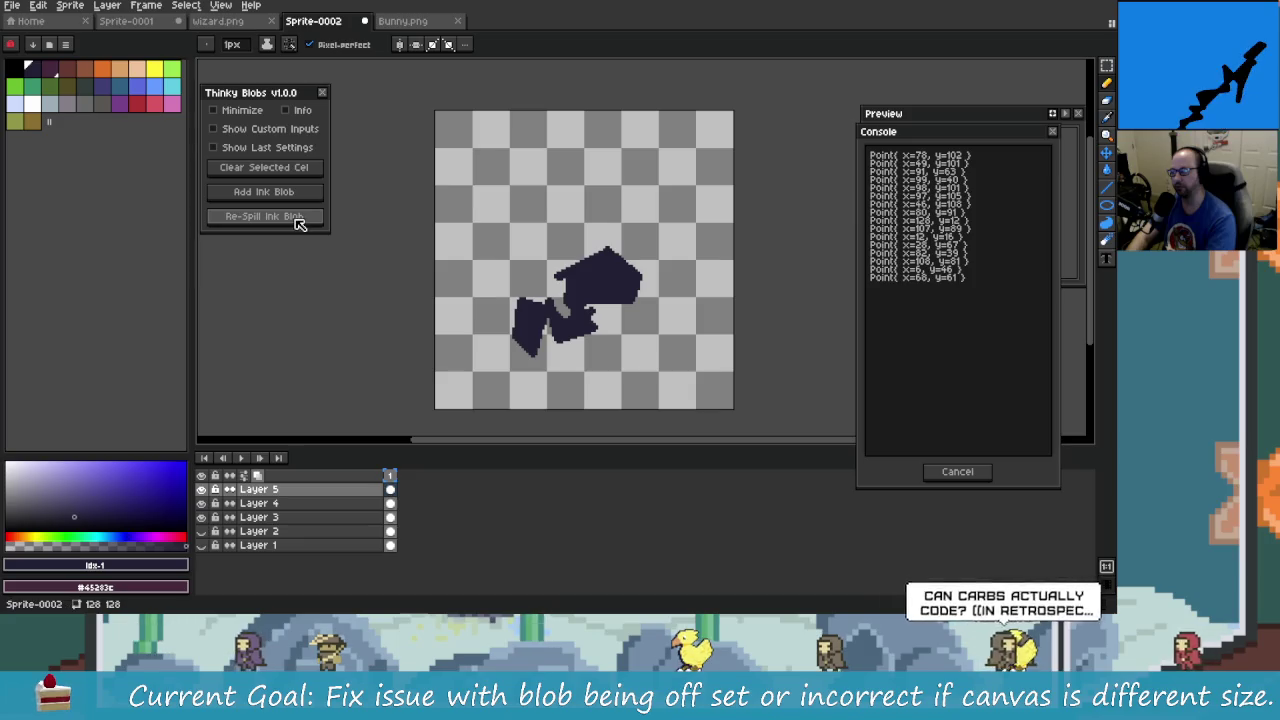
left_click(299, 218)
left_click(299, 218)
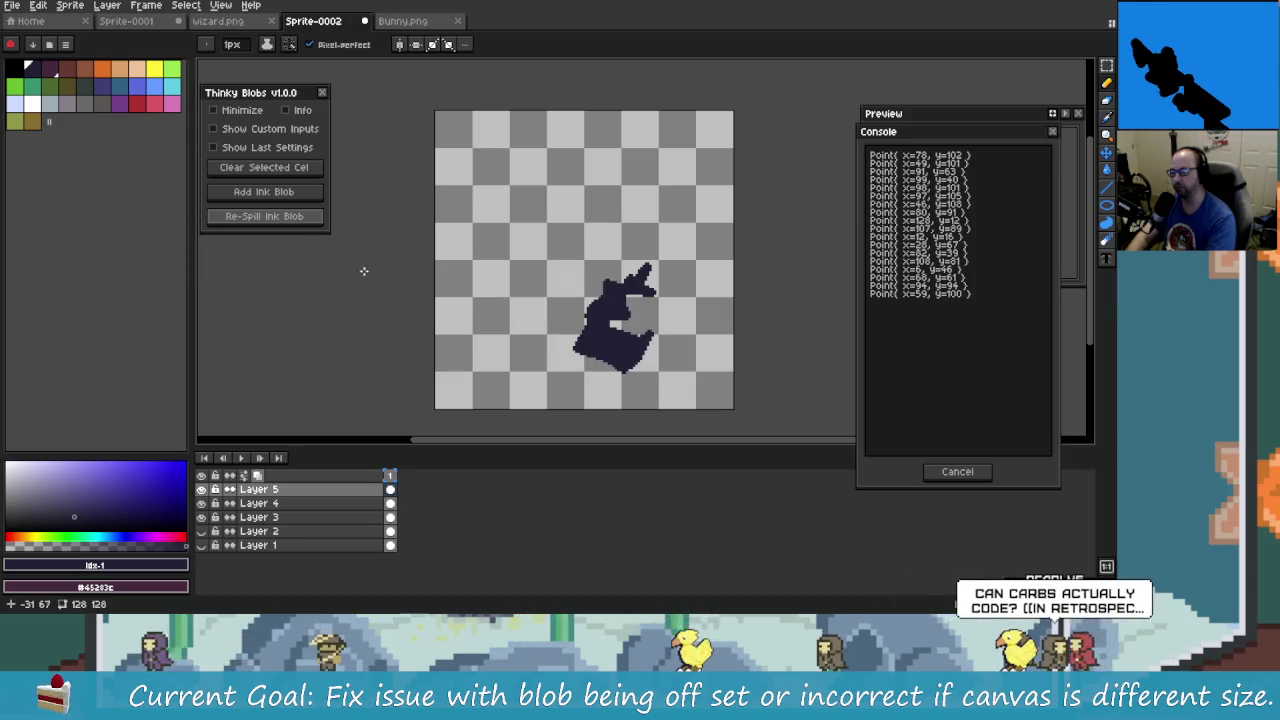
key("alt+Tab")
scroll(405, 273, "up", 2)
scroll(430, 320, "up", 2)
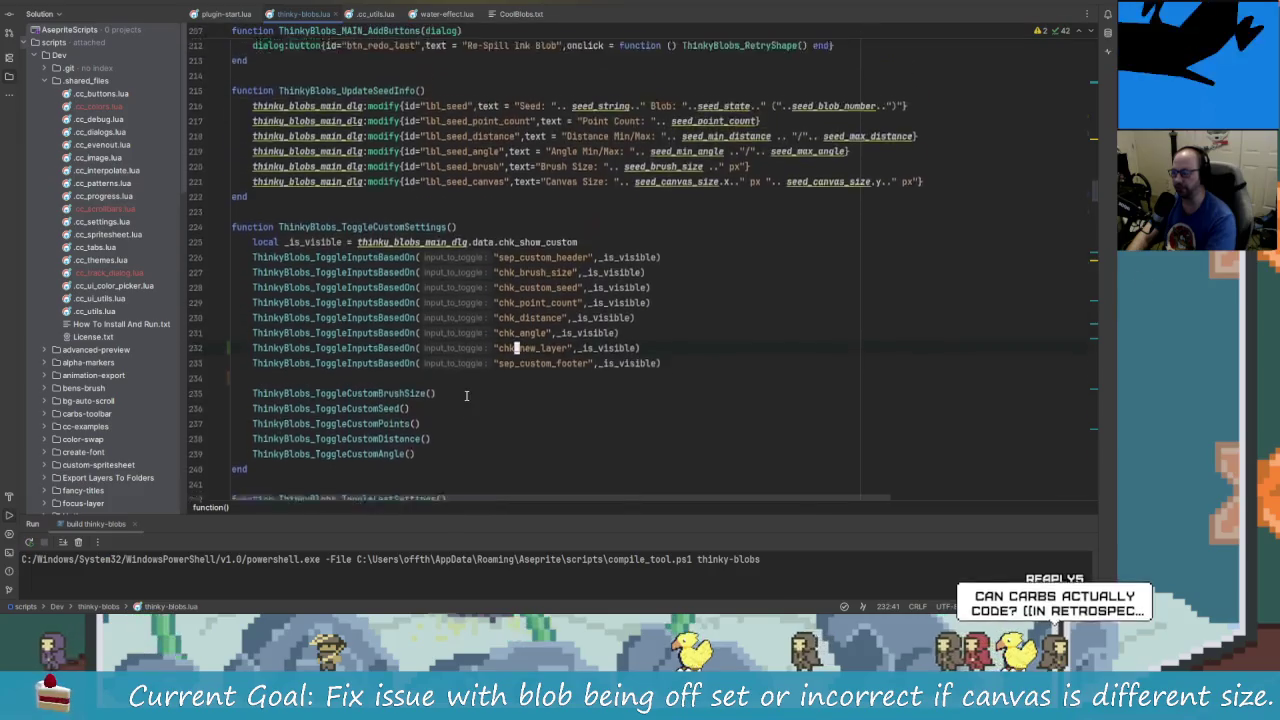
- Go to the NewLayer call on line 334, rework its parentheses, and search the project for newlayer
scroll(475, 393, "down", 3)
scroll(475, 393, "down", 5)
scroll(480, 393, "down", 5)
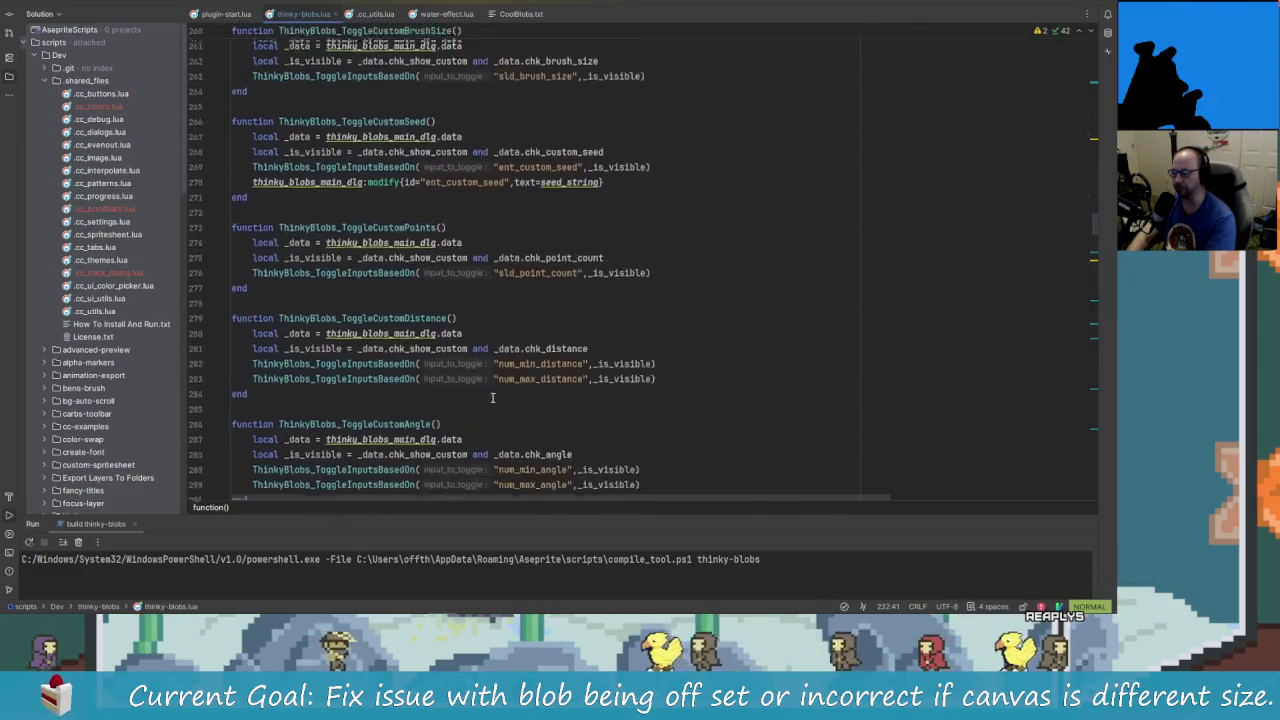
scroll(490, 394, "down", 4)
scroll(444, 368, "down", 2)
scroll(444, 368, "down", 5)
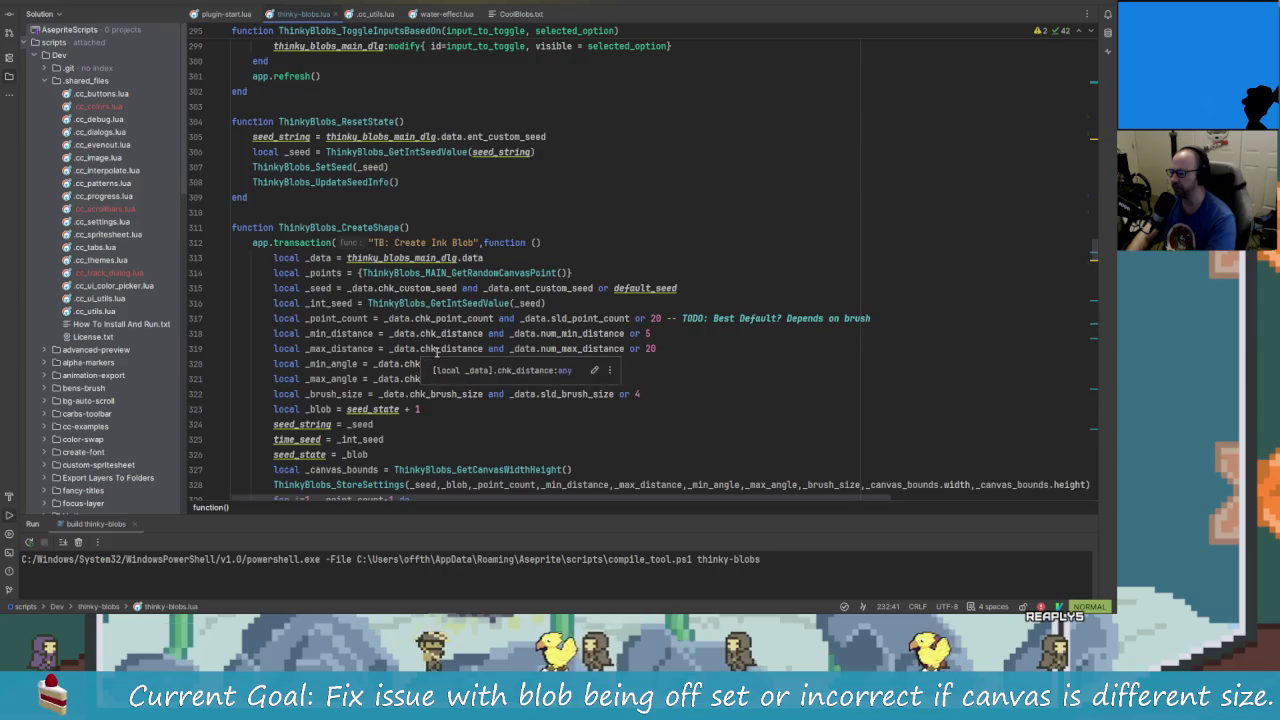
scroll(447, 350, "down", 4)
scroll(449, 333, "down", 2)
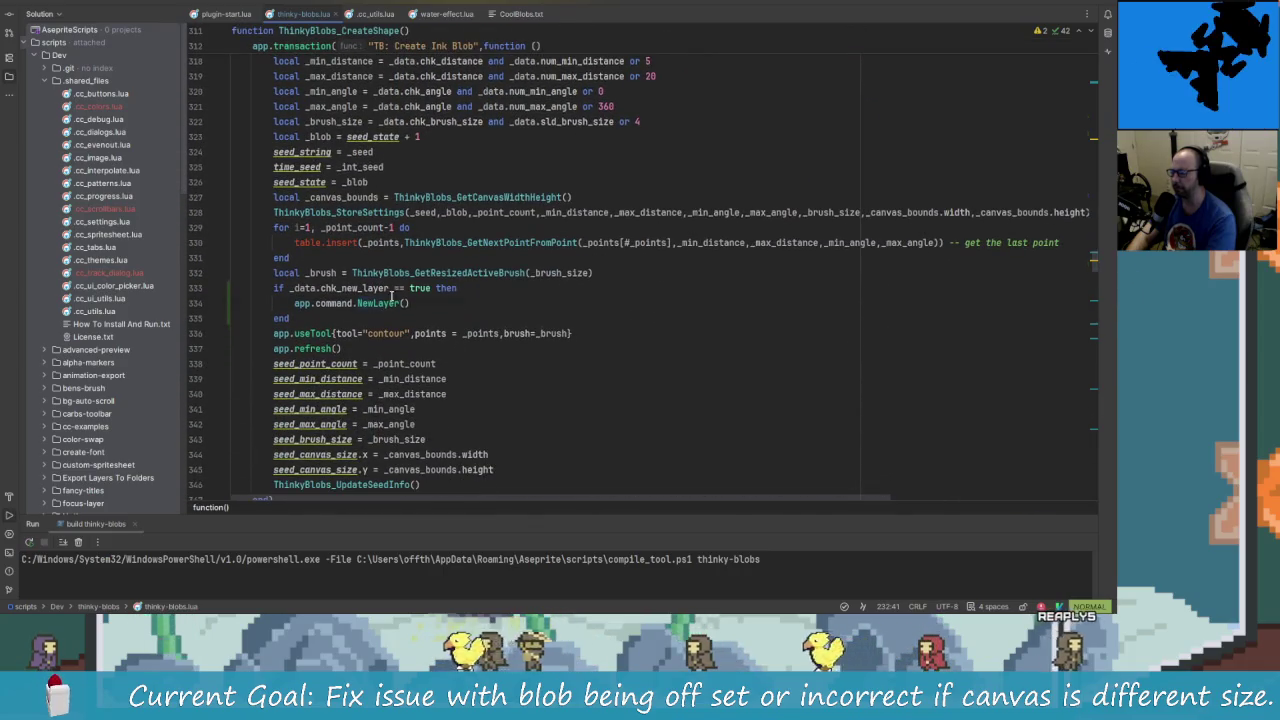
left_click(391, 303)
mouse_move(466, 272)
key("End")
key("BackSpace")
key("BackSpace")
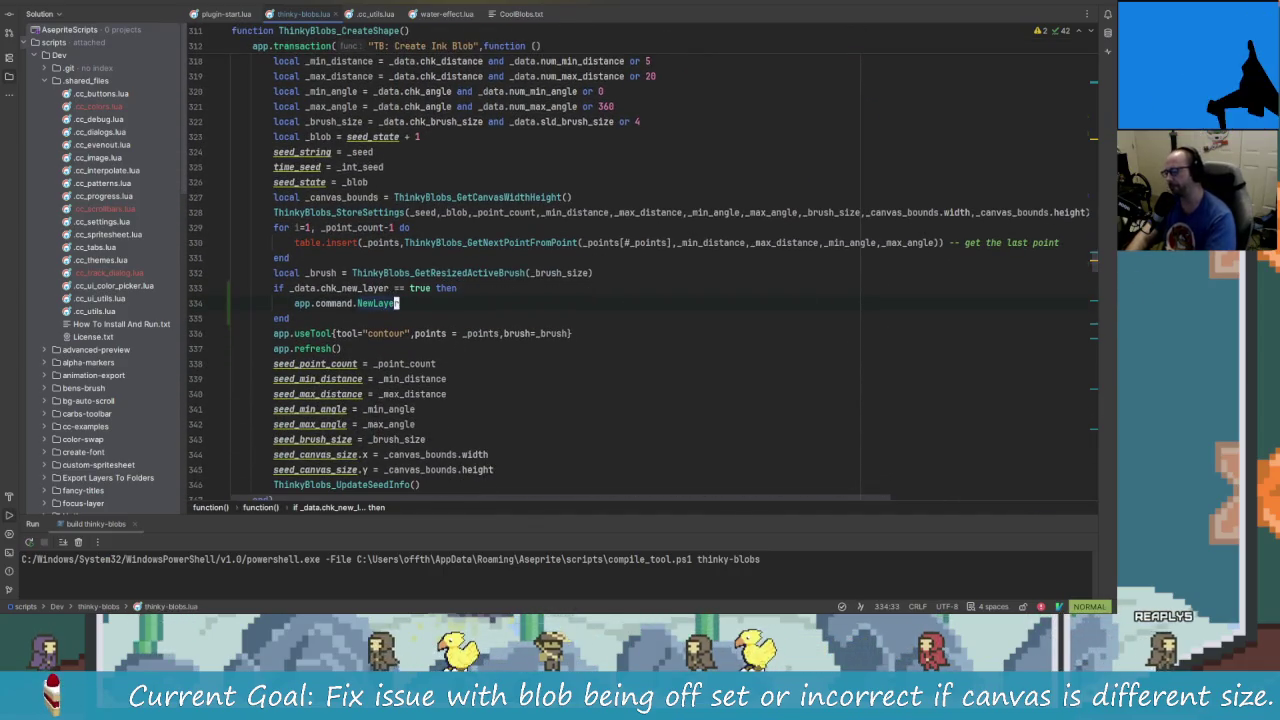
key("a")
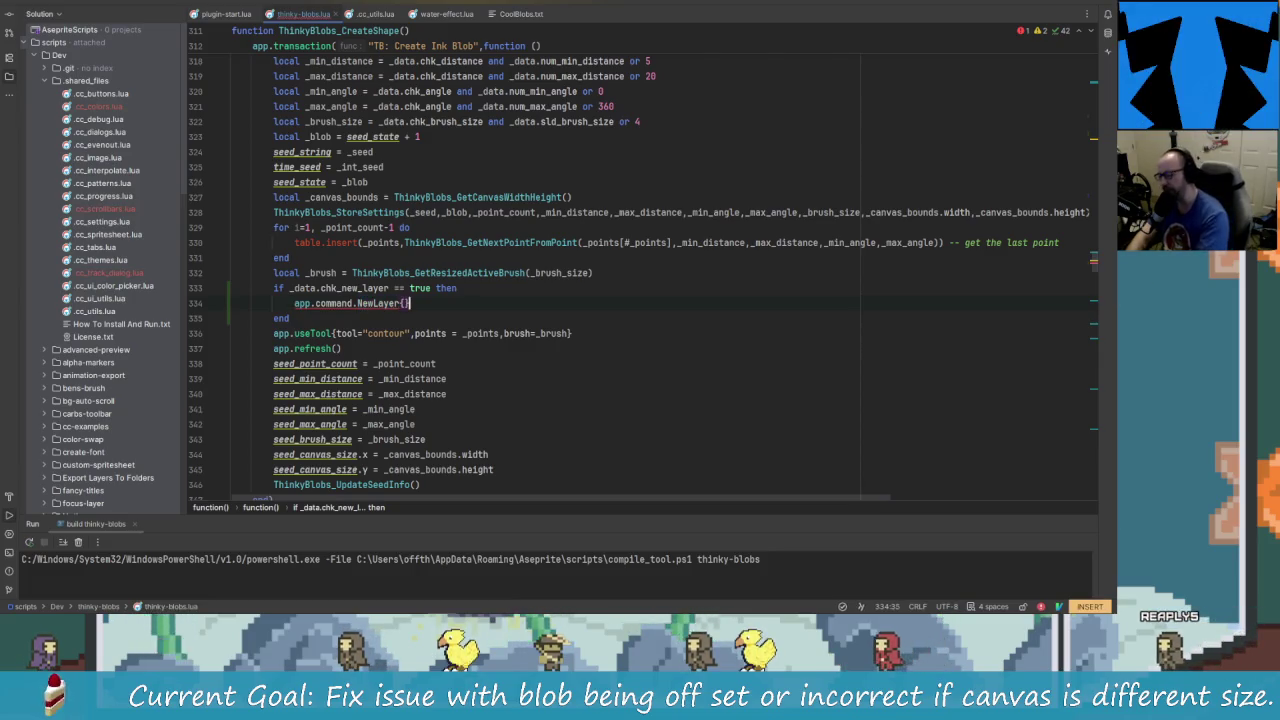
type("(")
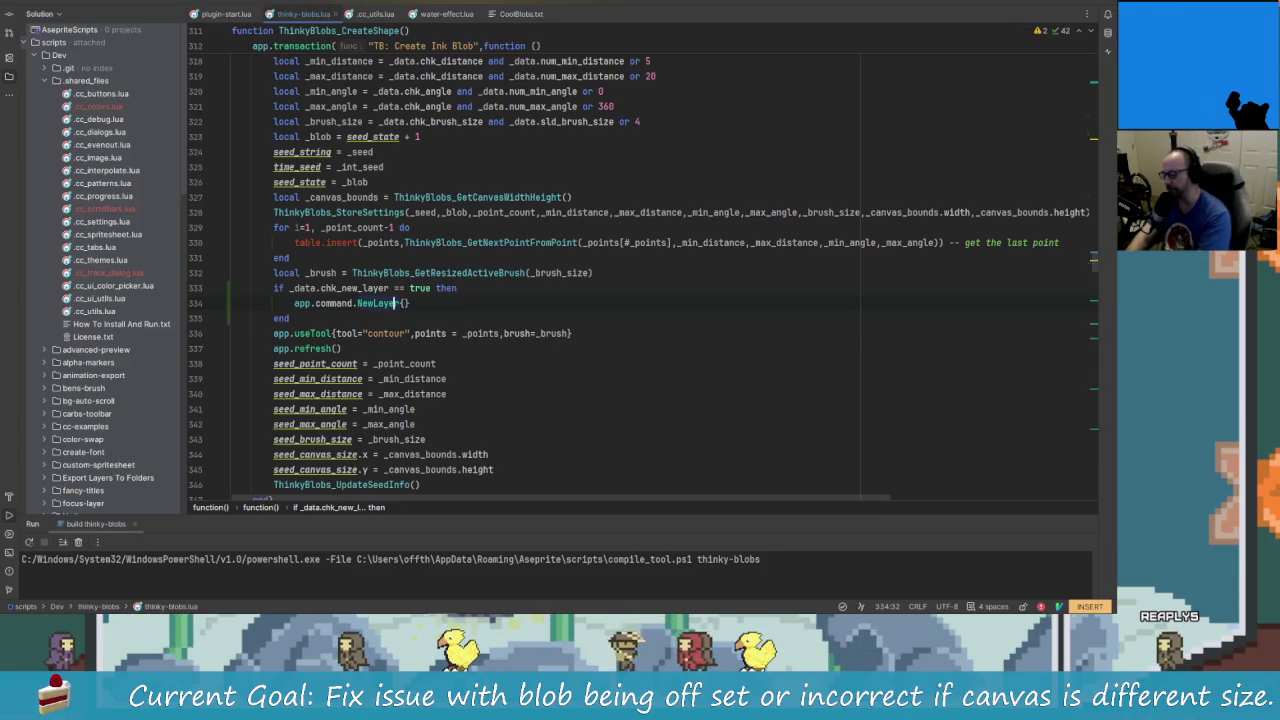
key("shift")
key("shift")
type("newlayer")
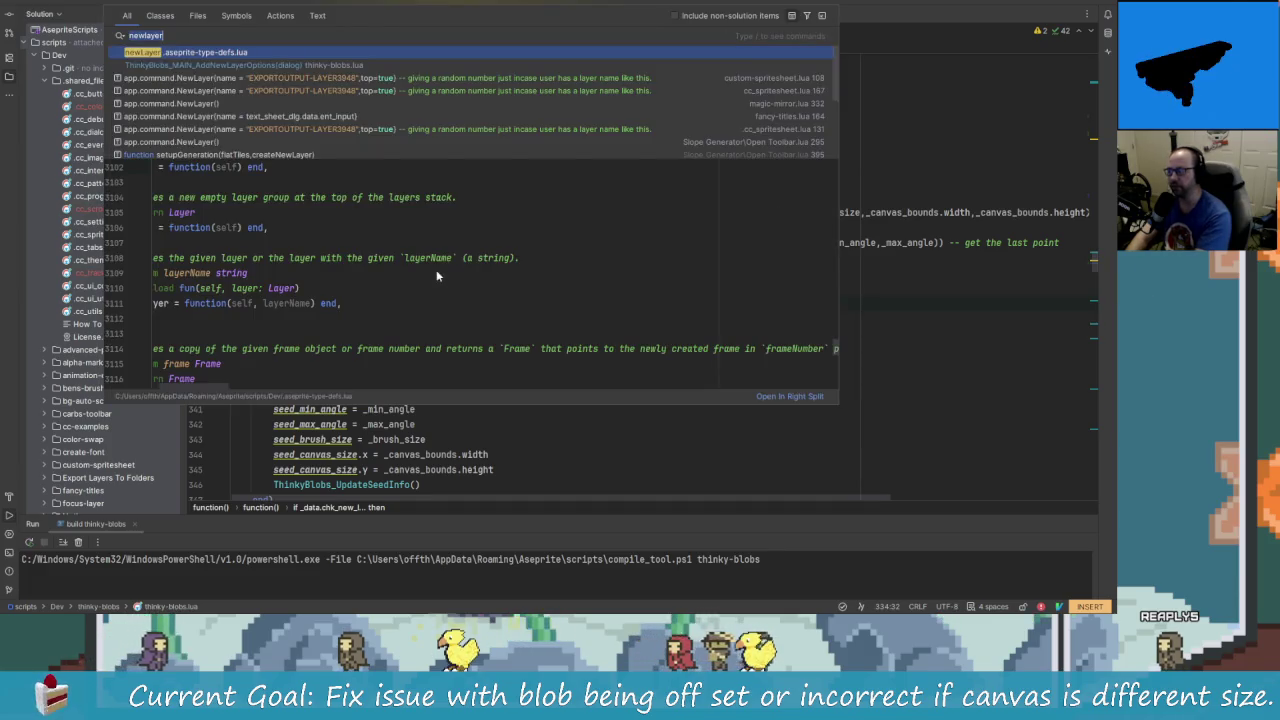
- Preview another script's named NewLayer call, close the search, and make line 334 app.command.NewLayer{}
key("Down")
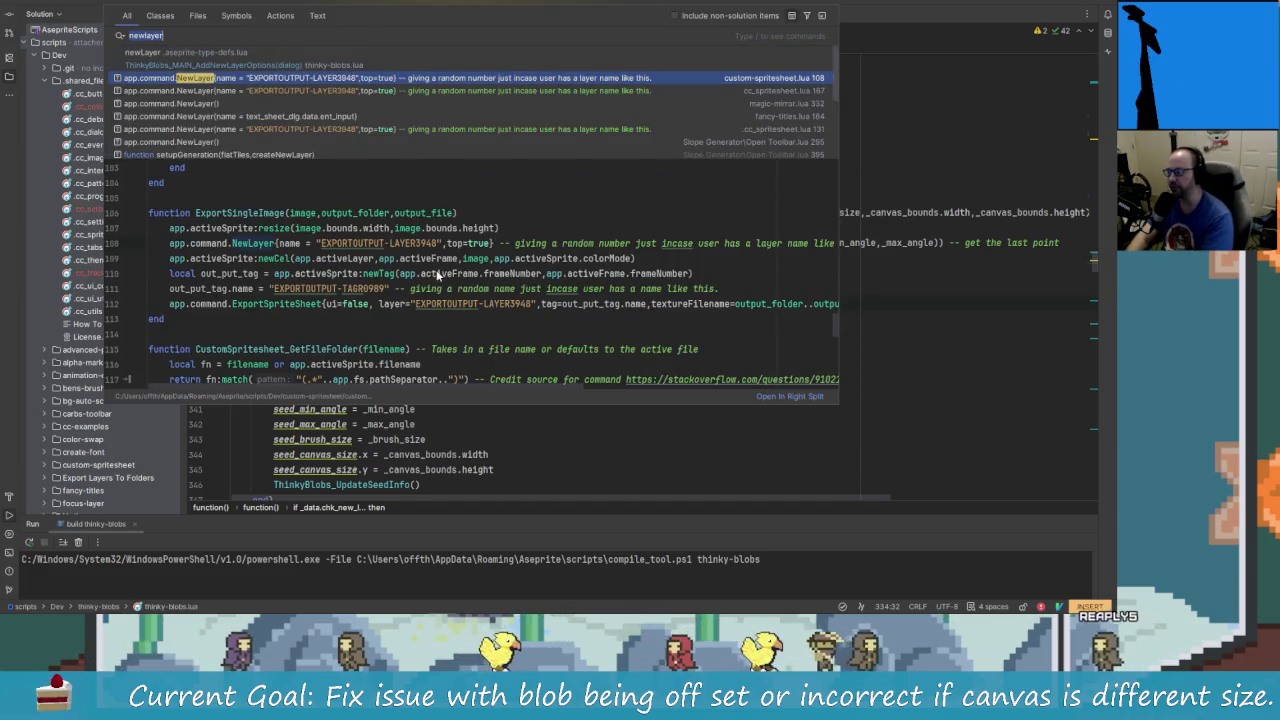
key("Escape")
type("{}")
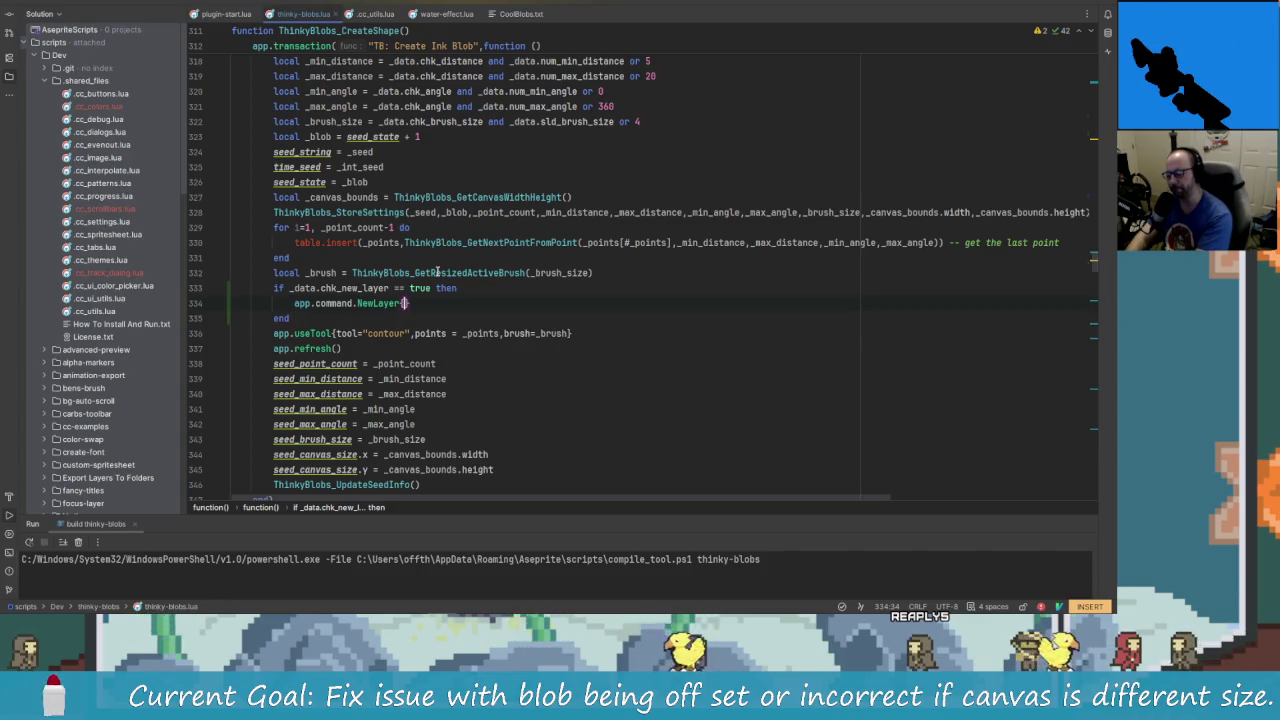
- Recheck NewLayer examples, then start the call's argument as {name =
type("name")
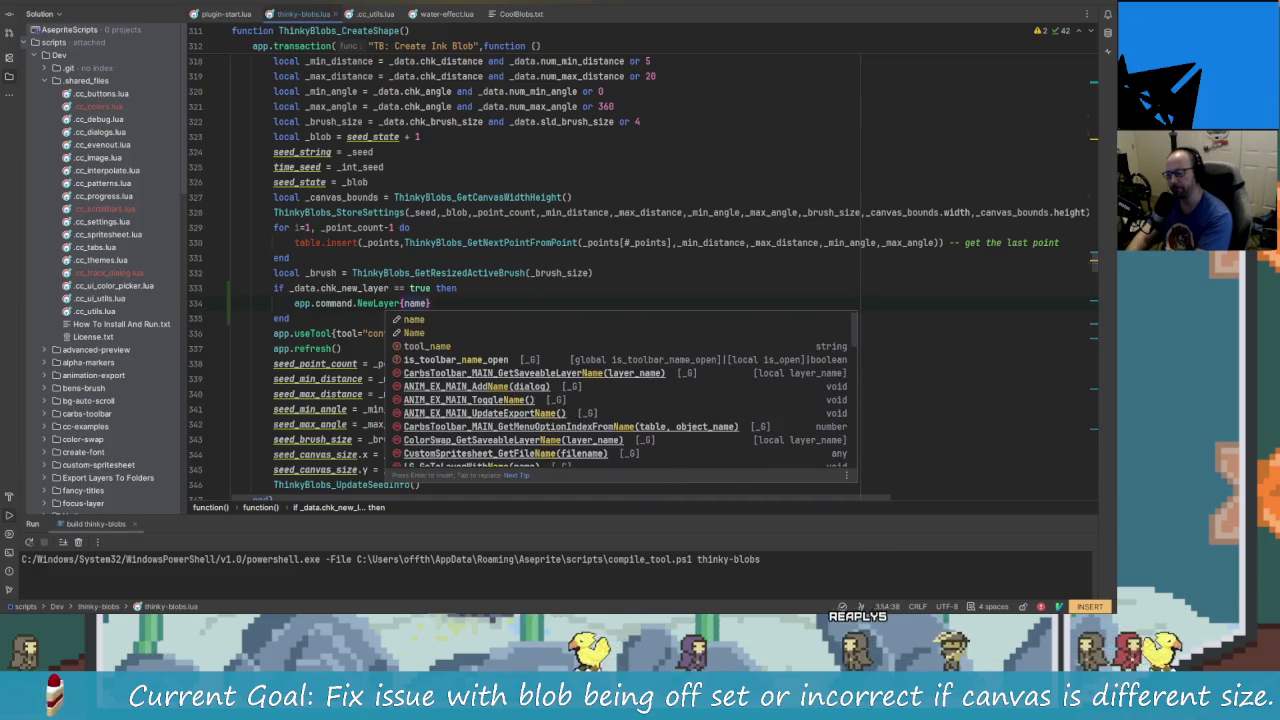
key("Escape")
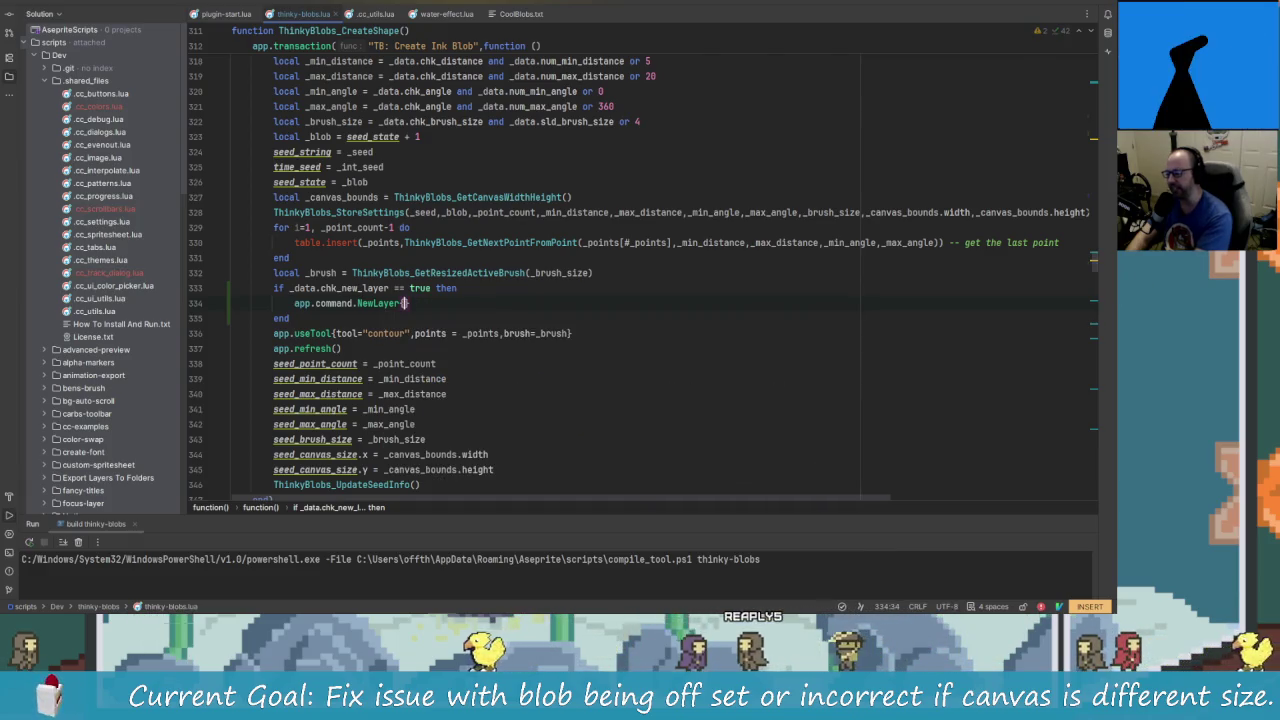
key("shift")
key("shift")
key("Escape")
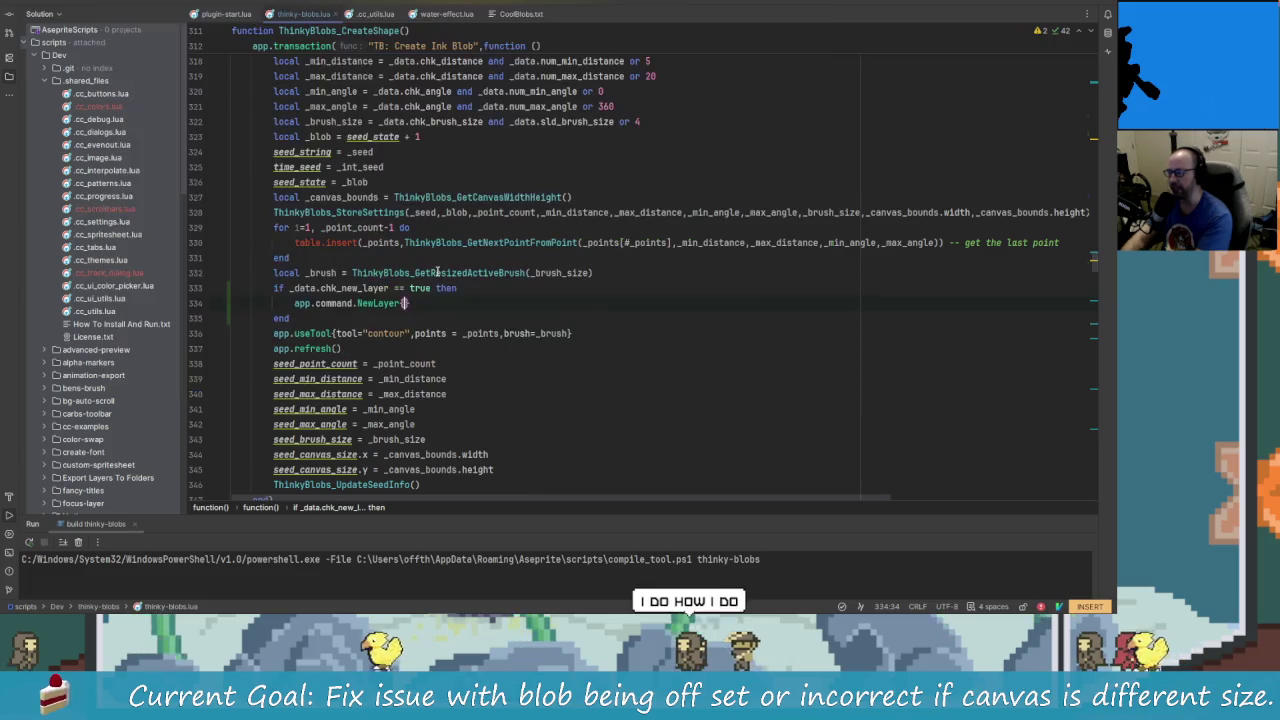
key("BackSpace")
type("{name =")
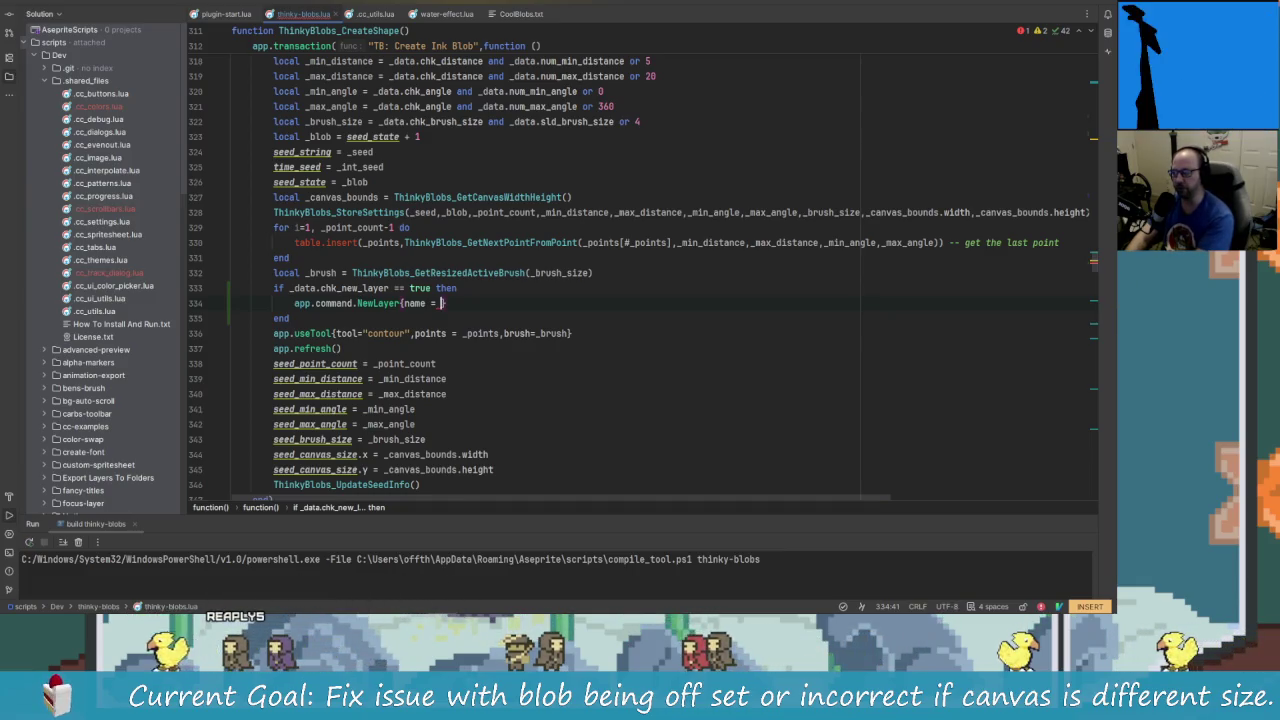
- Insert seed_string via autocomplete followed by a .. concatenation and empty quotes
type("se")
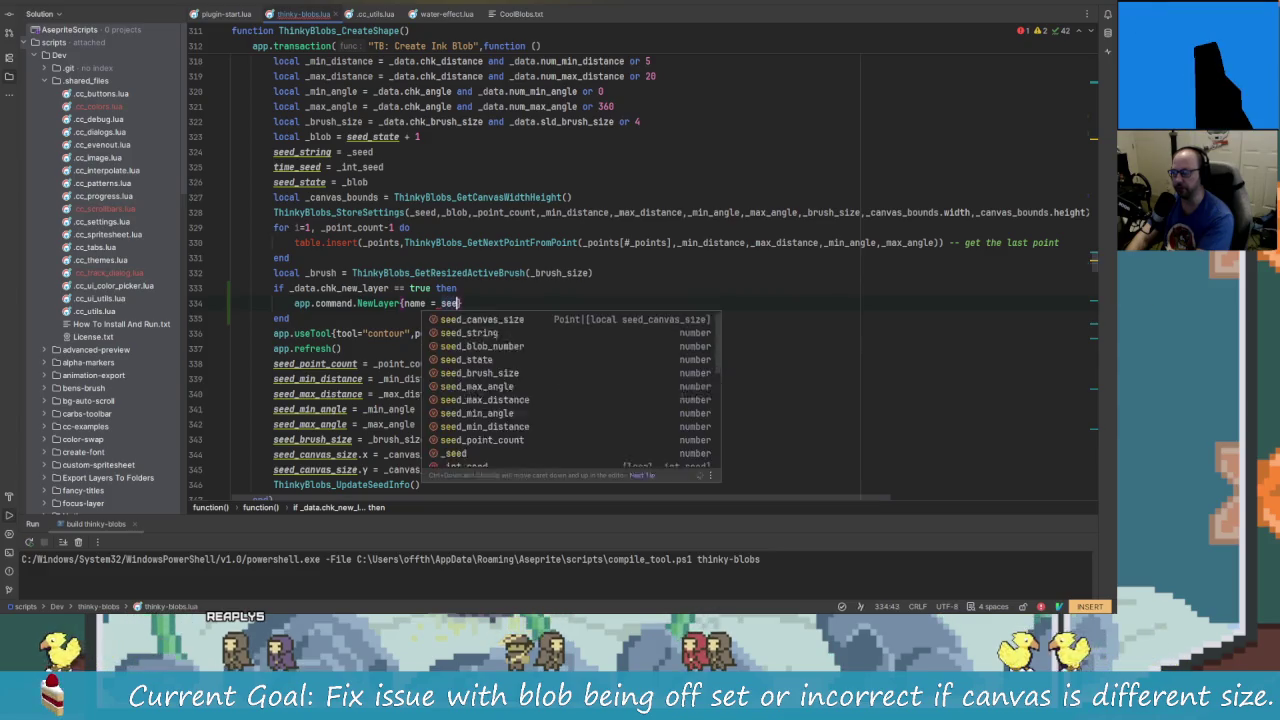
type("ed")
key("BackSpace")
key("BackSpace")
key("BackSpace")
key("BackSpace")
type("s")
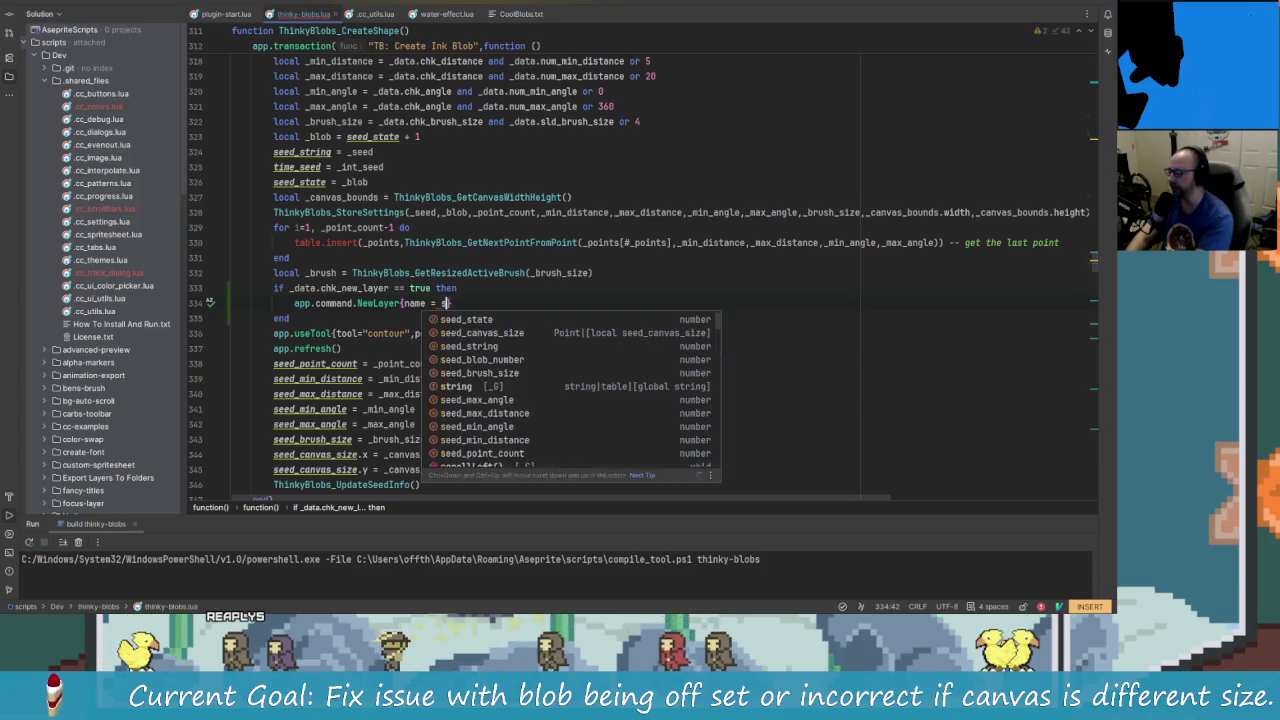
type("eed")
key("Down")
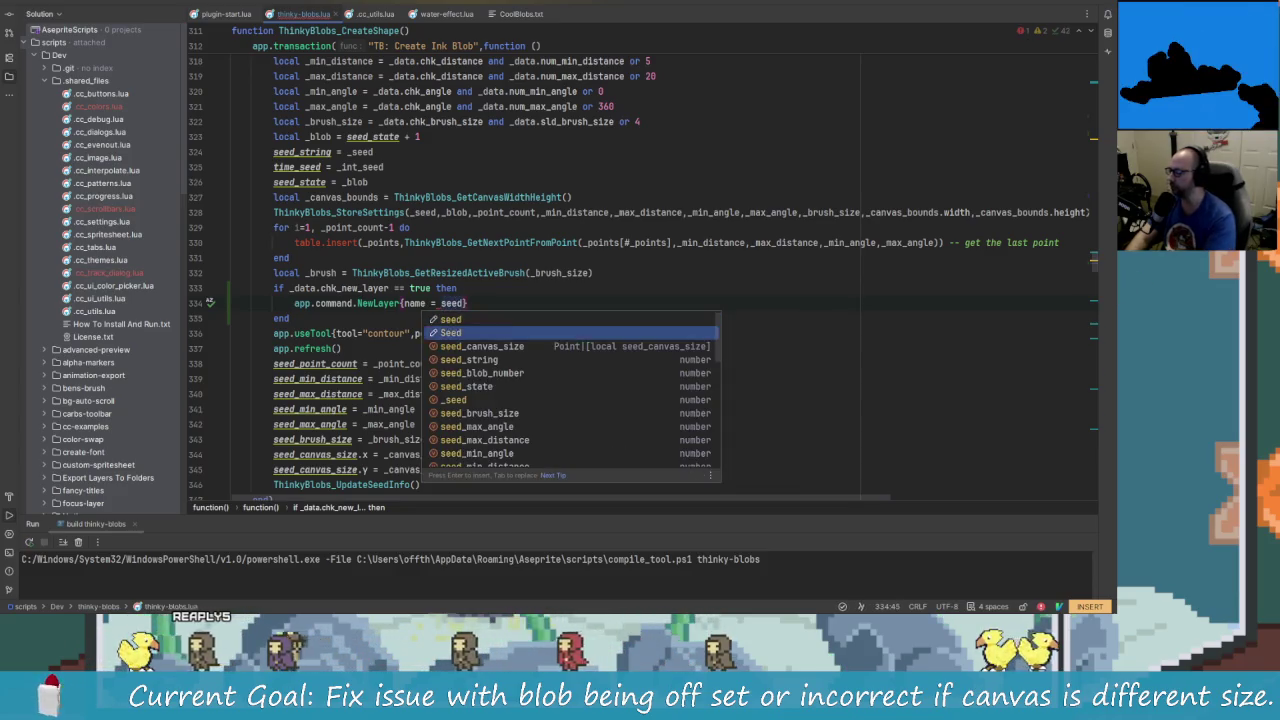
key("Down")
key("Down")
key("Return")
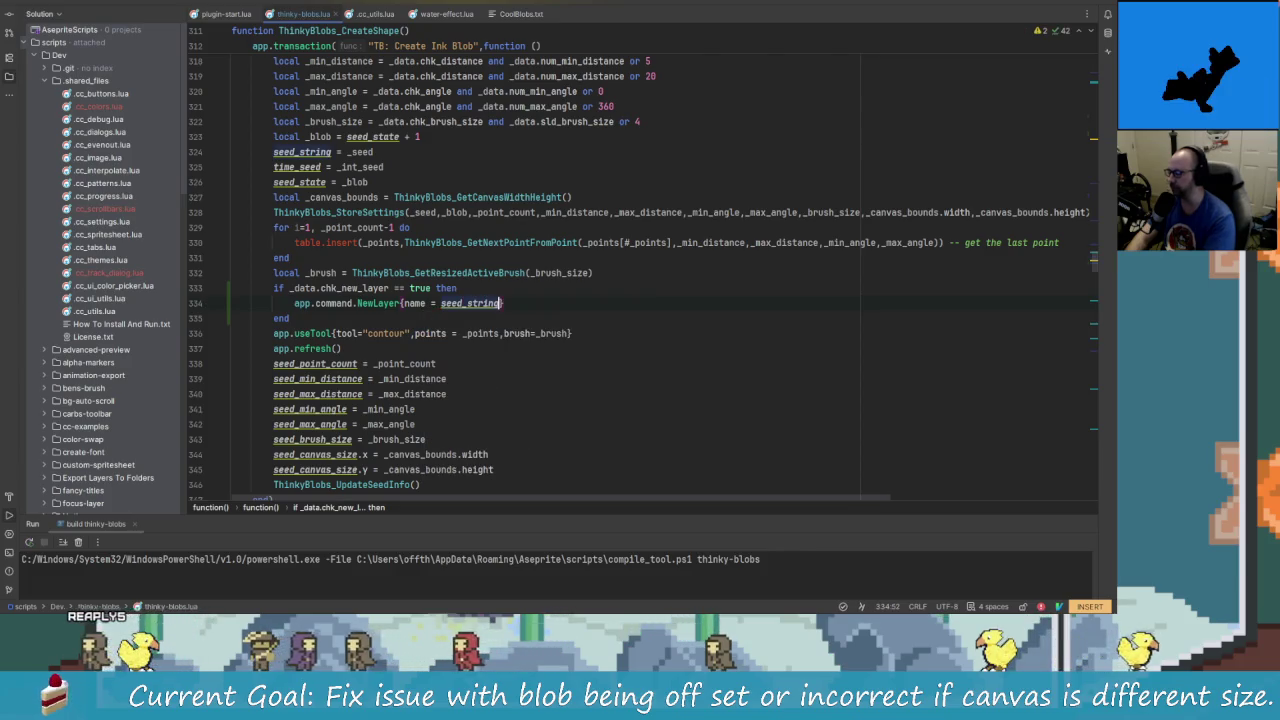
type(".. \"")
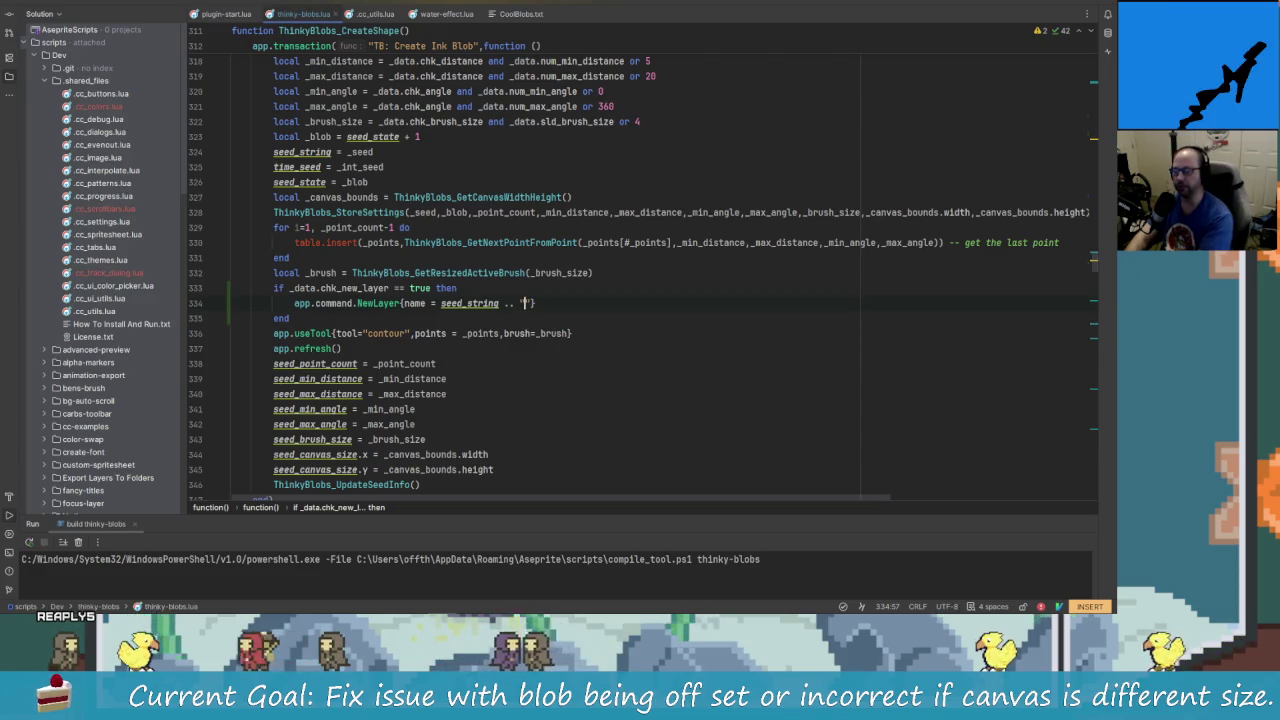
key("Left")
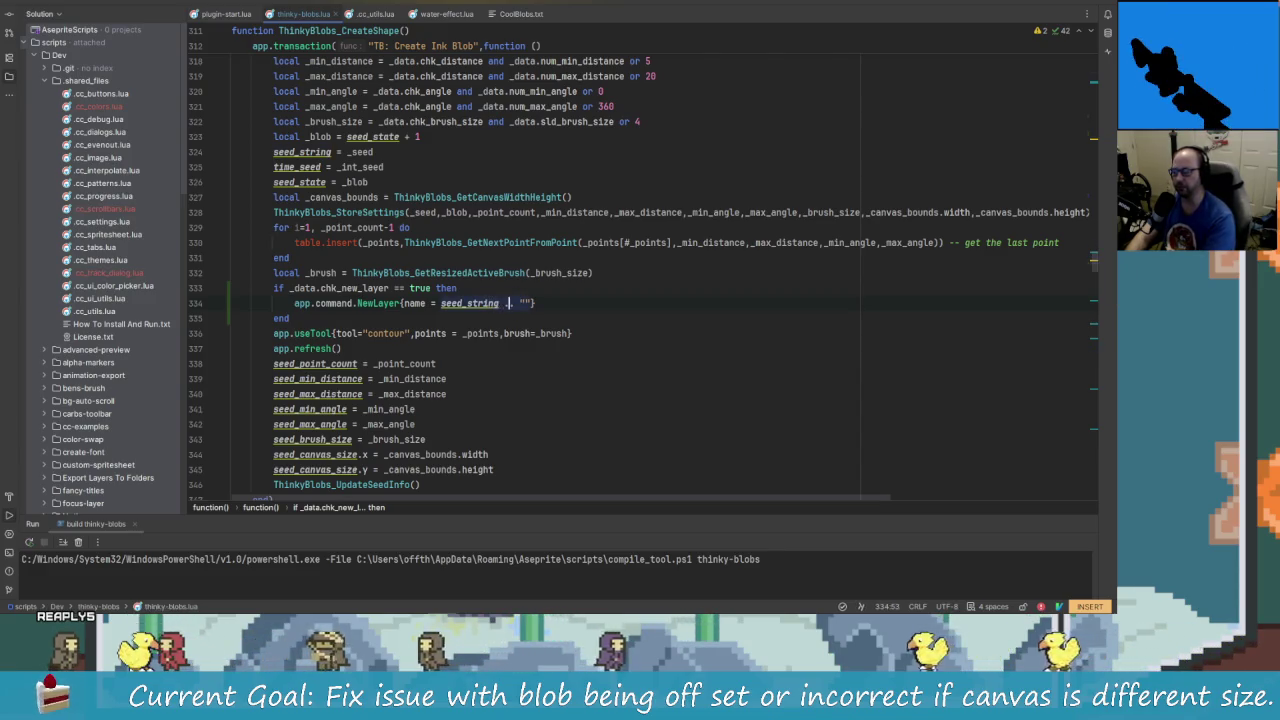
- Put a "-" separator in the quotes and append ..blob to finish the layer name
key("Down")
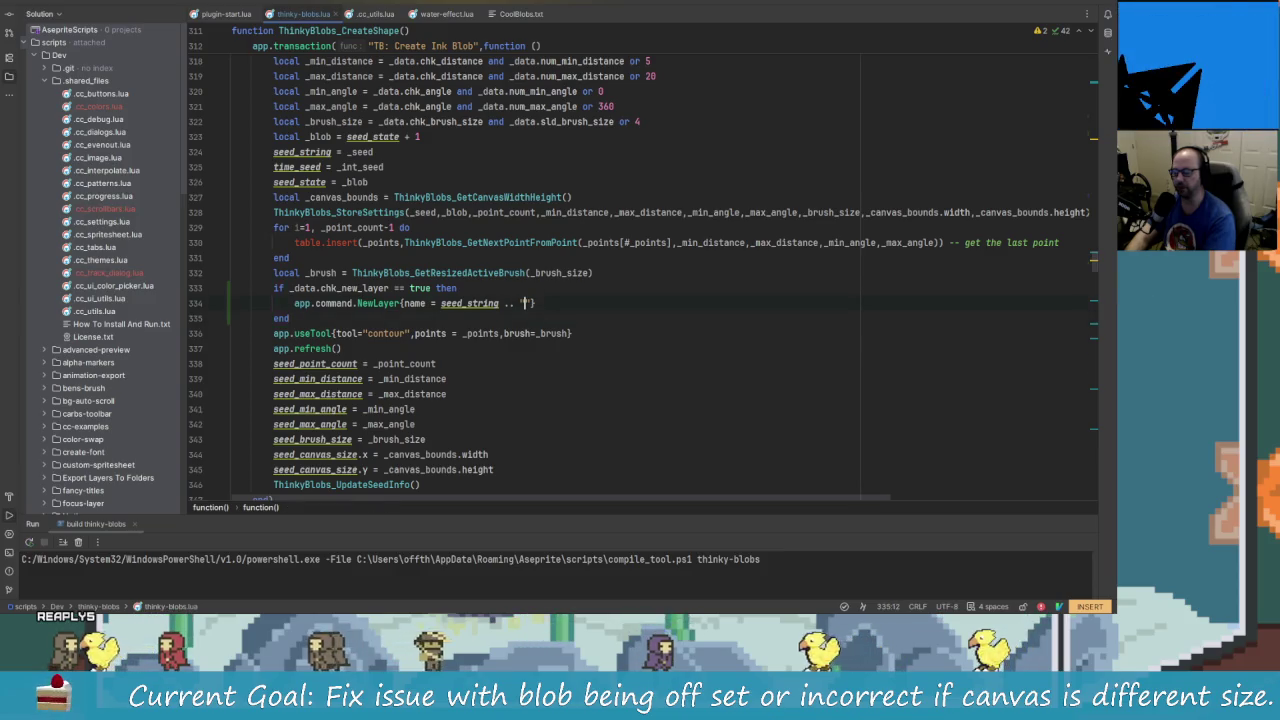
key("Up")
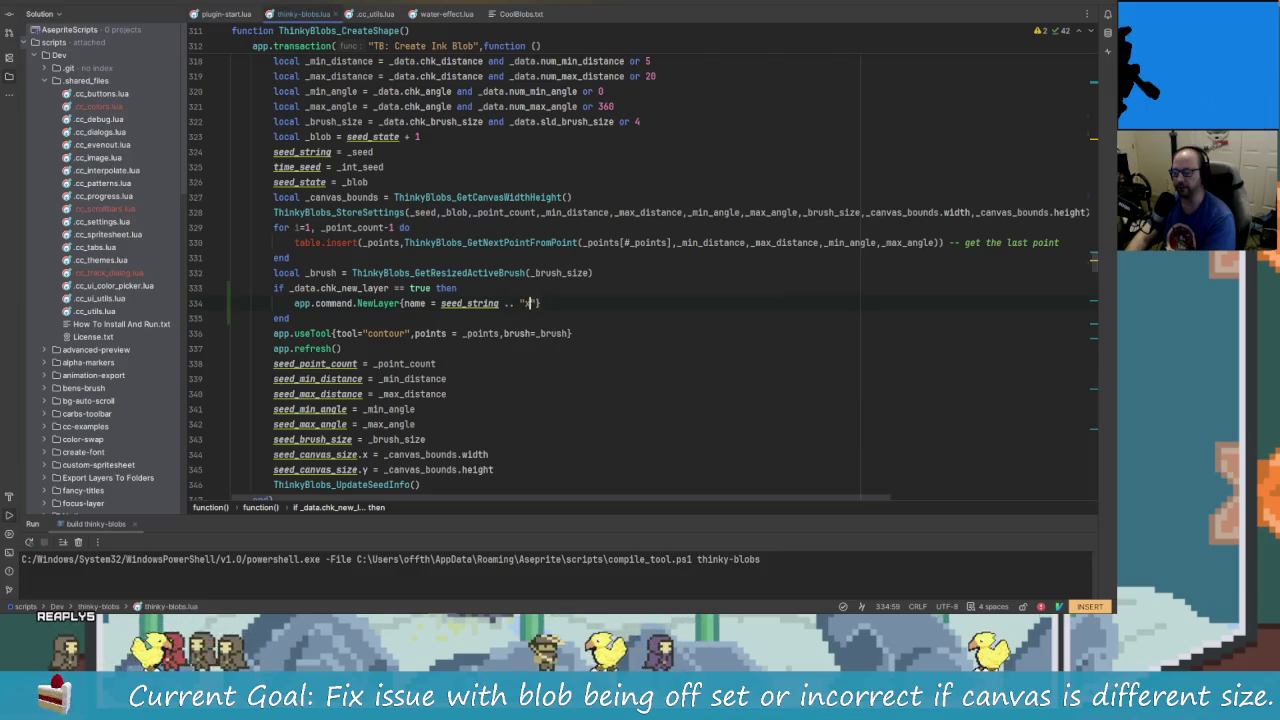
type("..")
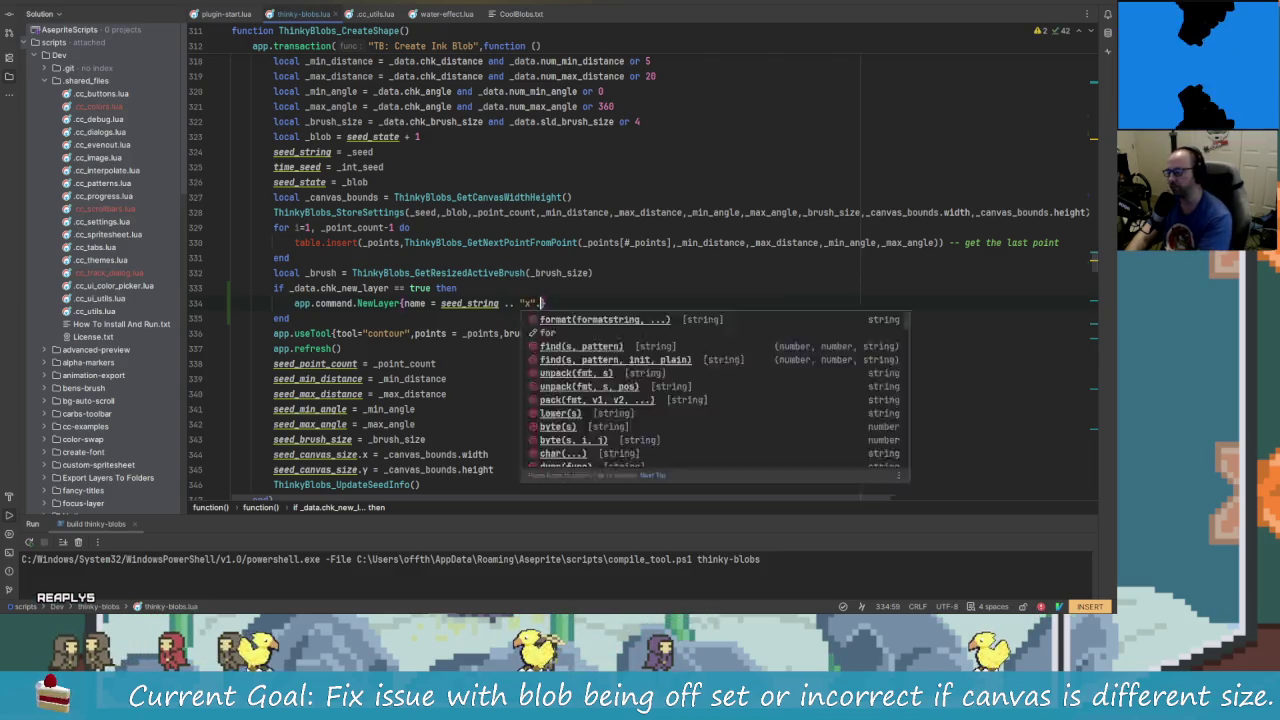
key("Left")
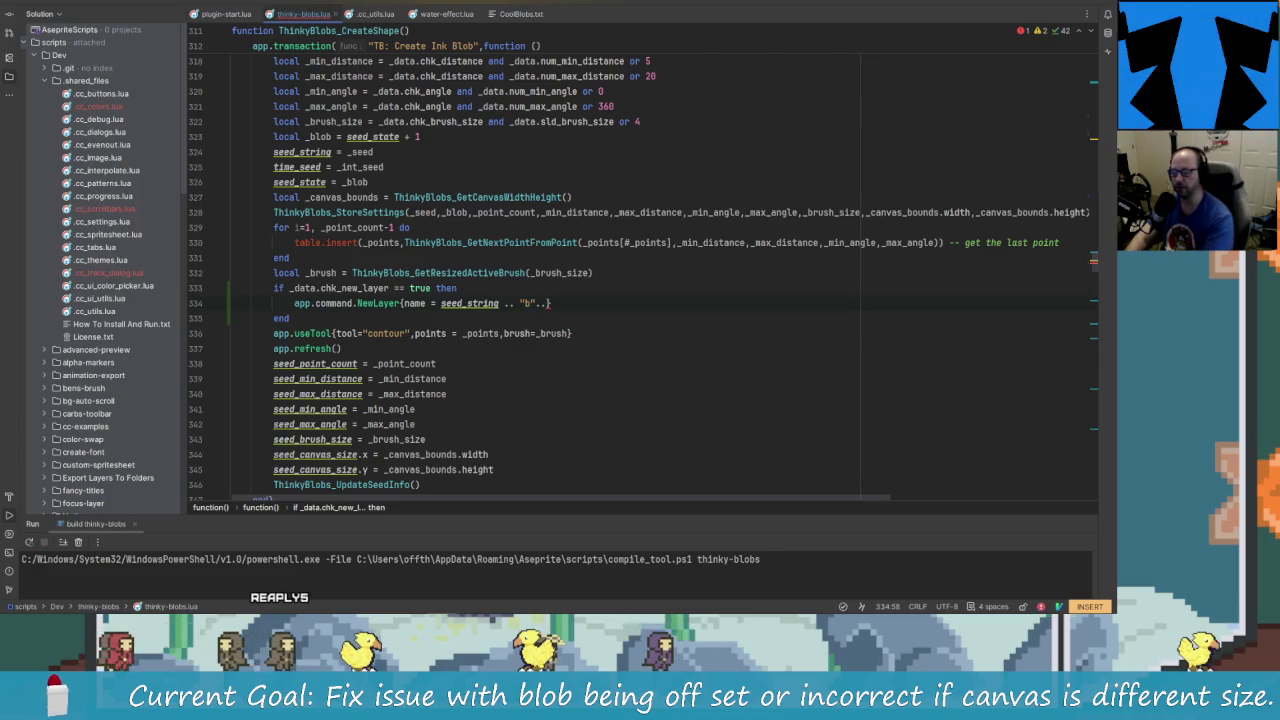
key("Left")
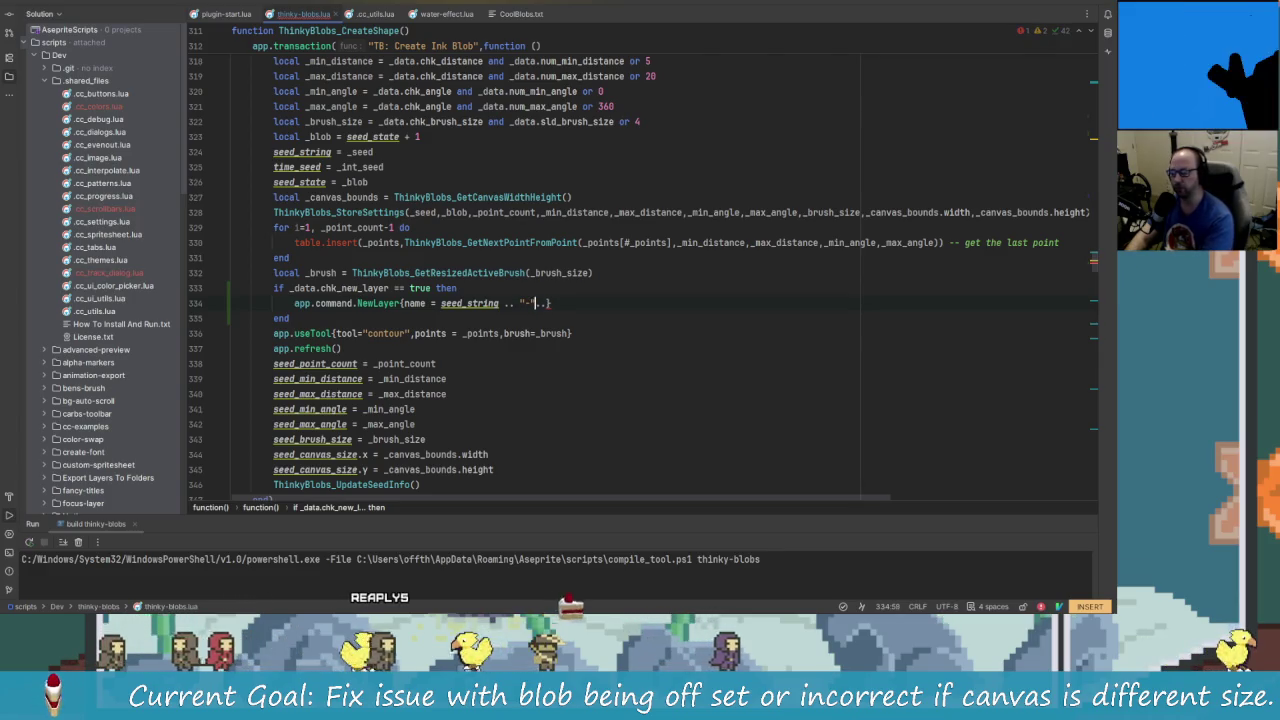
type("-")
key("Right")
key("Right")
key("Right")
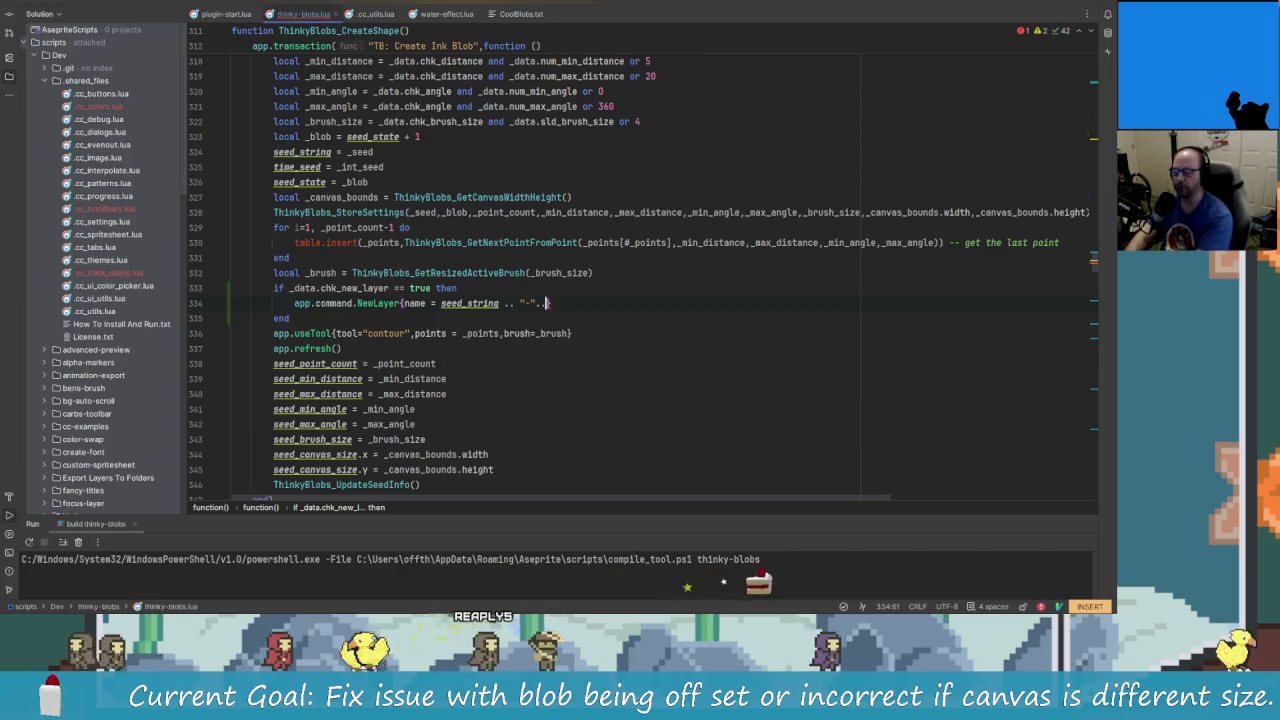
type("blob")
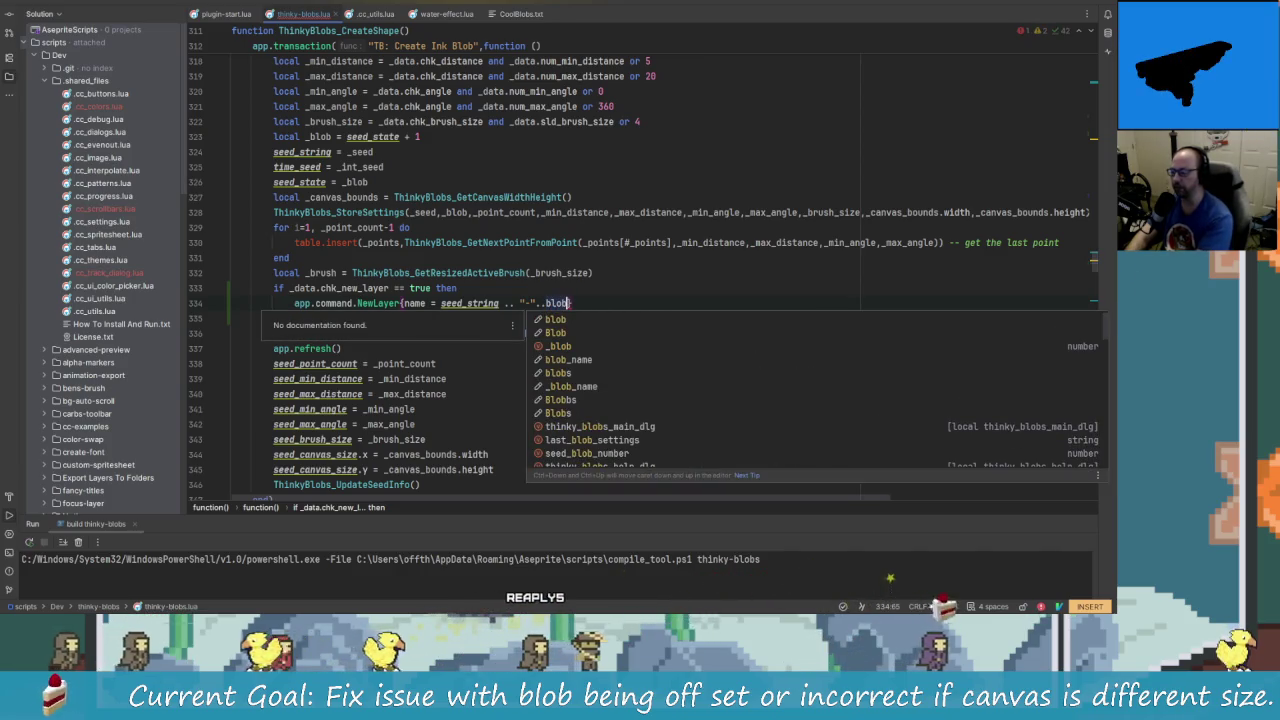
key("Escape")
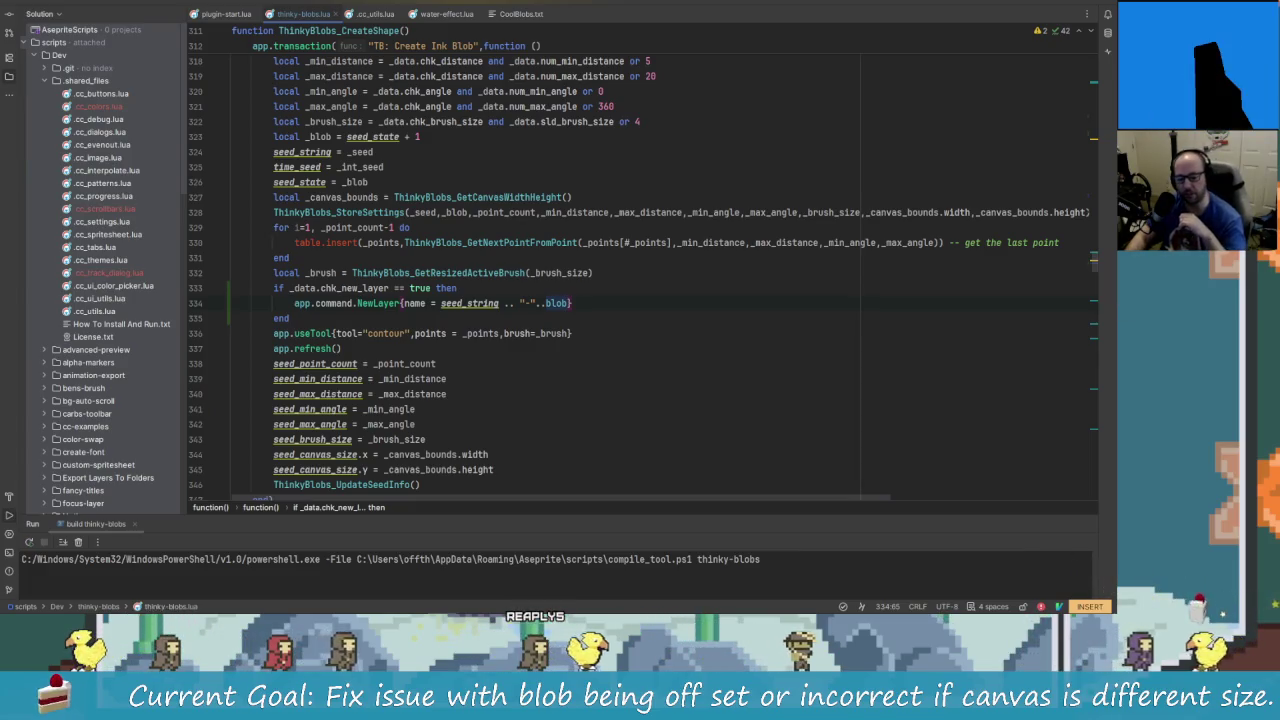
- Review the surrounding if and end lines, returning to the end of the NewLayer line
left_click(289, 318)
left_click(457, 288)
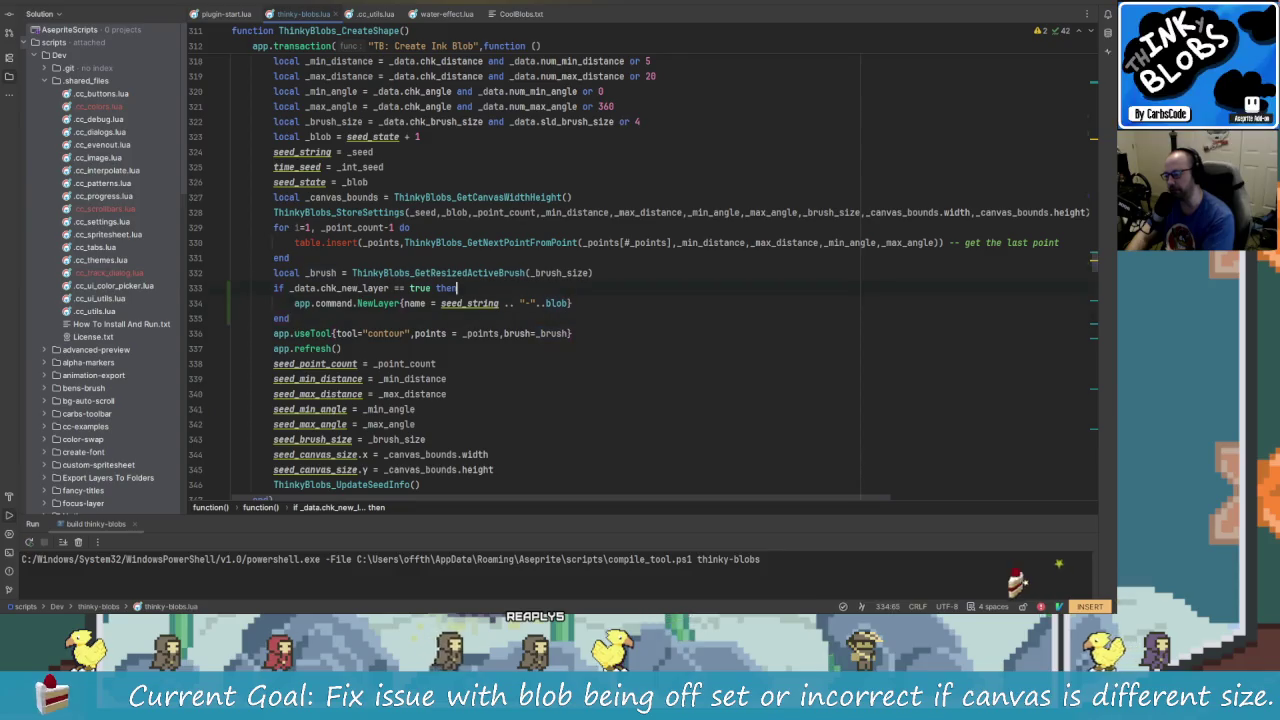
left_click(568, 303)
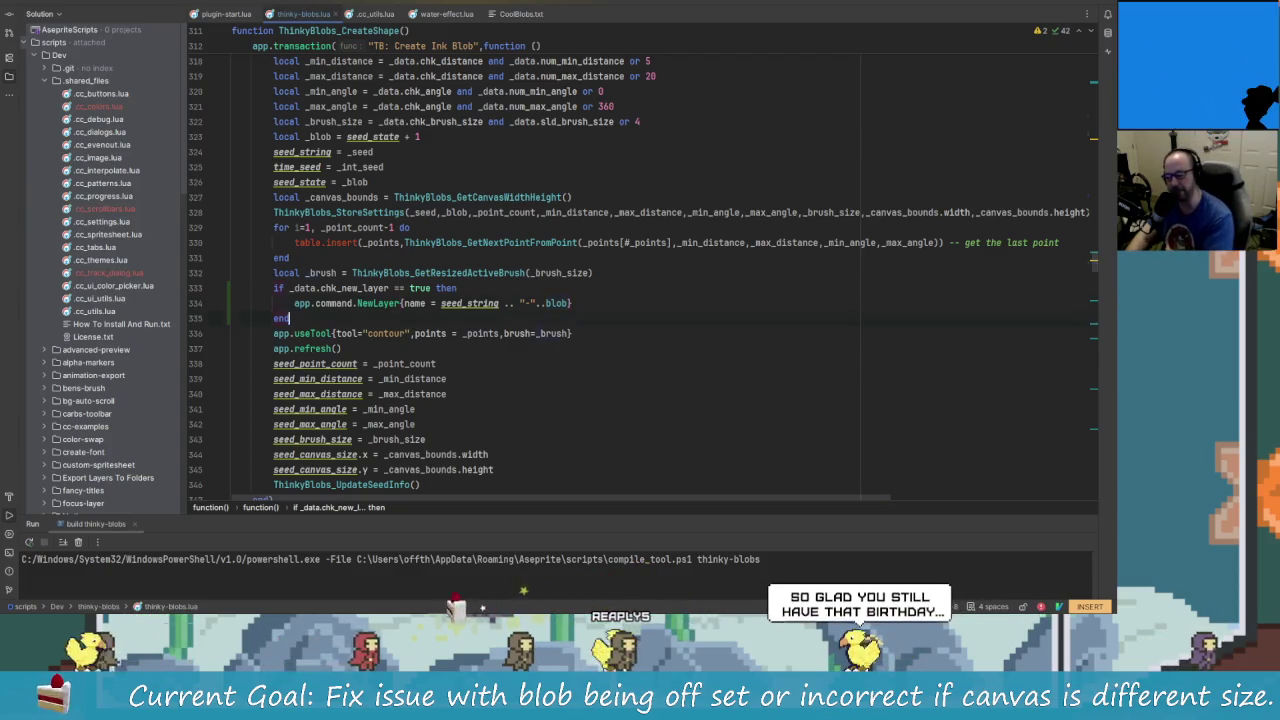
left_click(568, 303)
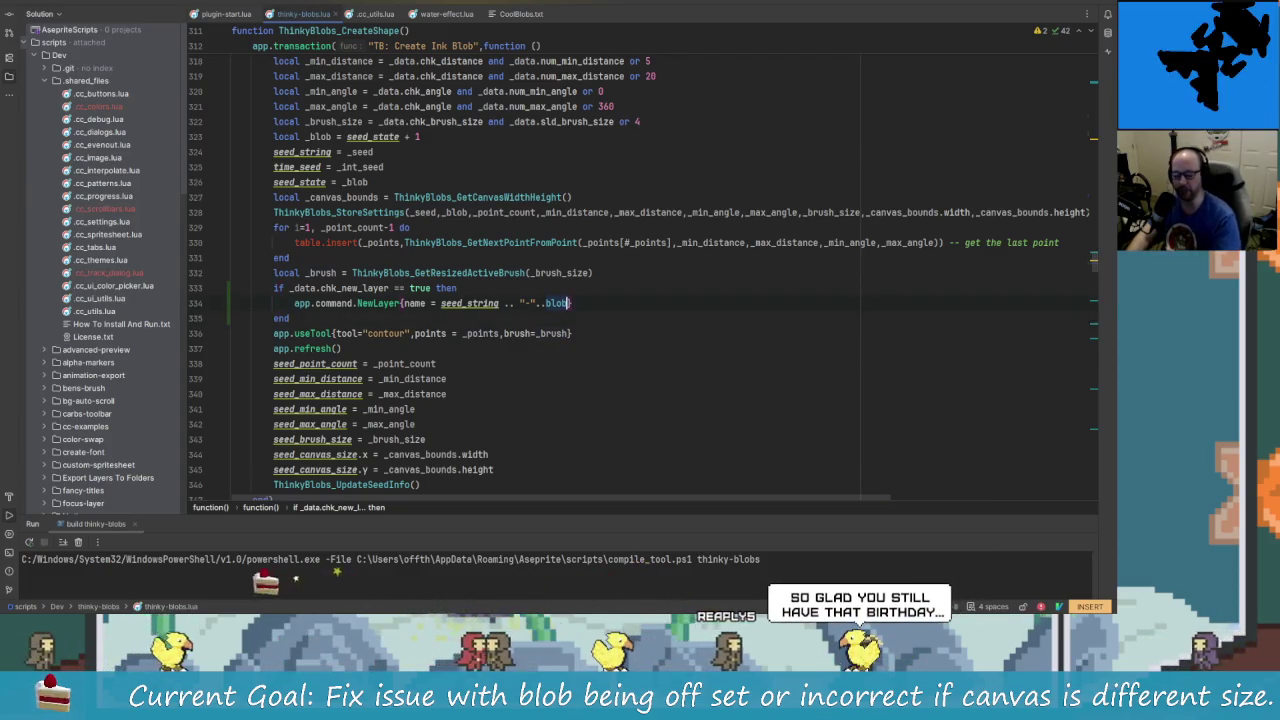